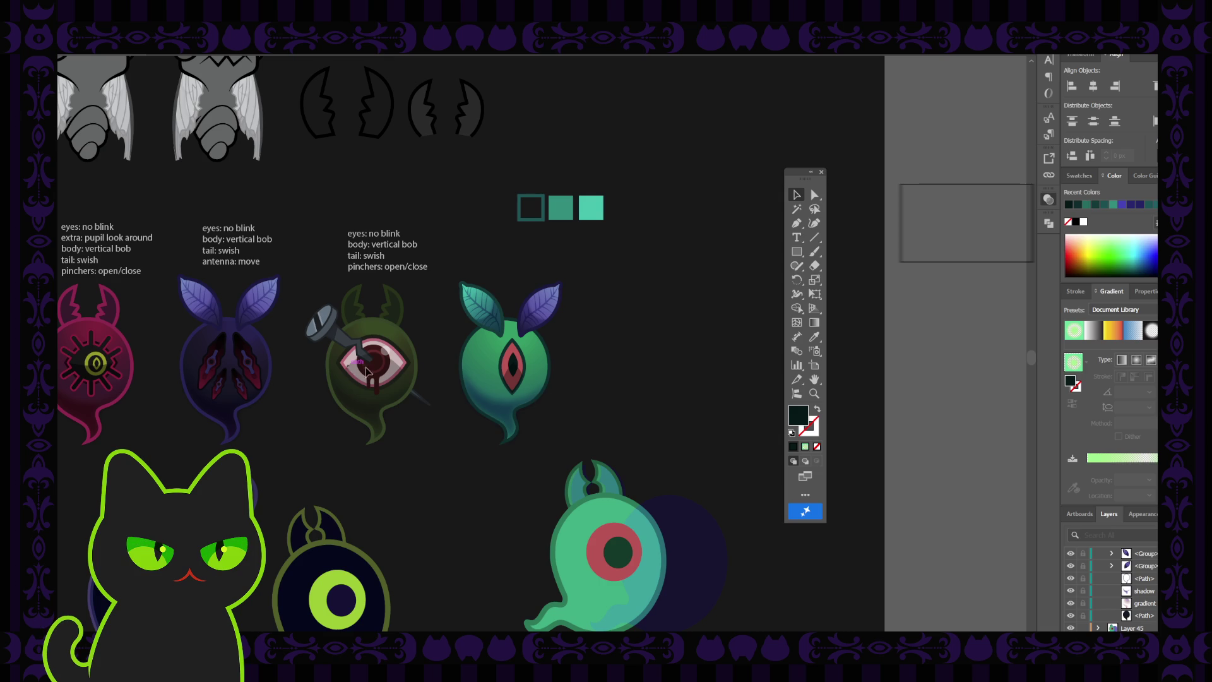
- Drag the 'eye outline' layer above the 'eye shape' and 'pupil' layers
left_click(512, 381)
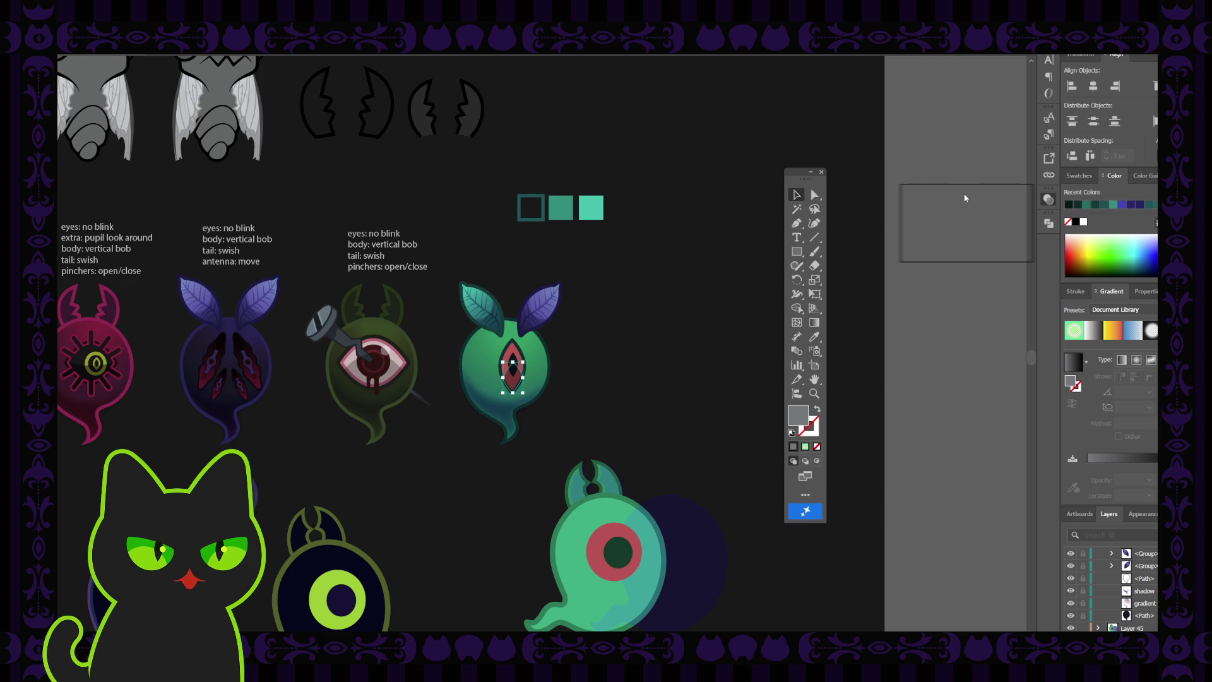
left_click(940, 151)
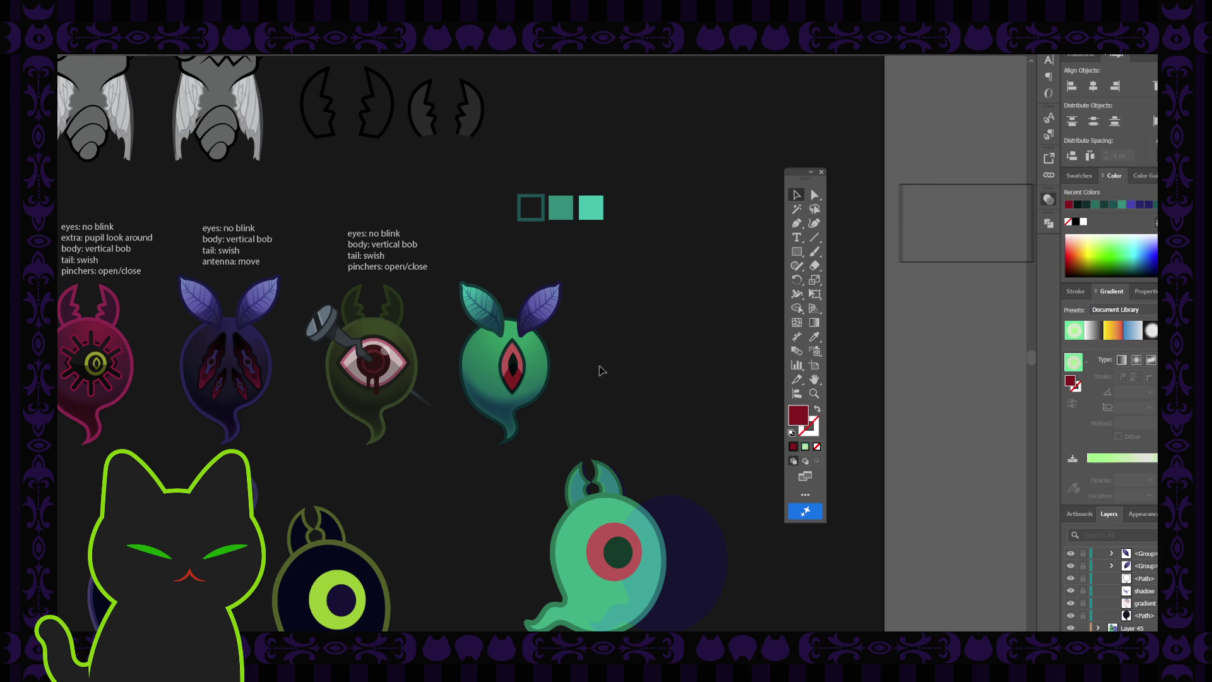
left_click(512, 369)
scroll(1079, 600, "up", 3)
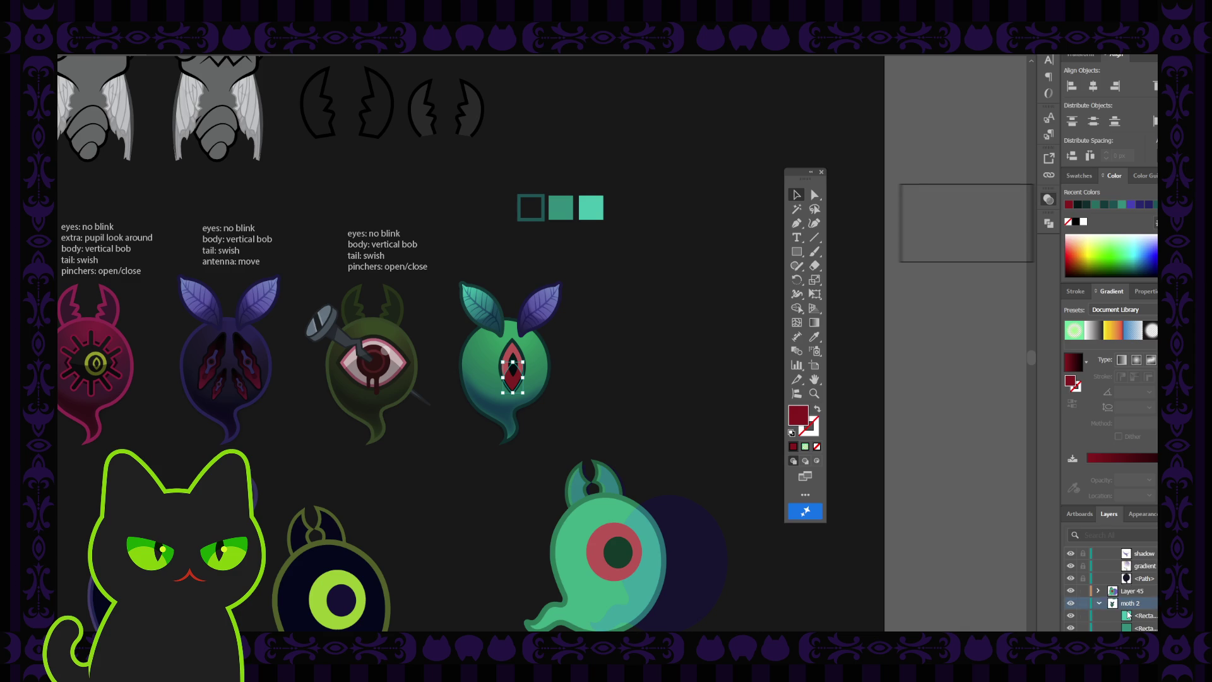
scroll(1133, 614, "down", 3)
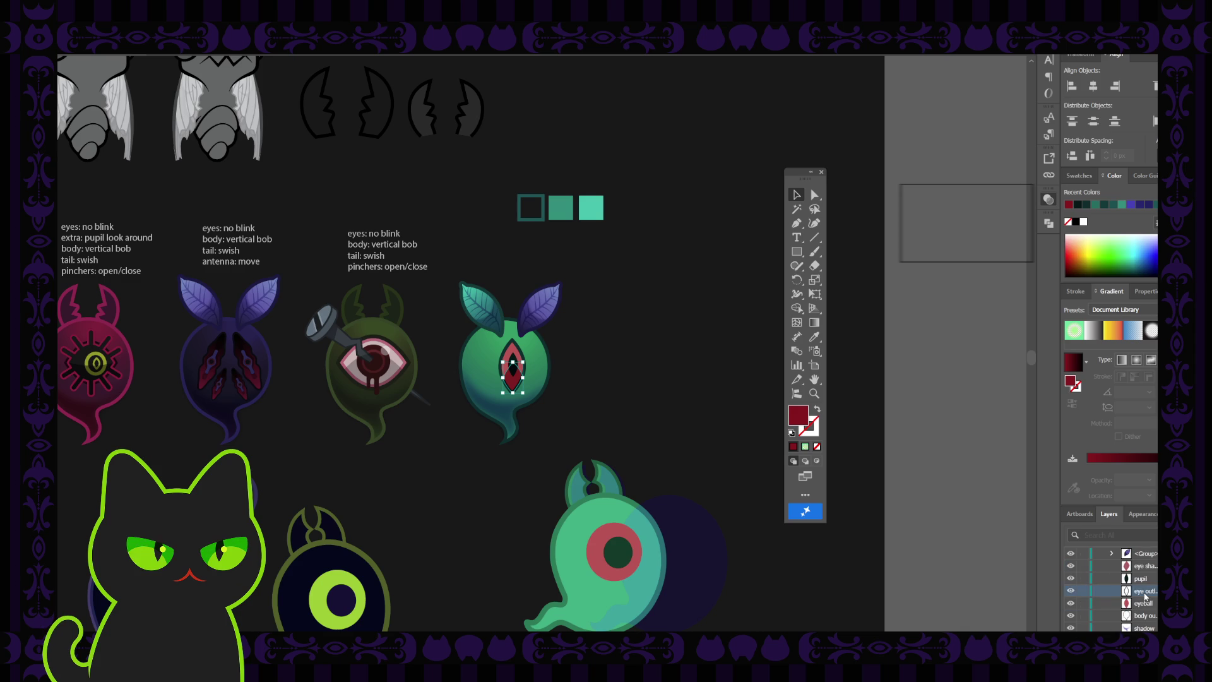
scroll(1146, 597, "up", 3)
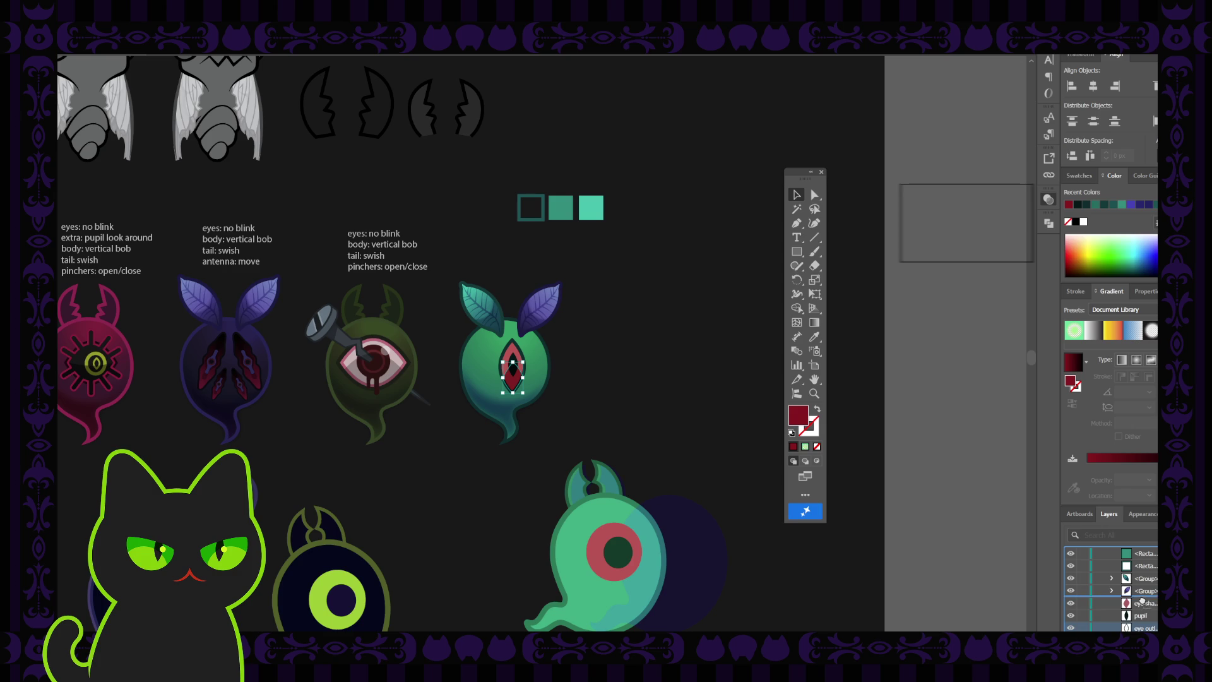
left_click_drag(1144, 628, 1140, 599)
left_click(715, 413)
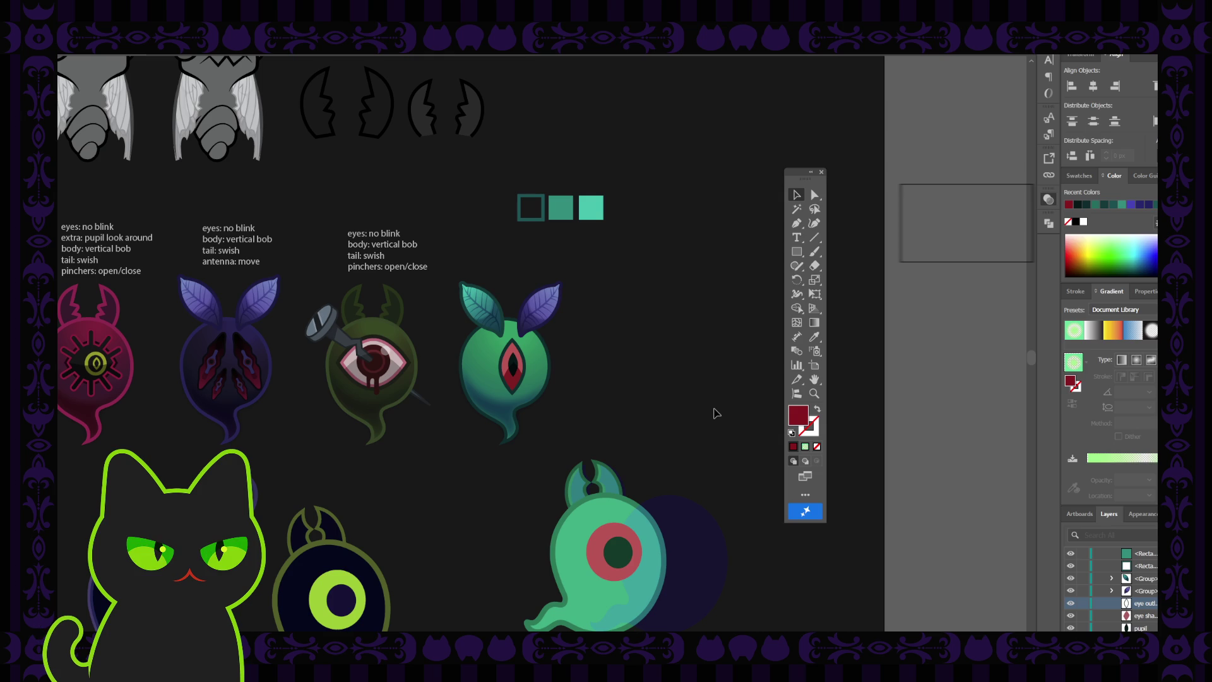
- Select the ghost's left teal leaf
left_click(513, 354)
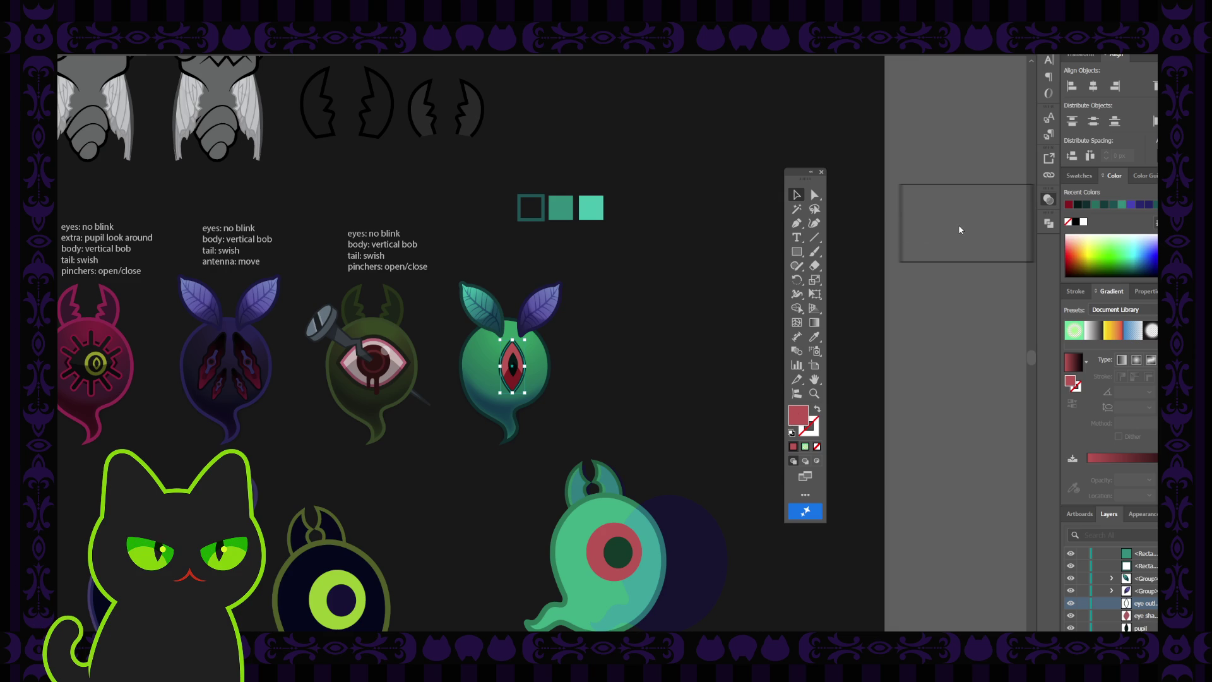
left_click(938, 203)
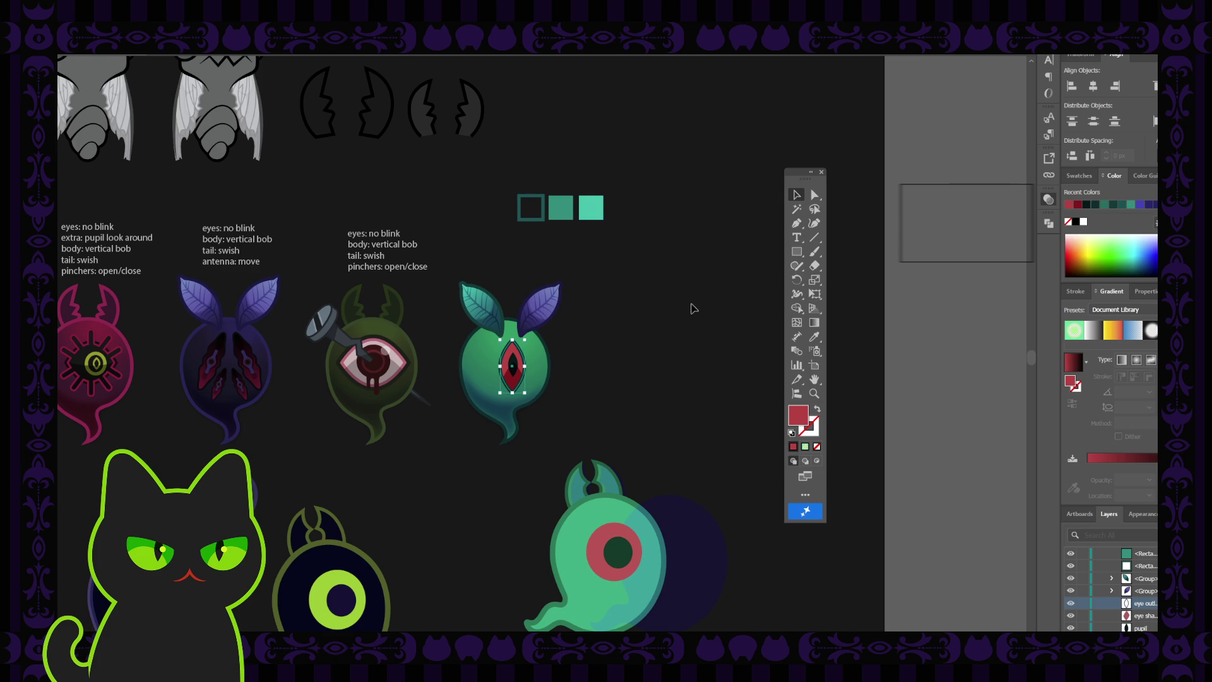
left_click(541, 310)
left_click(492, 302)
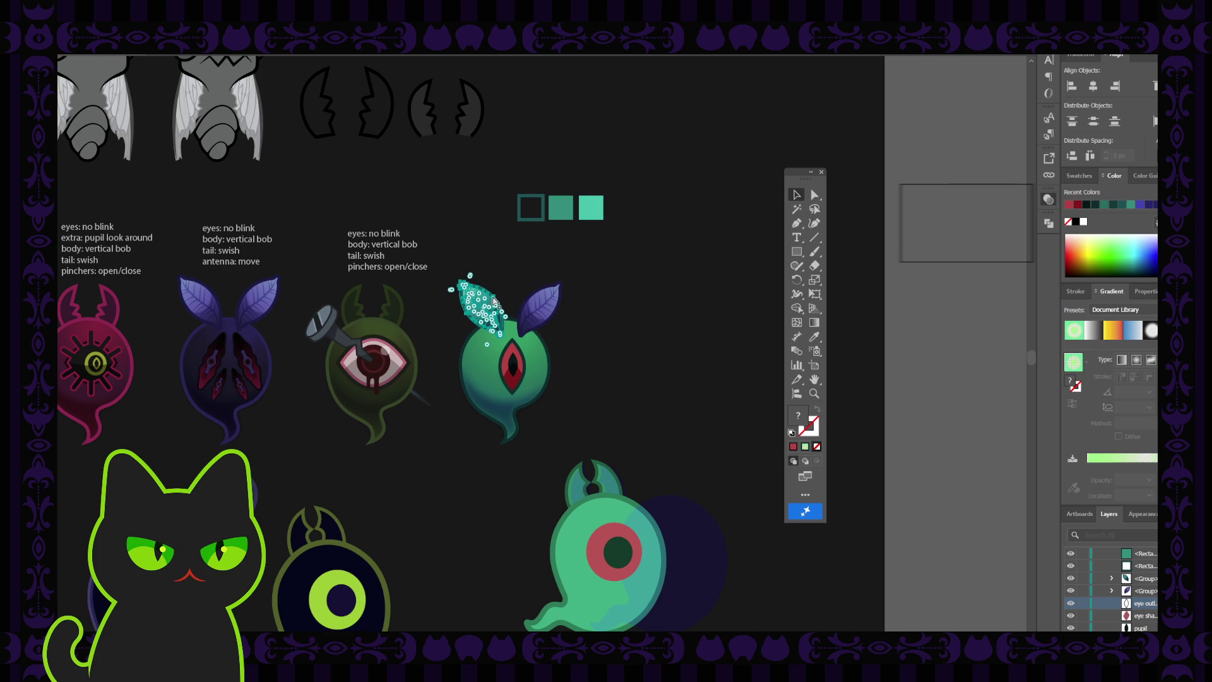
- Paste a copy of the left teal leaf in front and drag it onto the right leaf
key("ctrl+c")
key("ctrl+f")
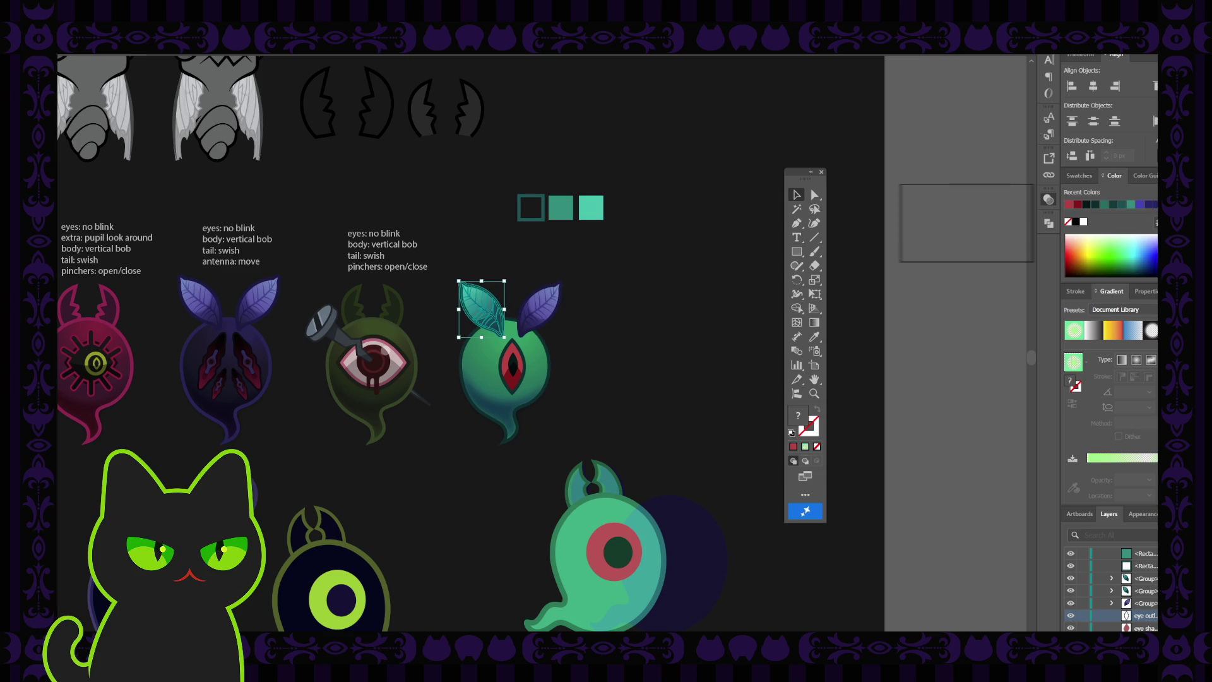
key("comma")
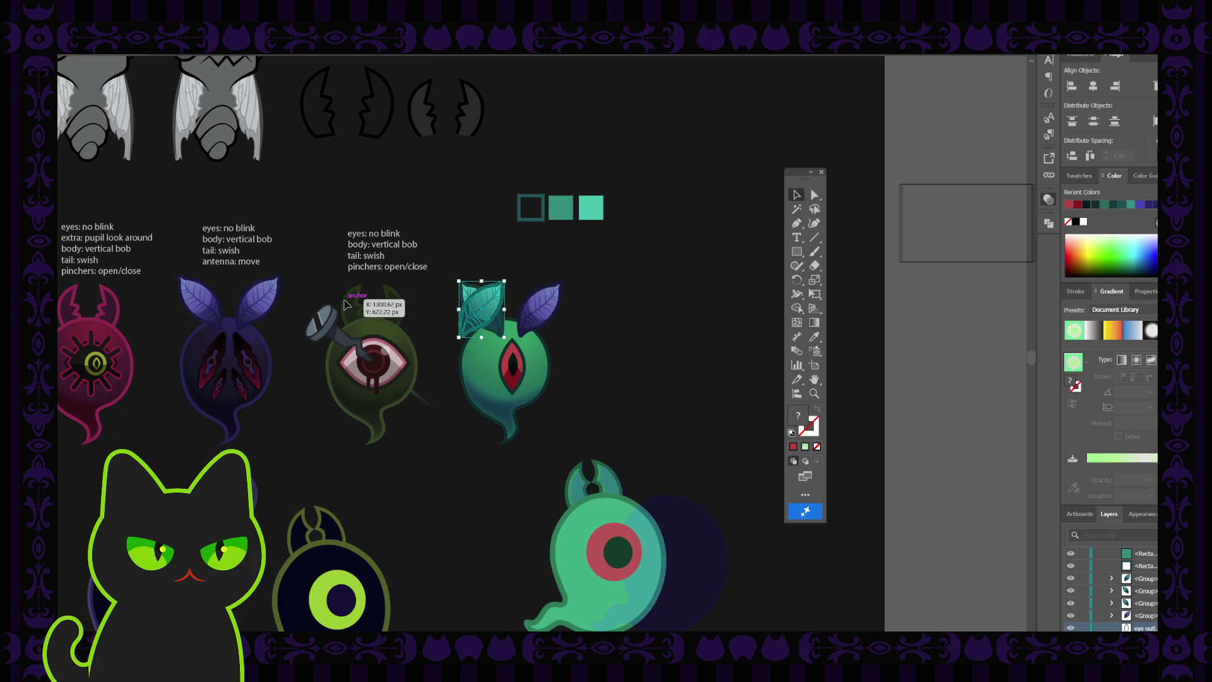
left_click(466, 253)
left_click_drag(481, 314, 540, 316)
- Remove the old purple leaf group and zoom in on the outer red eye shape
left_click(1129, 617)
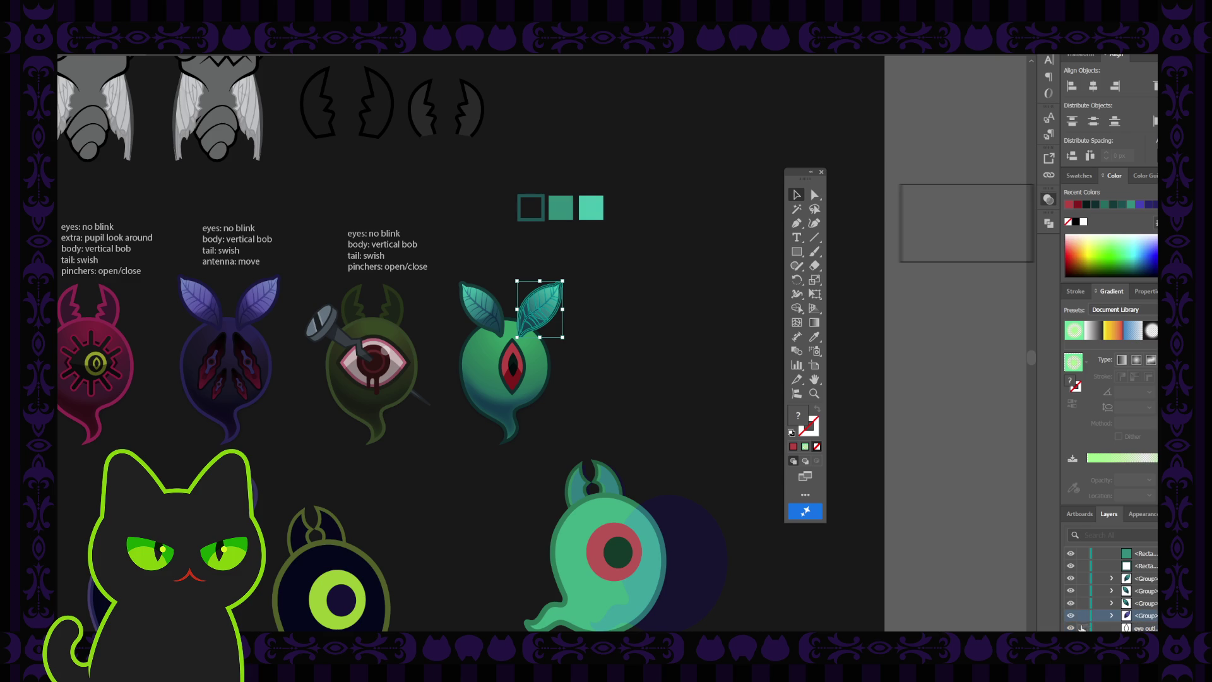
left_click(697, 406)
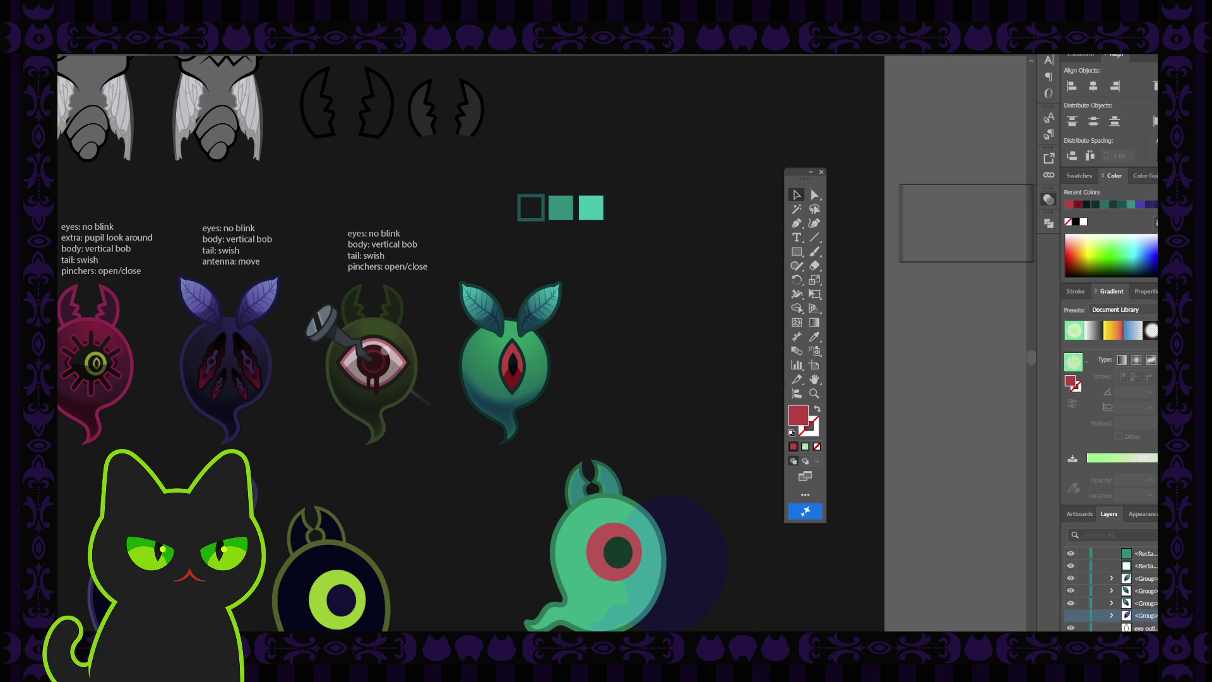
key("ctrl+shift+g")
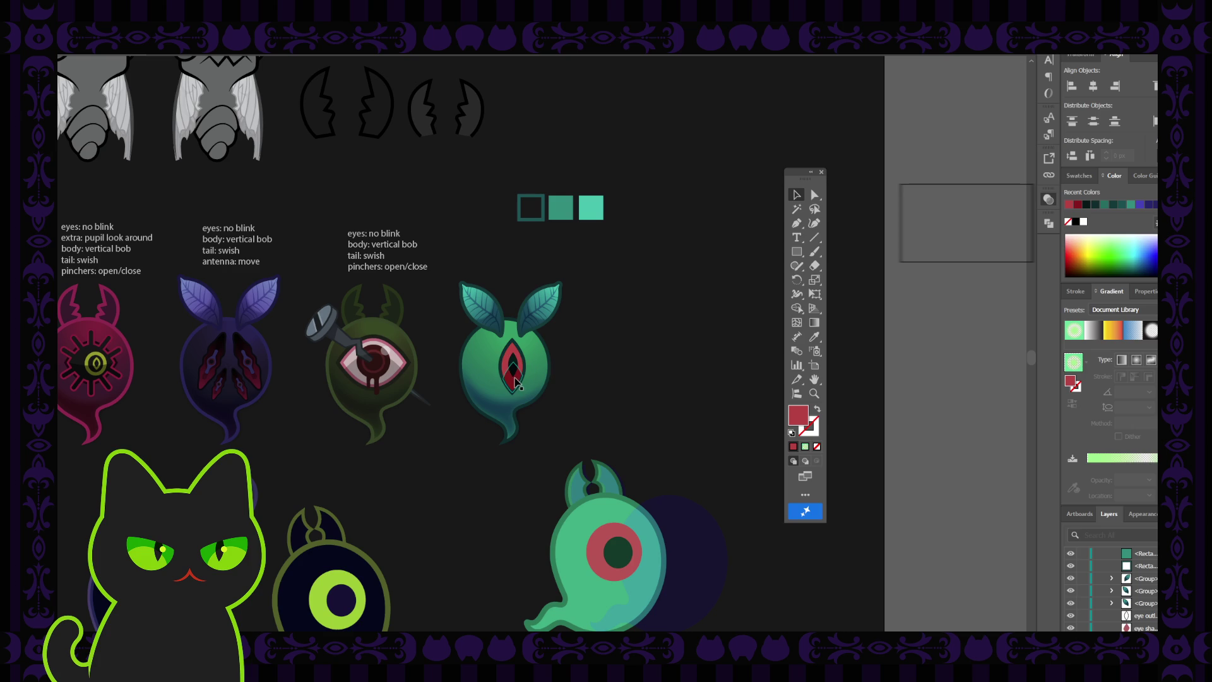
left_click(517, 382)
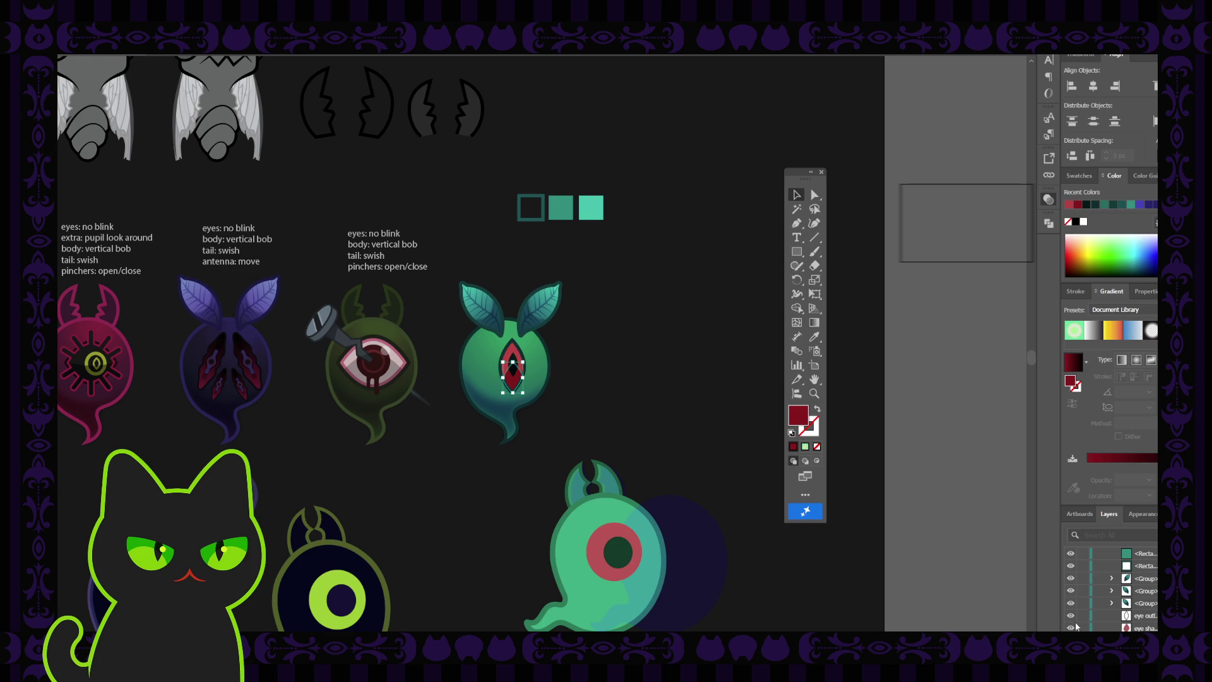
left_click(513, 353)
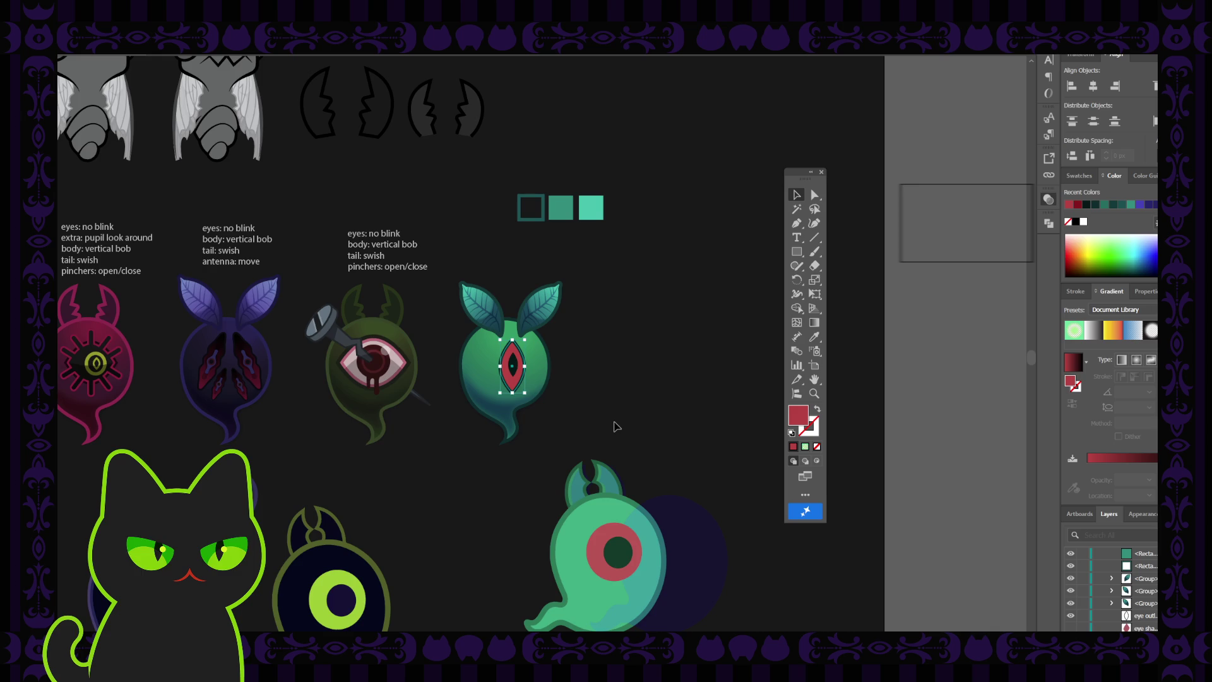
key("ctrl+equal")
key("ctrl+equal")
key("ctrl+equal")
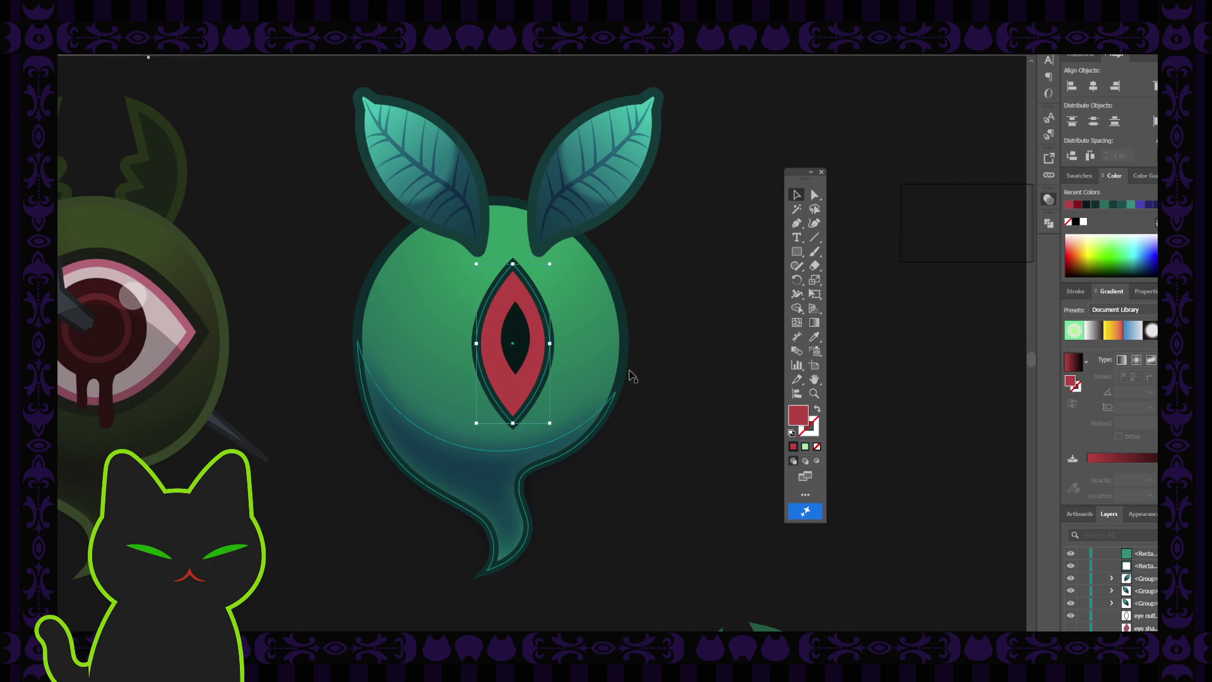
- Select the pupil, try a red Eyedropper fill, undo it, and keep the pupil near-black teal
left_click(631, 375)
key("h")
left_click_drag(654, 300, 644, 324)
left_click(796, 193)
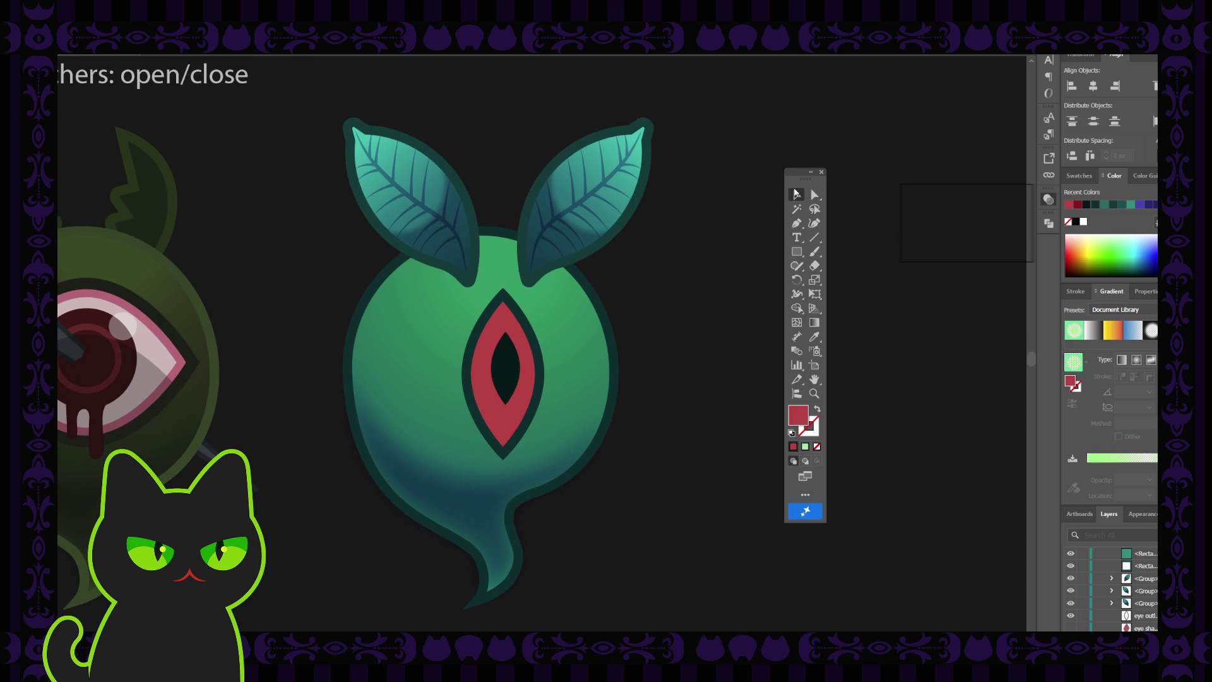
left_click(504, 324)
left_click(504, 322)
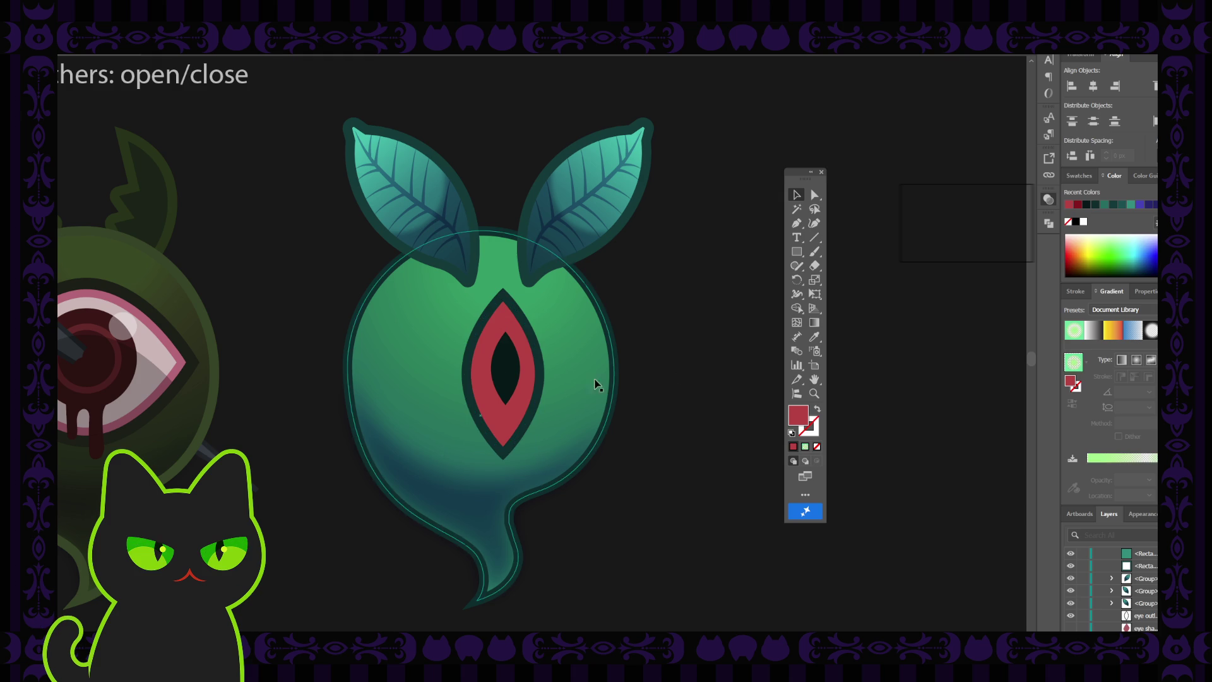
left_click(517, 377)
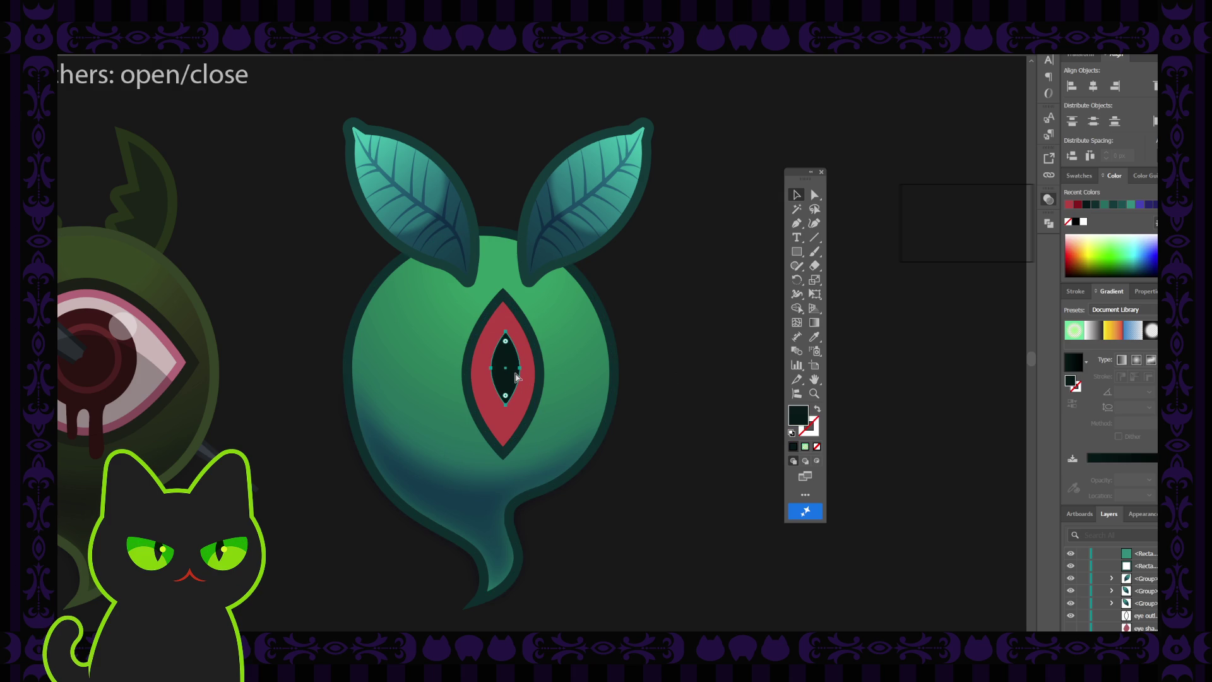
key("i")
left_click(509, 419)
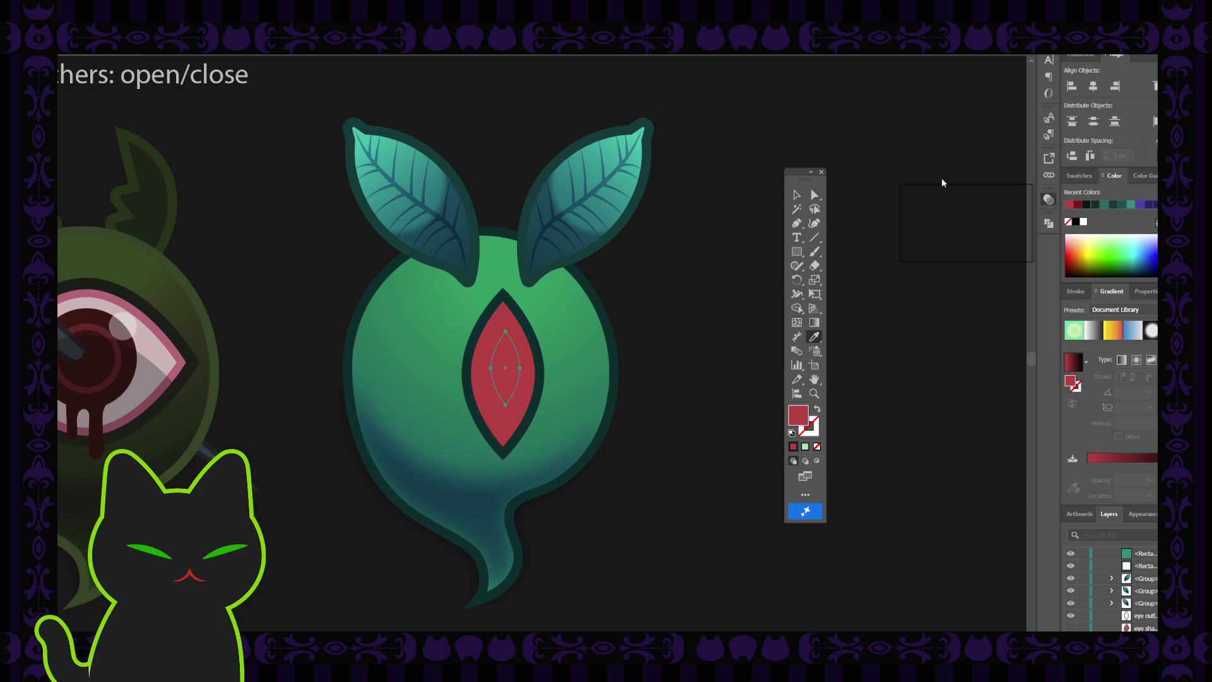
key("ctrl+z")
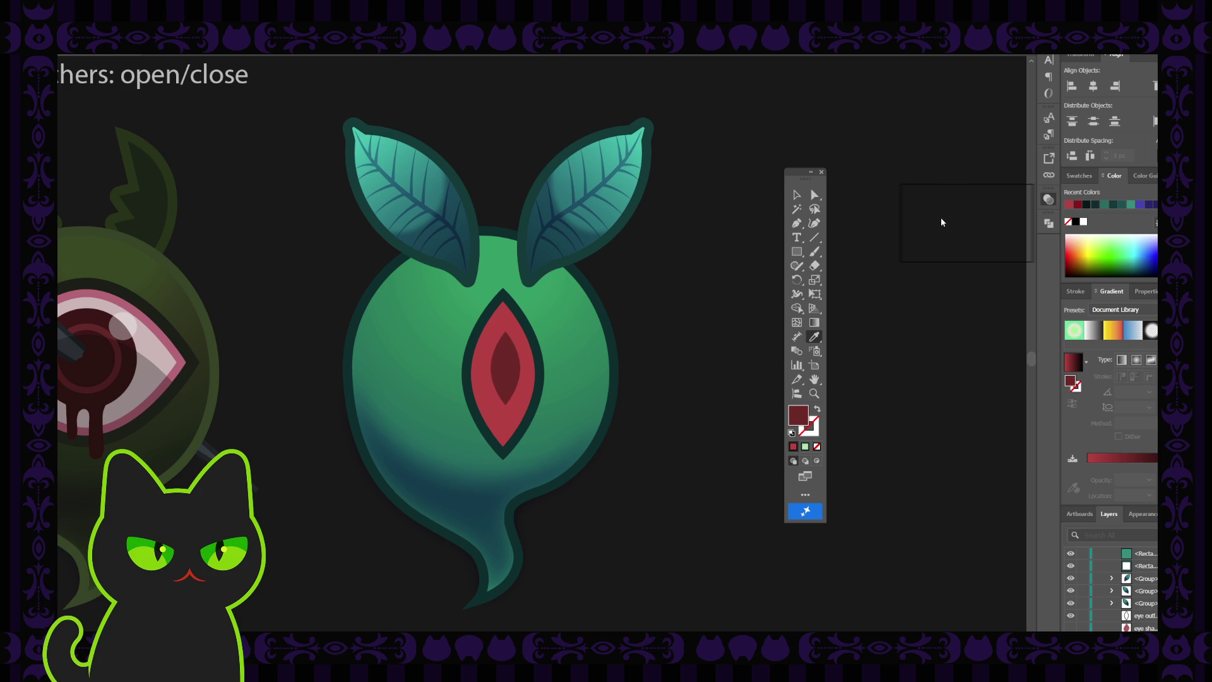
key("v")
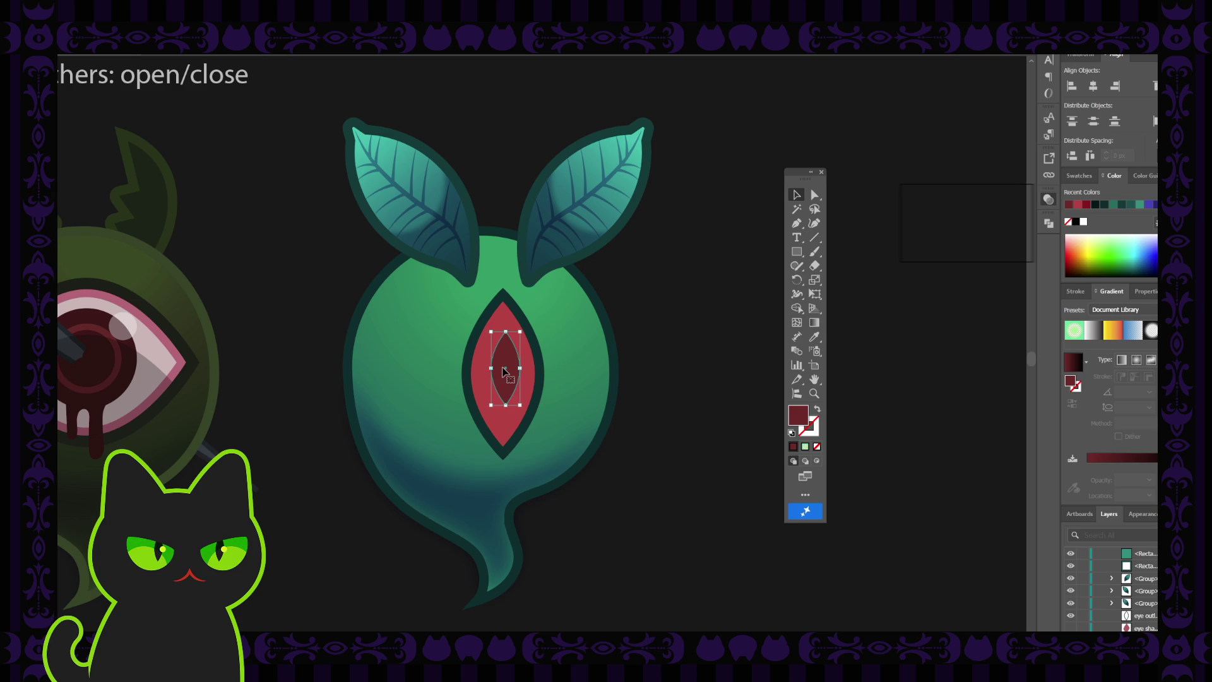
key("ctrl+bracketleft")
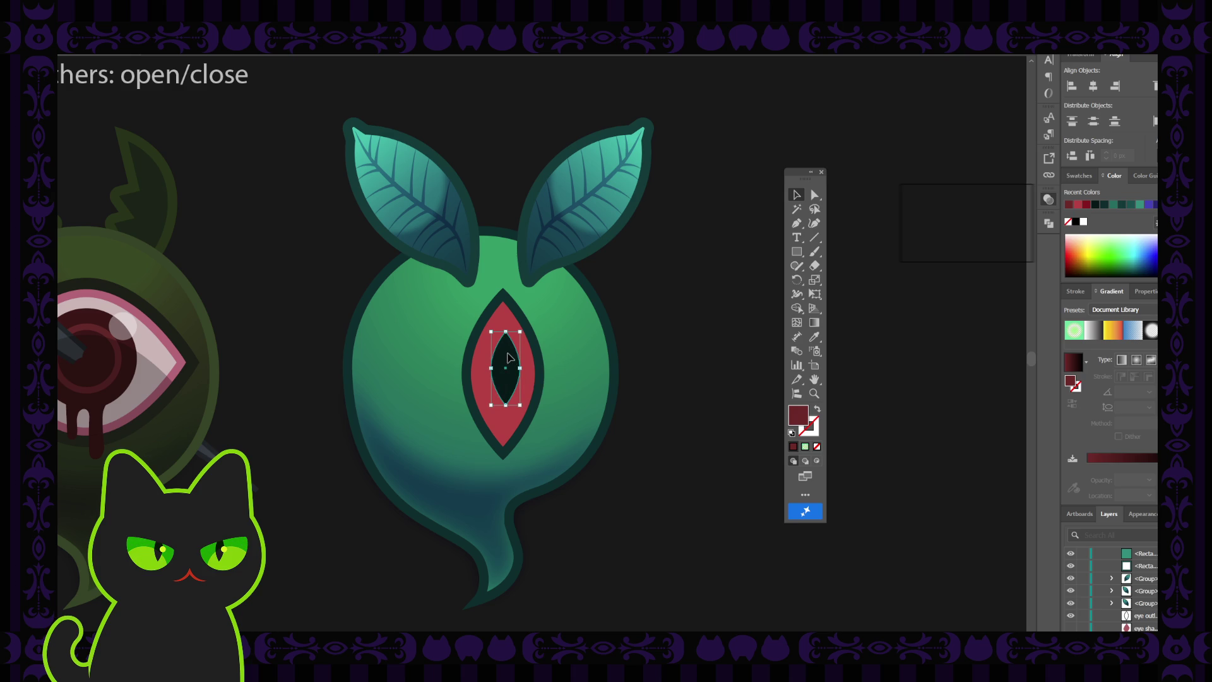
- Stack the 'pupil' layer above 'eyeball' and nudge the pupil slightly down
left_click_drag(504, 371, 509, 369)
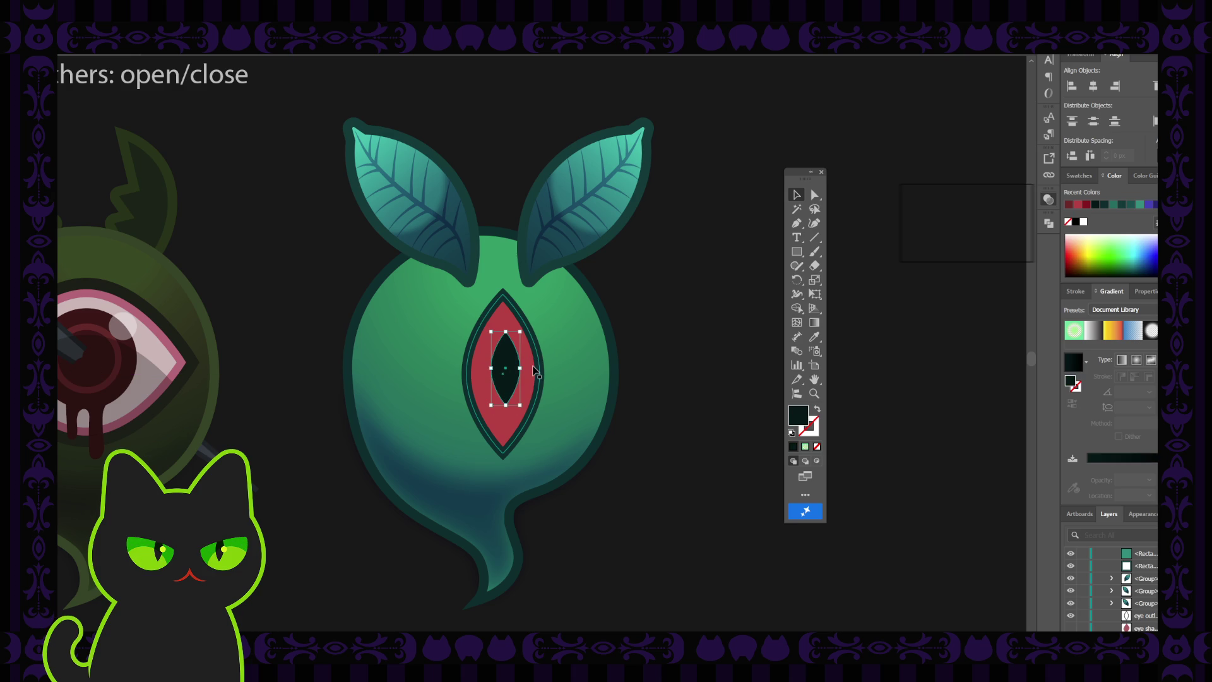
scroll(1130, 608, "down", 2)
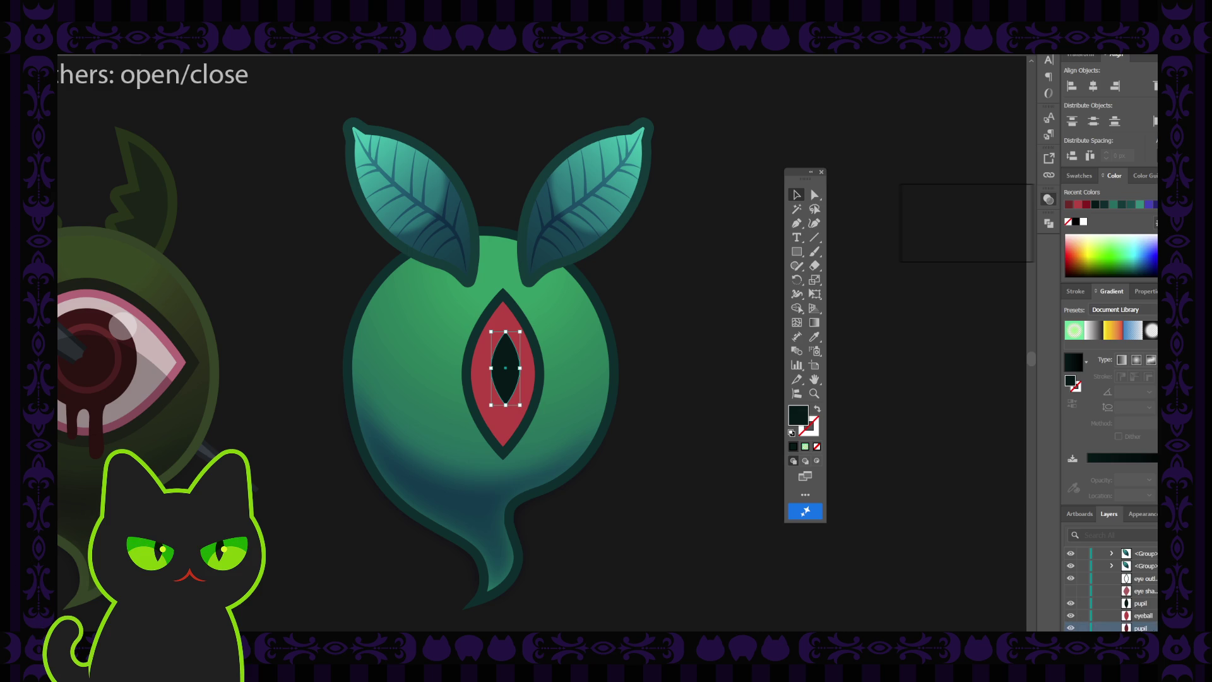
left_click_drag(1140, 628, 1139, 621)
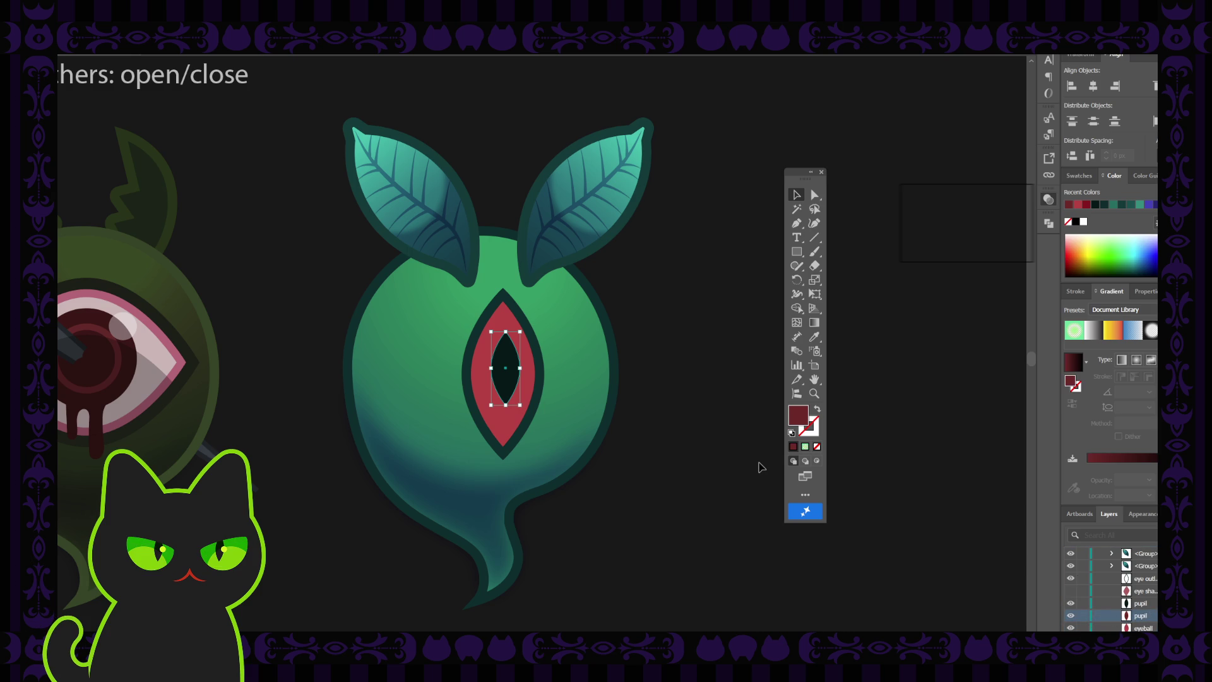
key("Down")
key("Down")
key("Down")
key("Down")
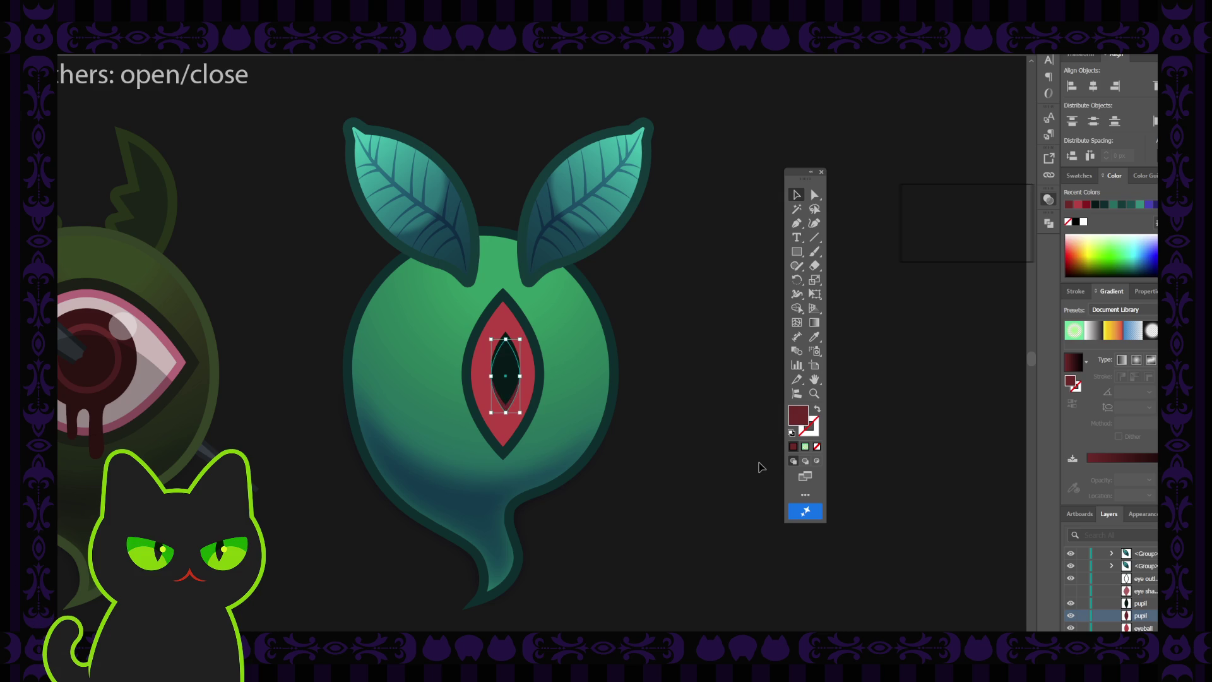
key("Down")
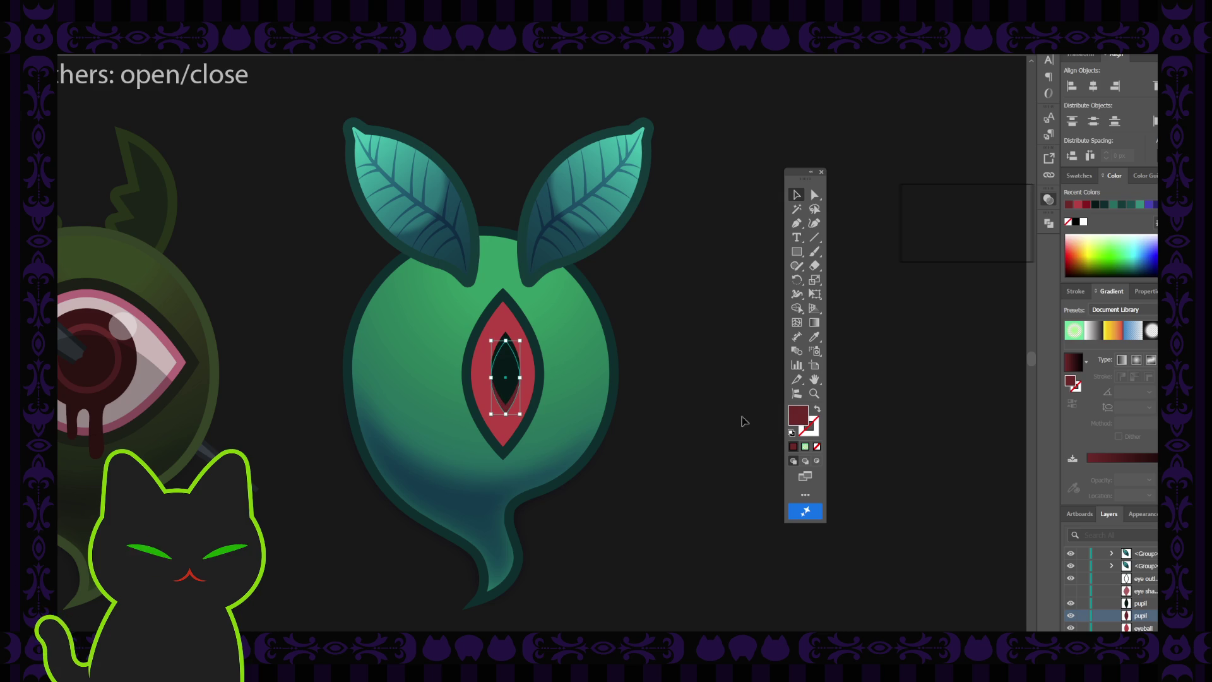
left_click(717, 374)
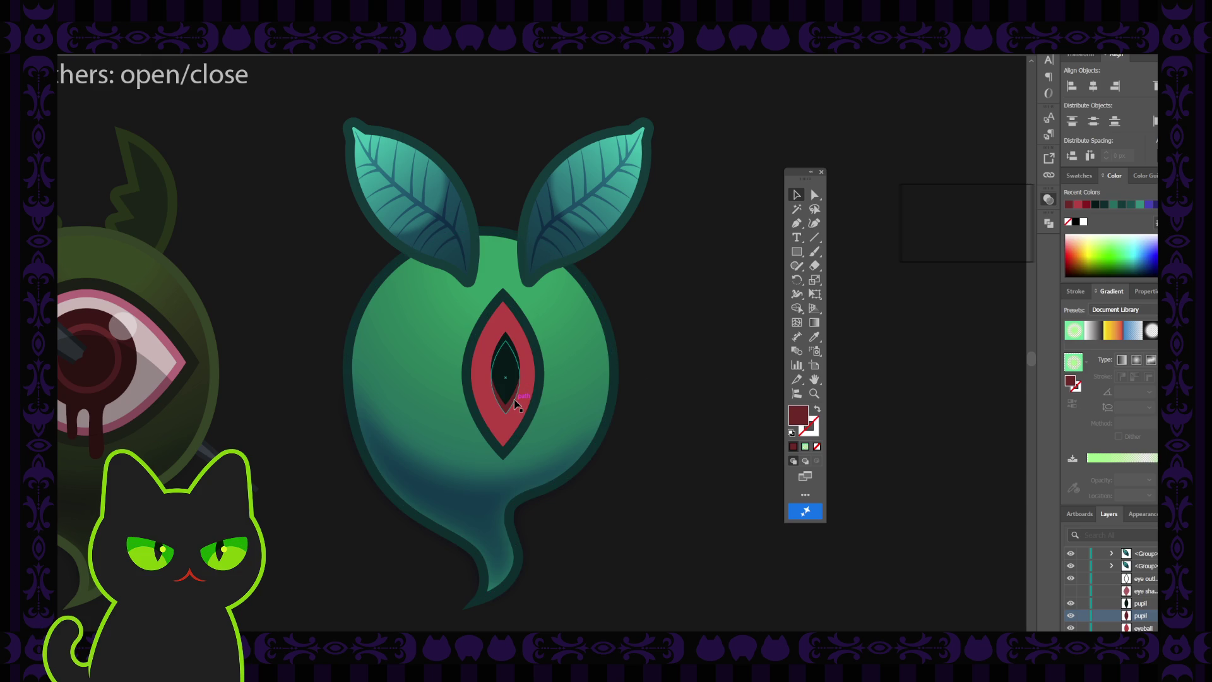
- Delete the leftover duplicate pupil, leaving one dark slit pupil in the red eye
left_click_drag(515, 402, 518, 414)
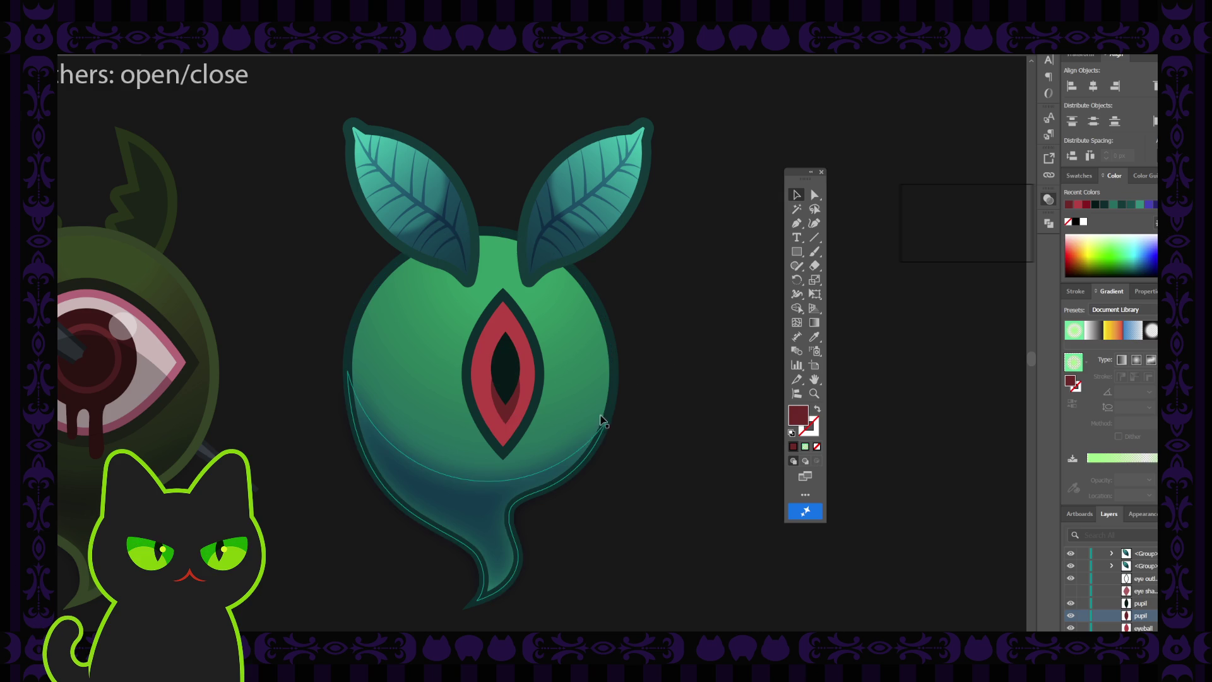
left_click(511, 418)
key("Delete")
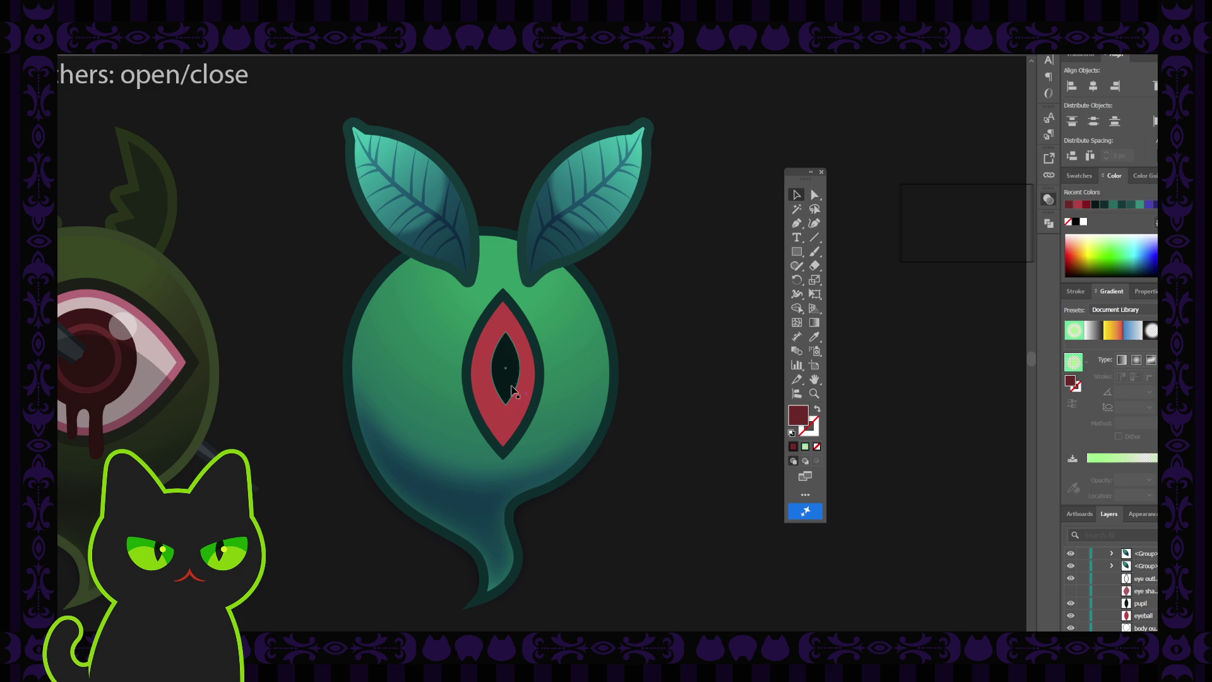
left_click(512, 377)
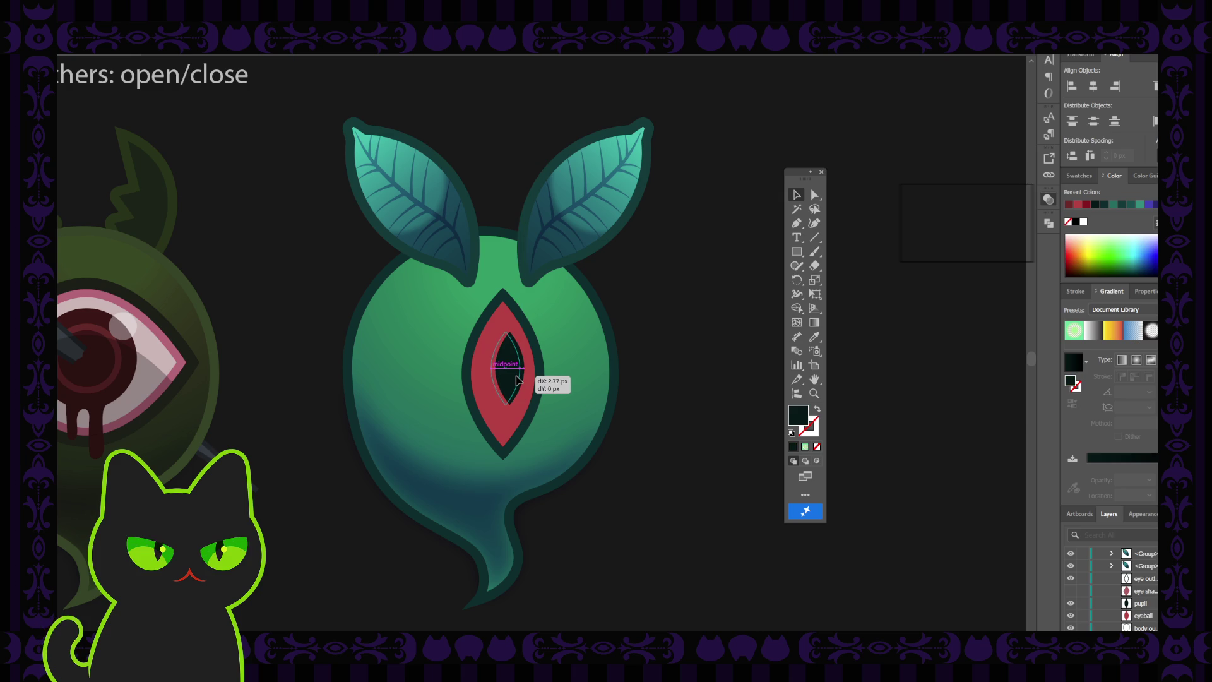
left_click(657, 349)
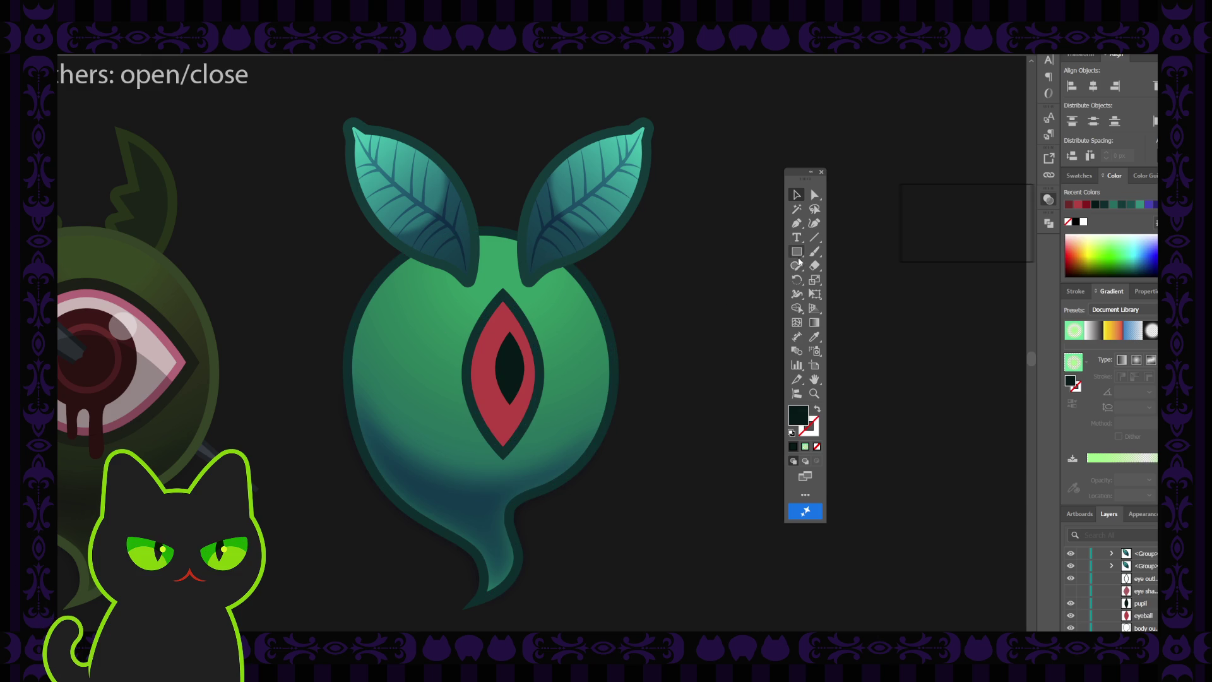
- Draw a dark circle with the Ellipse tool beside the ghost
key("l")
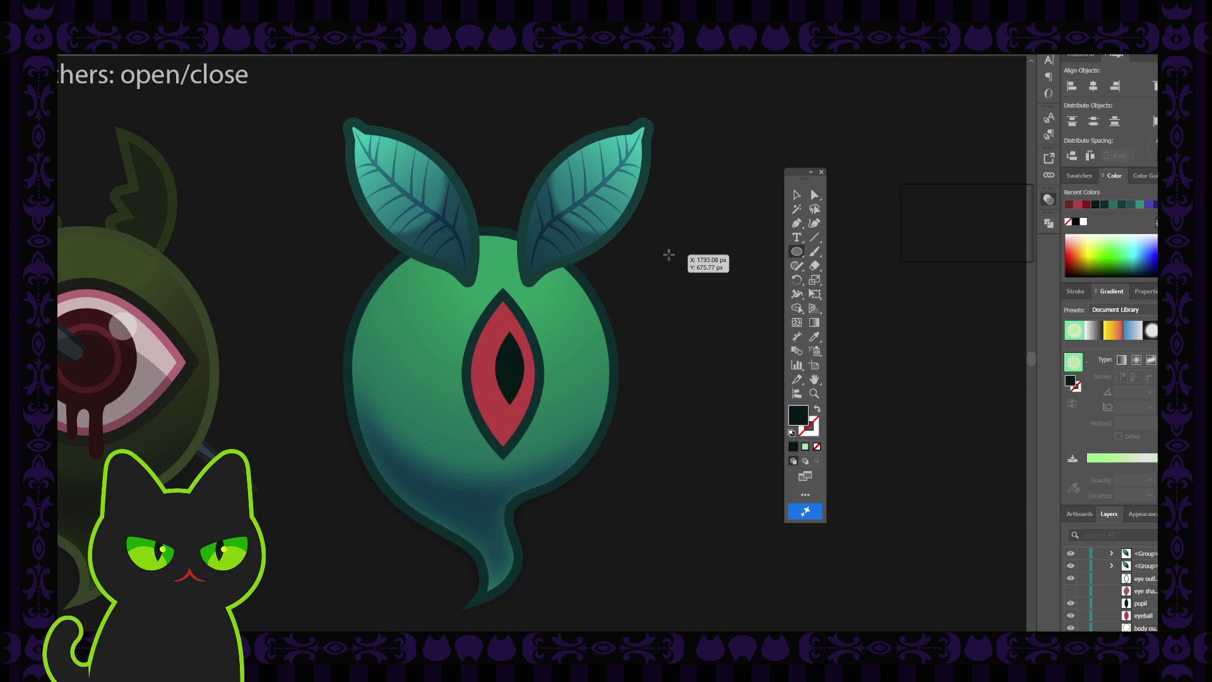
left_click_drag(668, 255, 744, 355)
key("v")
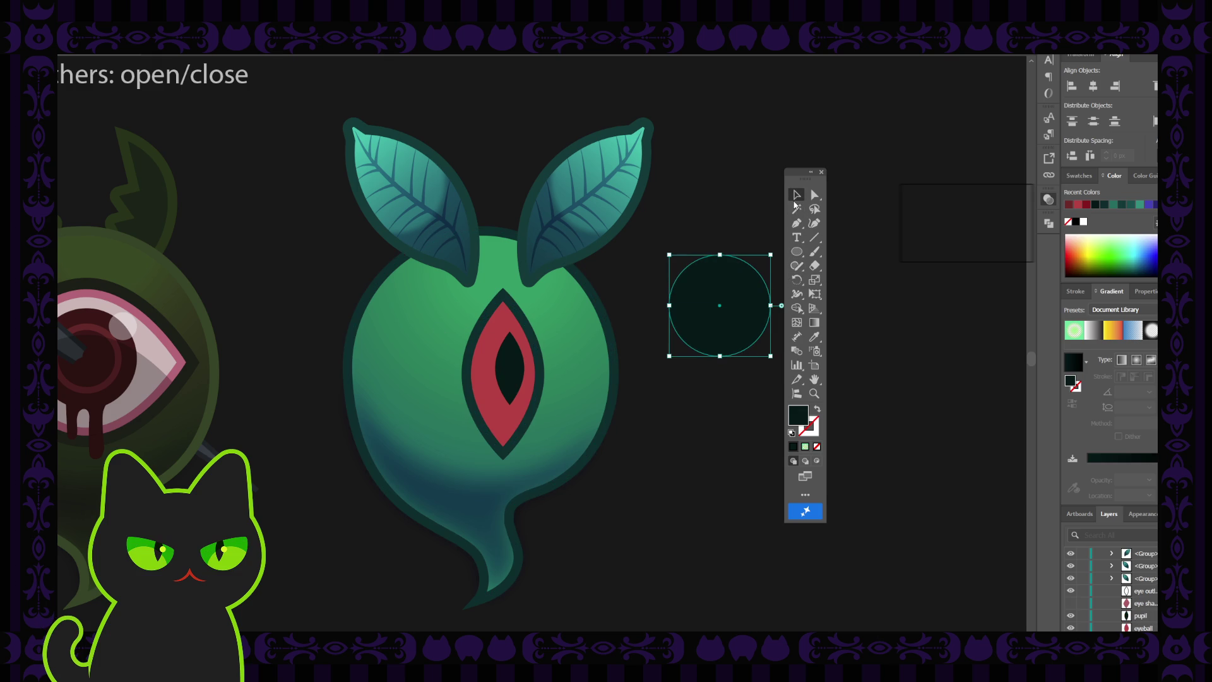
left_click(754, 200)
left_click(750, 312)
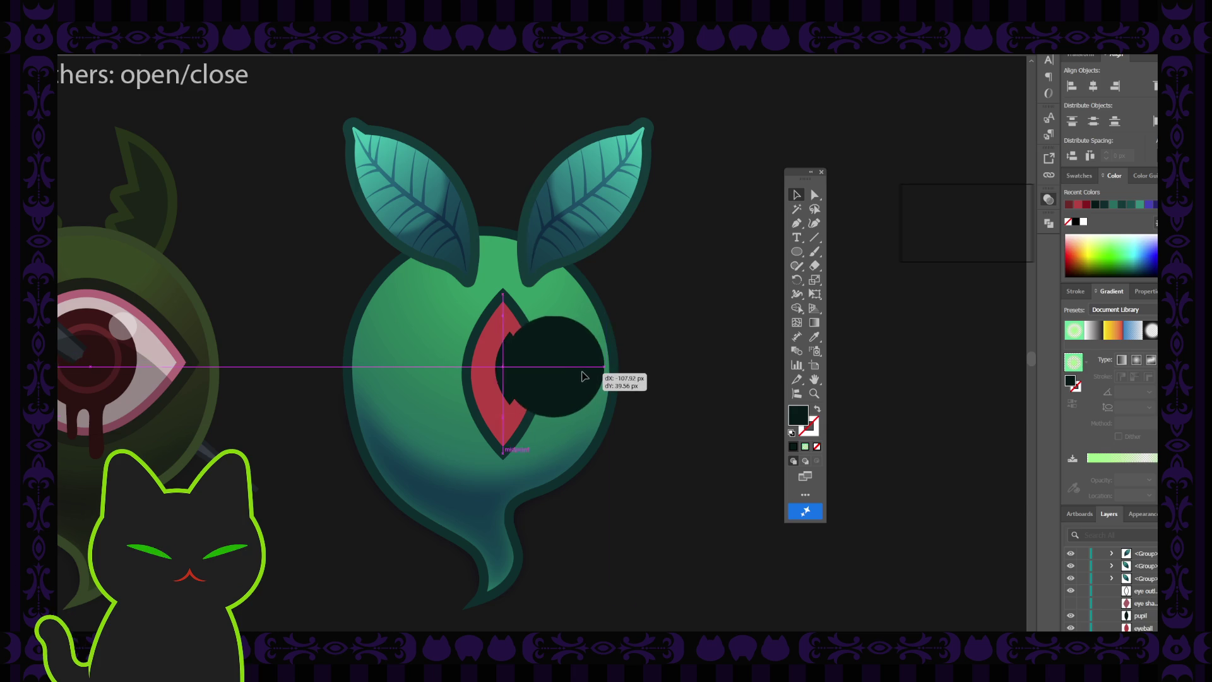
- Try the circle behind the eye shape, then park it on empty canvas right of the ghost
left_click_drag(620, 368, 569, 377)
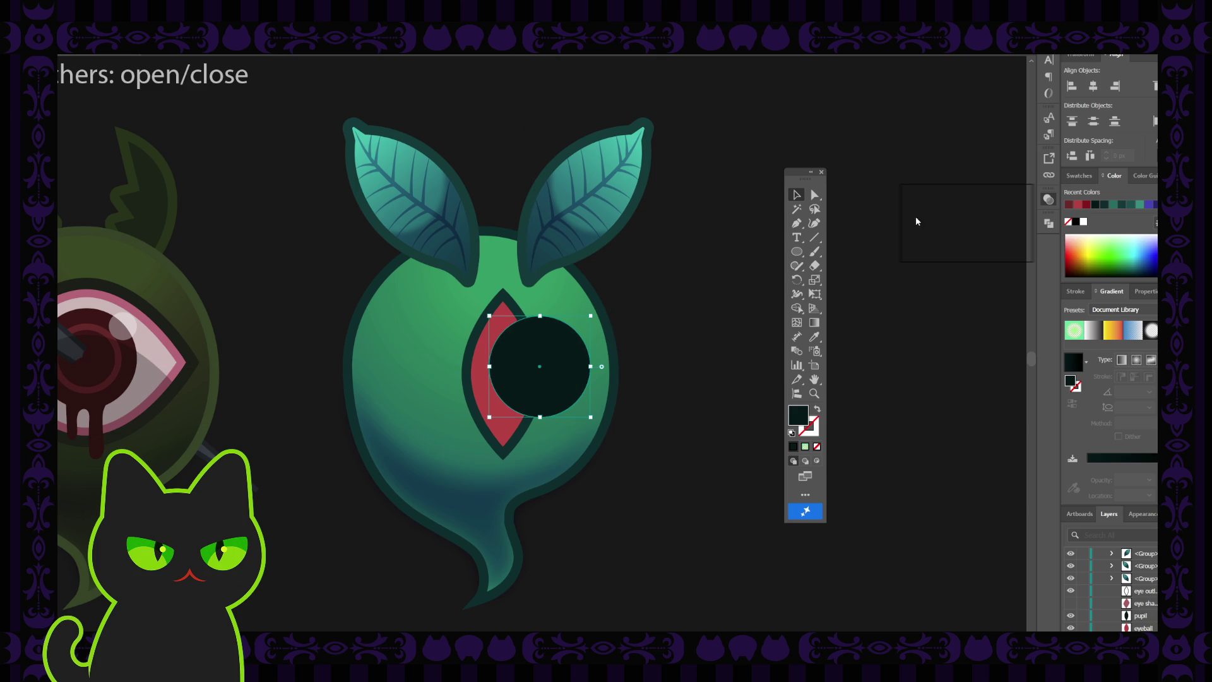
key("ctrl+[")
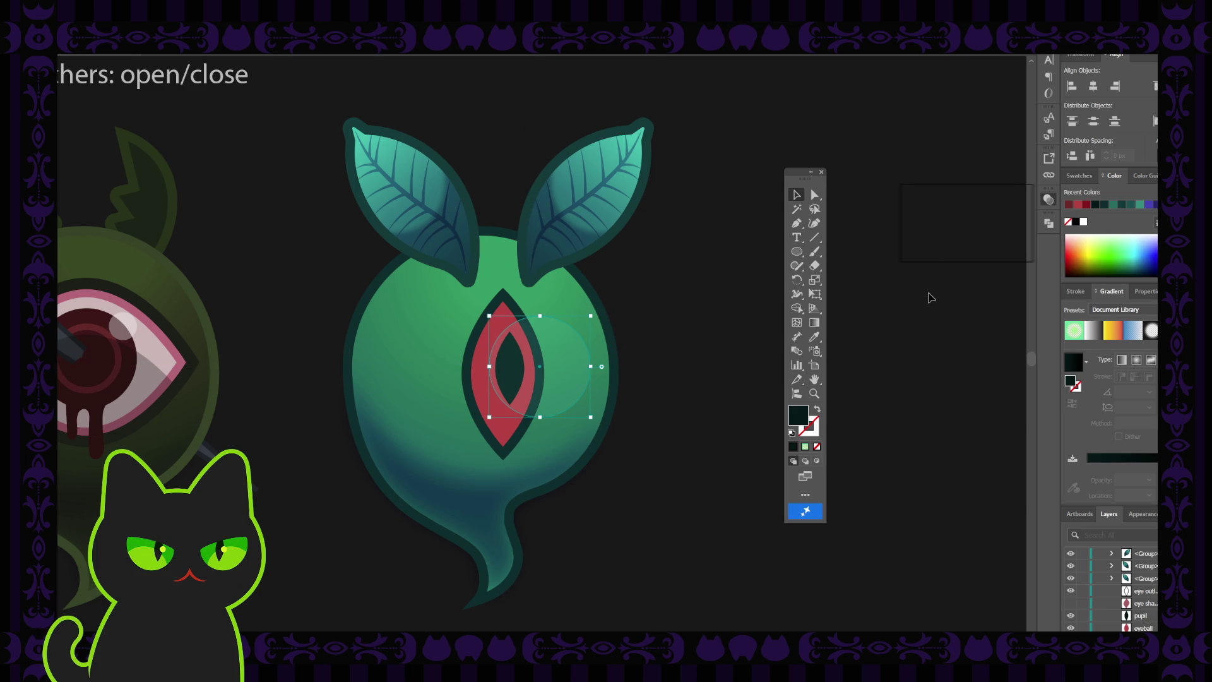
left_click(665, 346)
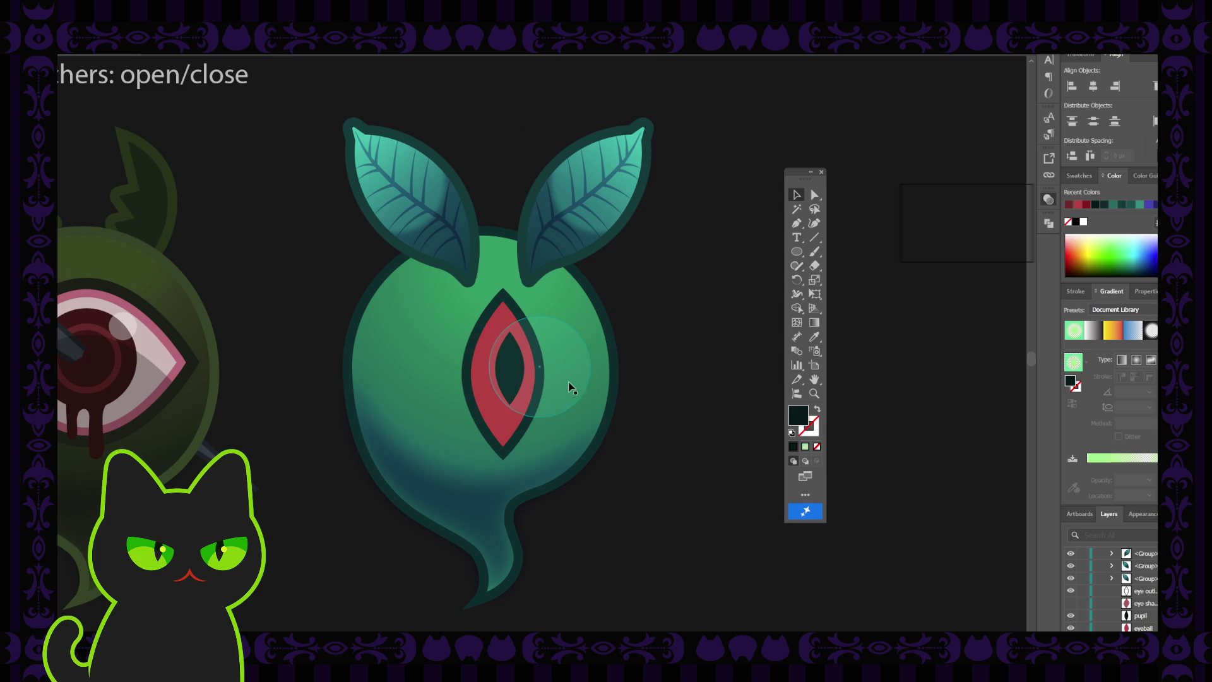
left_click_drag(567, 388, 551, 395)
left_click(654, 345)
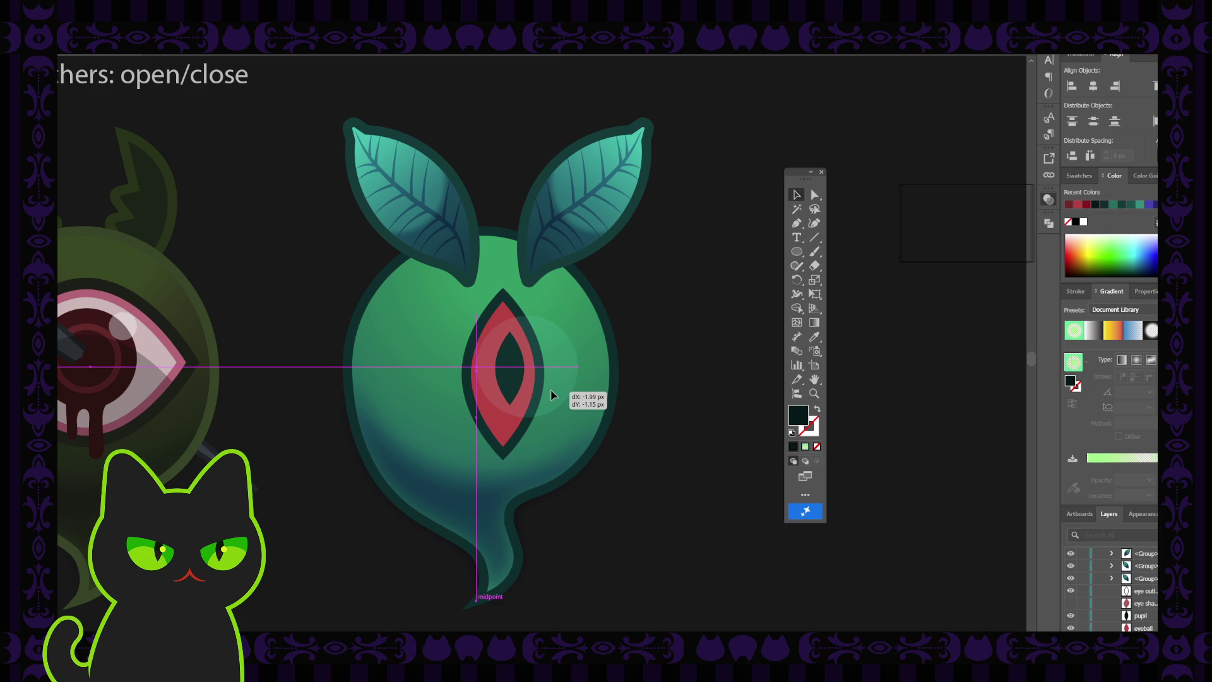
left_click_drag(551, 394, 512, 402)
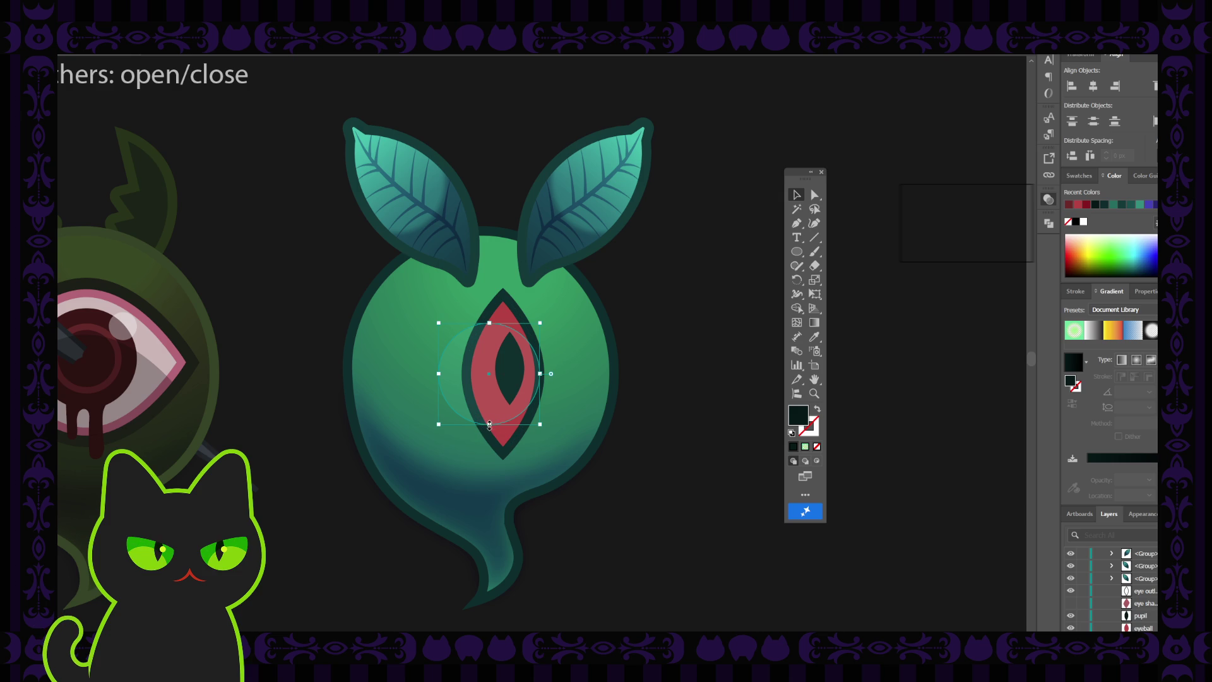
left_click_drag(483, 409, 689, 354)
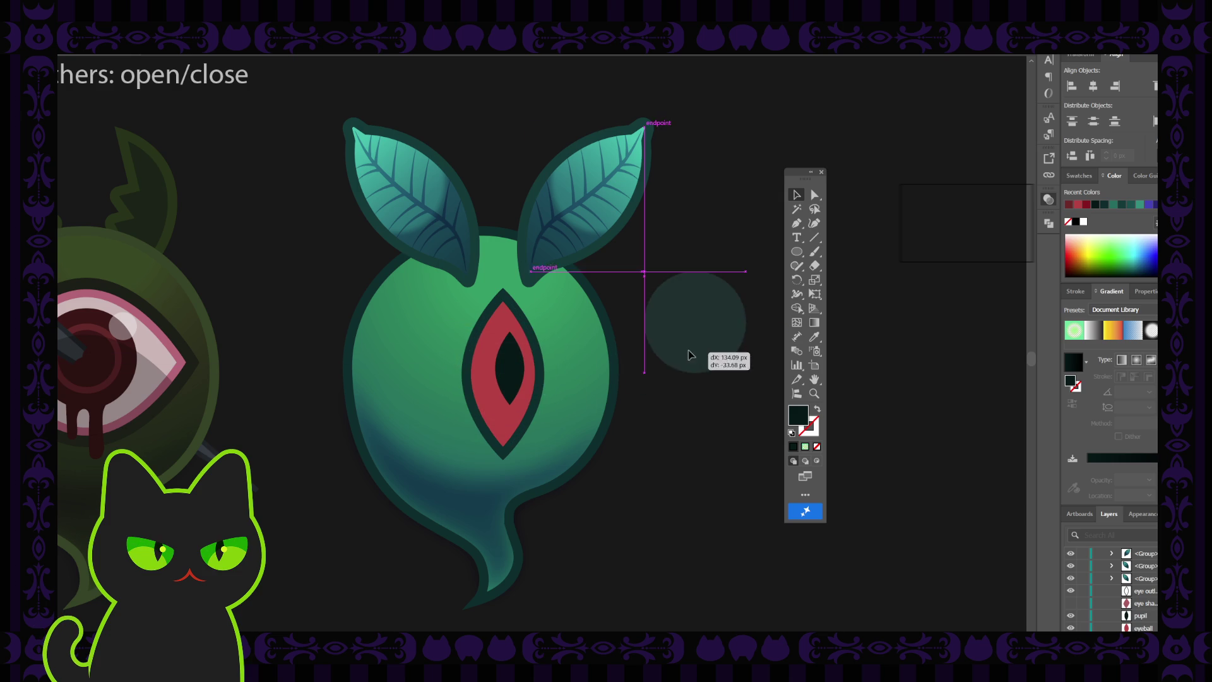
left_click(499, 409)
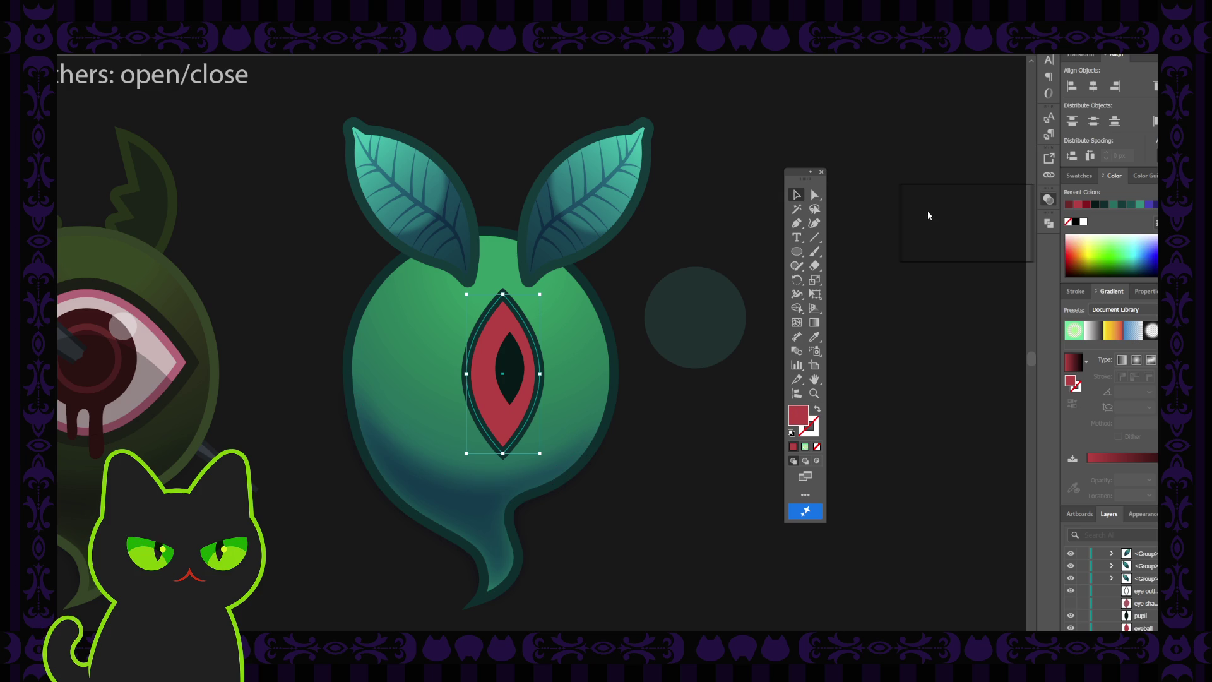
- Give the eye a pink fill and shift it slightly left to reveal a tan crescent
key("ctrl+z")
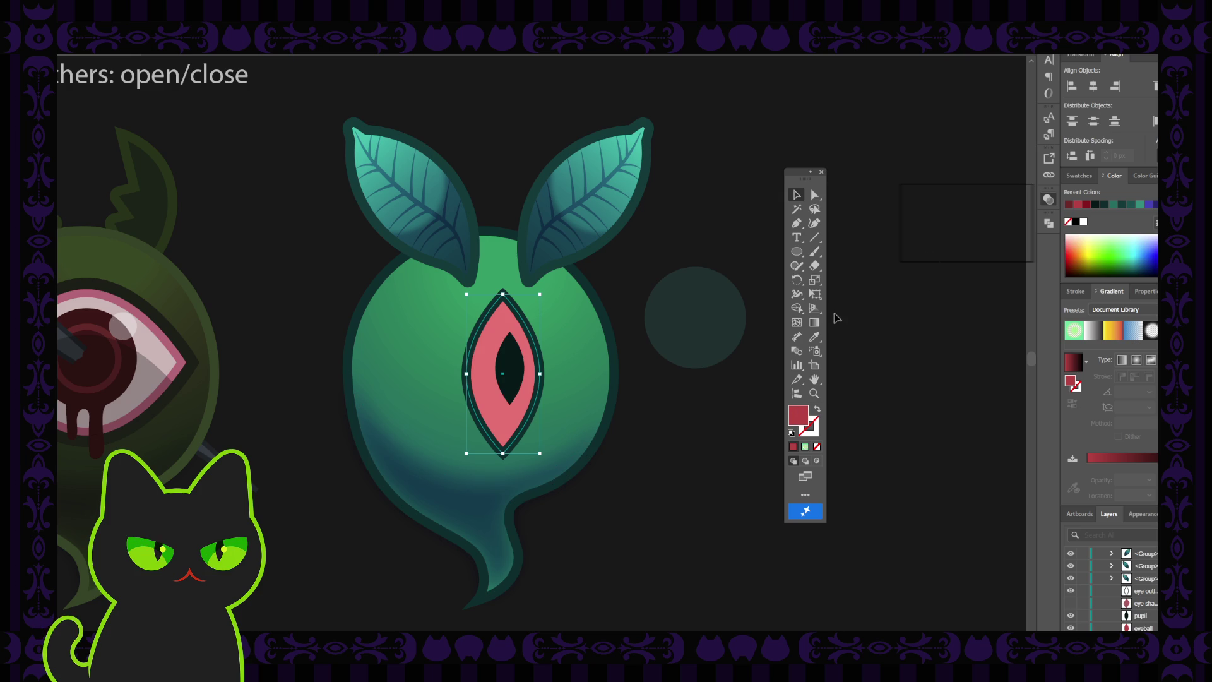
left_click(627, 413)
left_click(509, 421)
mouse_move(499, 419)
left_mouse_down()
mouse_move(483, 416)
mouse_move(510, 413)
left_mouse_up()
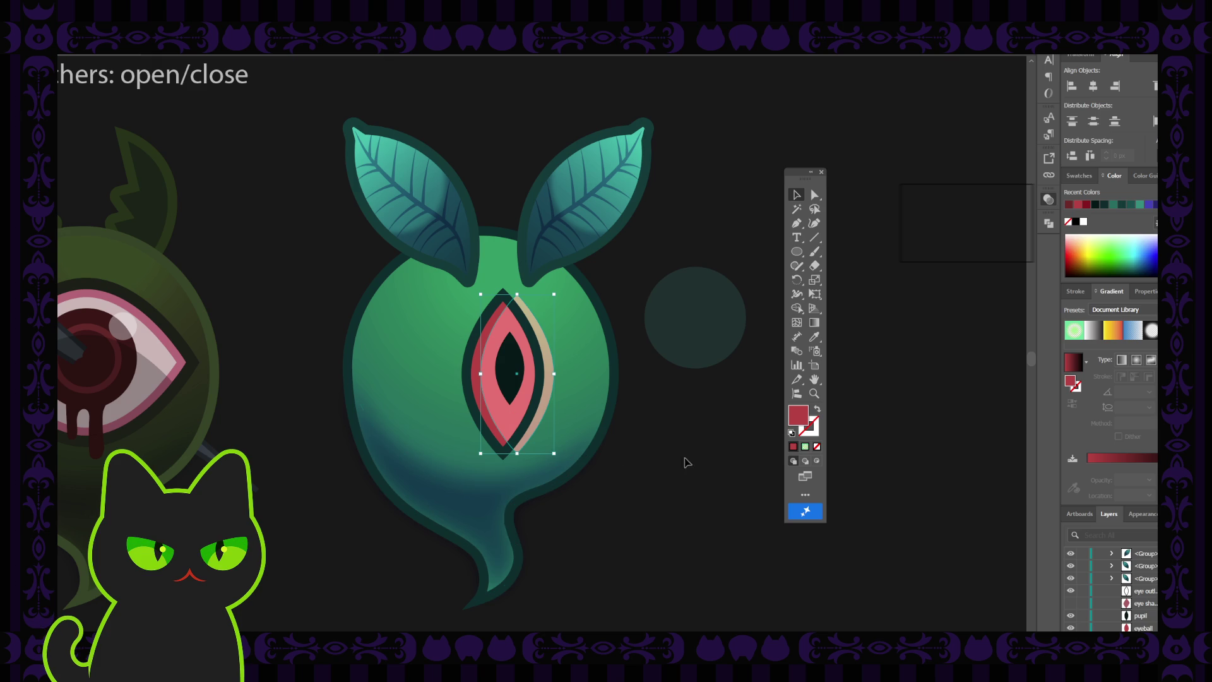
- Stretch the pupil wider and longer, and reposition the tan crescent to the eye's left
left_click(713, 466)
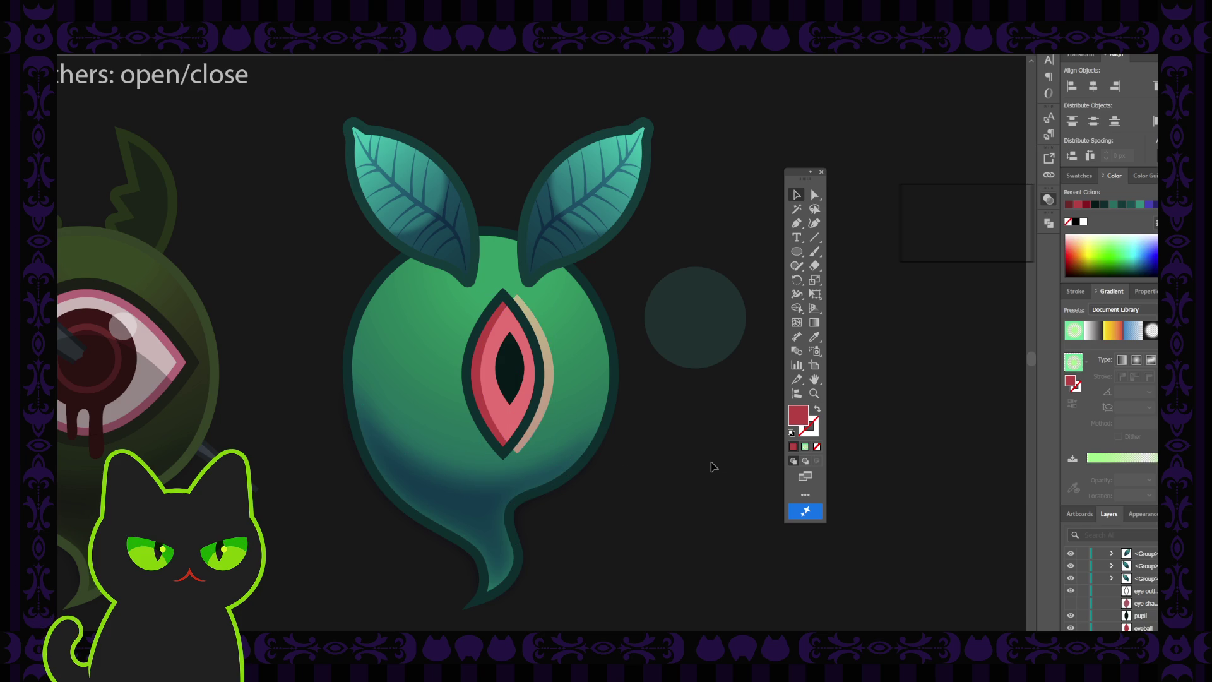
left_click(549, 424)
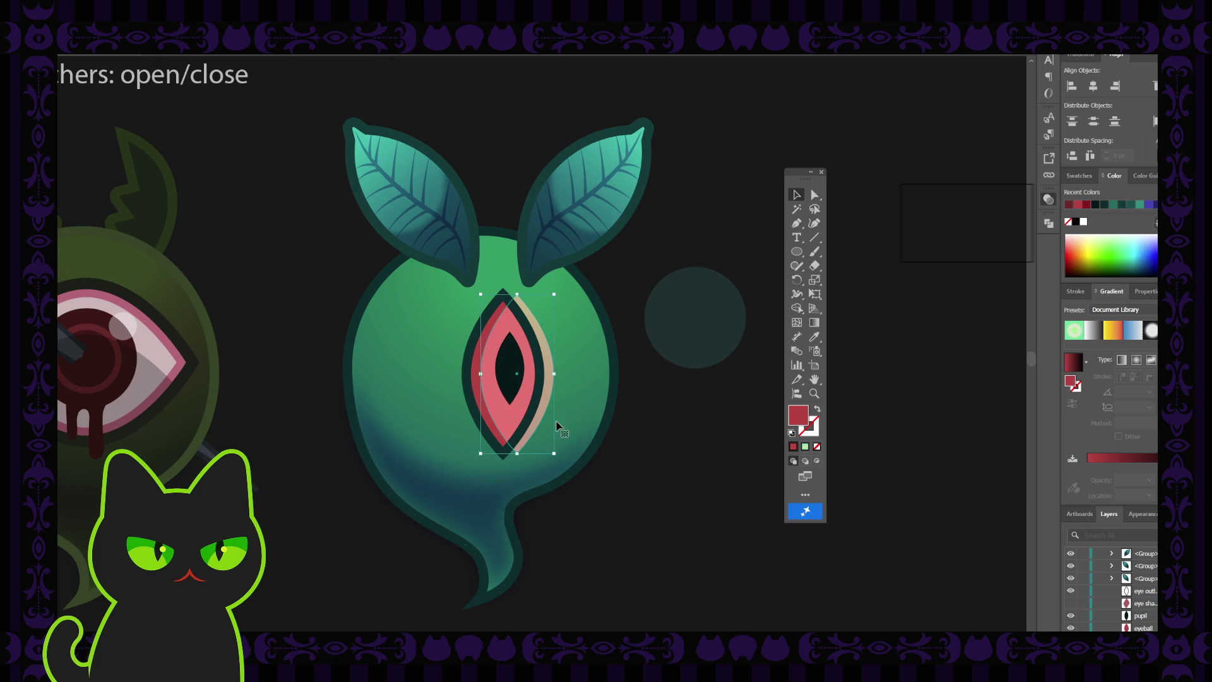
left_click(708, 442)
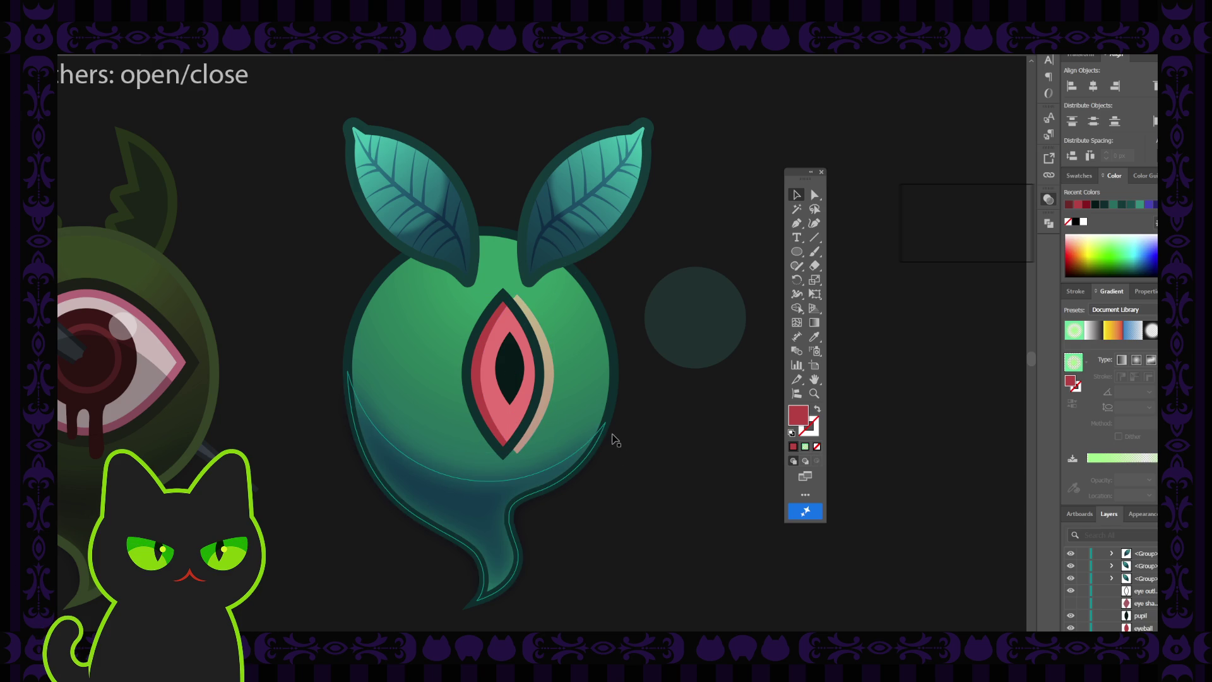
left_click_drag(511, 411, 486, 421)
left_click(509, 417)
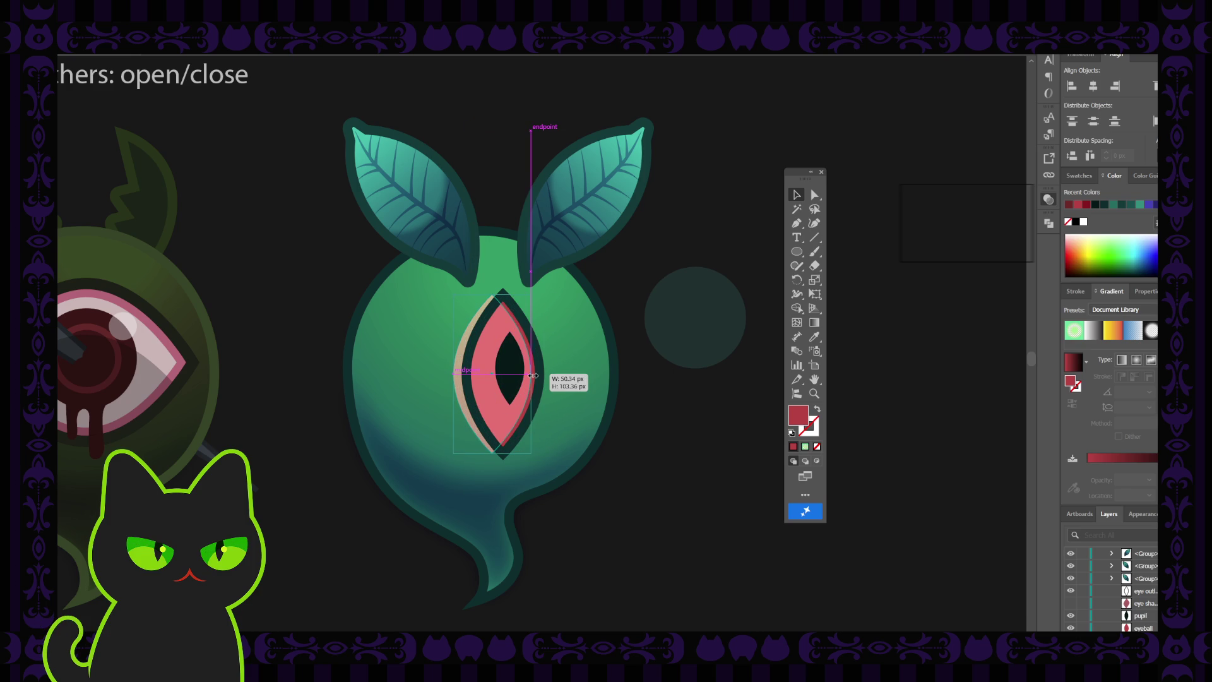
left_click(681, 422)
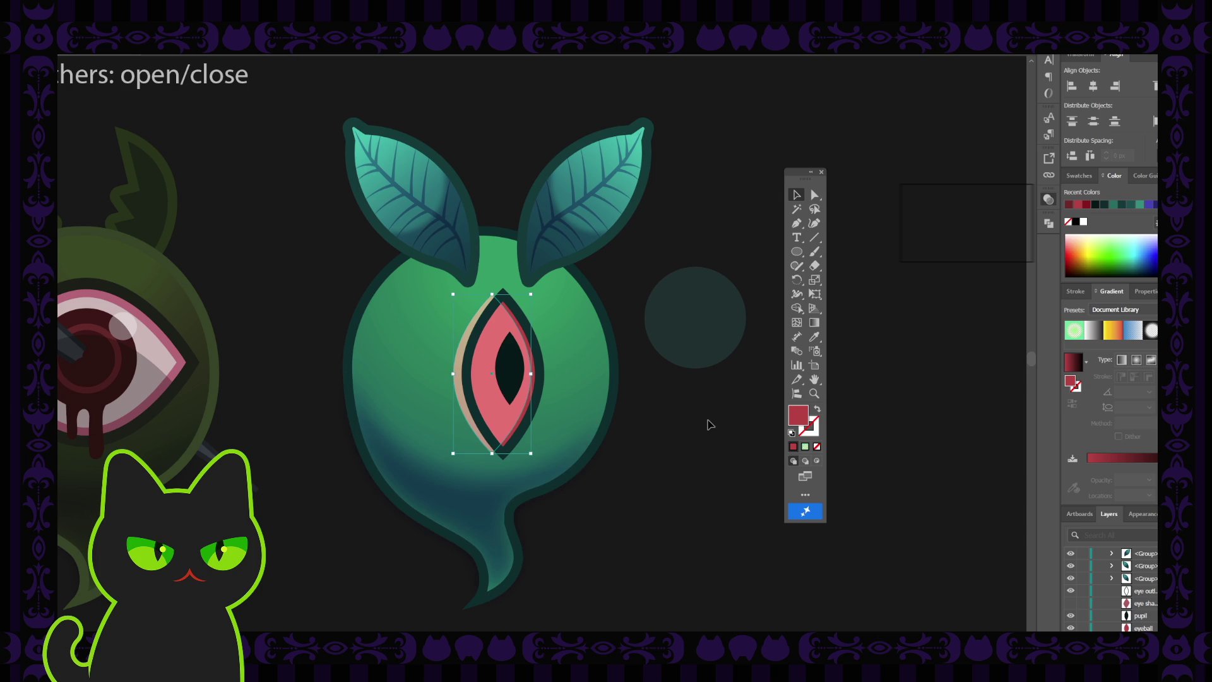
- Raise the pink eyeball about 5 px and fine-tune its position
left_click(491, 404)
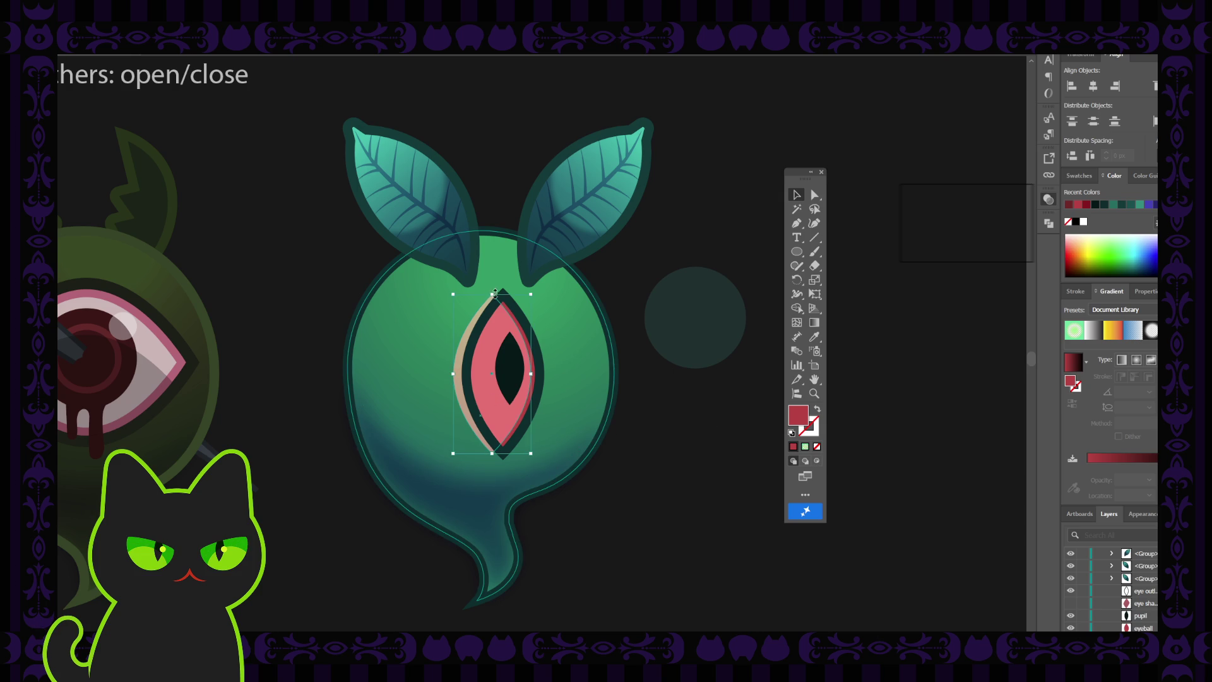
left_click(707, 460)
left_click_drag(503, 417, 497, 414)
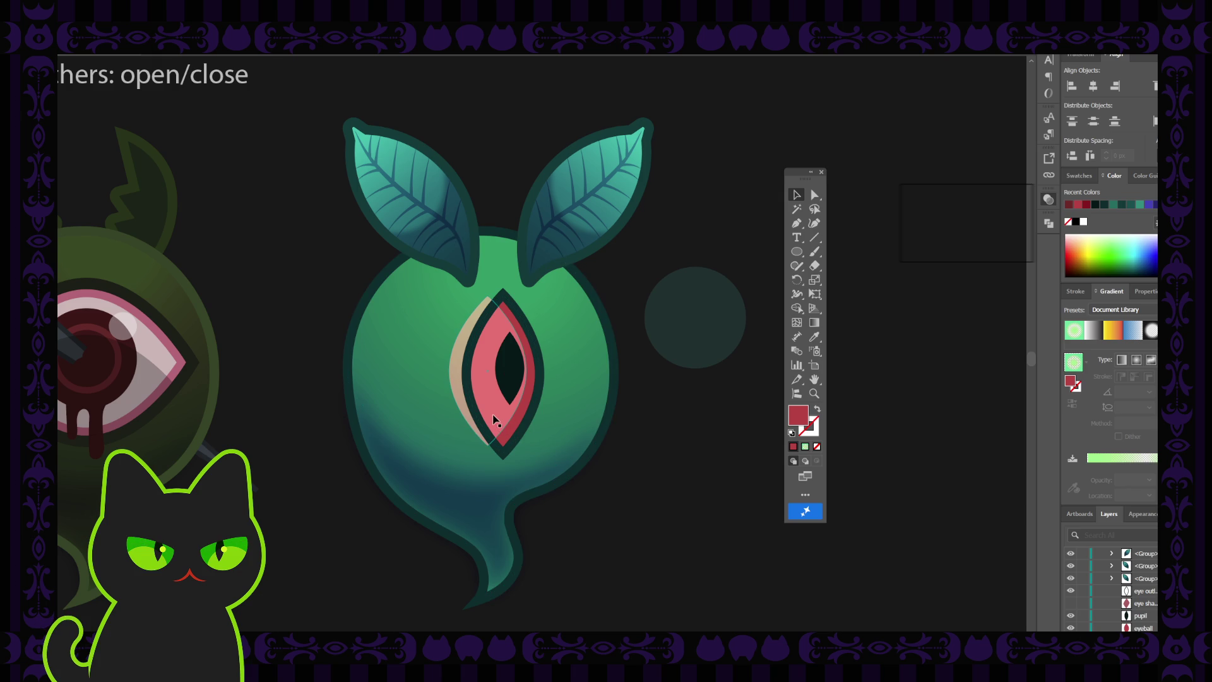
left_click_drag(495, 415, 494, 415)
left_click(718, 420)
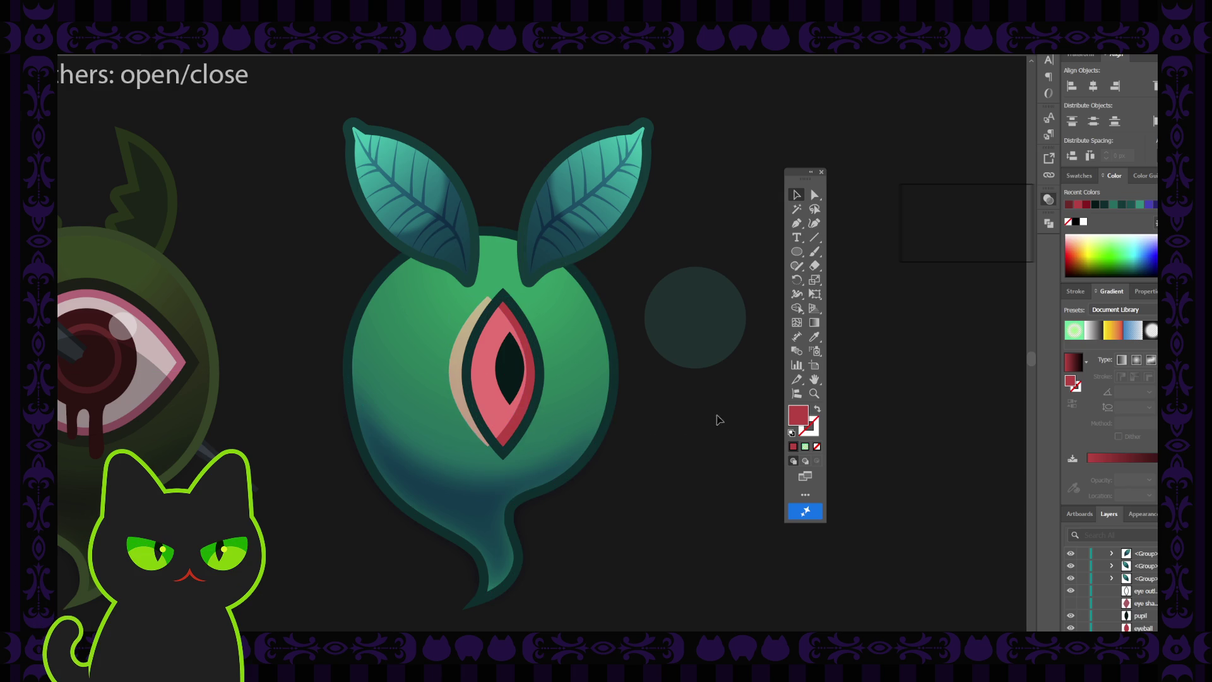
left_click(517, 425)
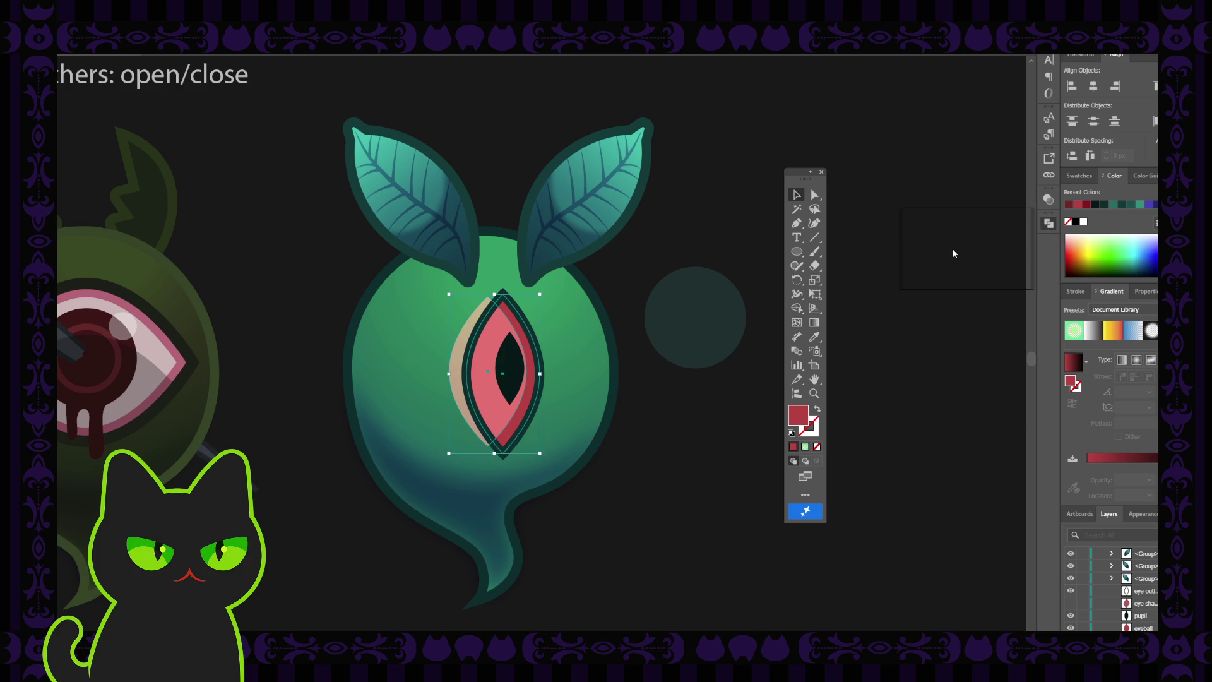
- Restore the eyeball change and select the pink shading inside the eye
key("ctrl+z")
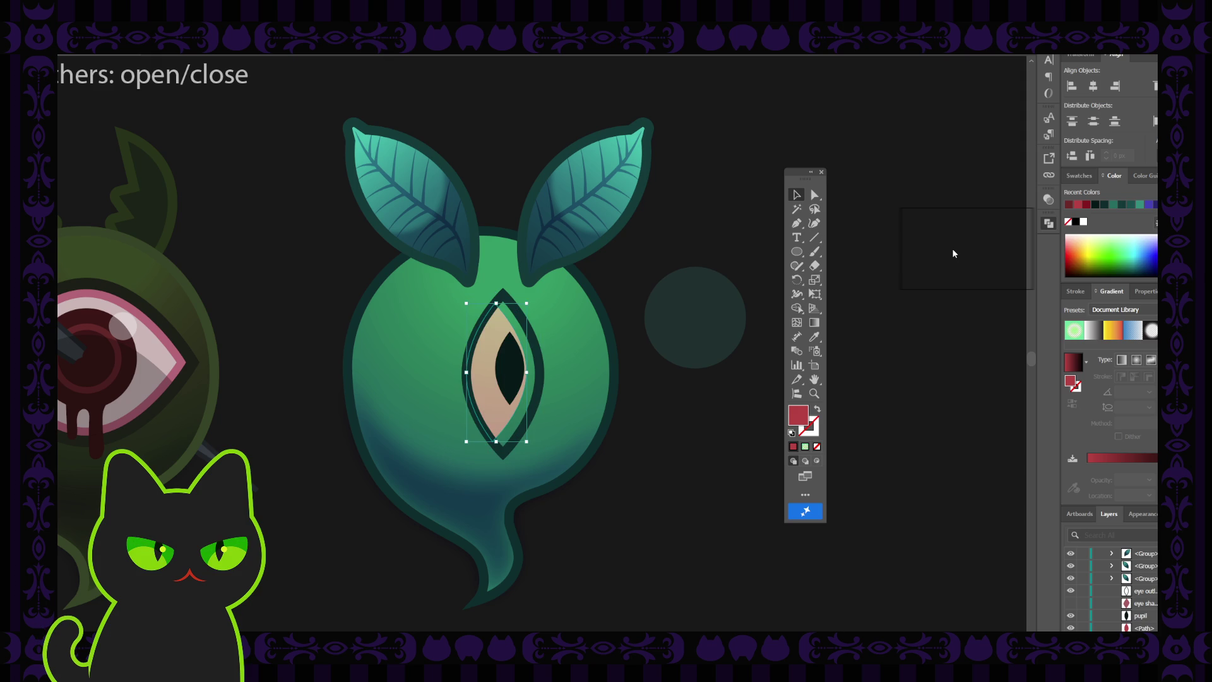
key("ctrl+shift+z")
key("ctrl+shift+a")
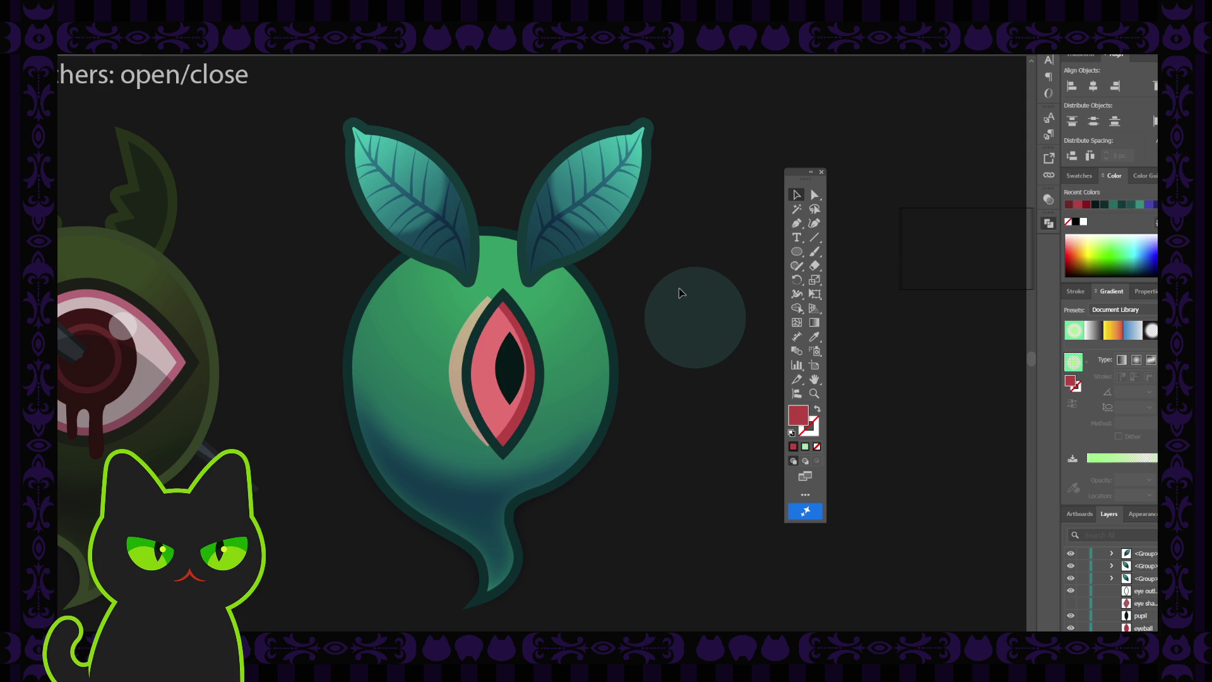
left_click_drag(511, 416, 692, 439)
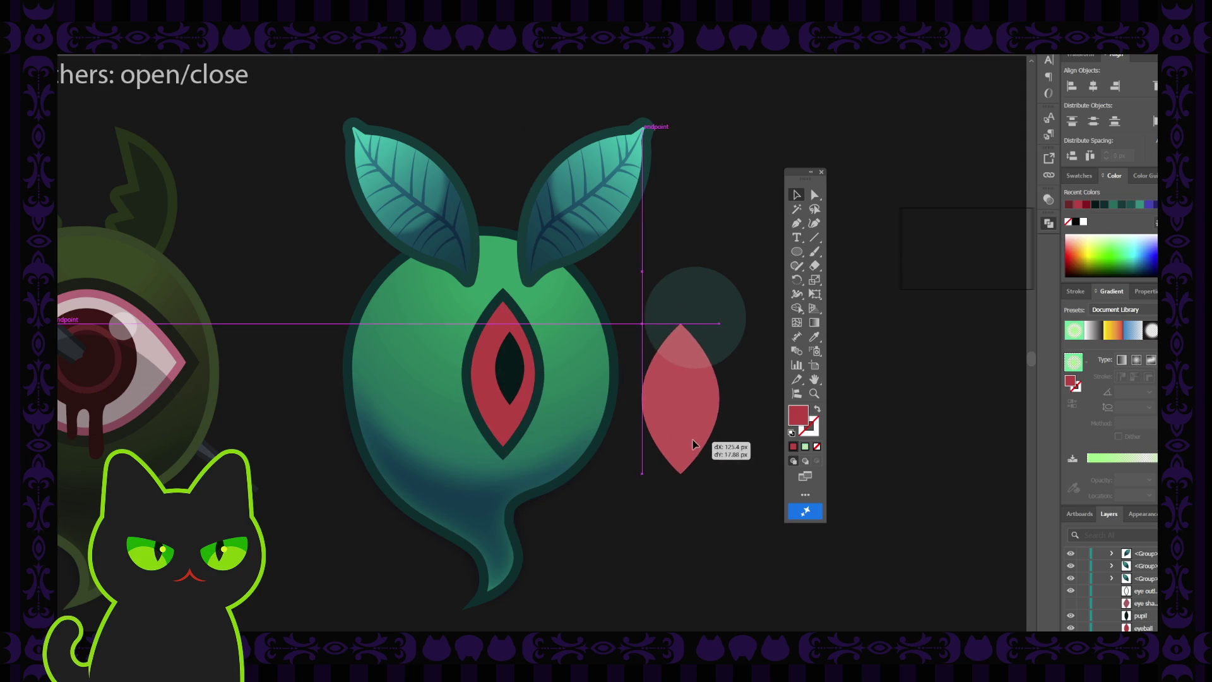
key("ctrl+z")
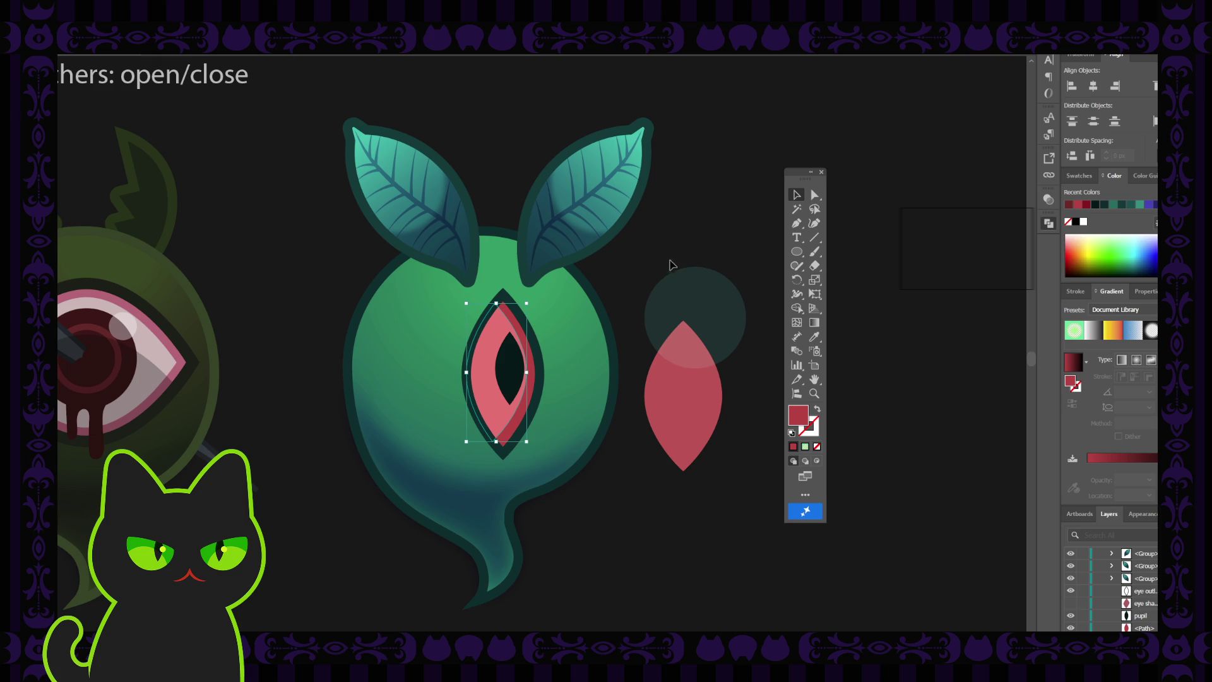
left_click(487, 376)
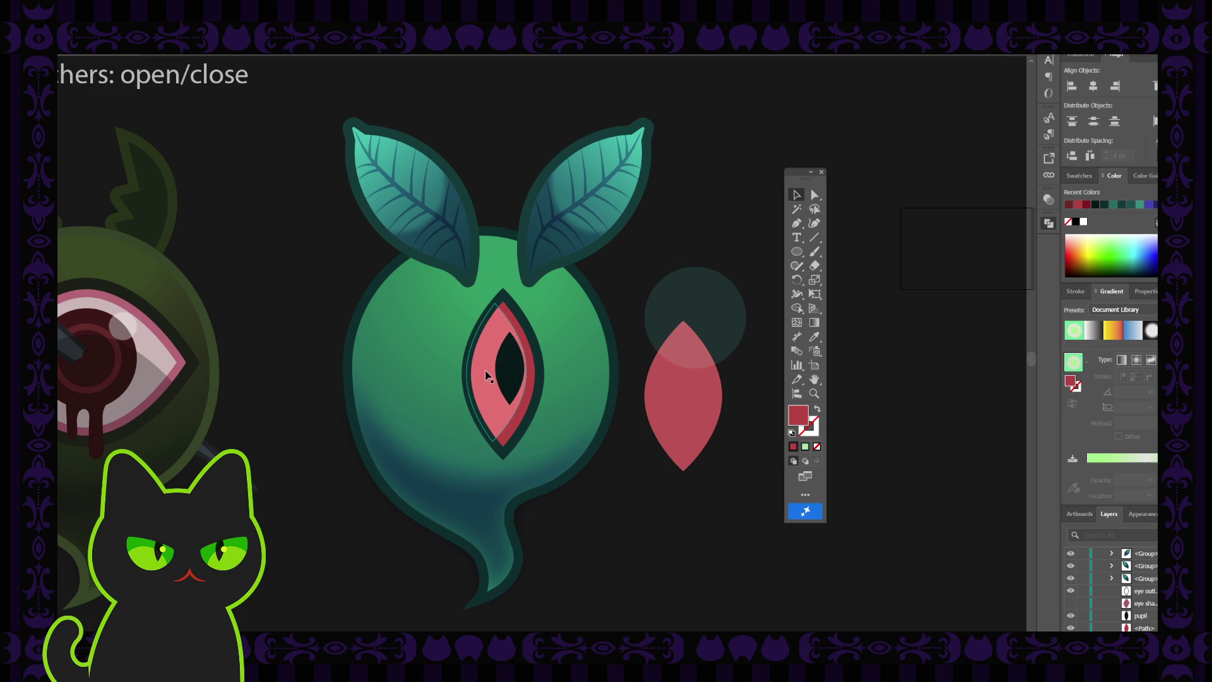
left_click(487, 377)
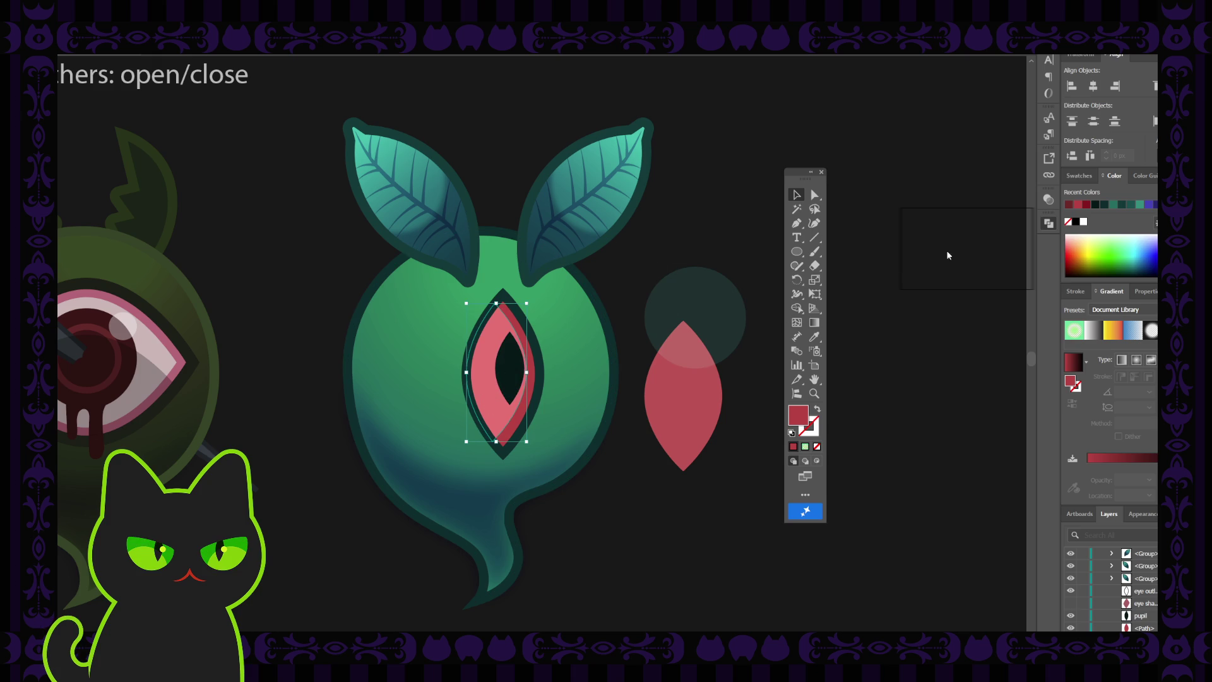
left_click(1050, 201)
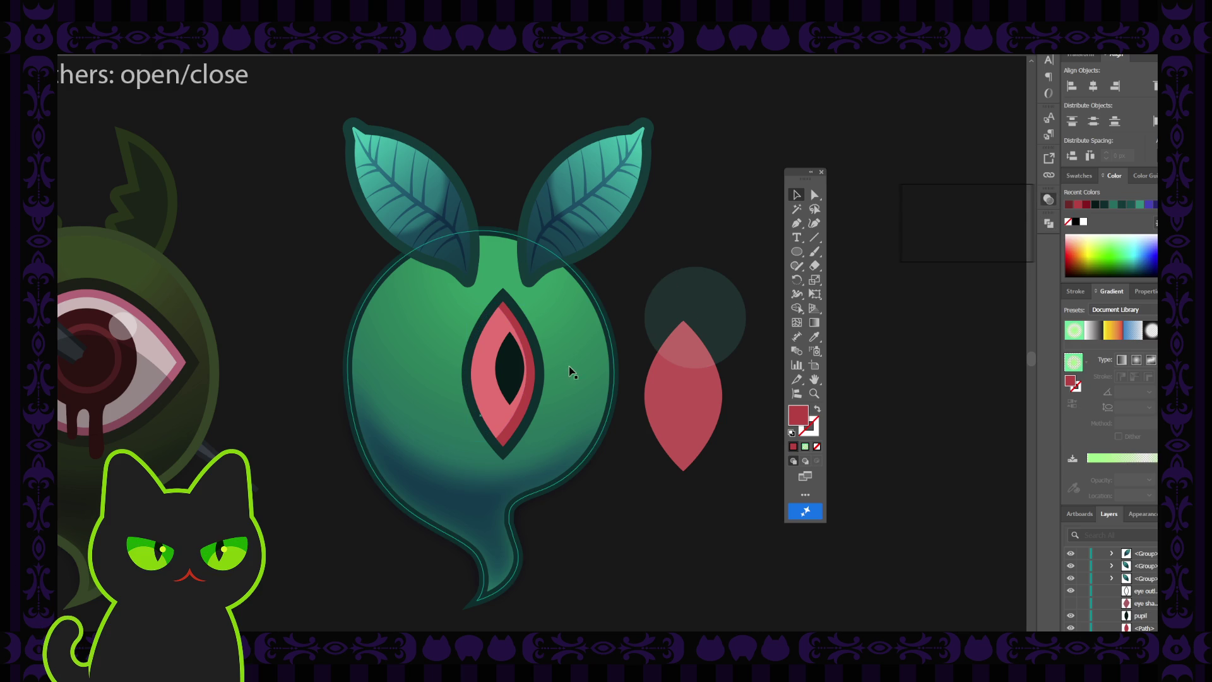
- Fill the eye shape with the sampled darker red and add dark shading on its right side
key("i")
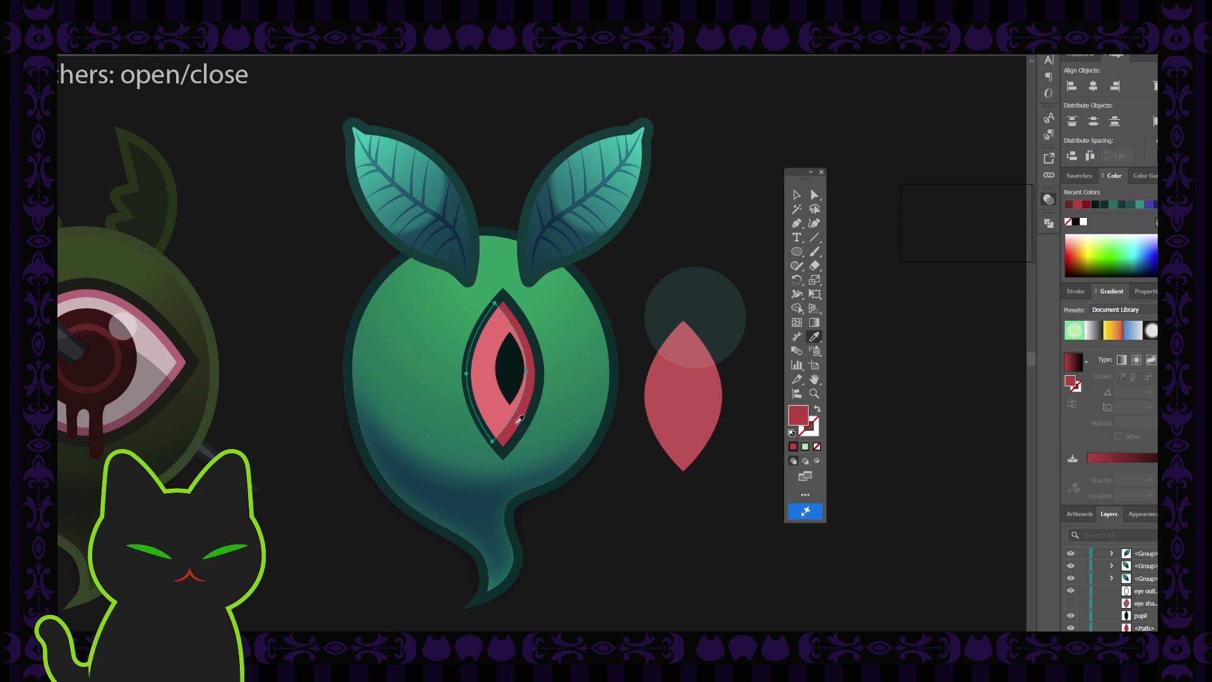
left_click(520, 418)
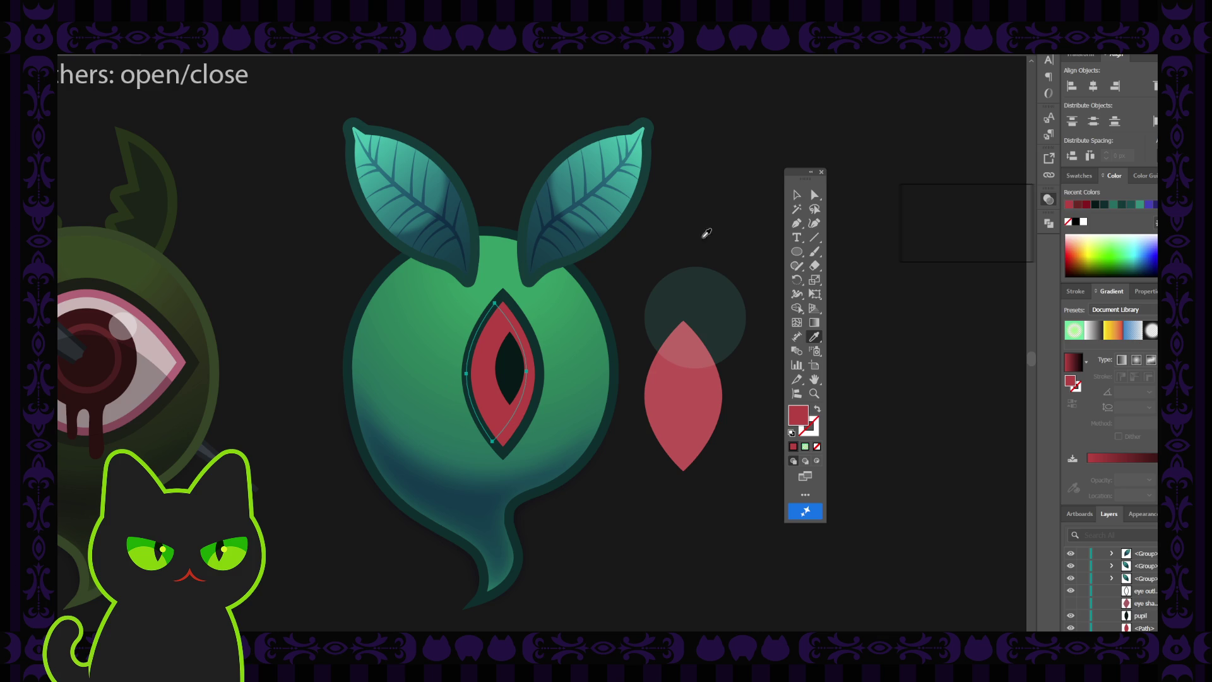
key("v")
left_click(716, 201)
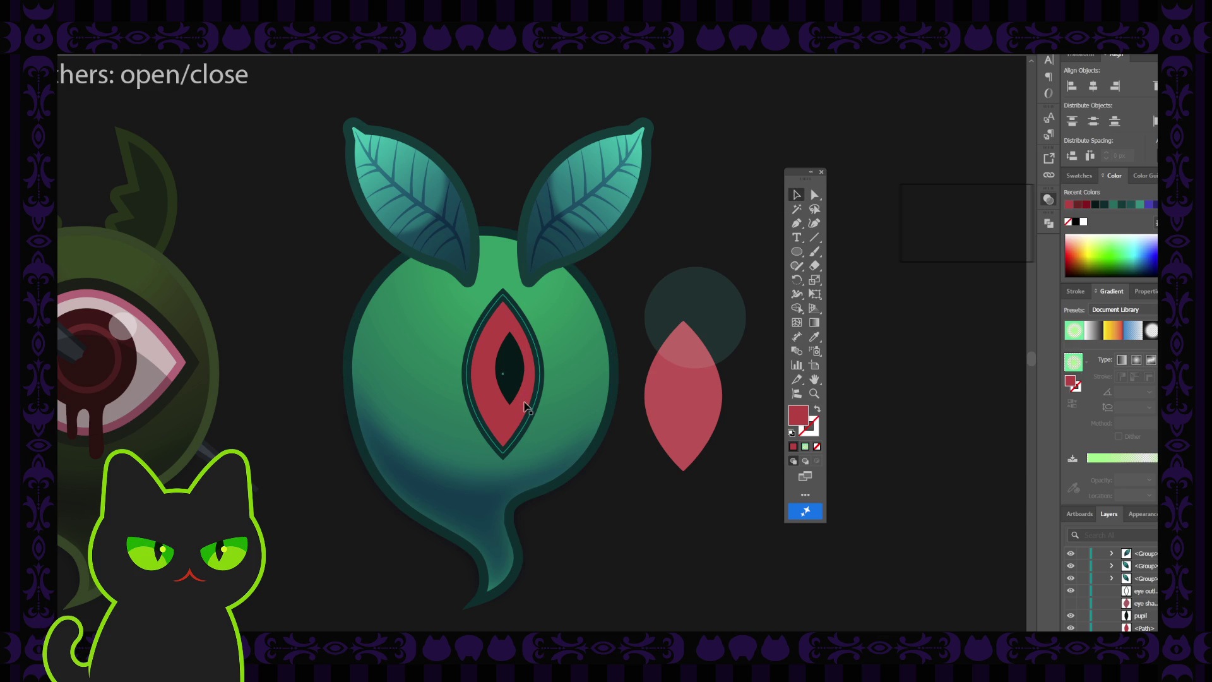
left_click(499, 409)
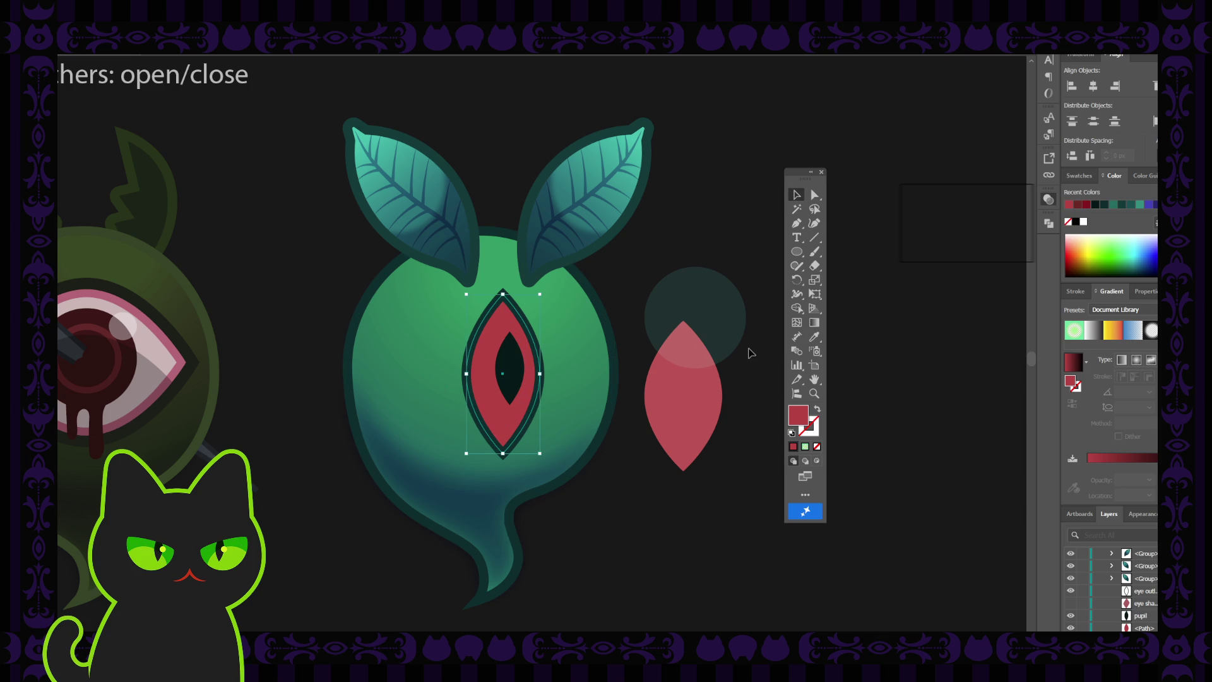
left_click(940, 180)
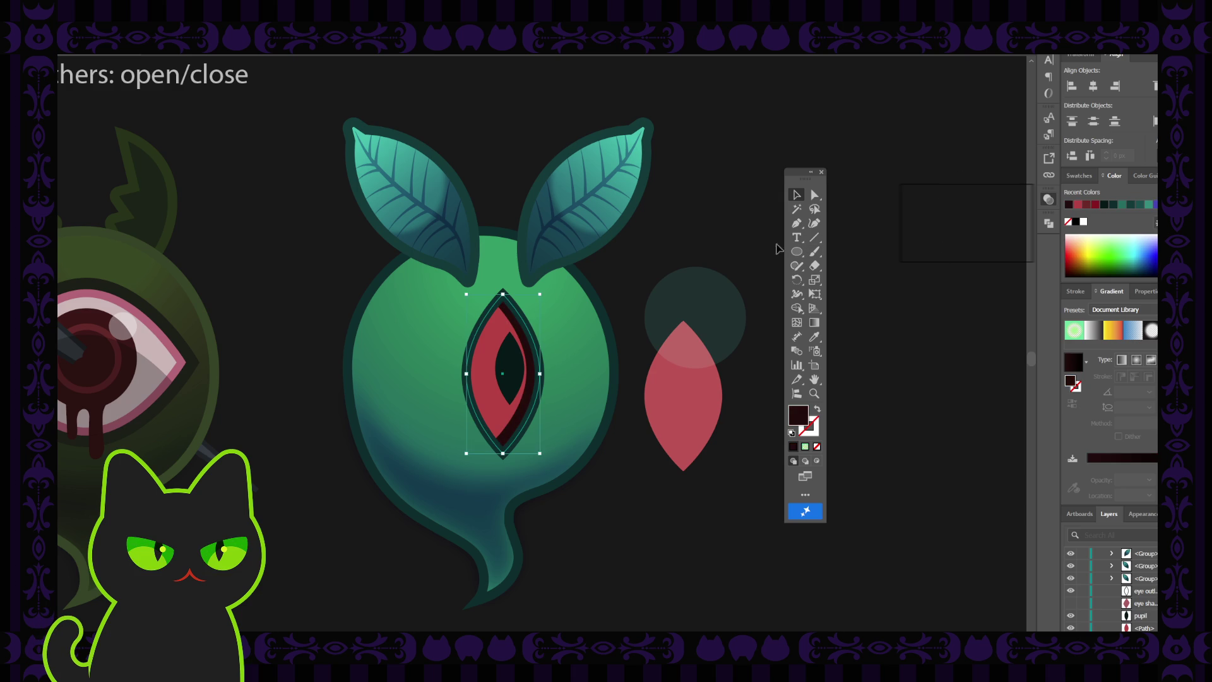
- Zoom in and move the red eye shape and pupil together about 4.5 px left
left_click(749, 231)
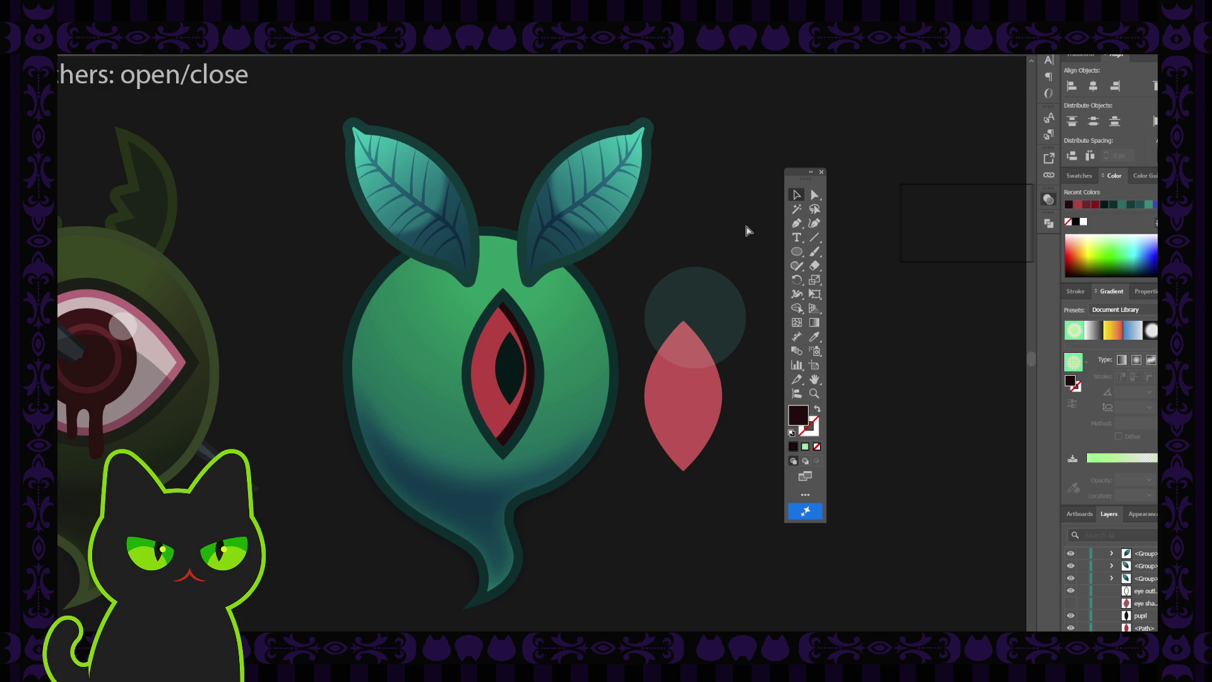
scroll(748, 230, "down", 3)
scroll(748, 230, "up", 3)
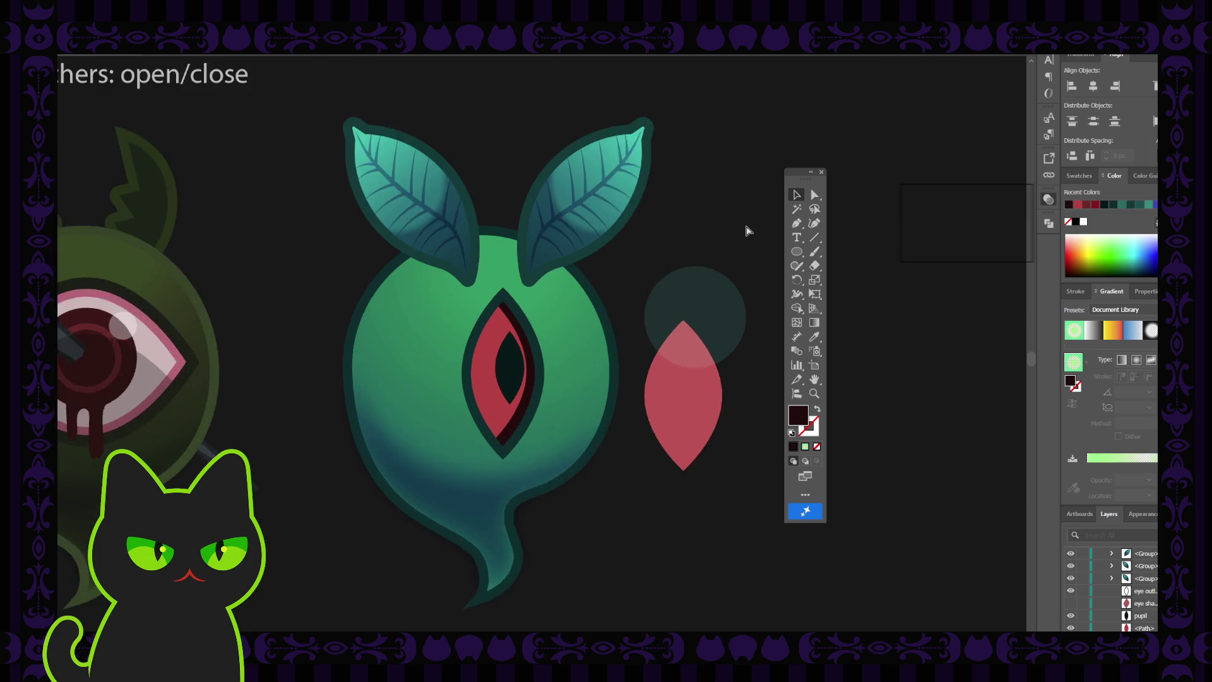
key("ctrl+plus")
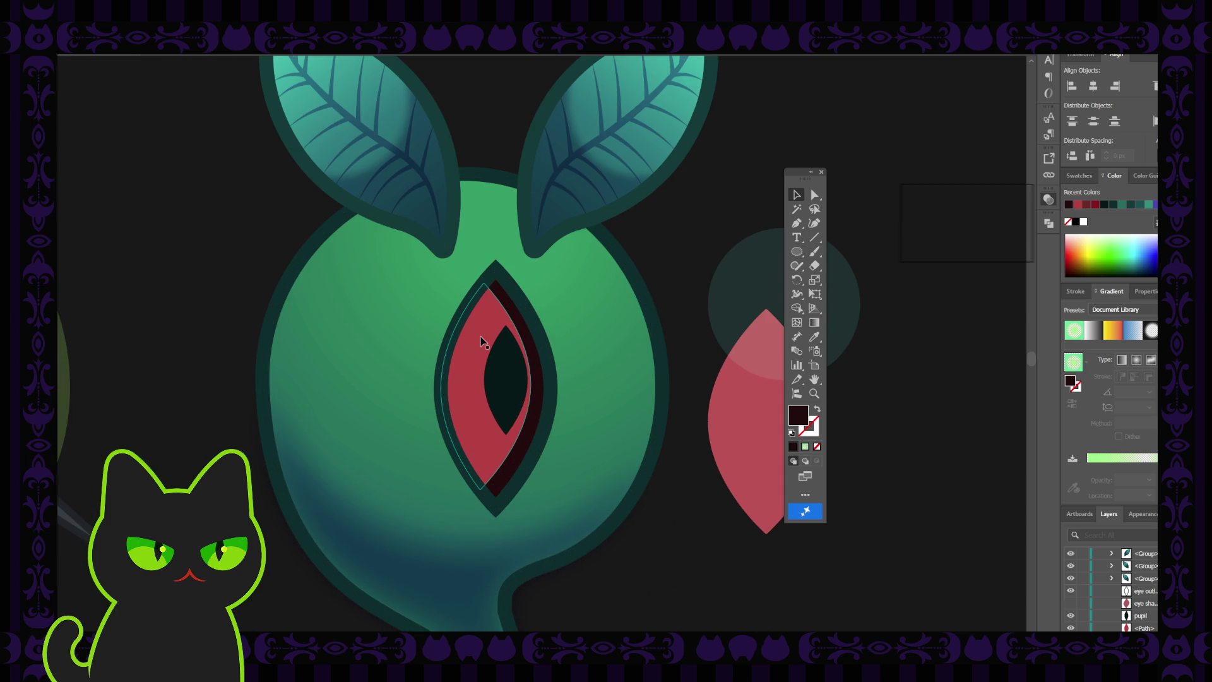
left_click(470, 360)
left_click(504, 373, "shift")
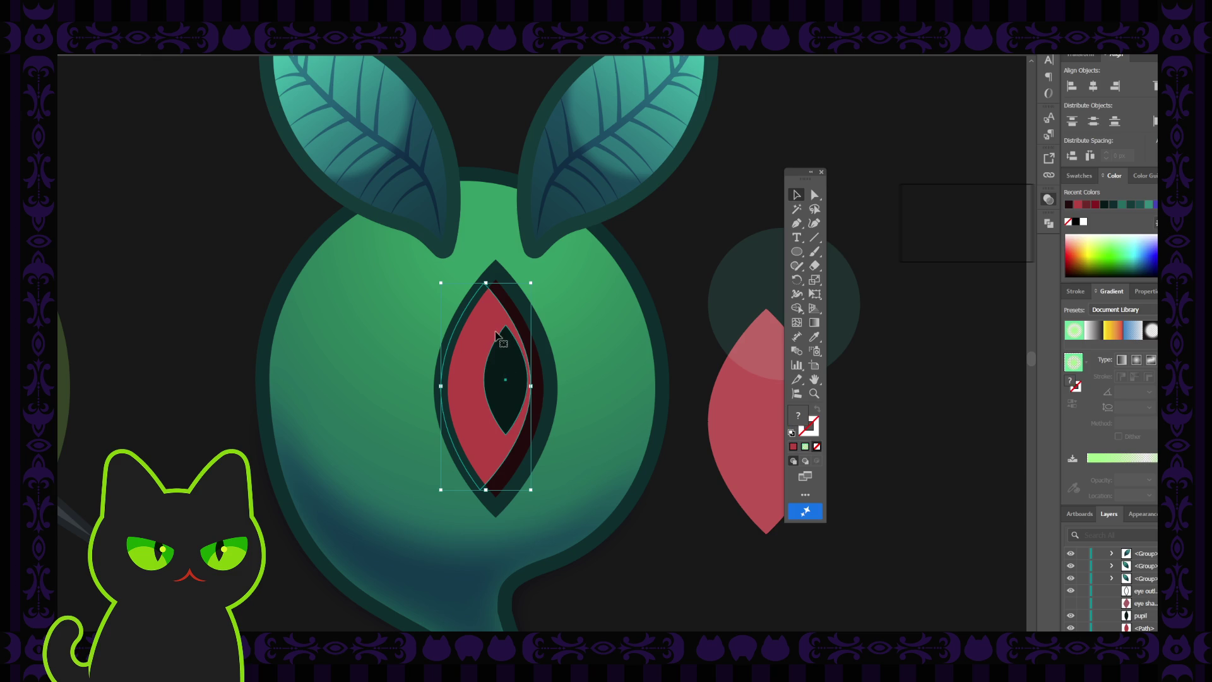
left_click_drag(489, 331, 477, 328)
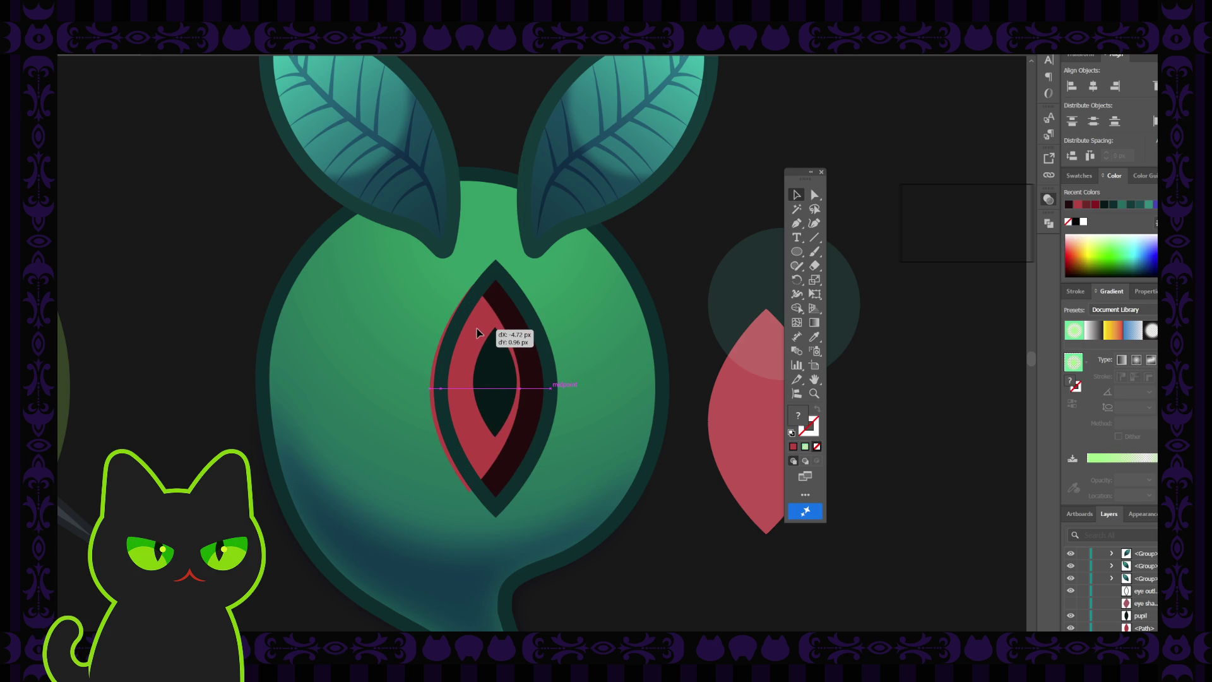
left_click_drag(477, 329, 478, 333)
left_click(679, 260)
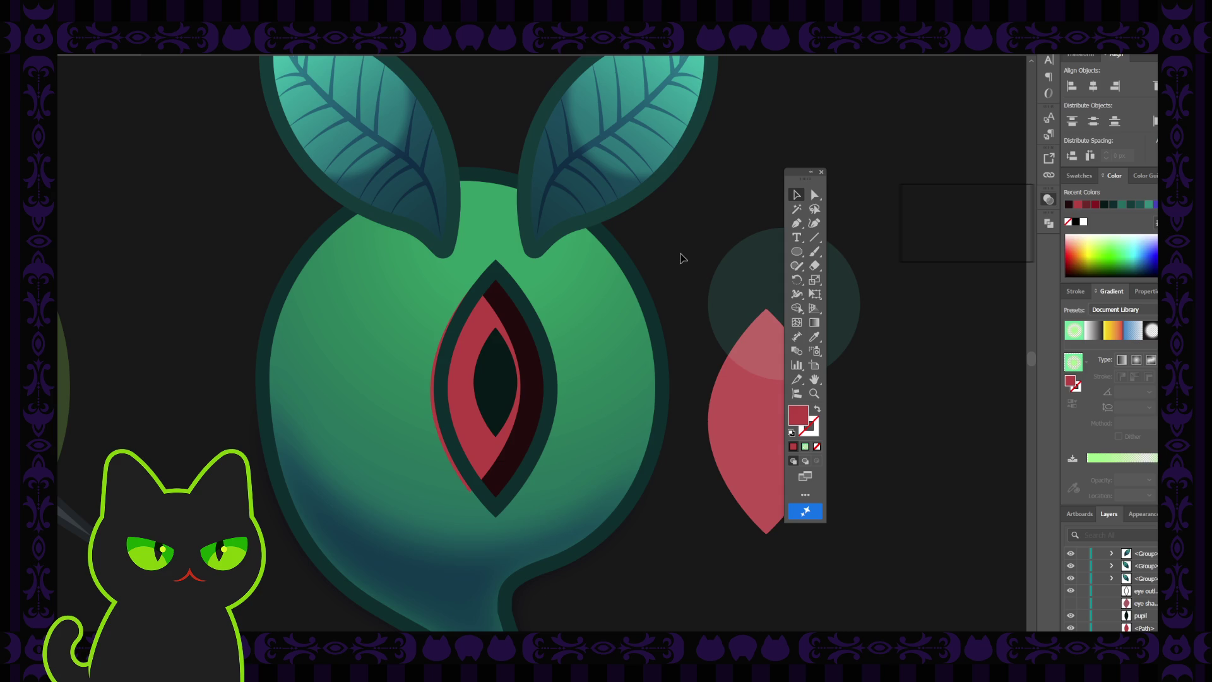
- Apply a dark-red gradient fill to the red eye shape
key("ctrl+minus")
key("ctrl+minus")
key("ctrl+minus")
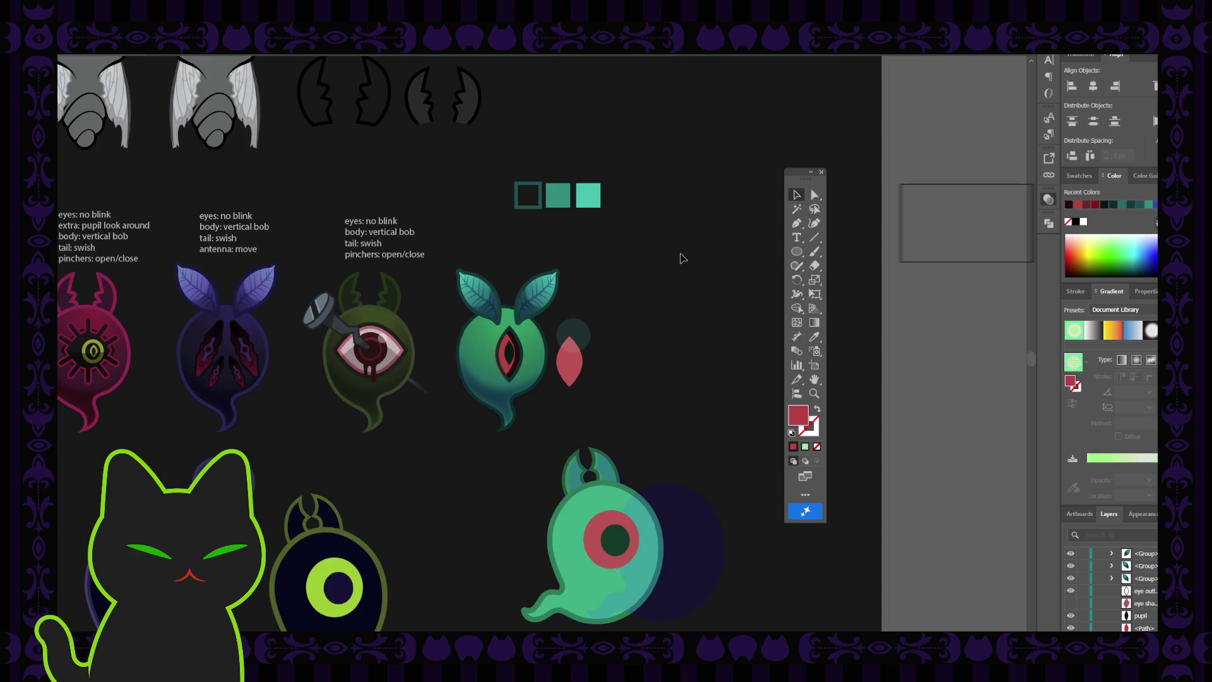
key("ctrl+plus")
key("ctrl+plus")
key("ctrl+plus")
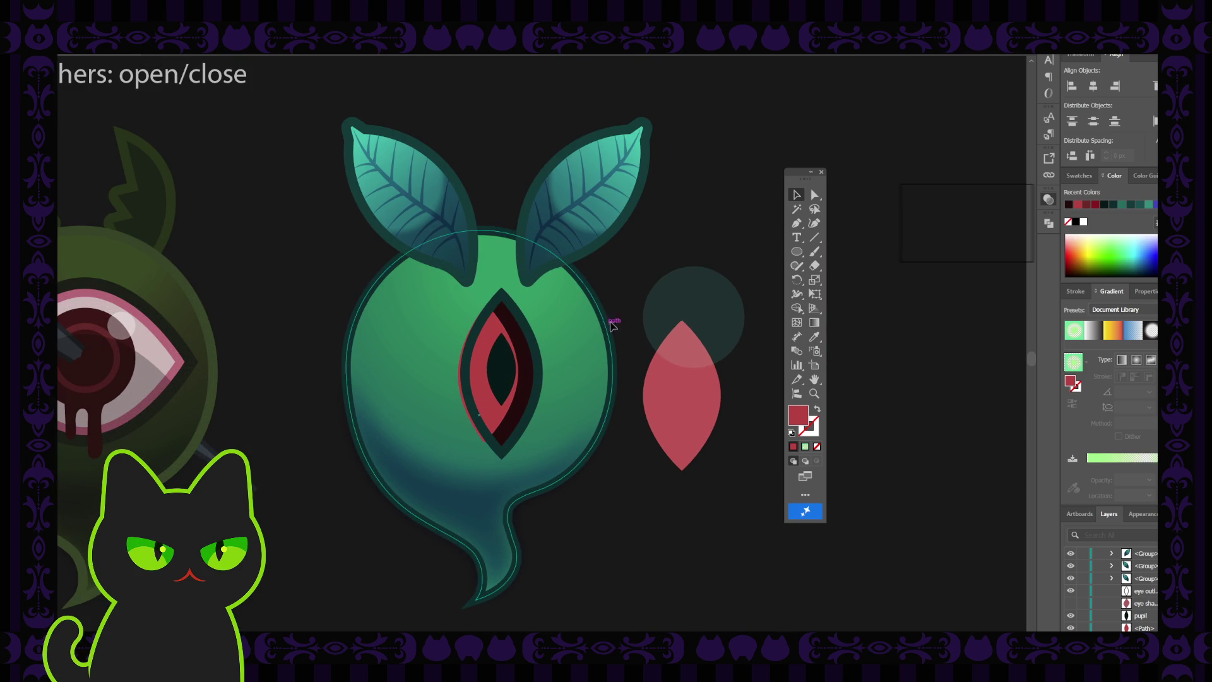
left_click_drag(486, 316, 556, 328)
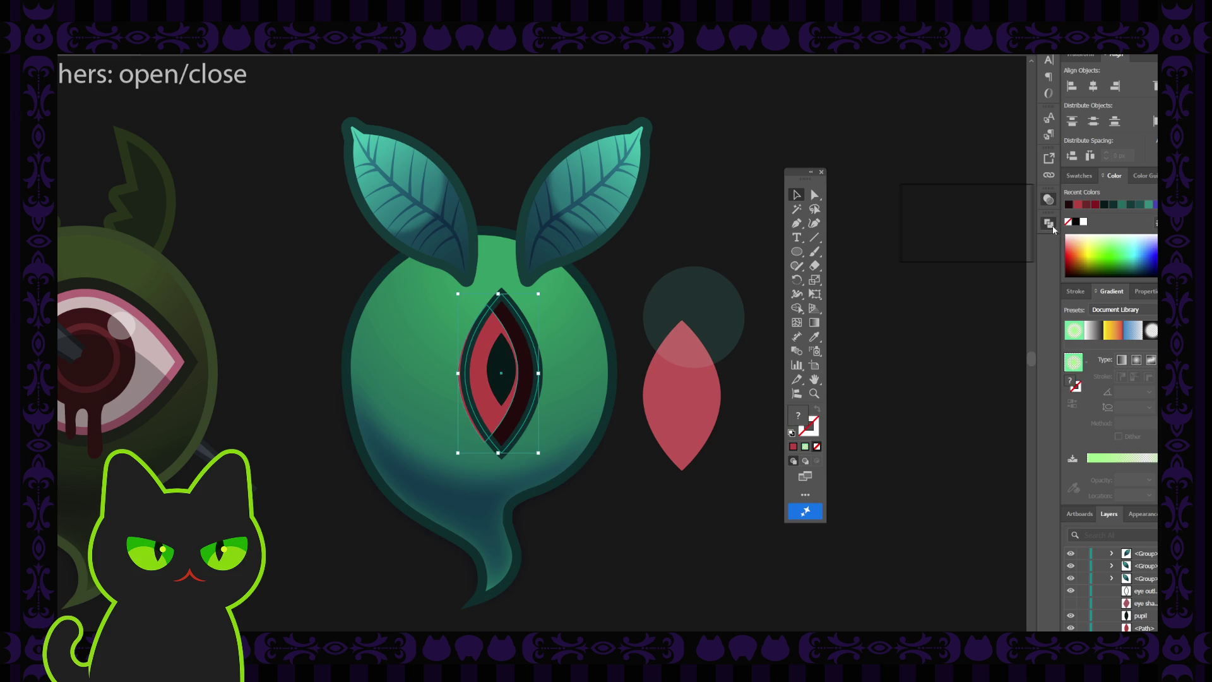
left_click(478, 372)
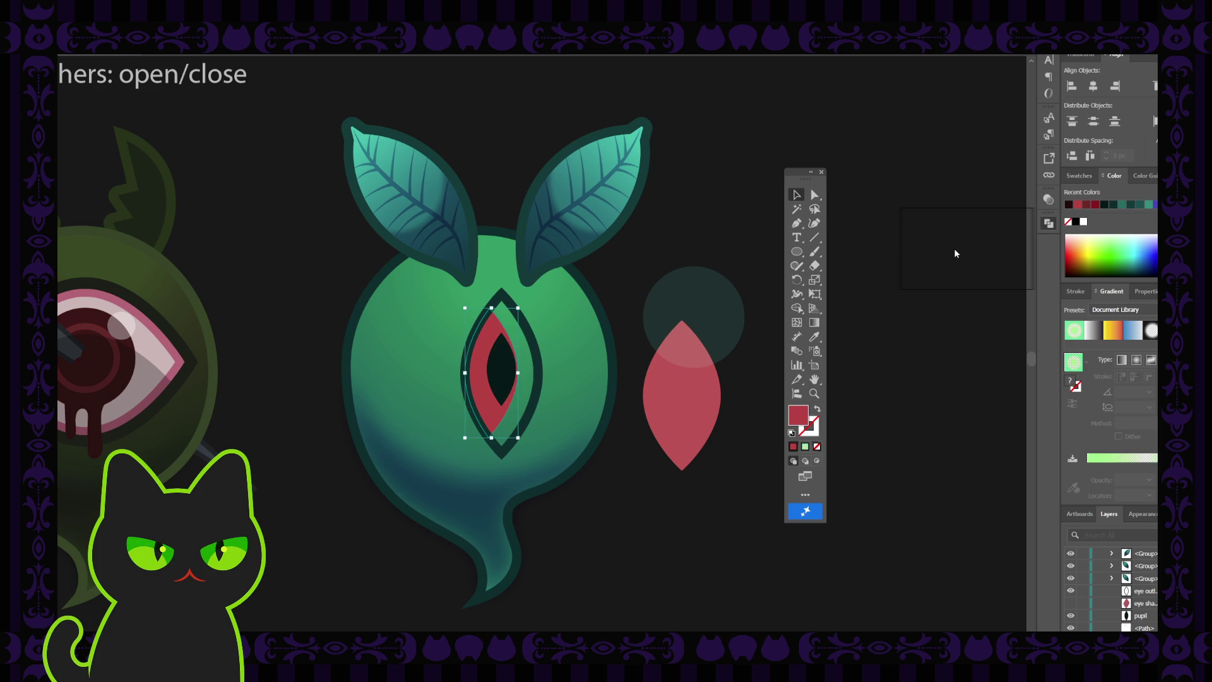
key("period")
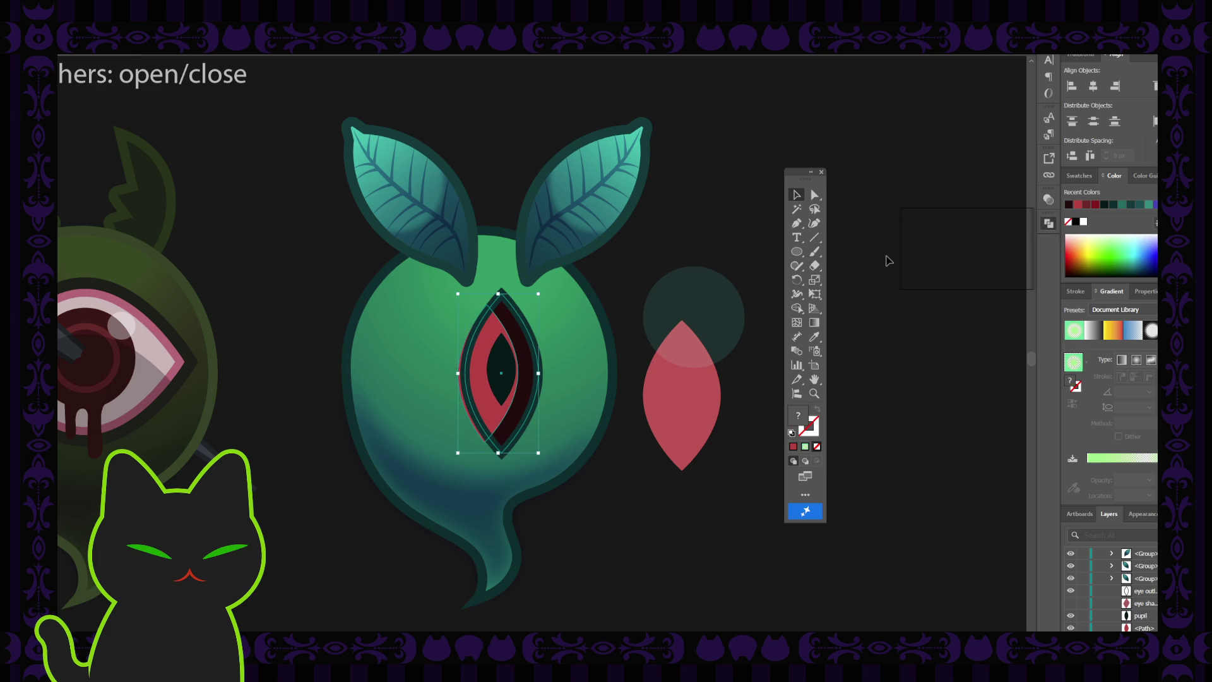
key("ctrl+shift+a")
- Delete the spare red leaf shapes beside the ghost
left_click_drag(486, 389, 694, 285)
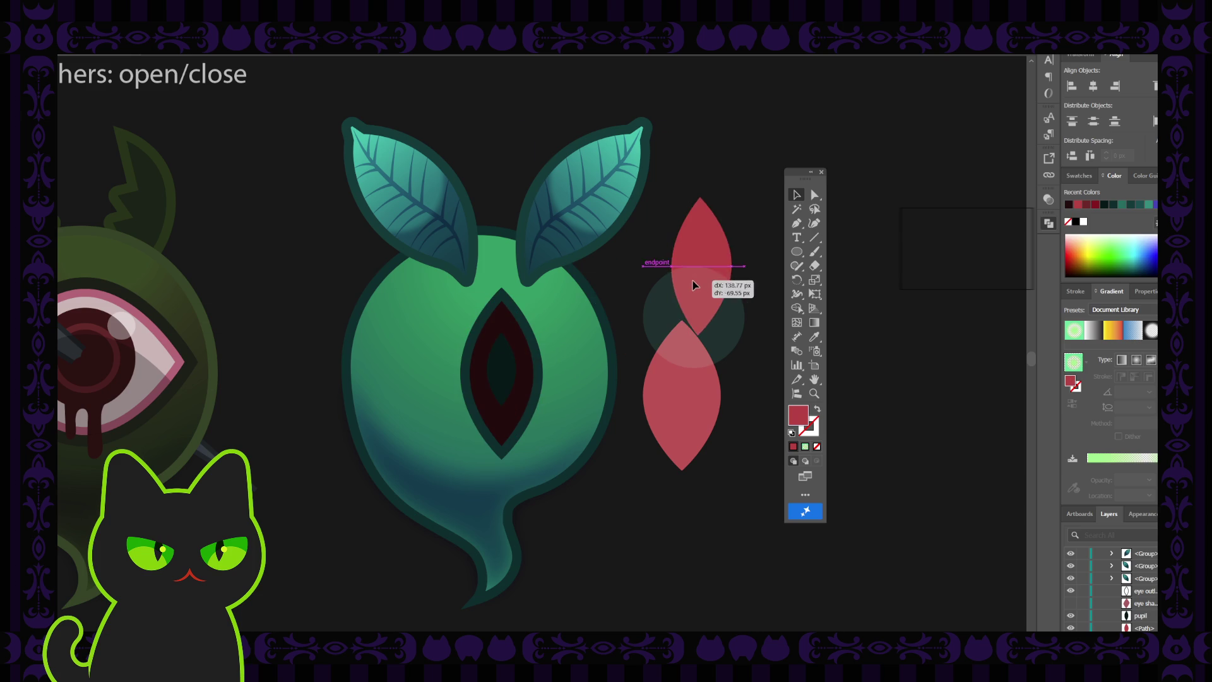
left_click(697, 248)
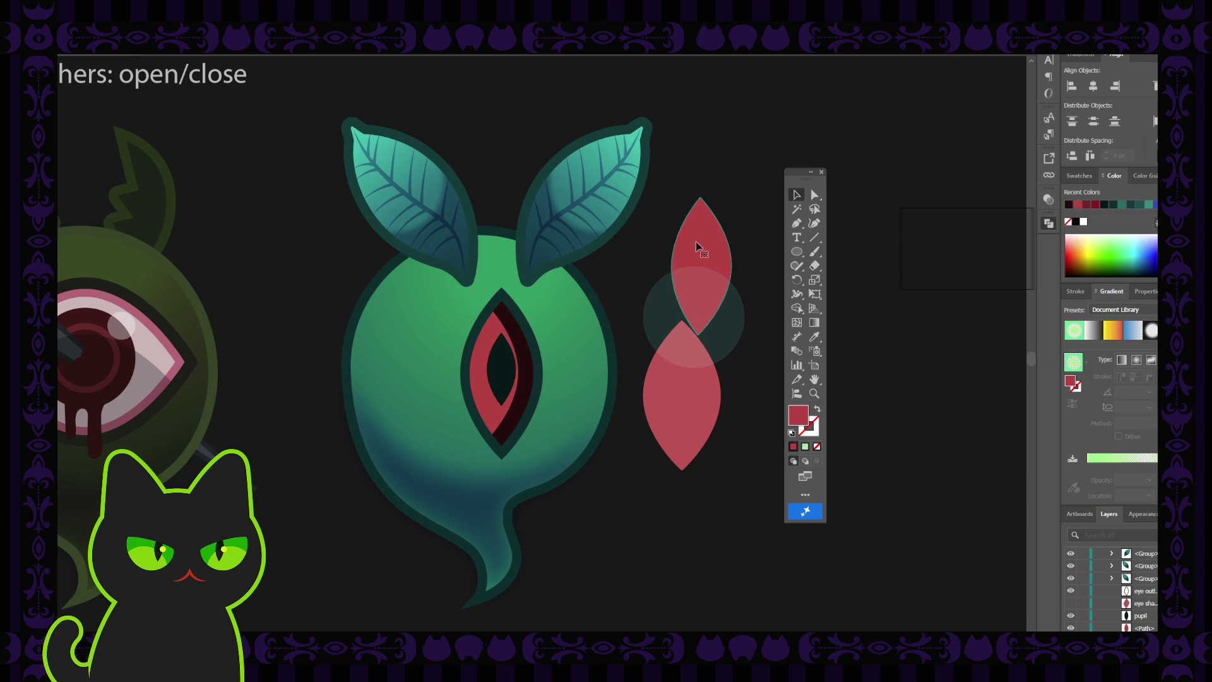
key("Delete")
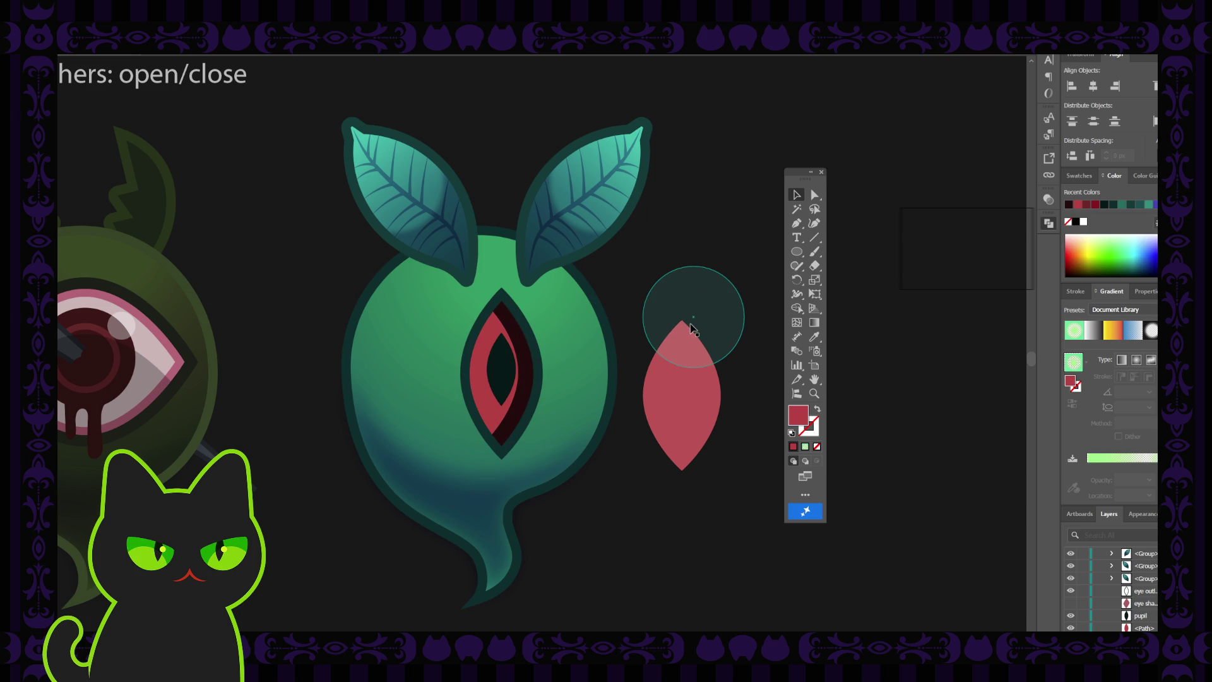
left_click(687, 379)
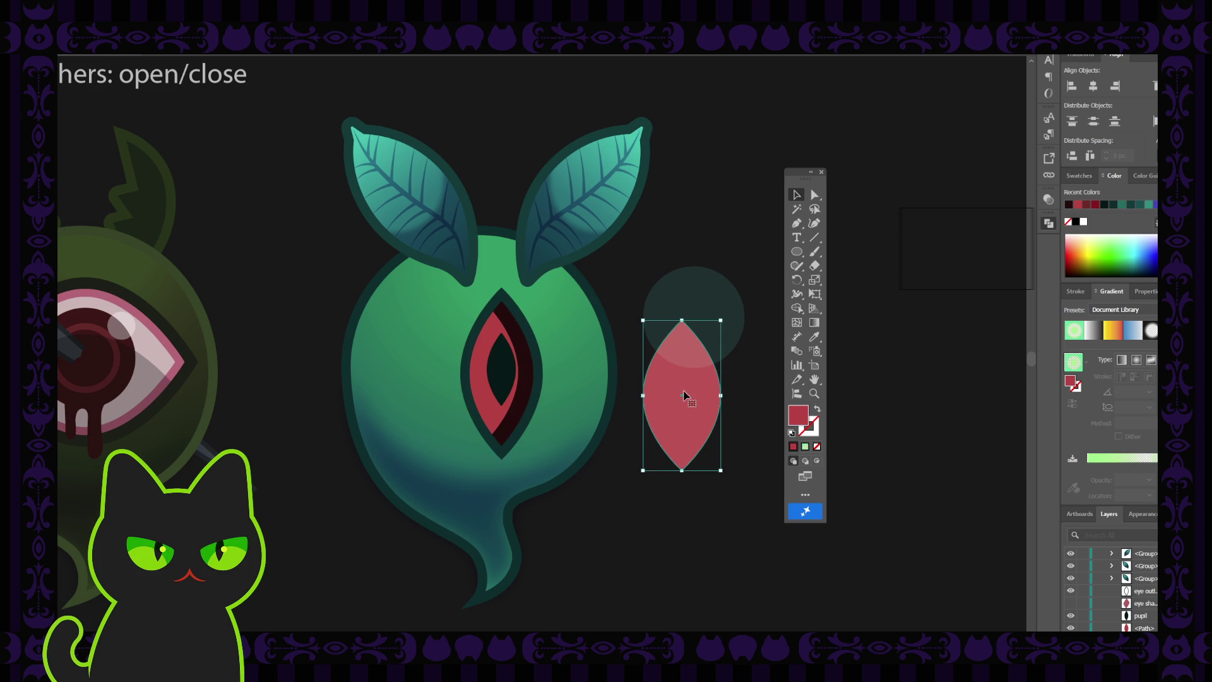
key("Delete")
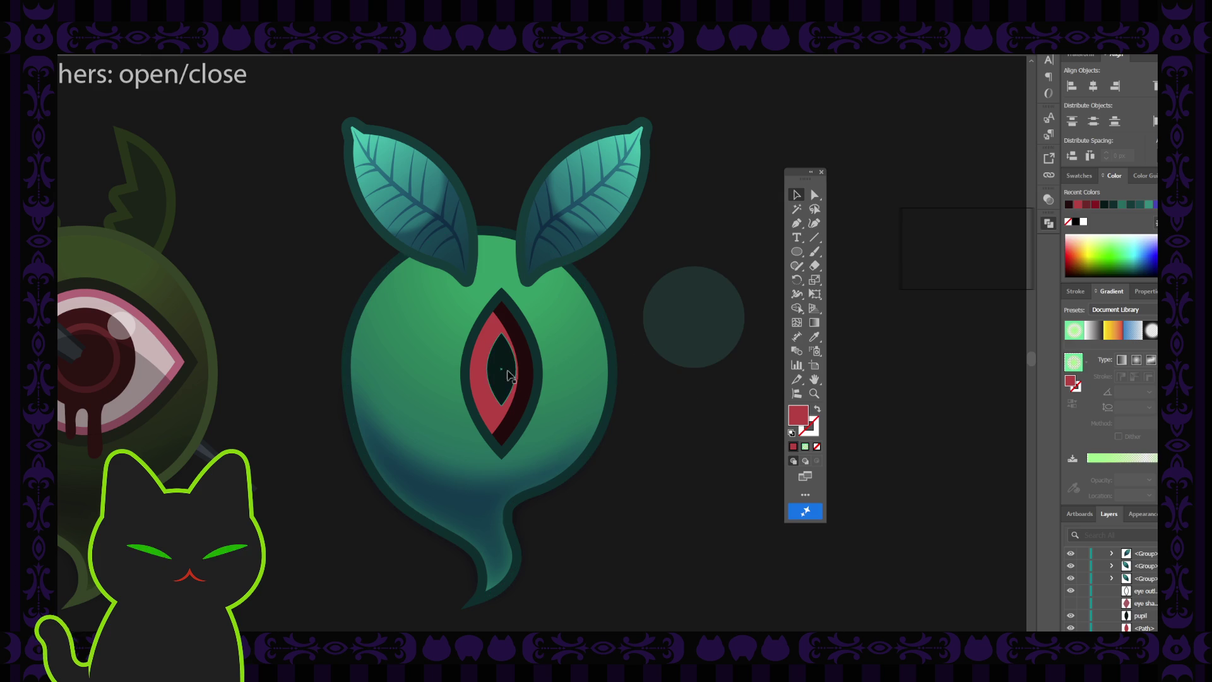
- Drag the eye outline about 3 px right so it centres around the red eye shape
left_click(503, 379)
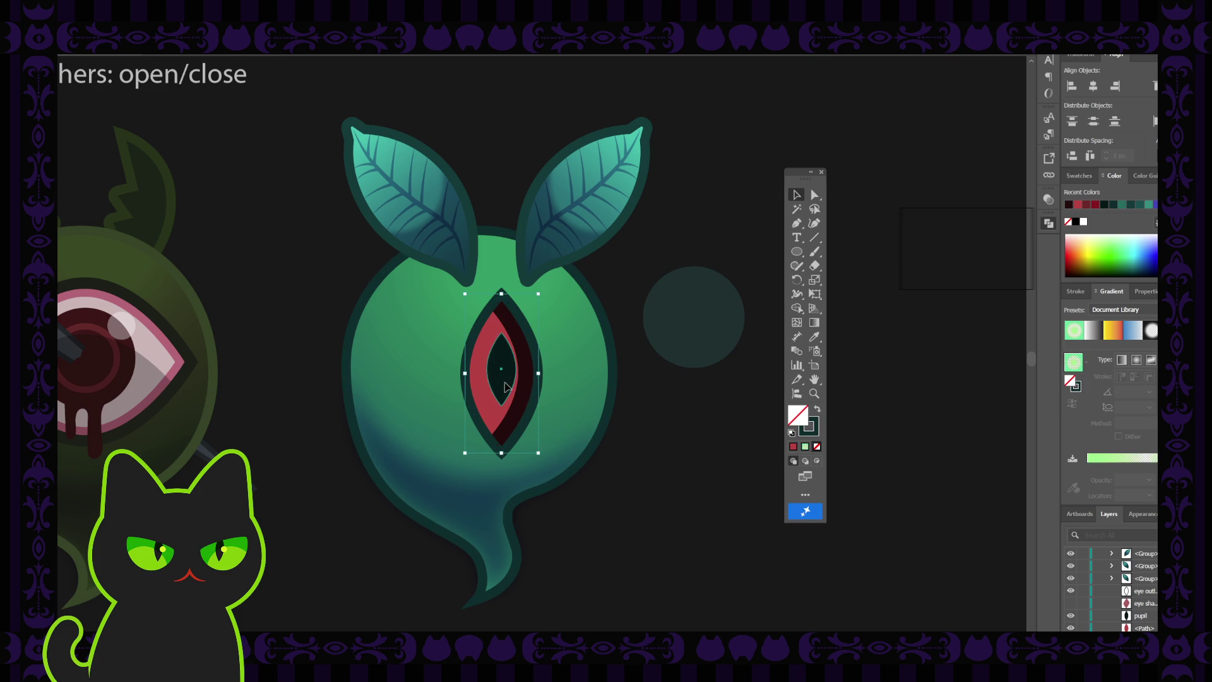
left_click_drag(503, 382, 509, 386)
left_click(653, 286)
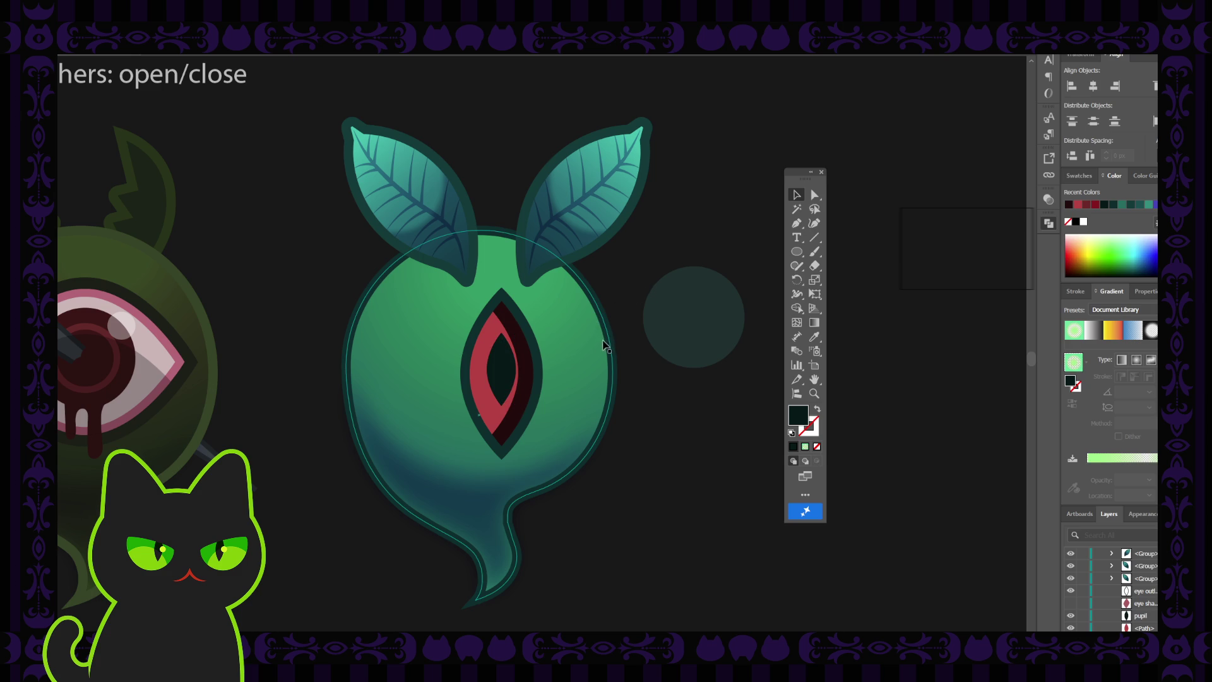
left_click(530, 379)
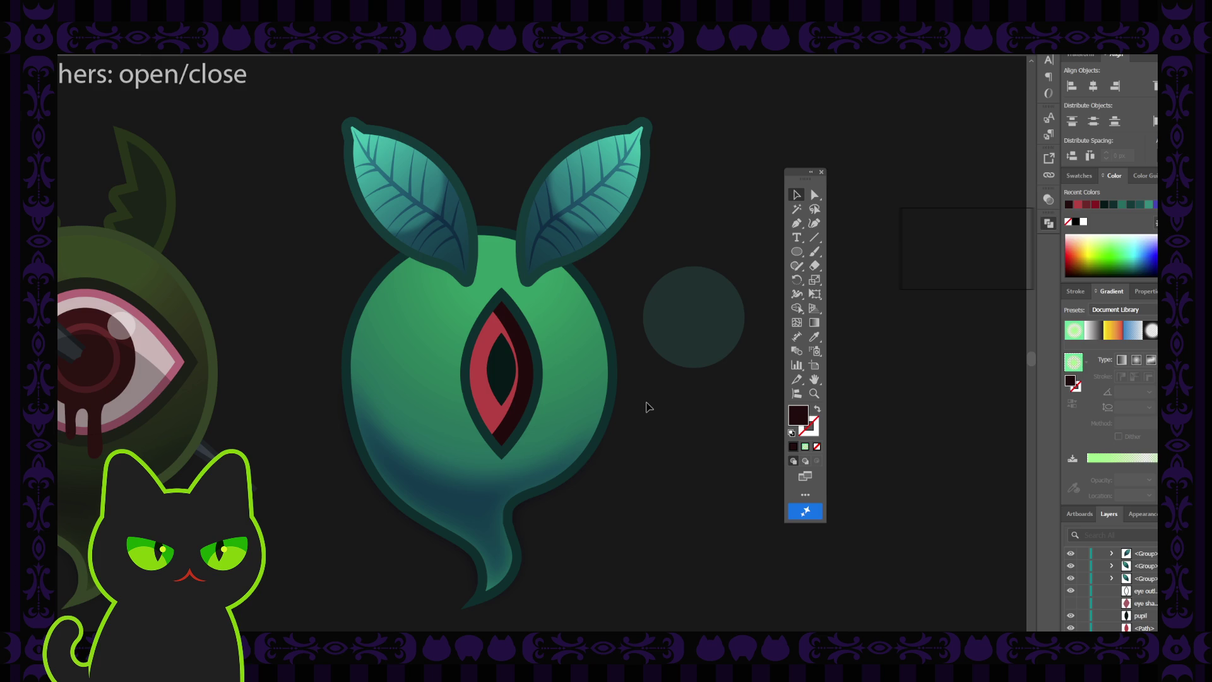
key("ctrl+minus")
key("ctrl+minus")
key("ctrl+minus")
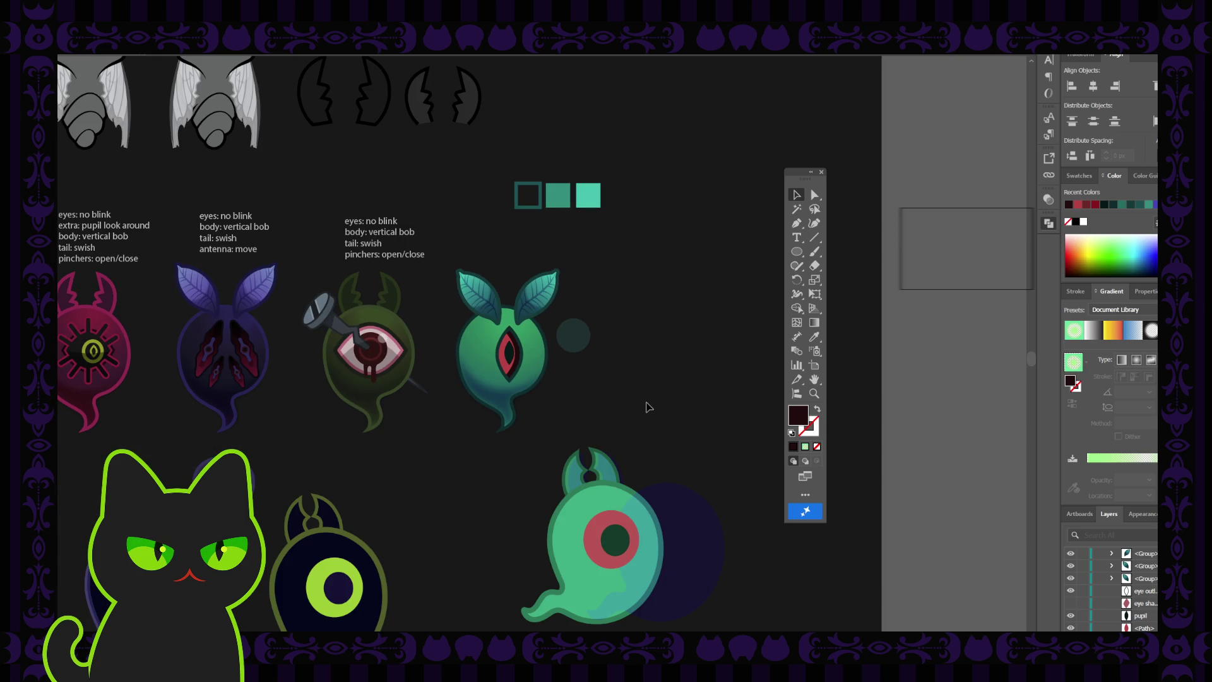
key("ctrl+minus")
- Shift the horizontal pupil about 10 px left within the red eye
key("ctrl+plus")
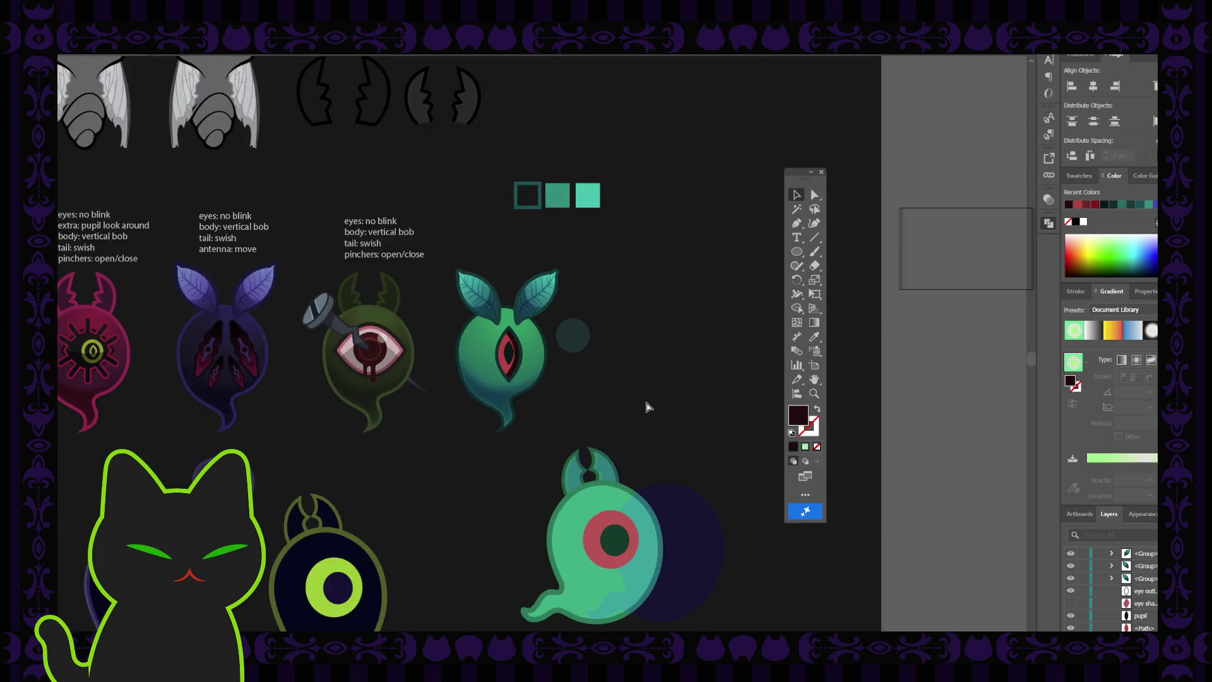
key("ctrl+plus")
key("ctrl+plus")
key("ctrl+plus")
key("ctrl+plus")
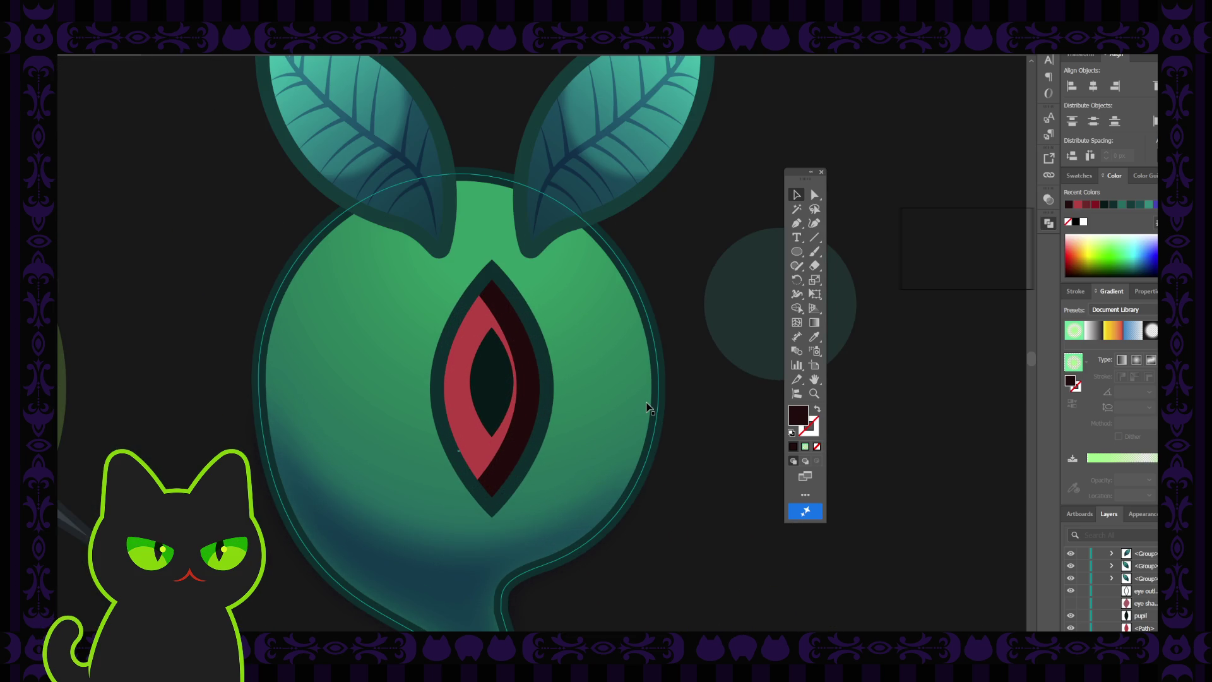
key("ctrl+minus")
key("ctrl+minus")
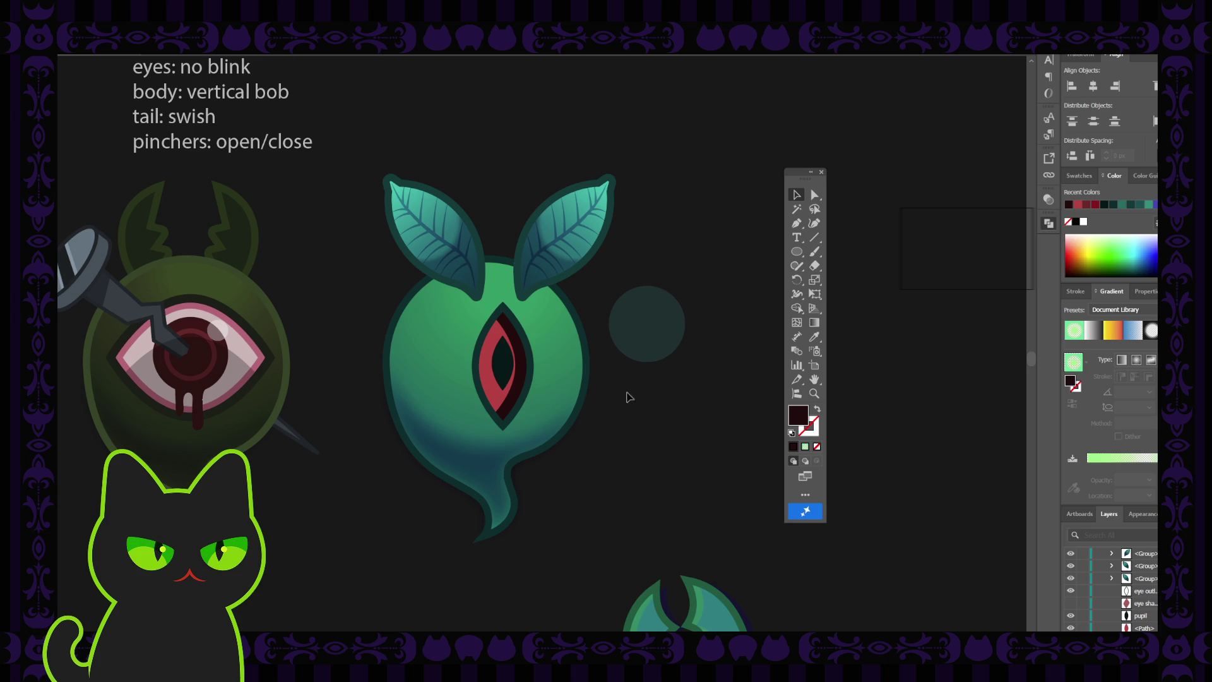
left_click_drag(506, 373, 500, 373)
left_click(673, 428)
- Rotate the pupil 90° into a vertical slit and nudge it sideways inside the eye
left_click(509, 351)
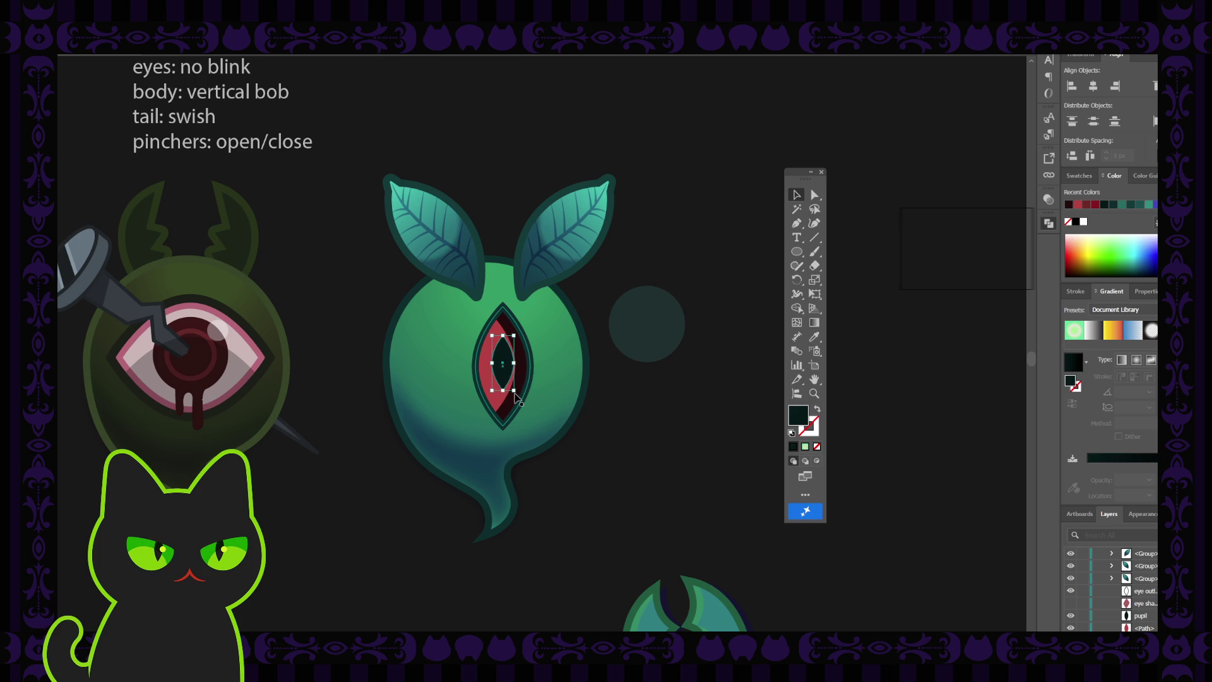
left_click_drag(517, 396, 536, 344)
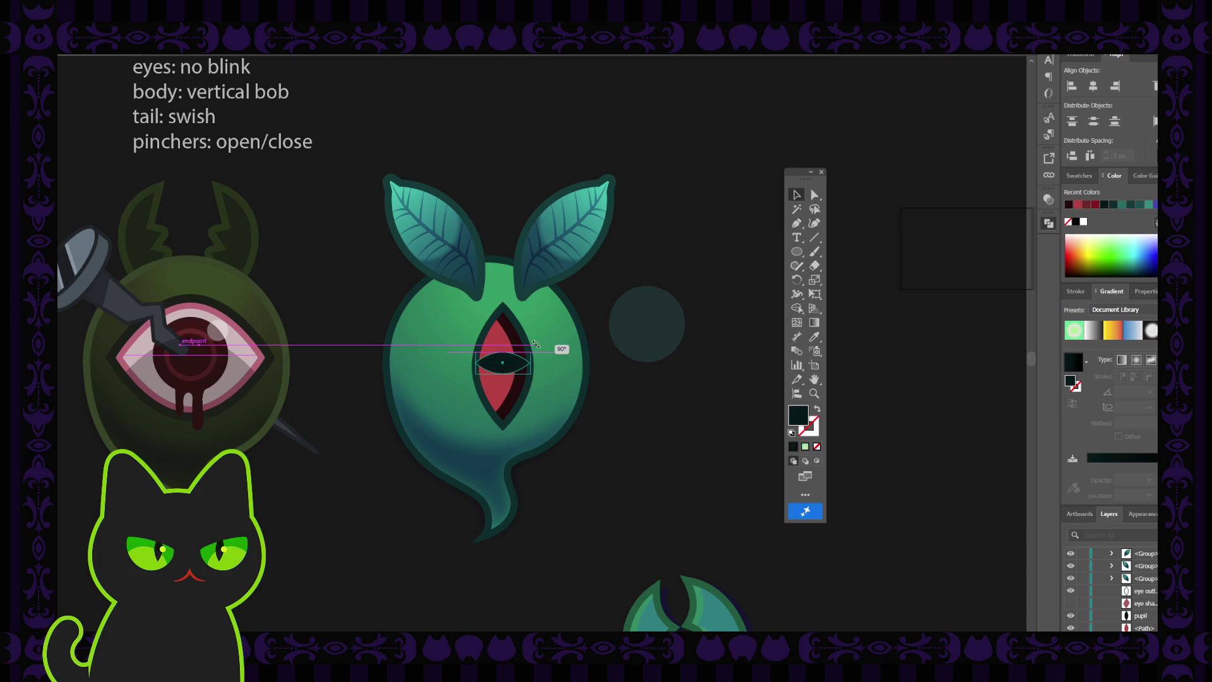
left_click(674, 423)
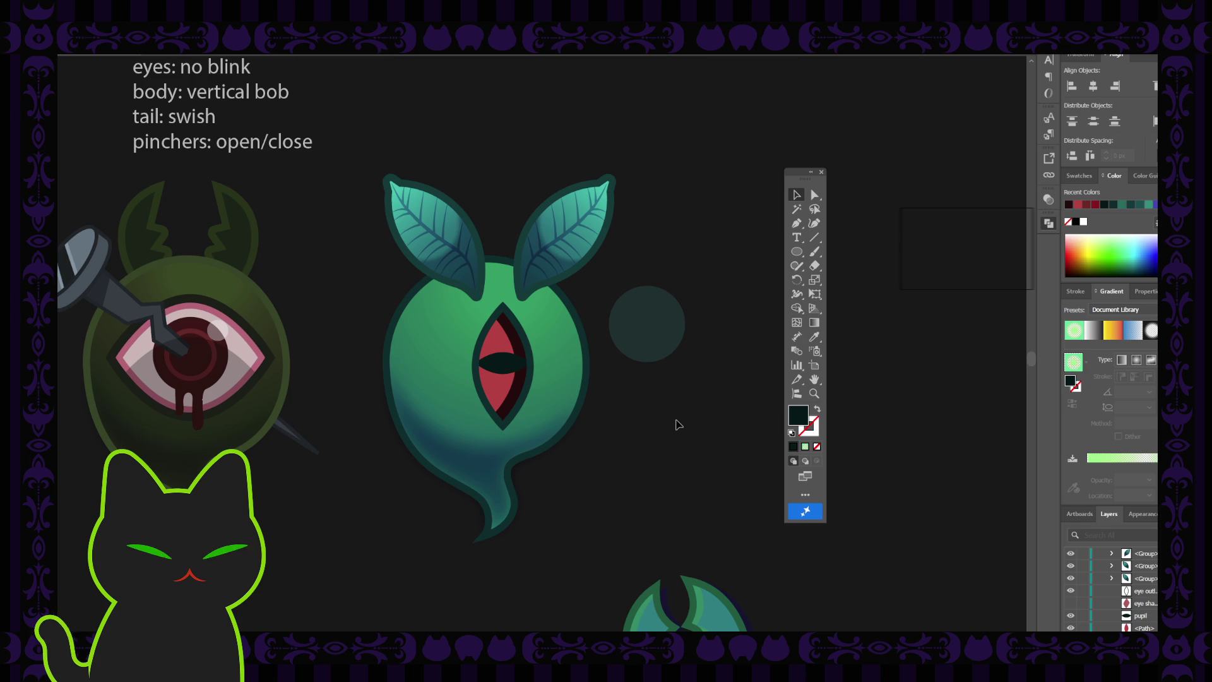
key("ctrl+minus")
key("ctrl+minus")
key("ctrl+minus")
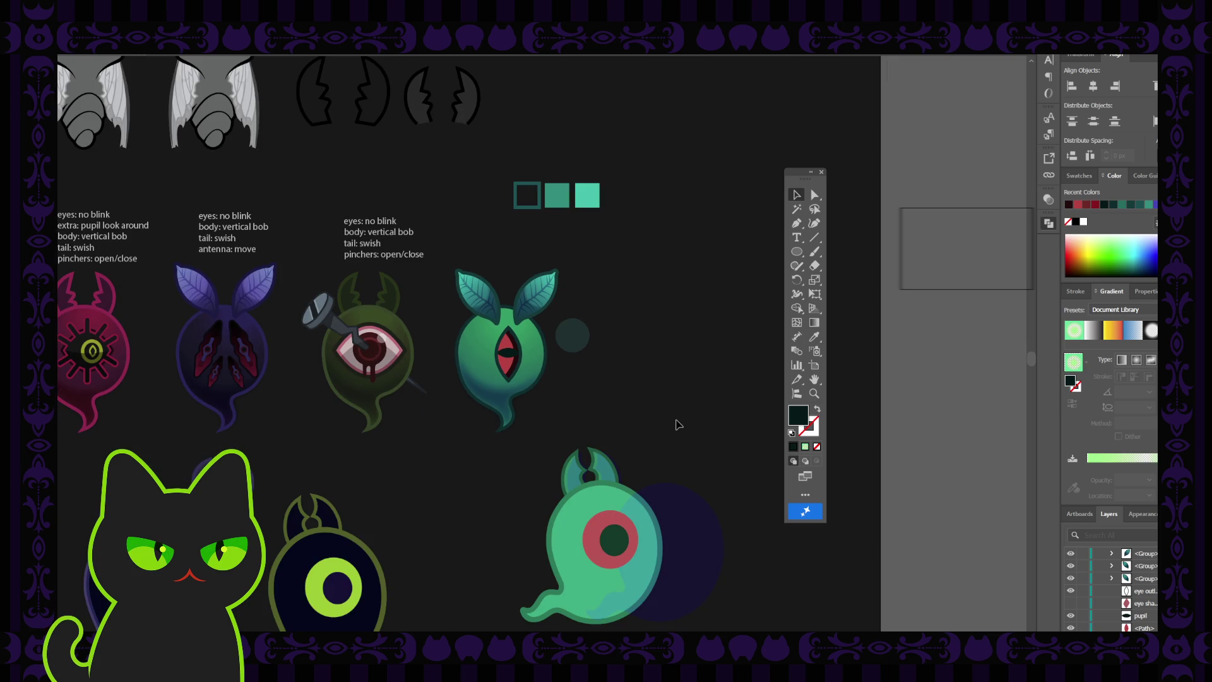
key("ctrl+plus")
key("ctrl+plus")
key("ctrl+plus")
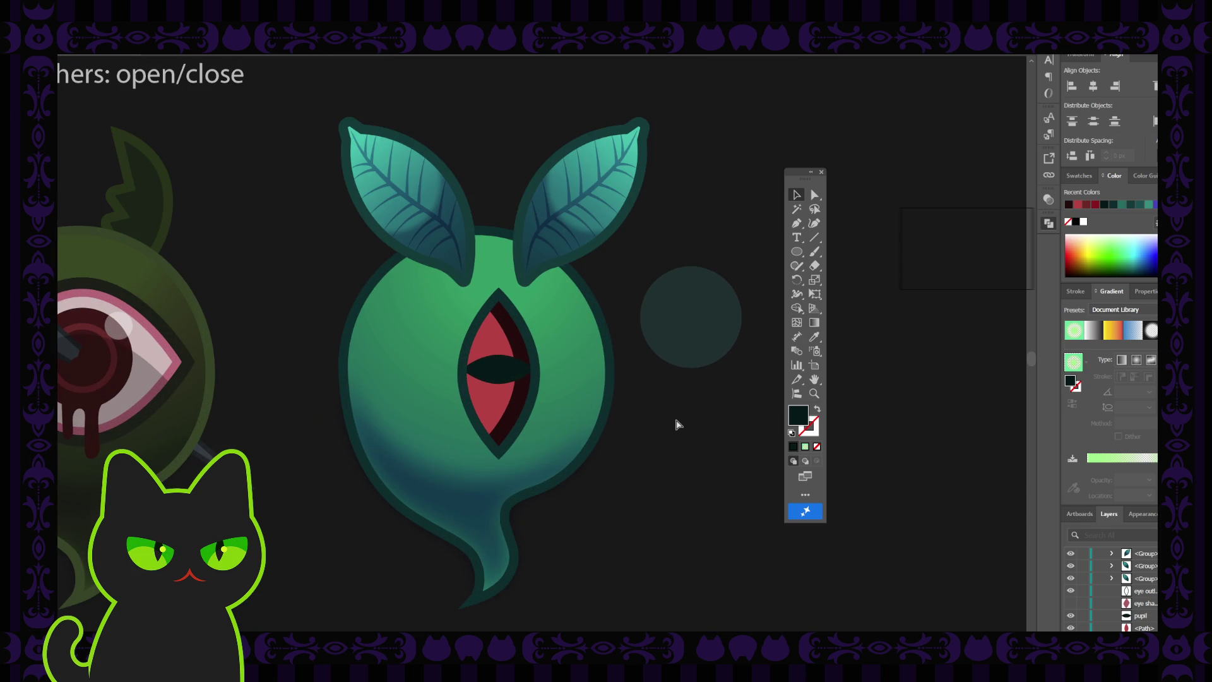
key("ctrl+z")
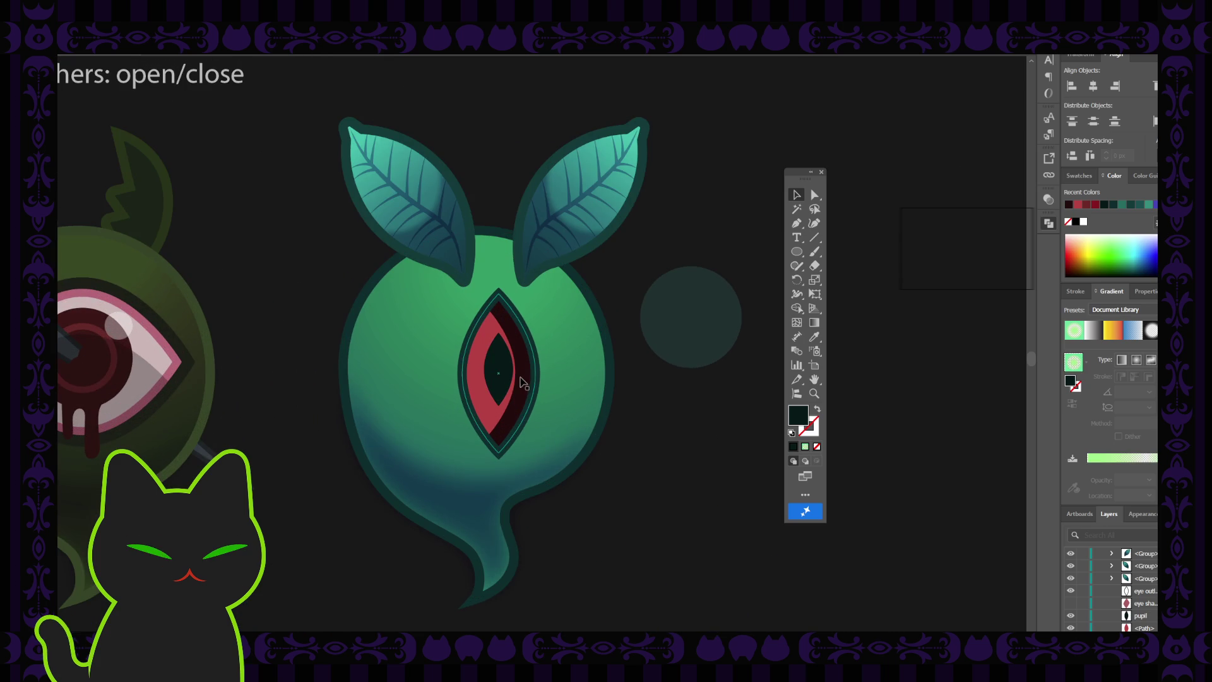
left_click_drag(502, 382, 487, 386)
left_click(688, 427)
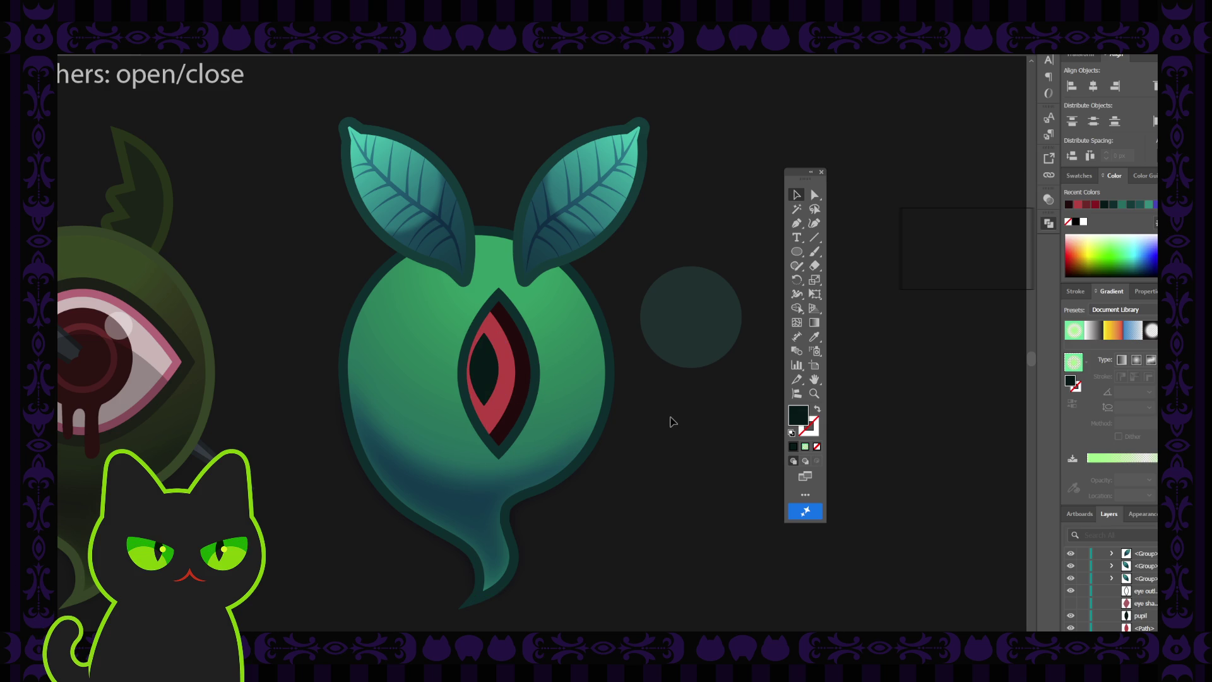
key("ctrl+minus")
key("ctrl+minus")
key("ctrl+minus")
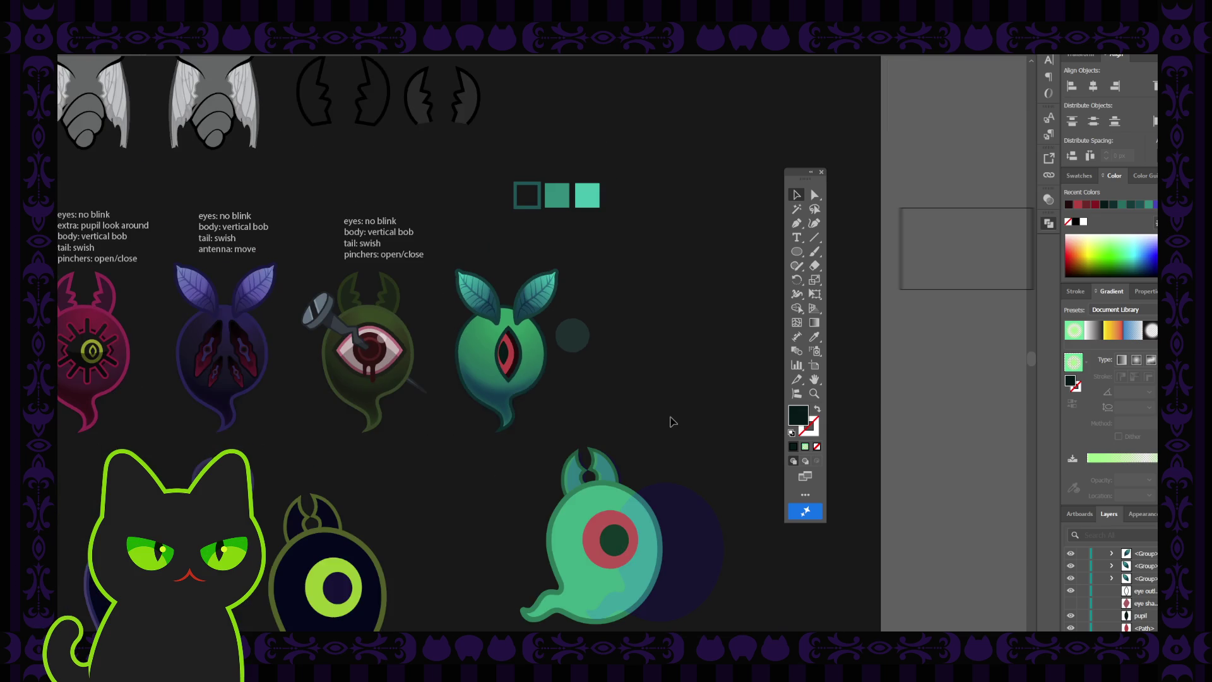
key("ctrl+minus")
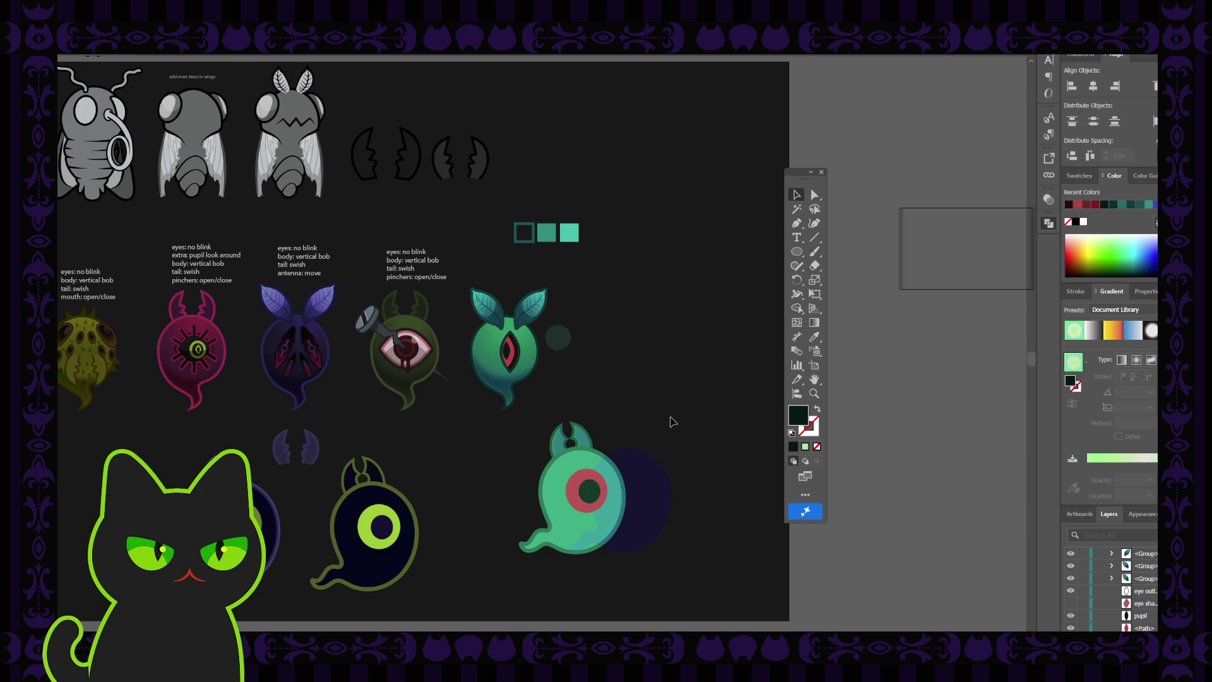
key("ctrl+plus")
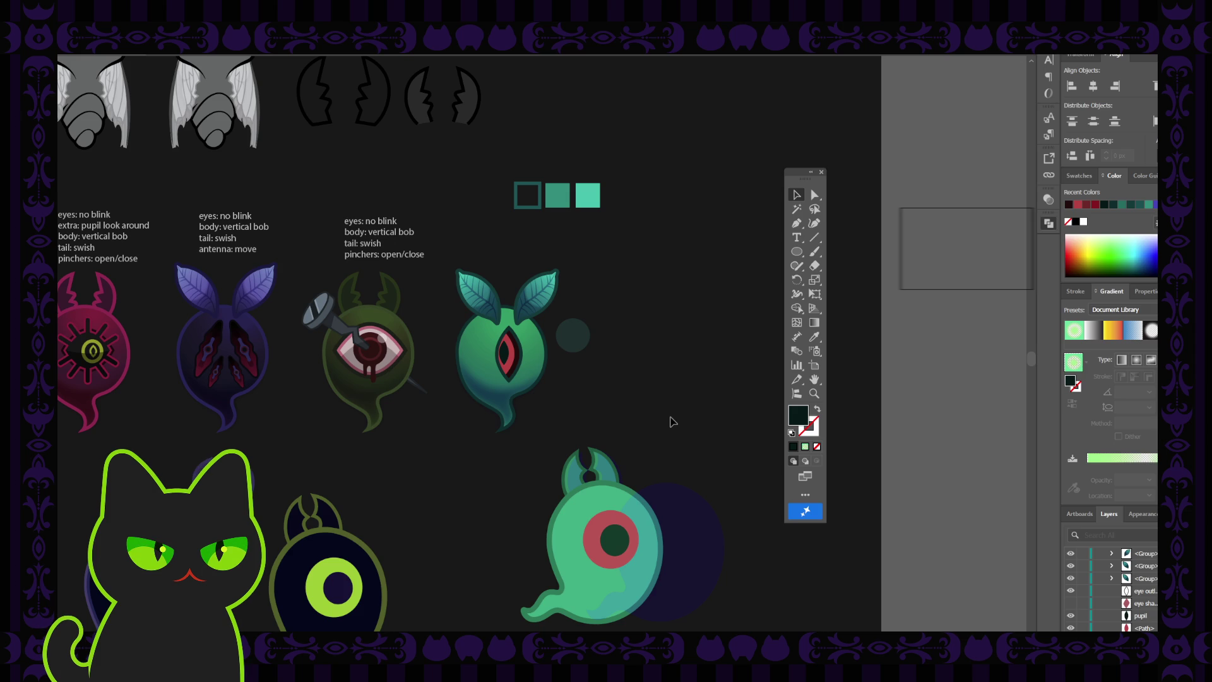
key("ctrl+plus")
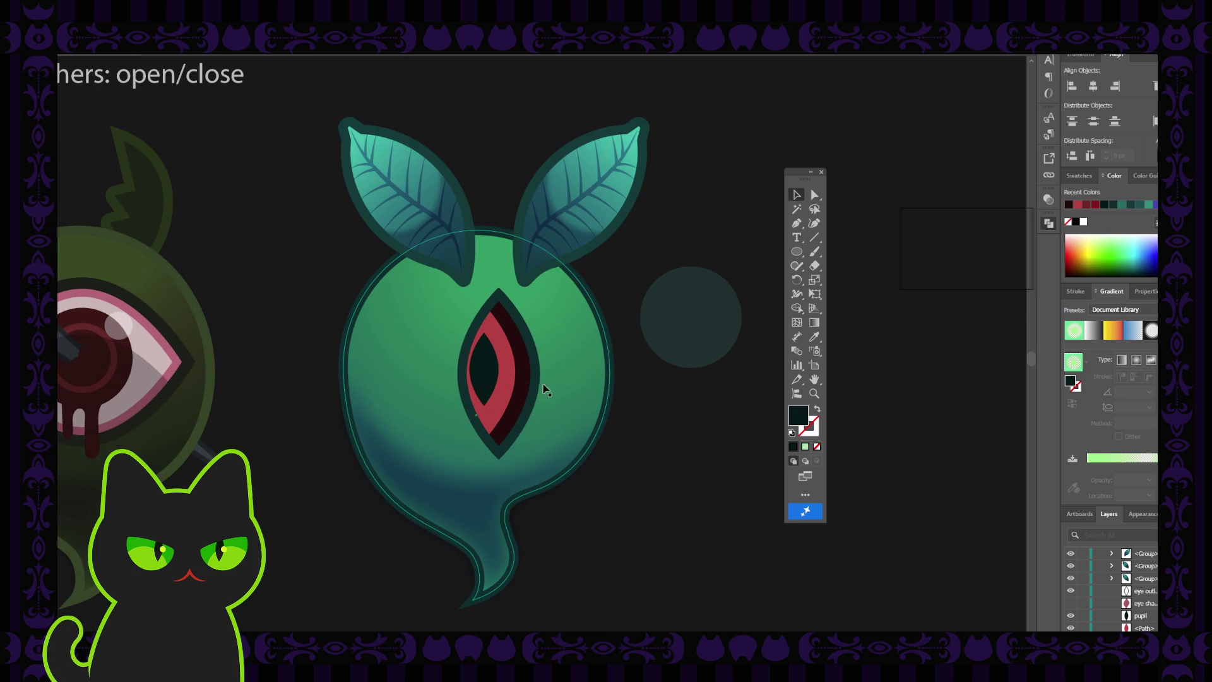
- Drag the slit pupil slightly right to the centre of the red eye
left_click_drag(491, 392, 500, 392)
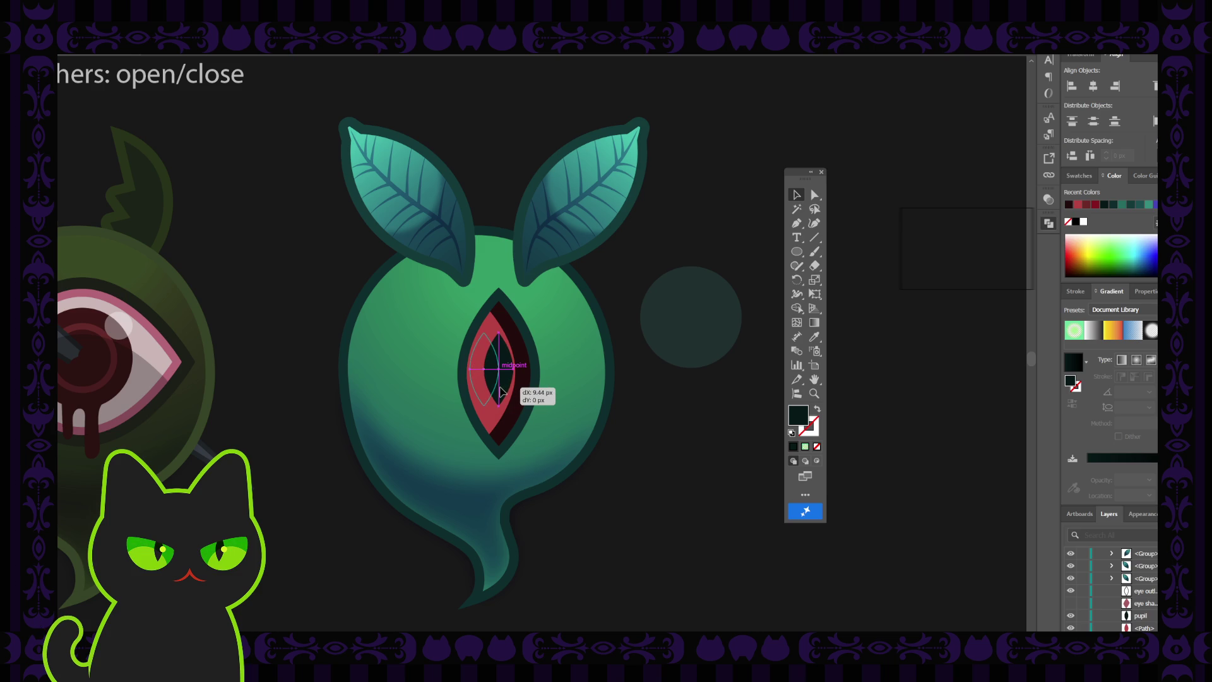
left_click_drag(499, 392, 500, 392)
left_click(657, 428)
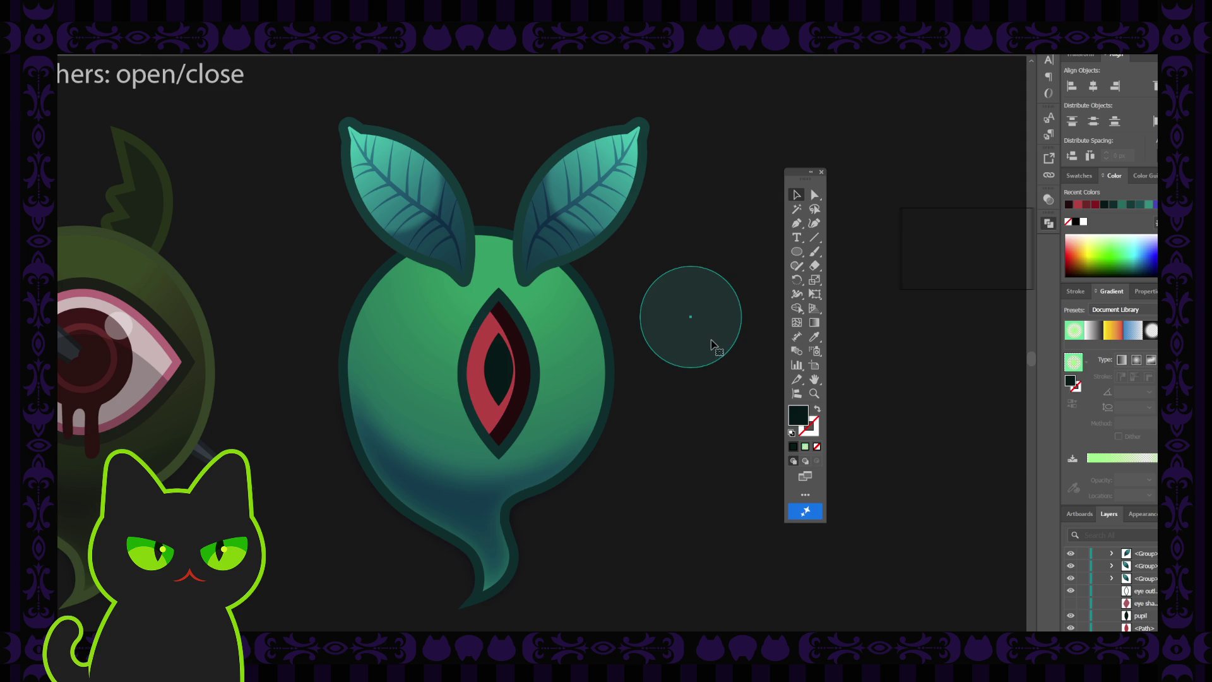
- Move the dark circle over the eye's lower half and add the red eye shape to the selection
left_click_drag(710, 342, 517, 450)
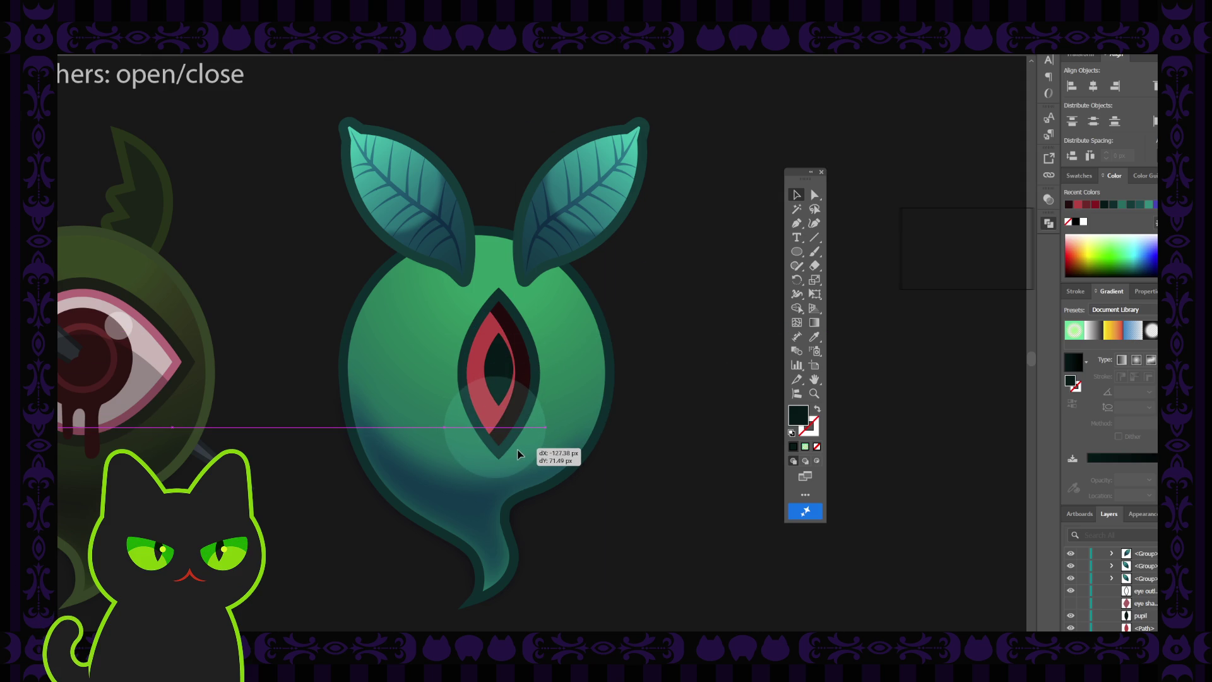
left_click_drag(517, 454, 515, 452)
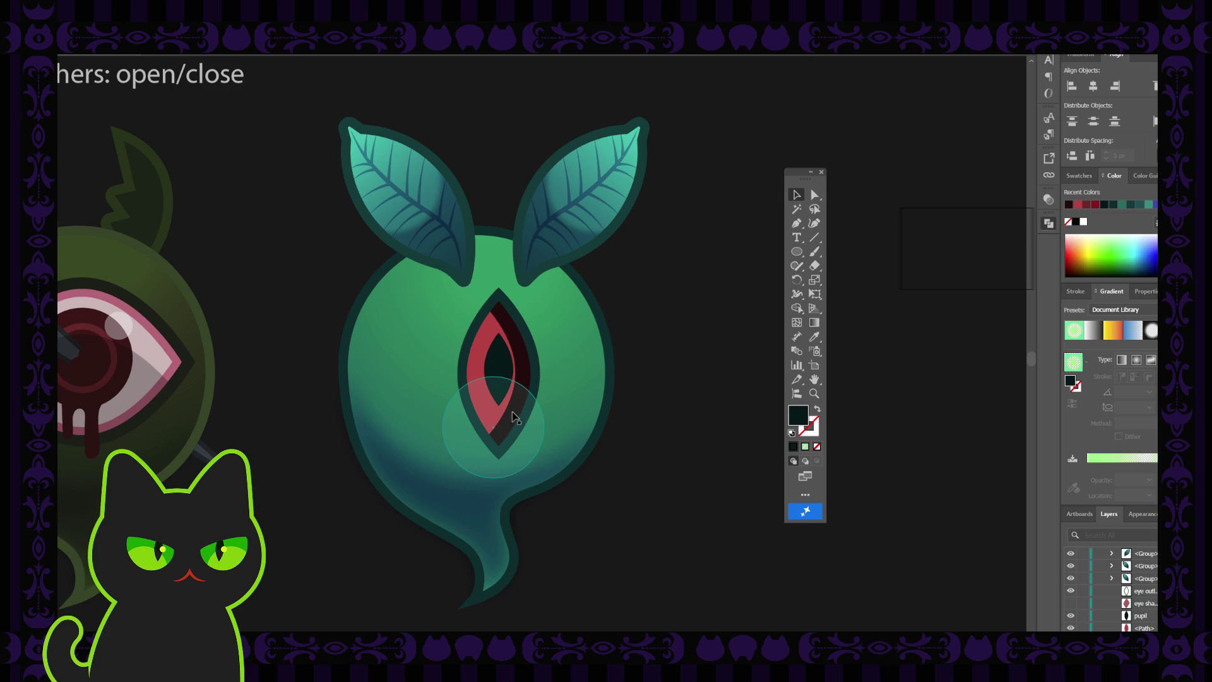
left_click(477, 361, "shift")
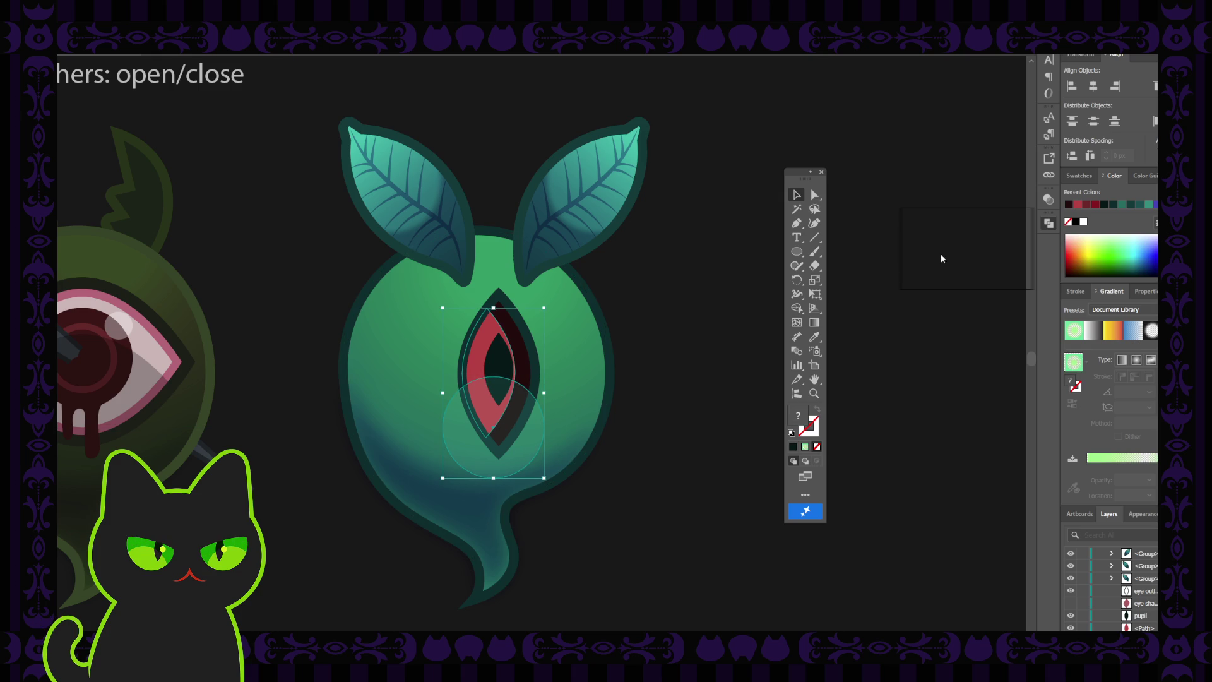
- Try Pathfinder Intersect (Ctrl+4), undo it, and move the circle back beside the ghost
key("ctrl+4")
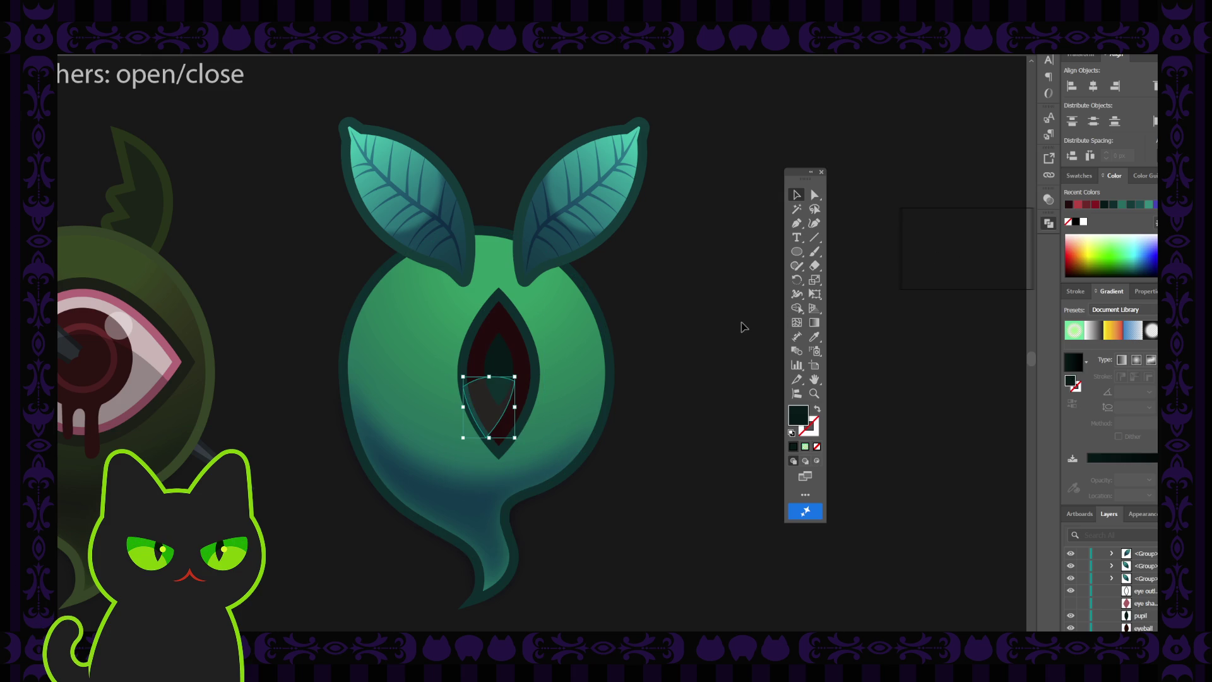
key("ctrl+z")
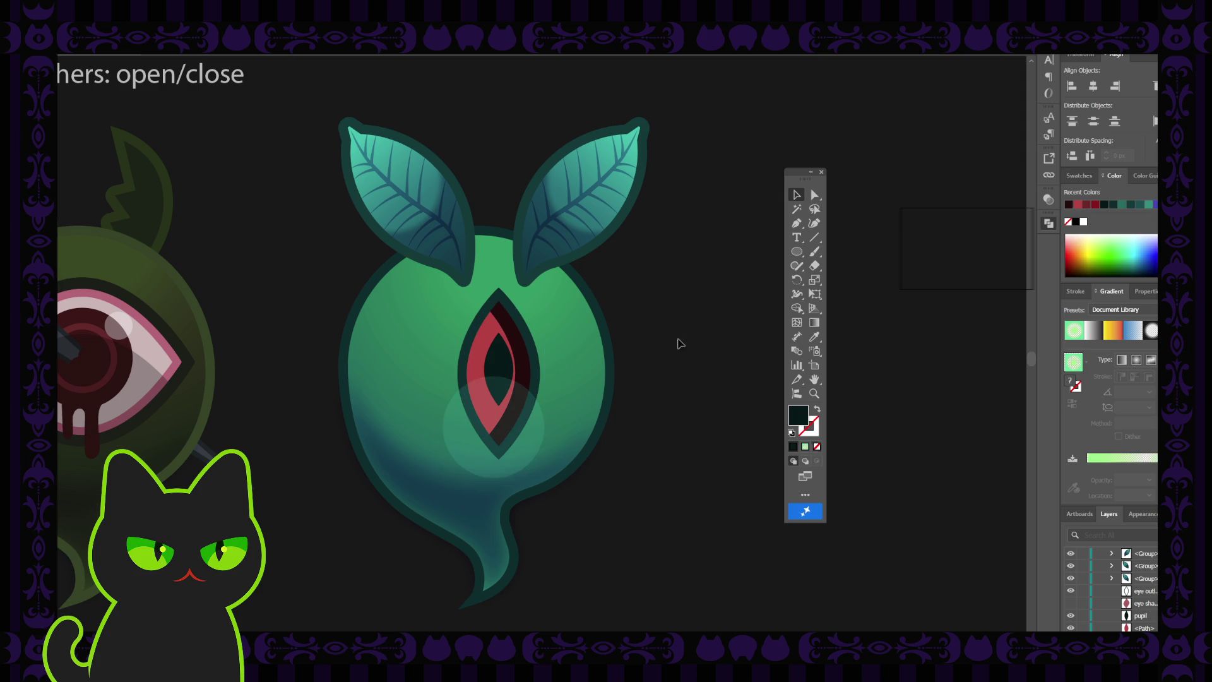
left_click_drag(624, 393, 719, 329)
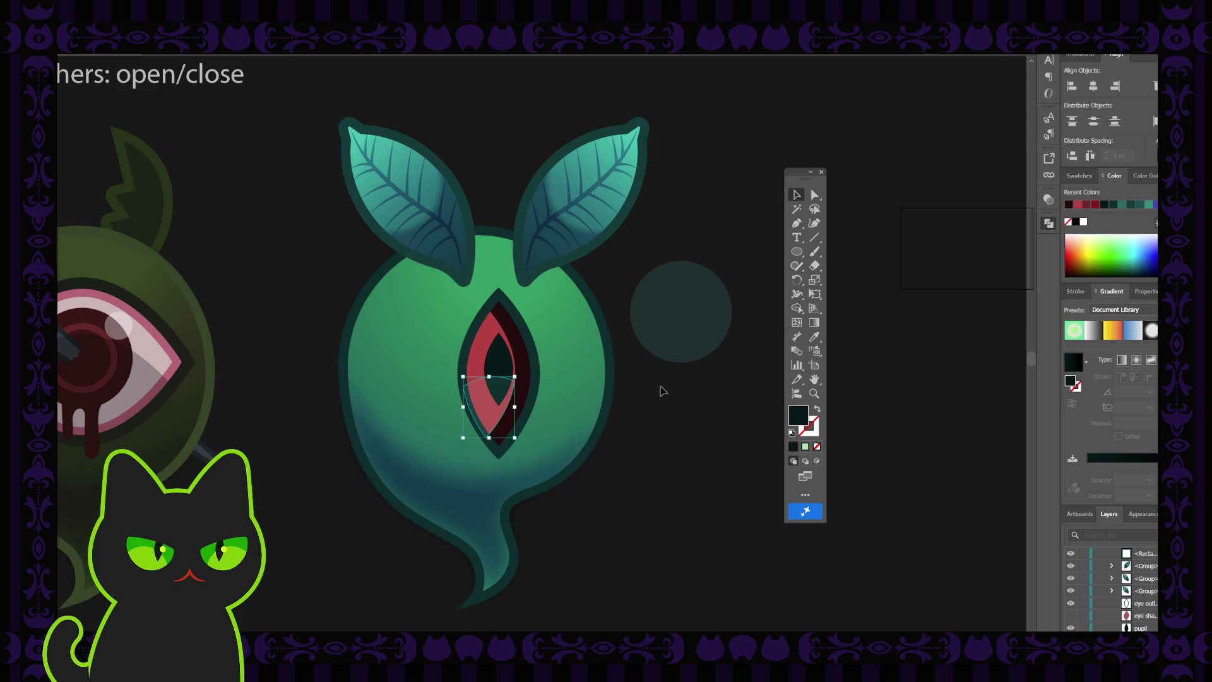
- Fill the lower eye piece with the eye's red via Eyedropper, then darken it in the Color panel
key("i")
left_click(485, 349)
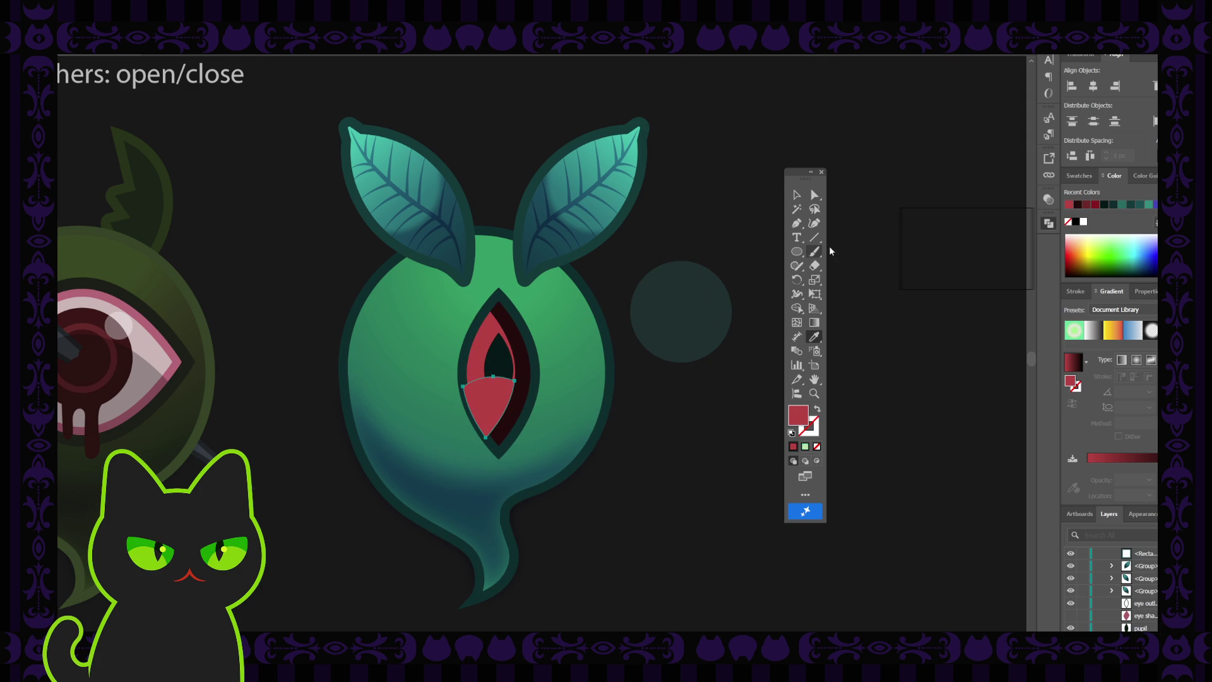
left_click(1049, 201)
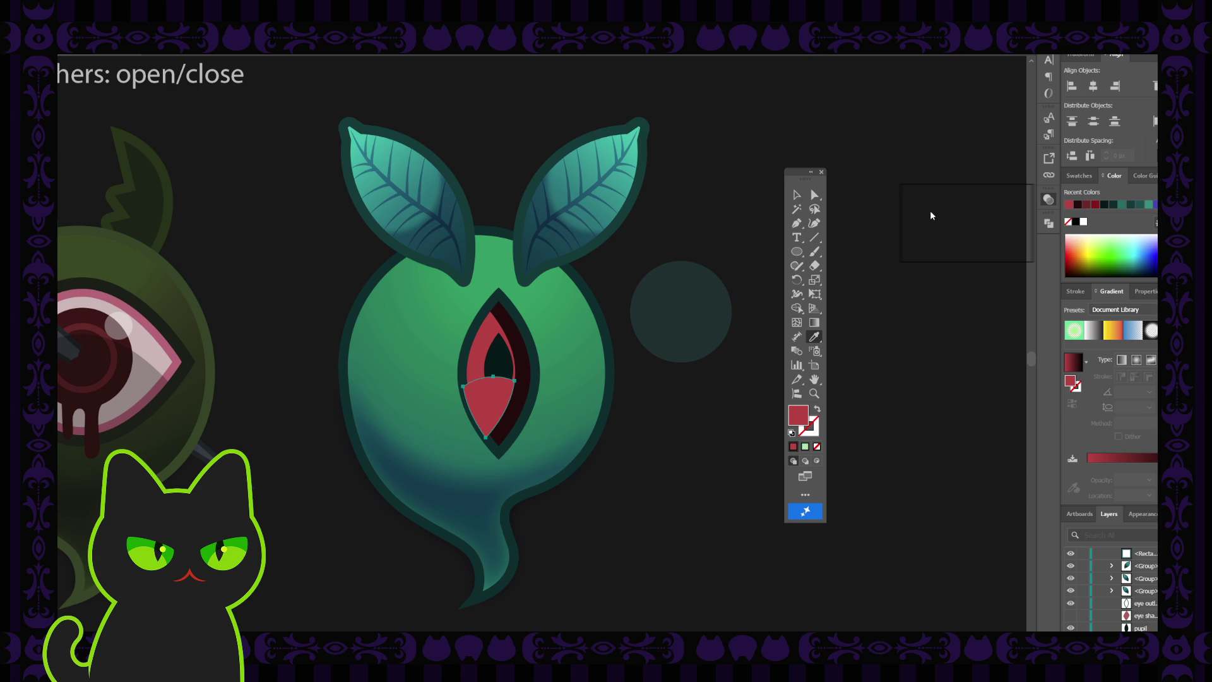
left_click(932, 251)
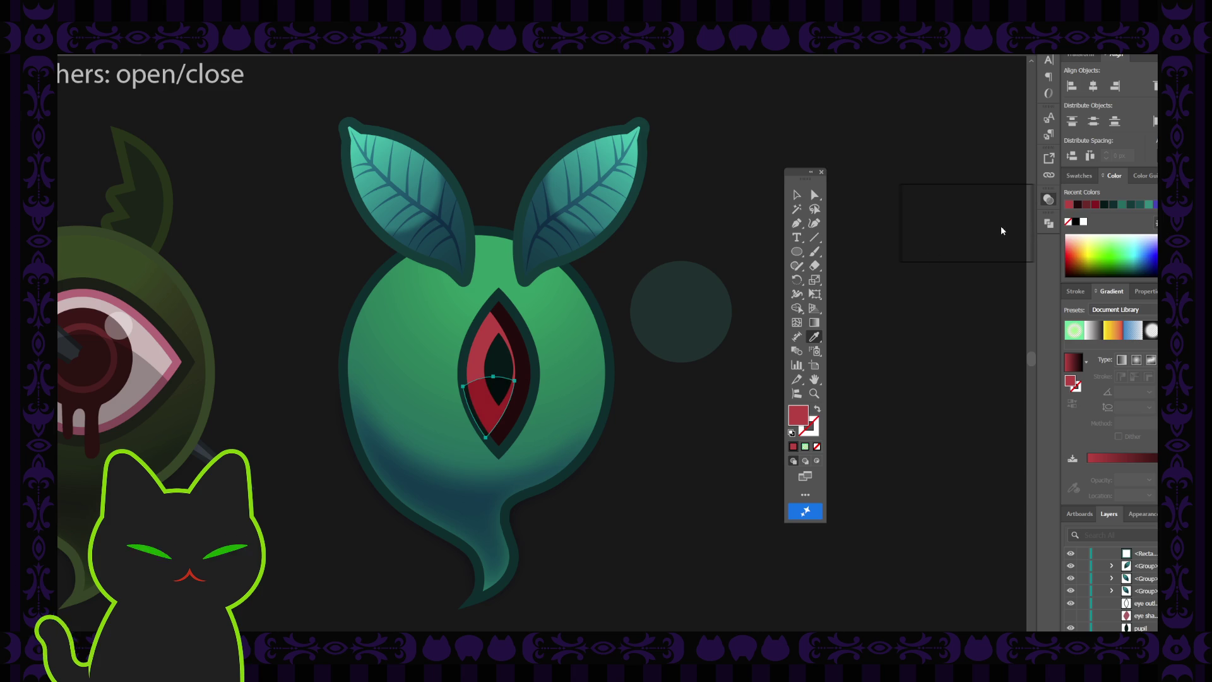
key("v")
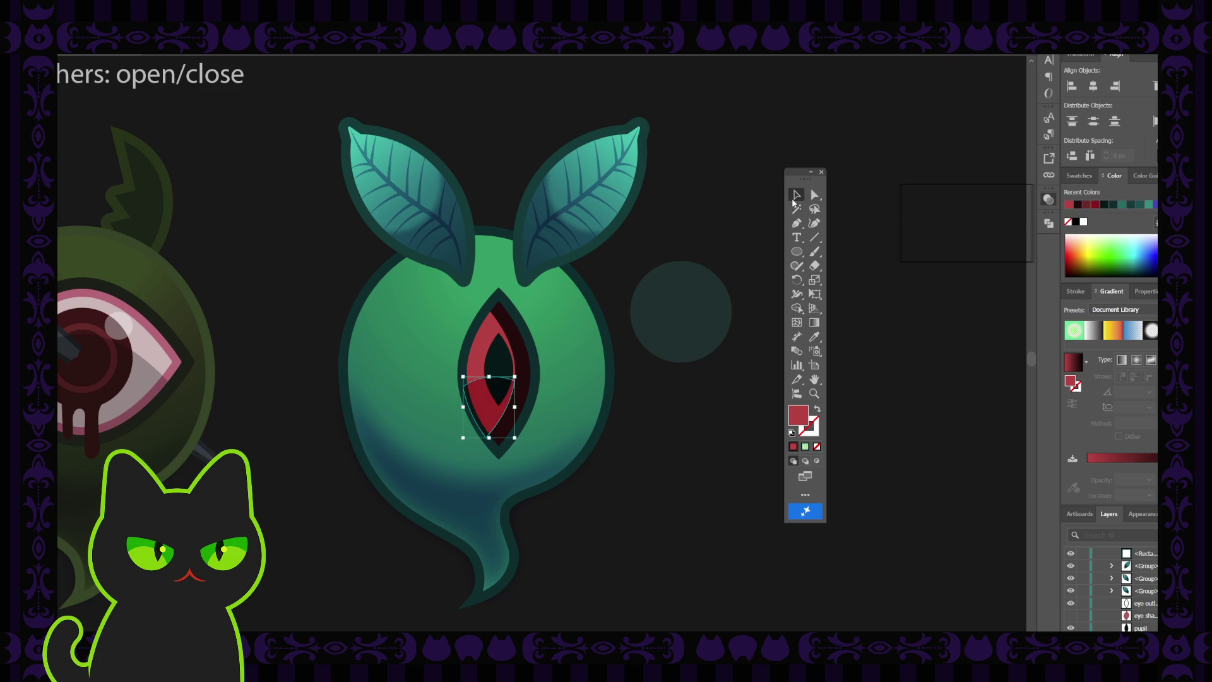
left_click(748, 218)
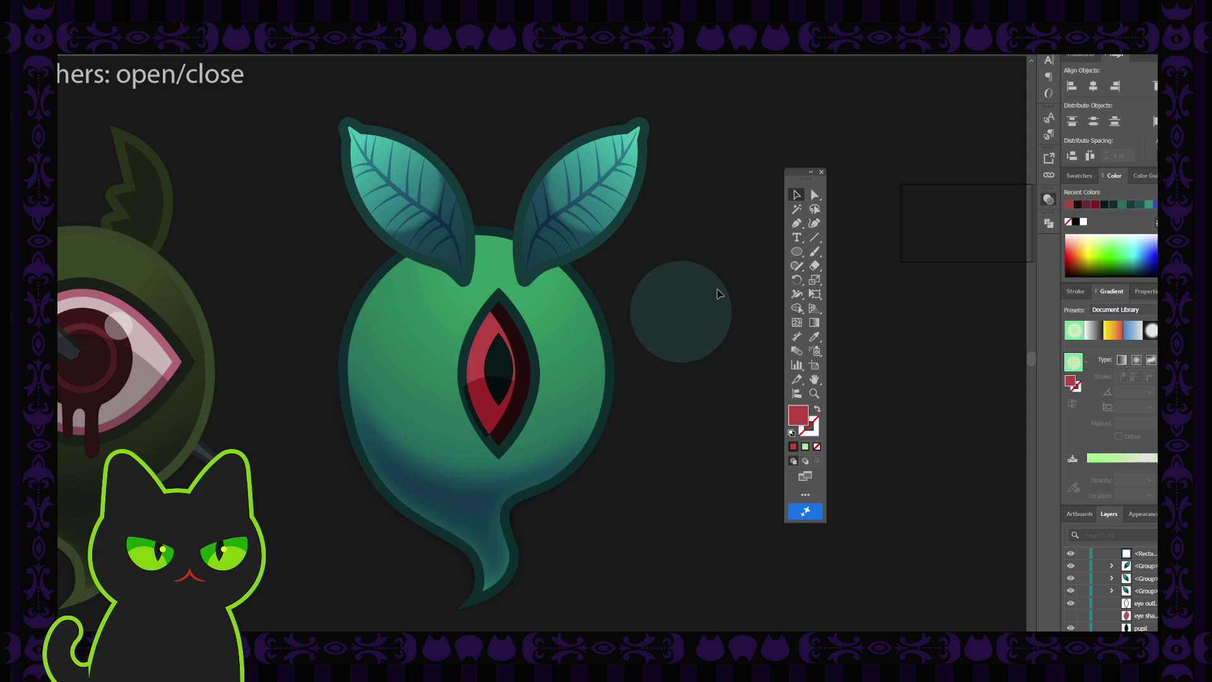
left_click(487, 416)
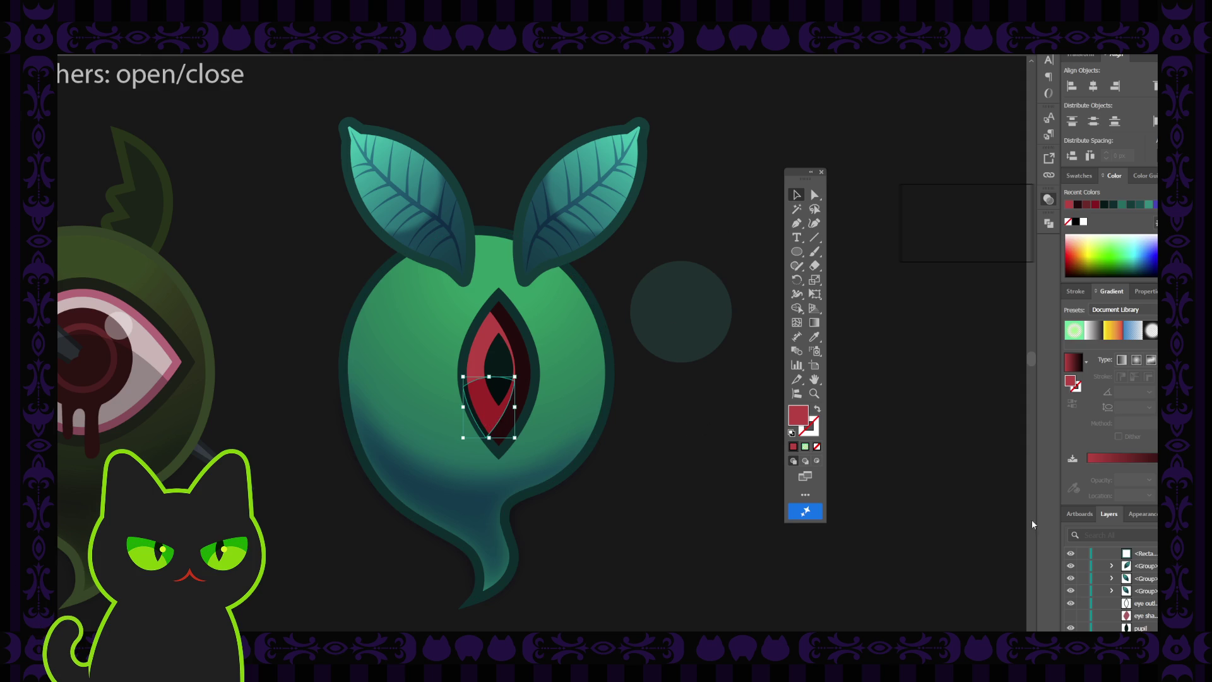
- Find and select the new eye-shadow <Path> row in the Layers panel
scroll(1120, 582, "down", 1)
scroll(1152, 600, "down", 2)
scroll(1153, 600, "down", 2)
scroll(1153, 600, "down", 1)
scroll(1153, 599, "down", 1)
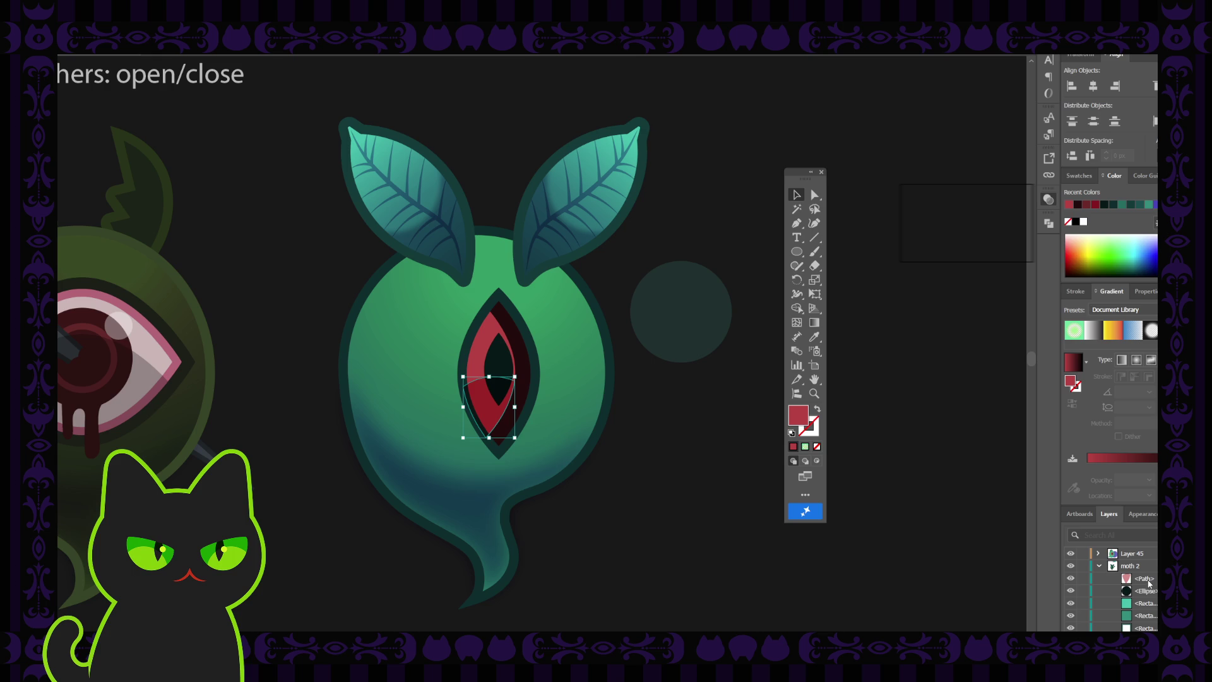
left_click(1148, 582)
double_click(1148, 580)
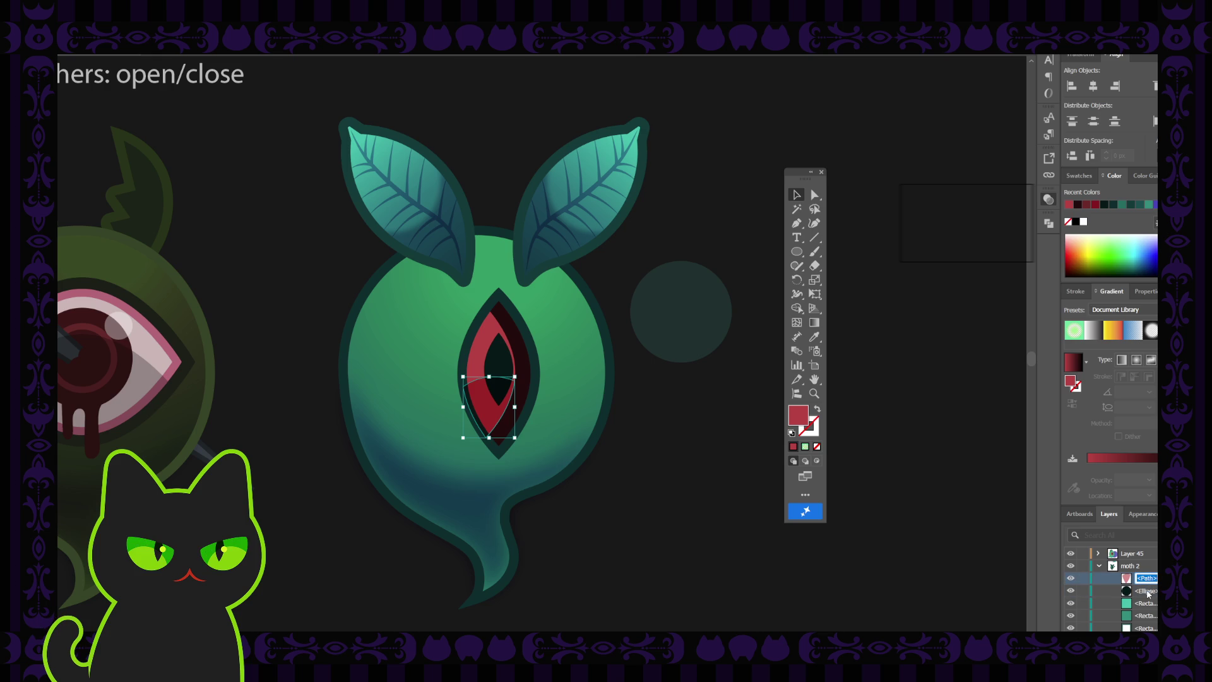
key("Return")
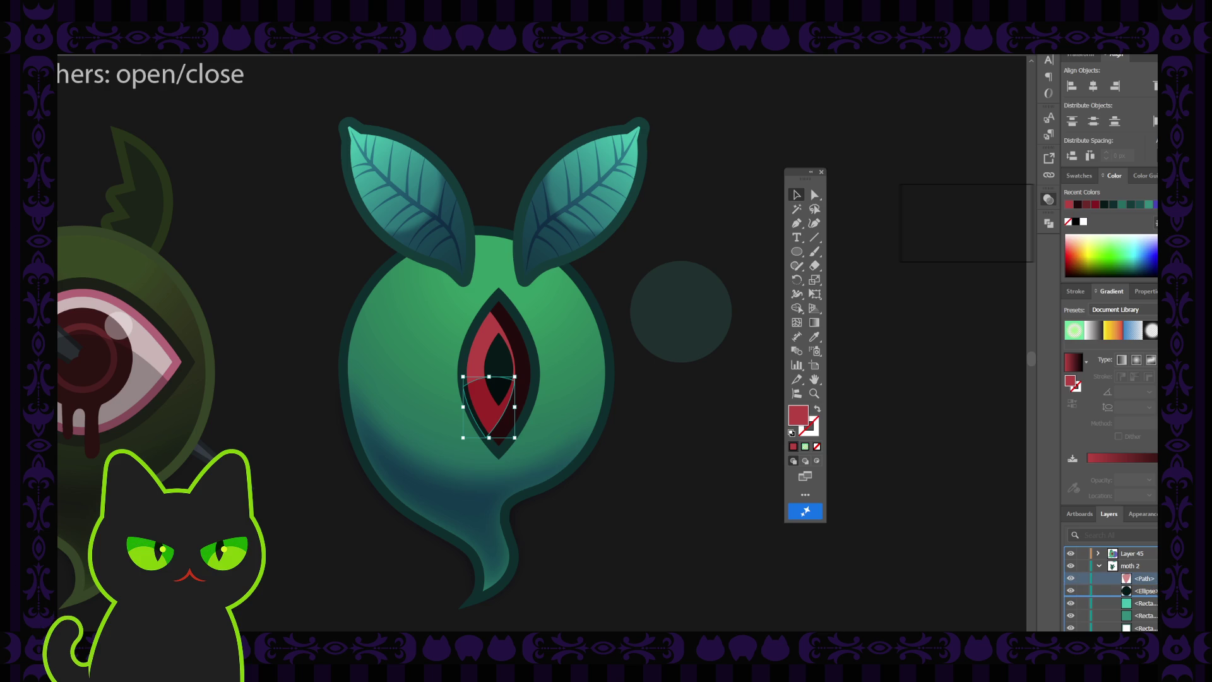
- Send the path back with Ctrl+[ so it sits below the eye outline, above the eye shape
key("ctrl+bracketleft")
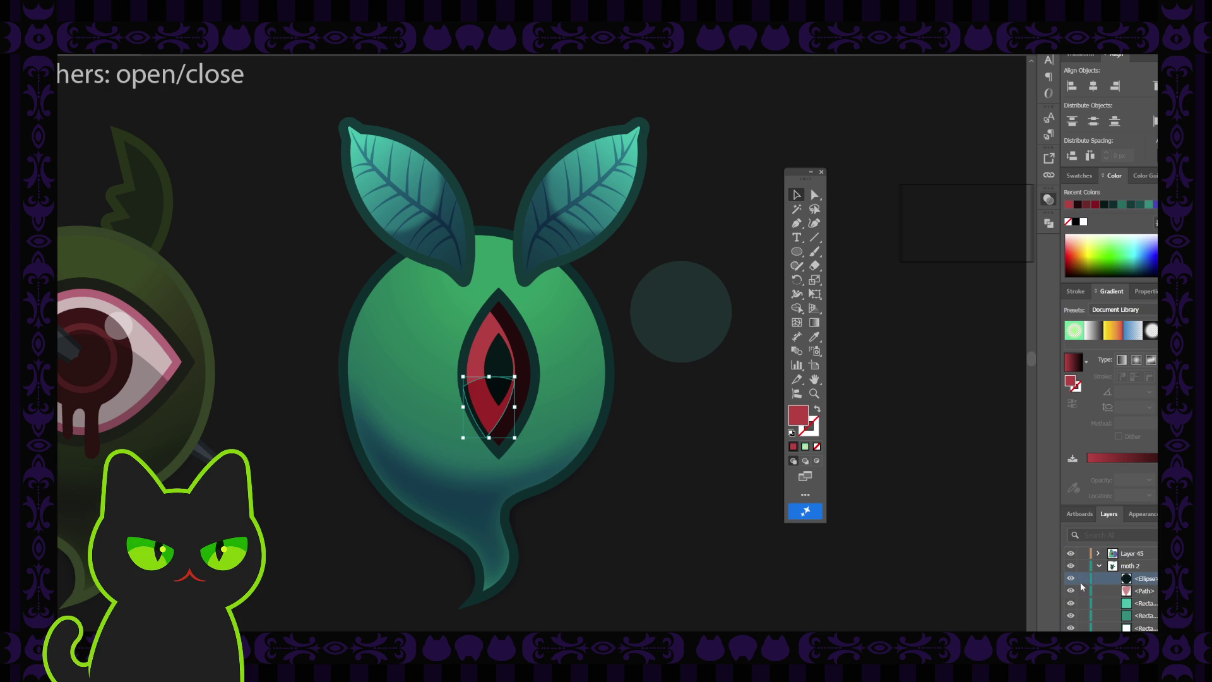
left_click(1070, 579)
left_click(1070, 578)
scroll(1153, 590, "down", 2)
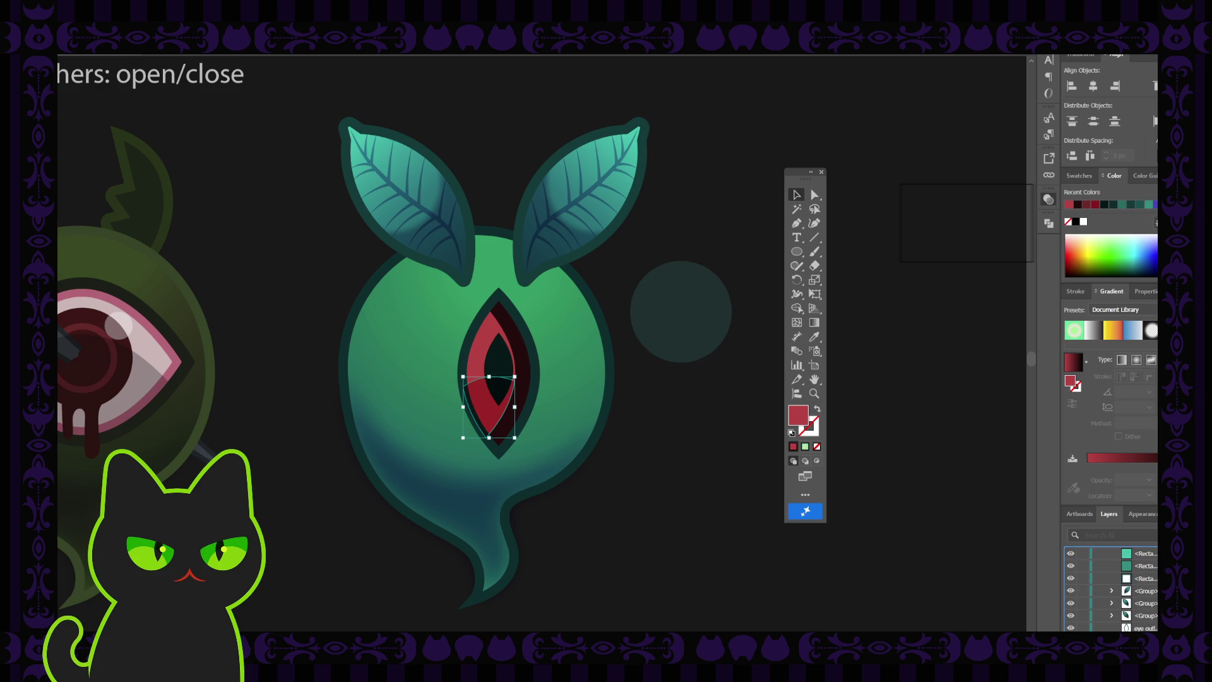
scroll(1155, 607, "down", 1)
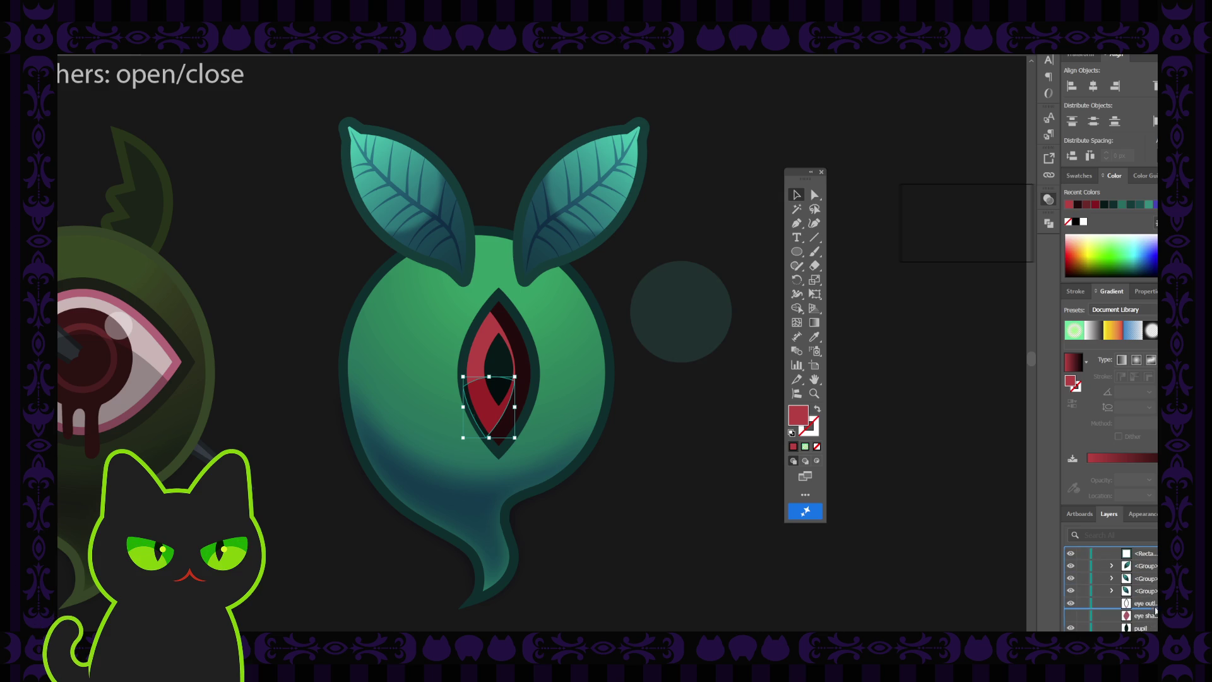
scroll(1156, 611, "down", 1)
left_click(673, 449)
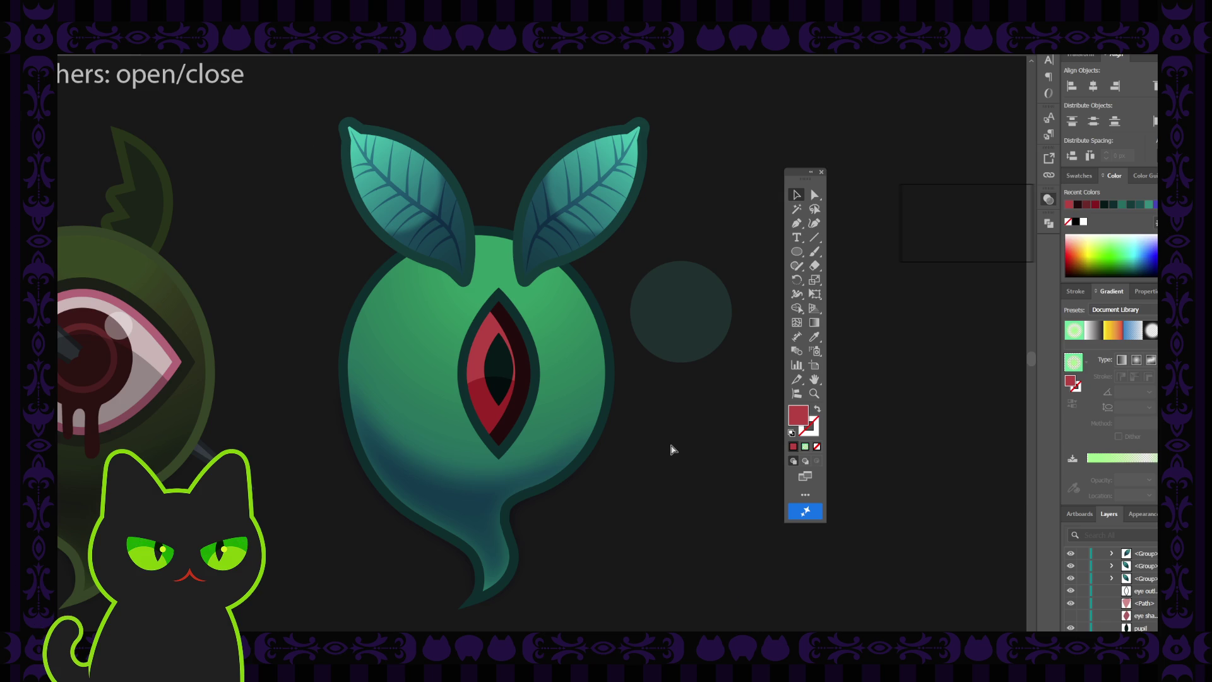
key("ctrl+minus")
key("ctrl+minus")
key("ctrl+minus")
key("ctrl+minus")
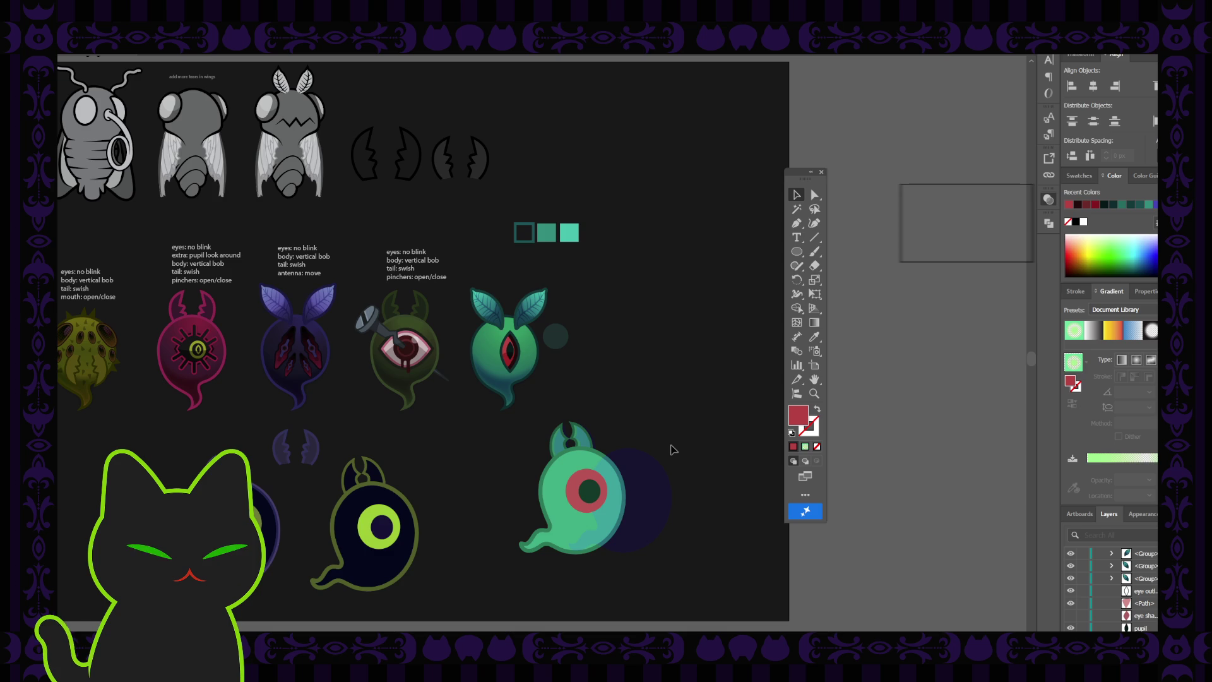
- Alt-drag a copy of the dark teal circle and shrink it to a tiny dot
key("ctrl+equal")
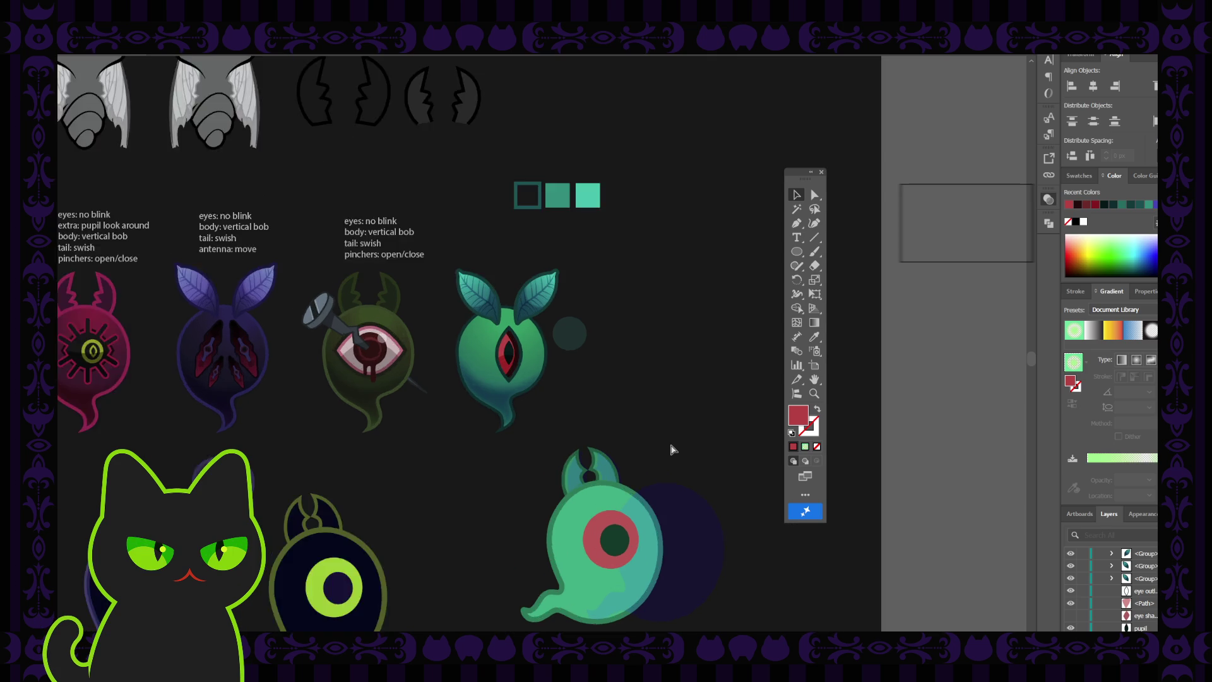
key("ctrl+equal")
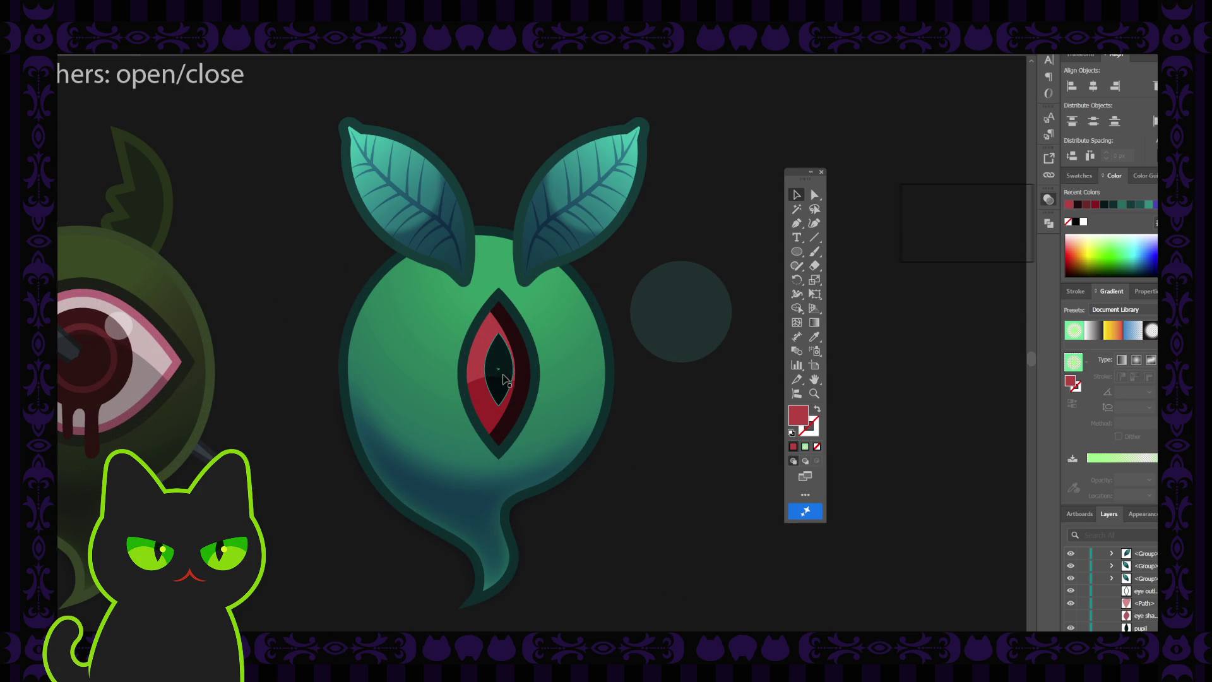
left_click(496, 401)
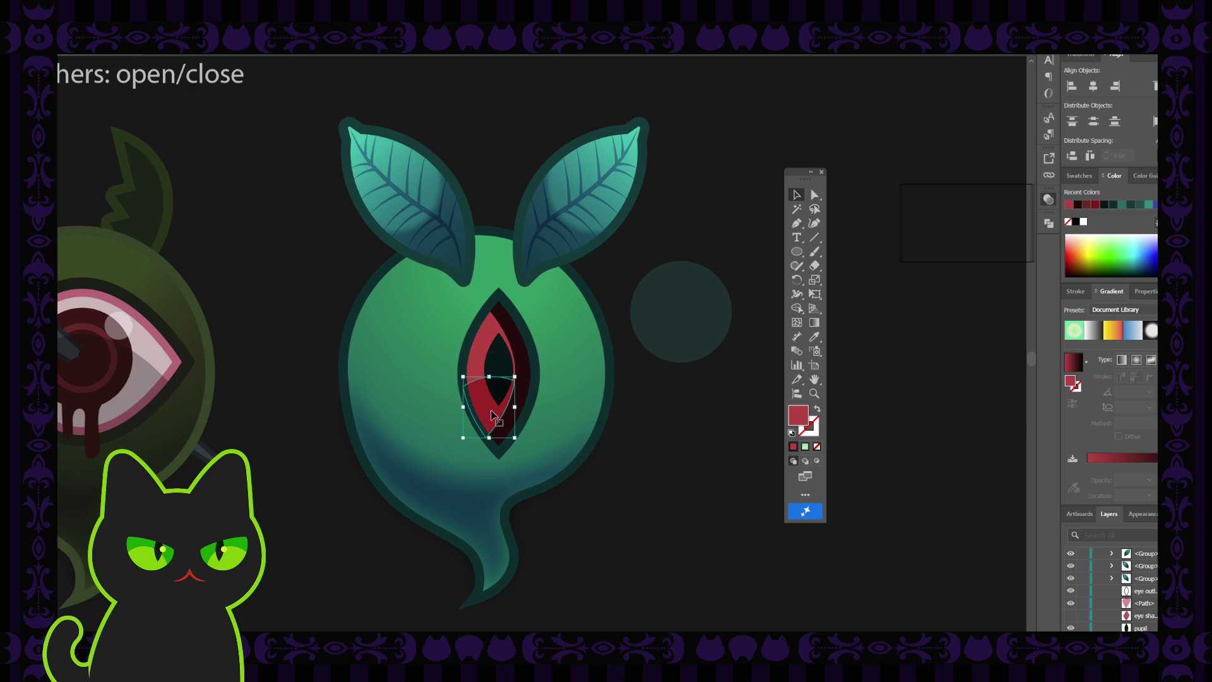
left_click(663, 400)
left_click(676, 346)
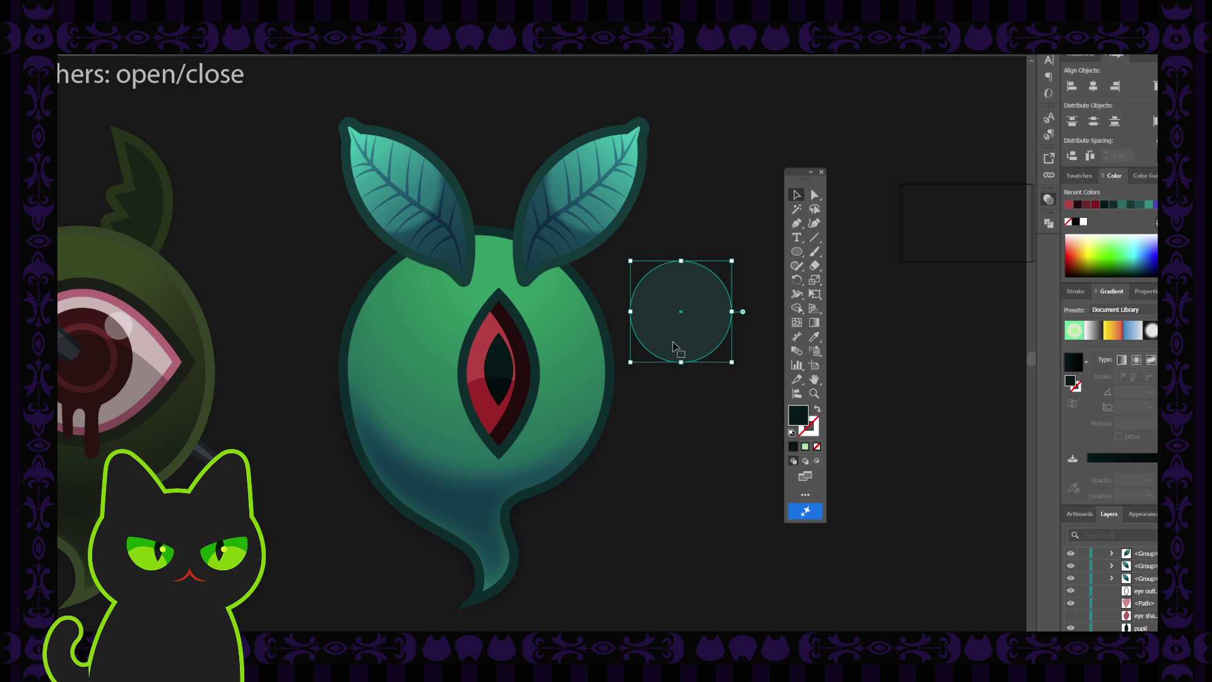
left_click_drag(675, 347, 690, 328)
left_click(690, 406)
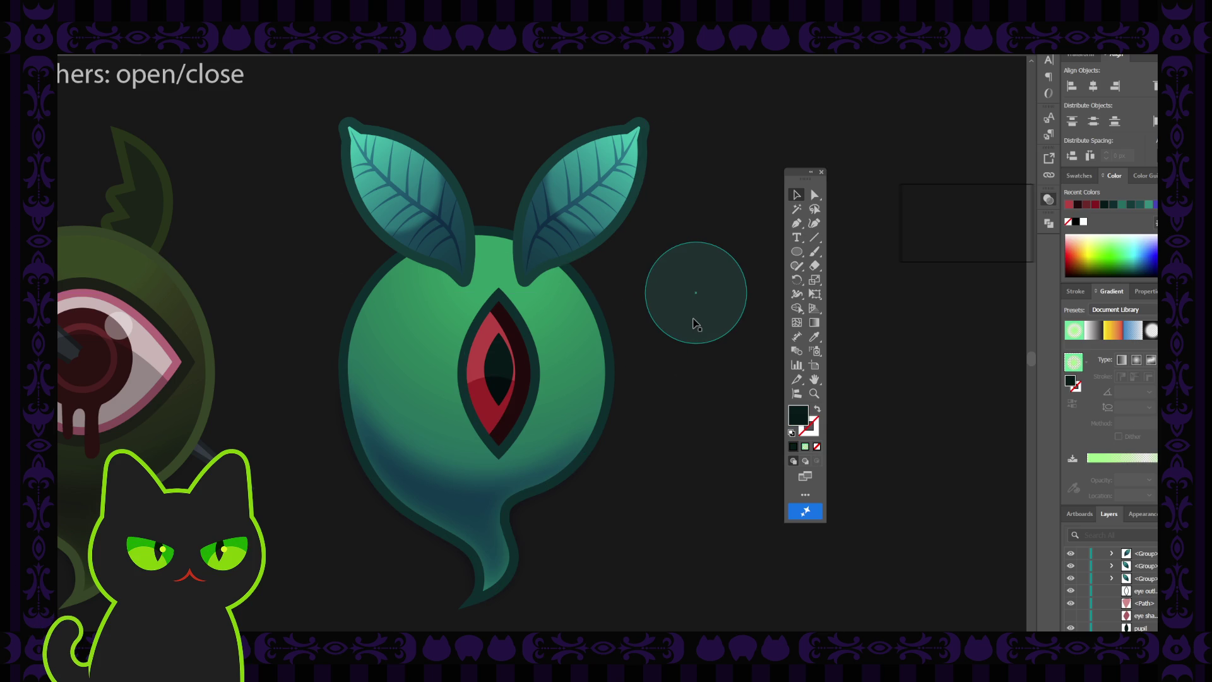
left_click(695, 323)
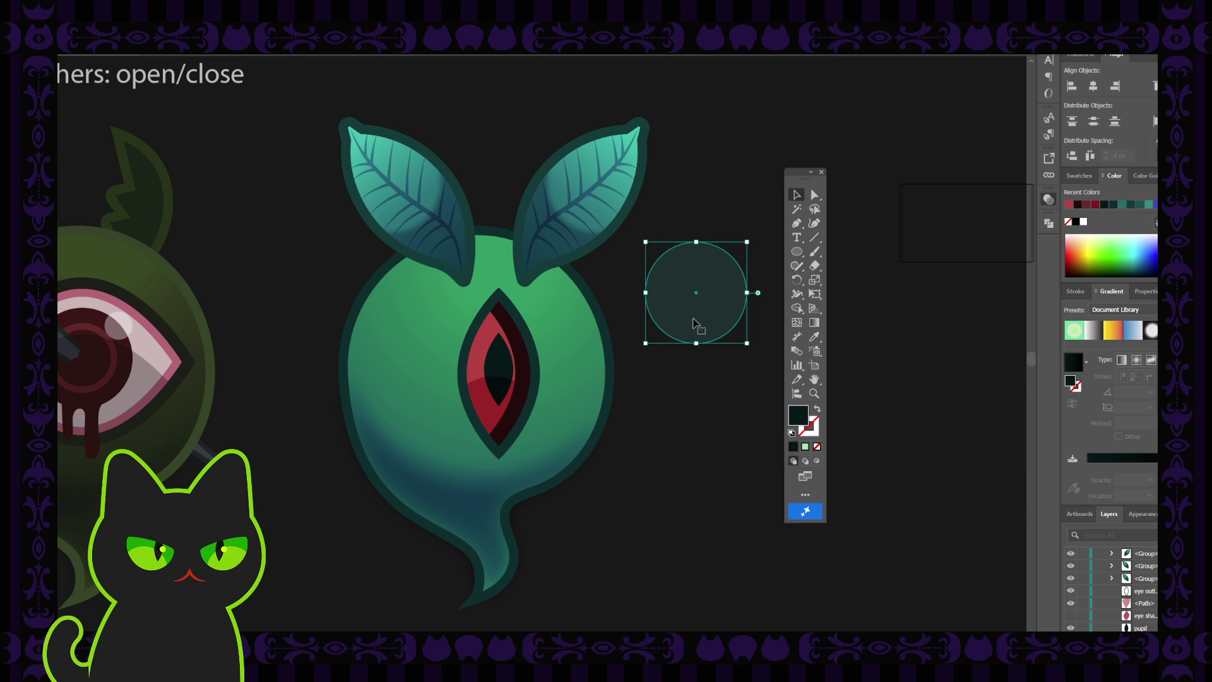
left_click_drag(696, 320, 703, 395)
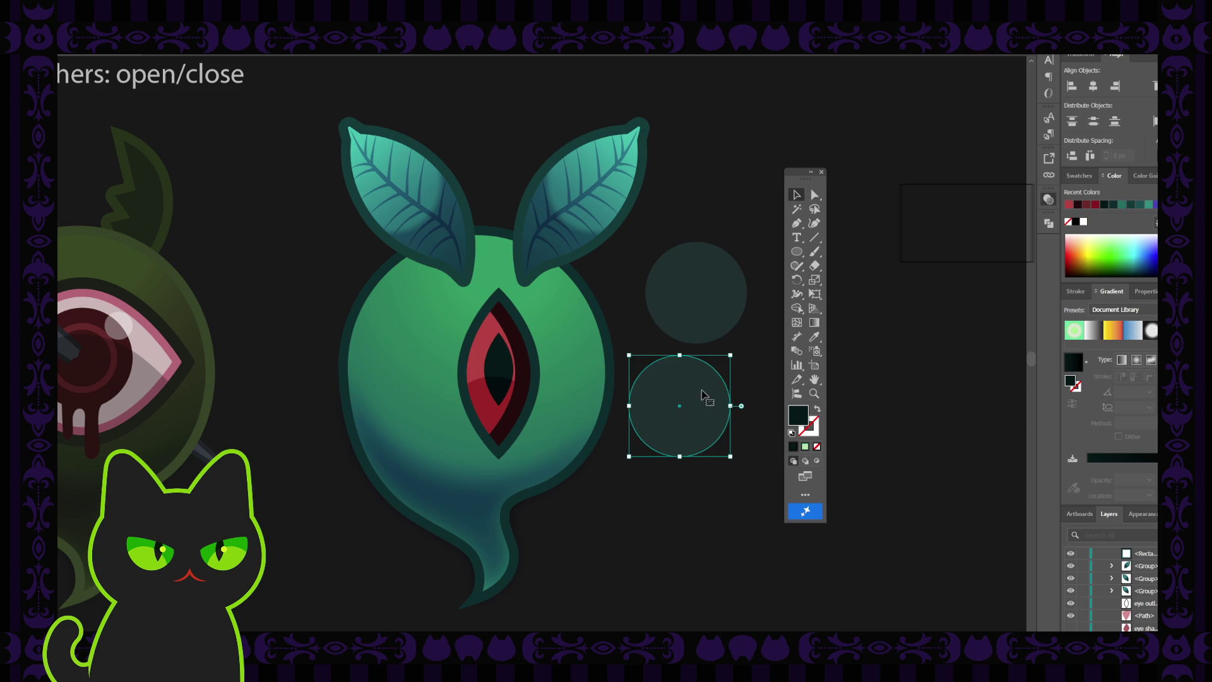
left_click_drag(730, 355, 646, 432)
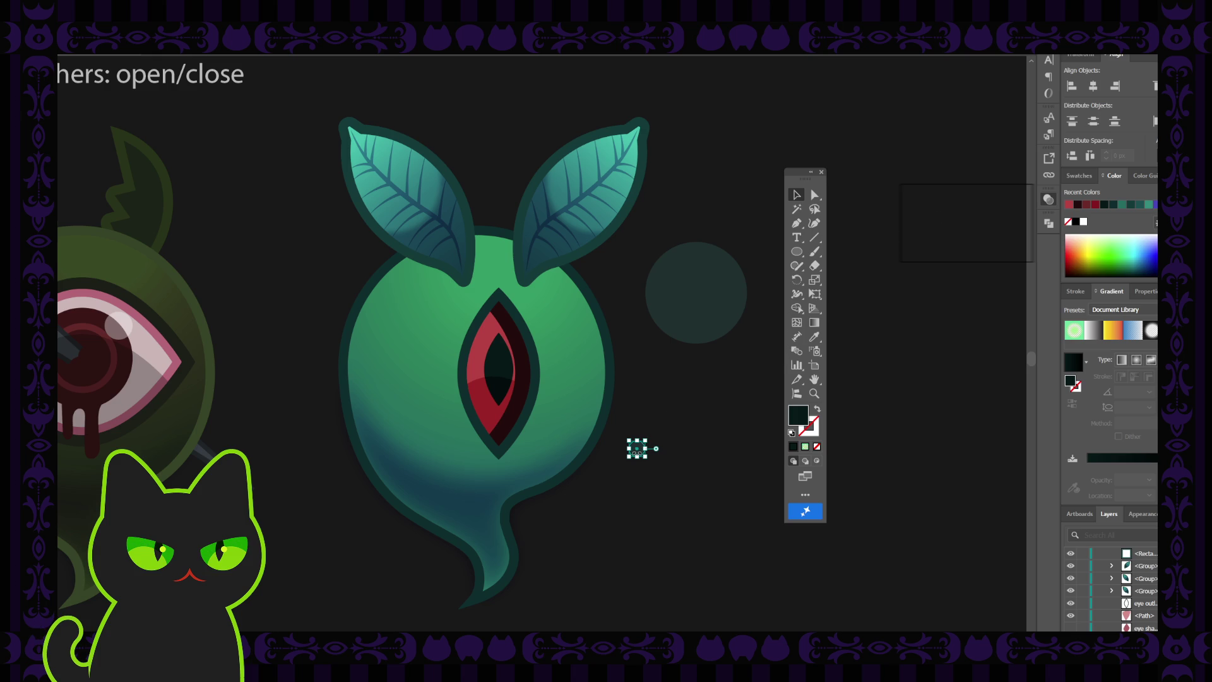
- Give the dot the light highlight colour and move it onto the upper left of the red eye
key("i")
left_click(132, 320)
key("v")
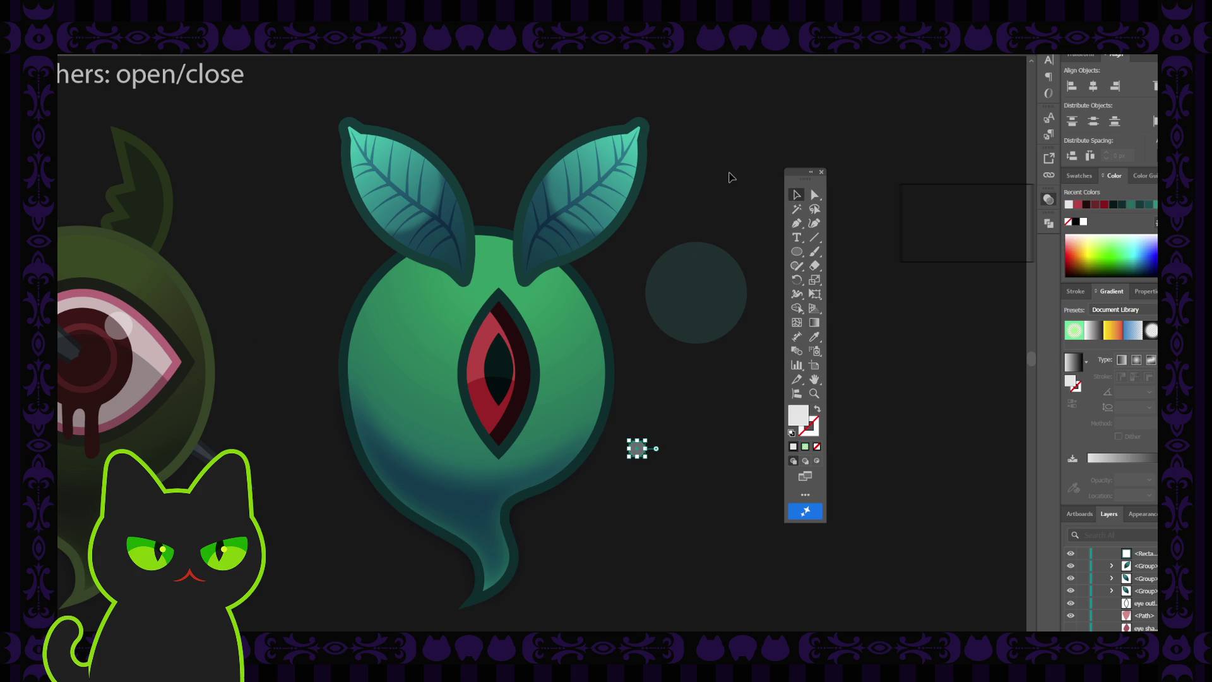
left_click_drag(638, 450, 653, 437)
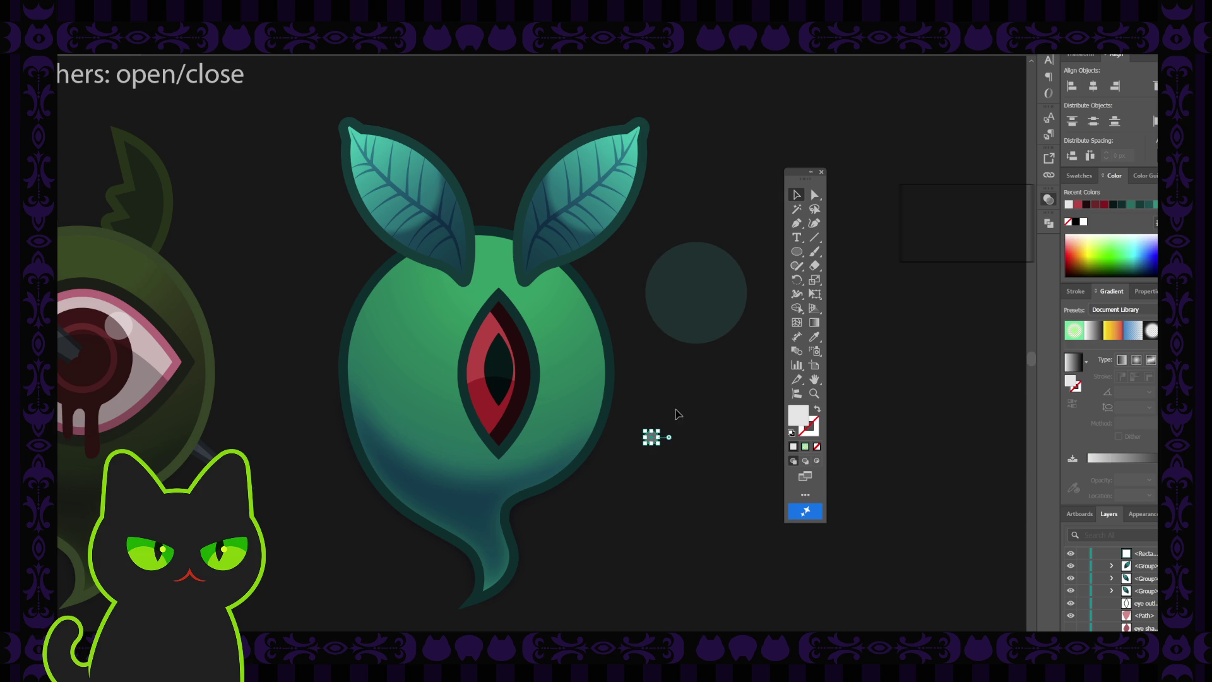
left_click(666, 433)
left_click_drag(654, 440, 495, 345)
left_click(690, 425)
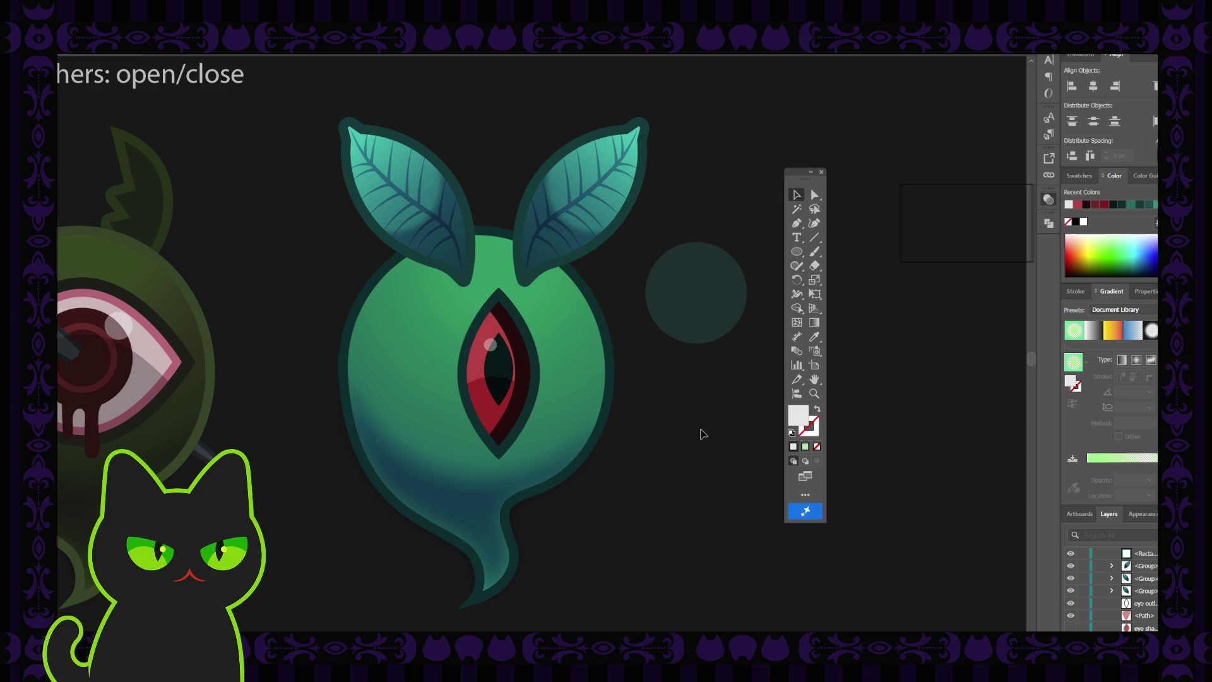
key("ctrl+minus")
key("ctrl+minus")
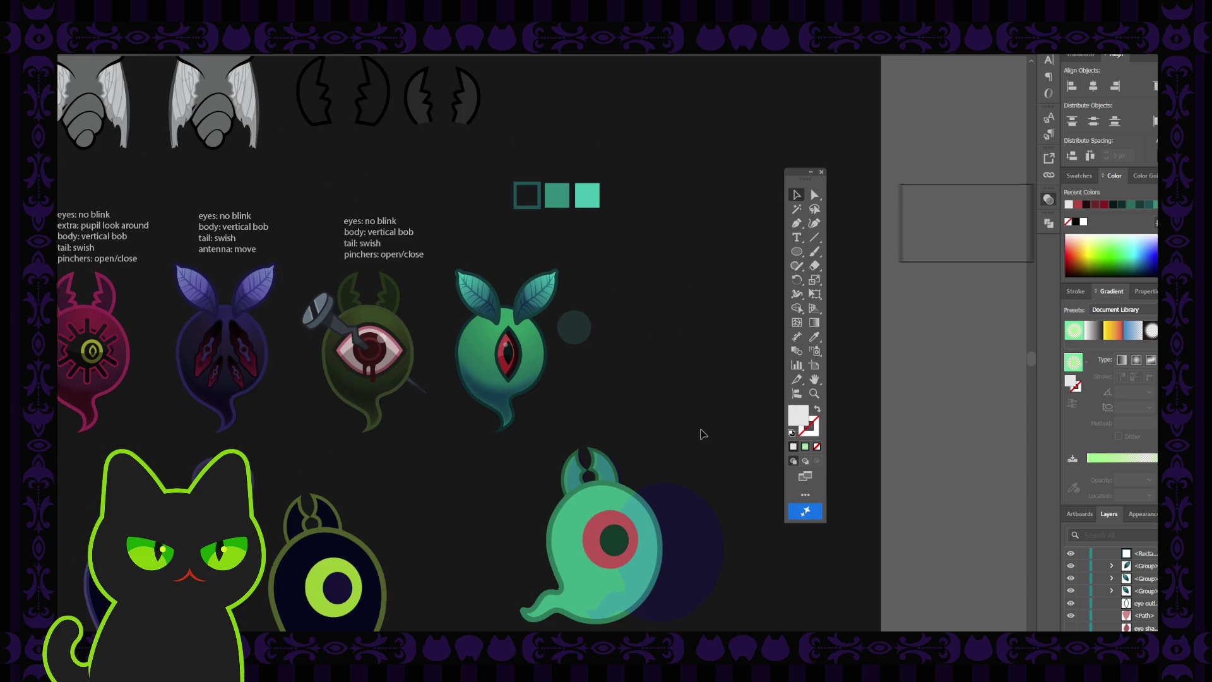
key("ctrl+plus")
key("ctrl+plus")
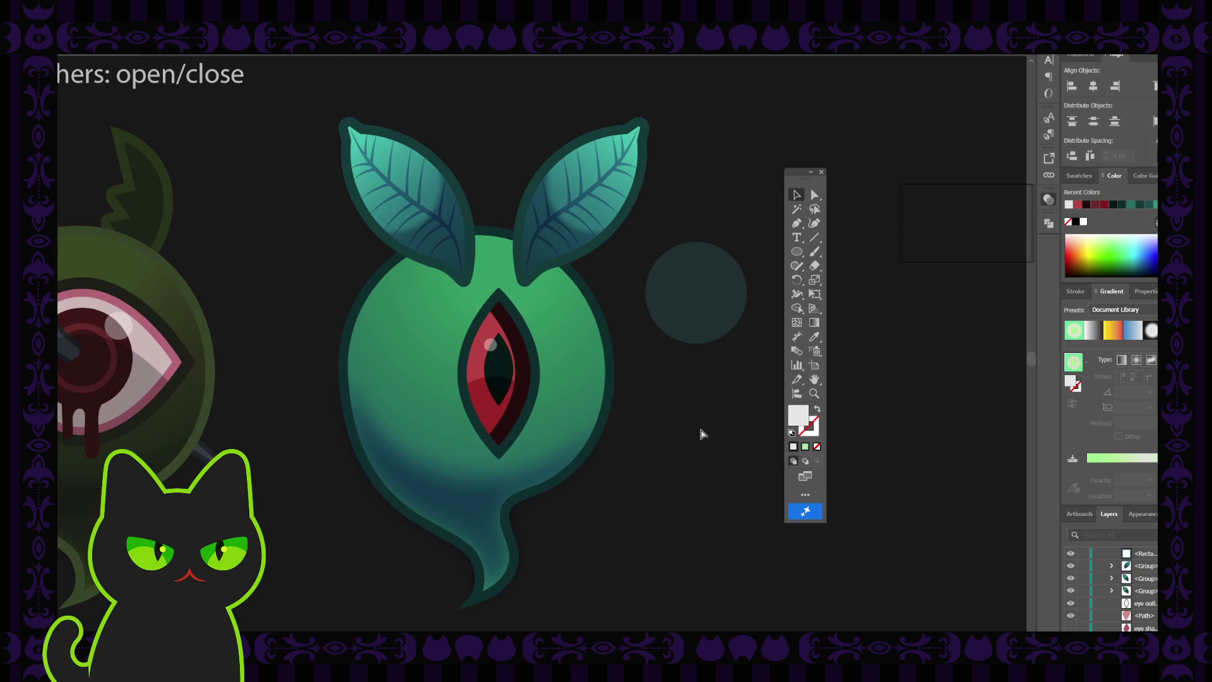
- Eyedropper the body outline's dark teal onto the eye outline, then swap its fill and stroke
left_click(536, 388)
key("i")
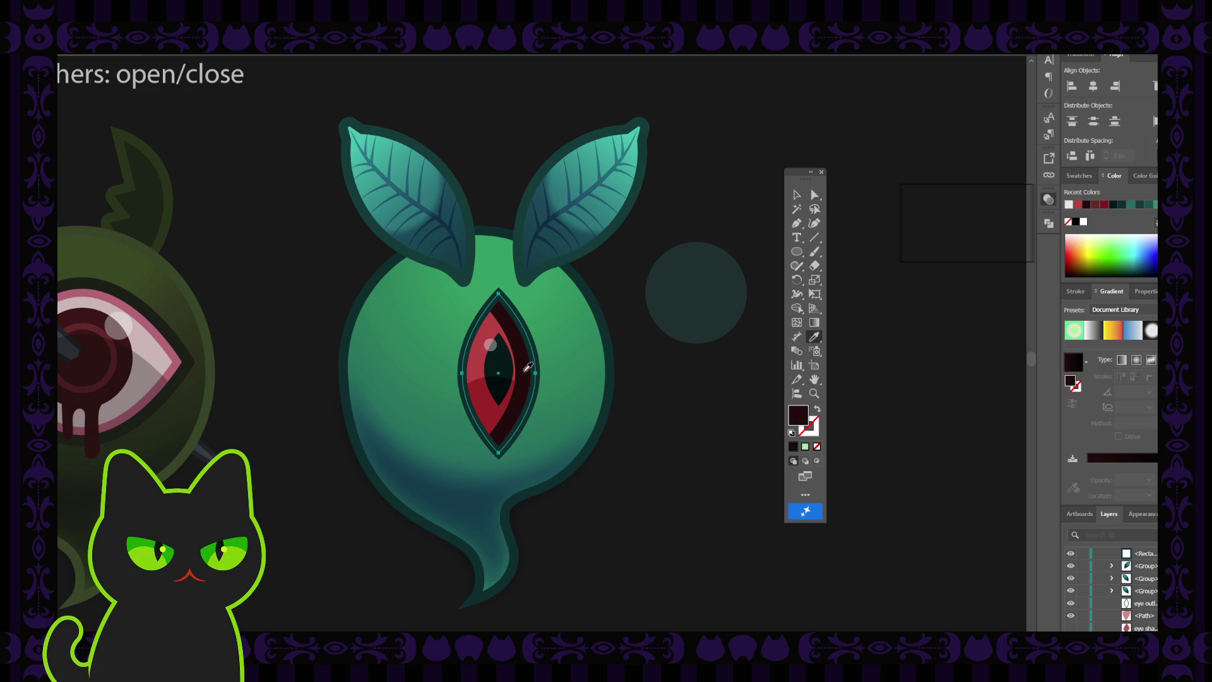
left_click(351, 327)
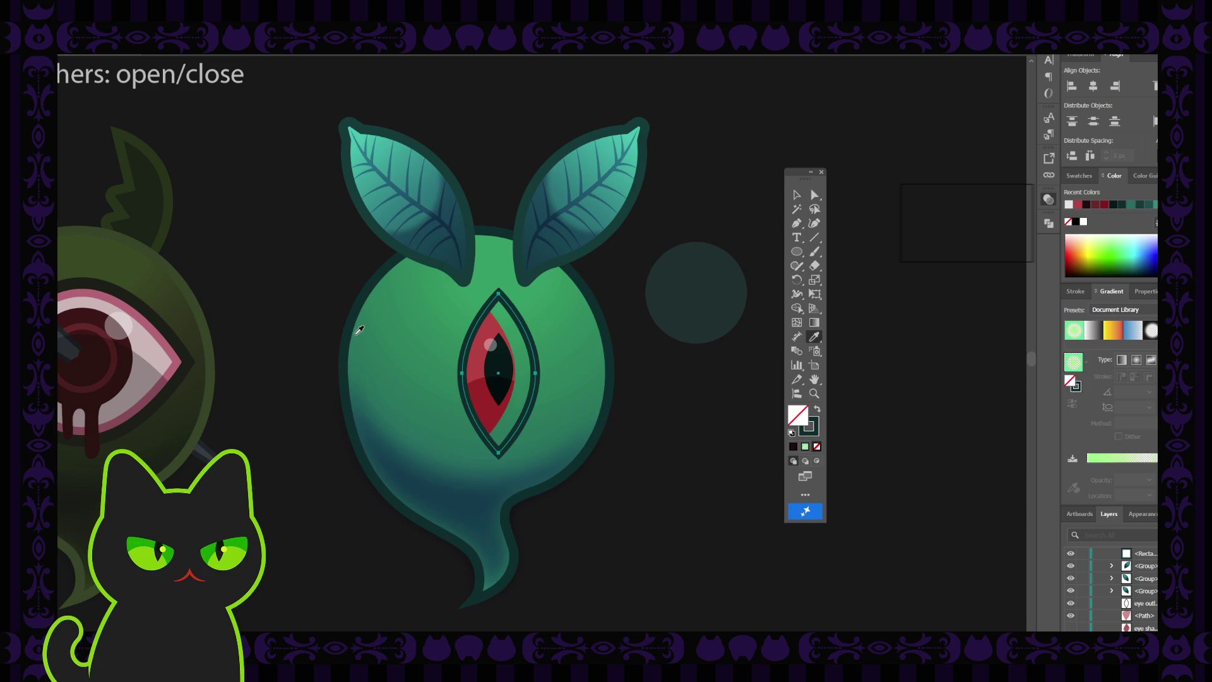
left_click(816, 408)
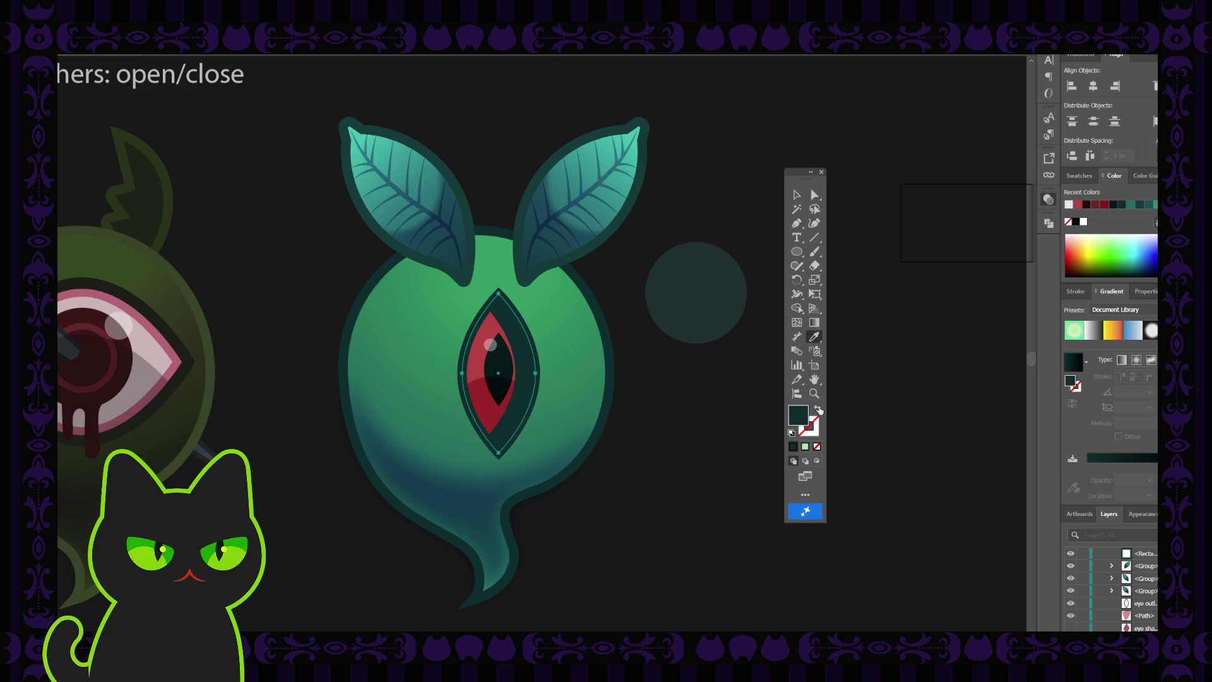
key("v")
left_click(940, 265)
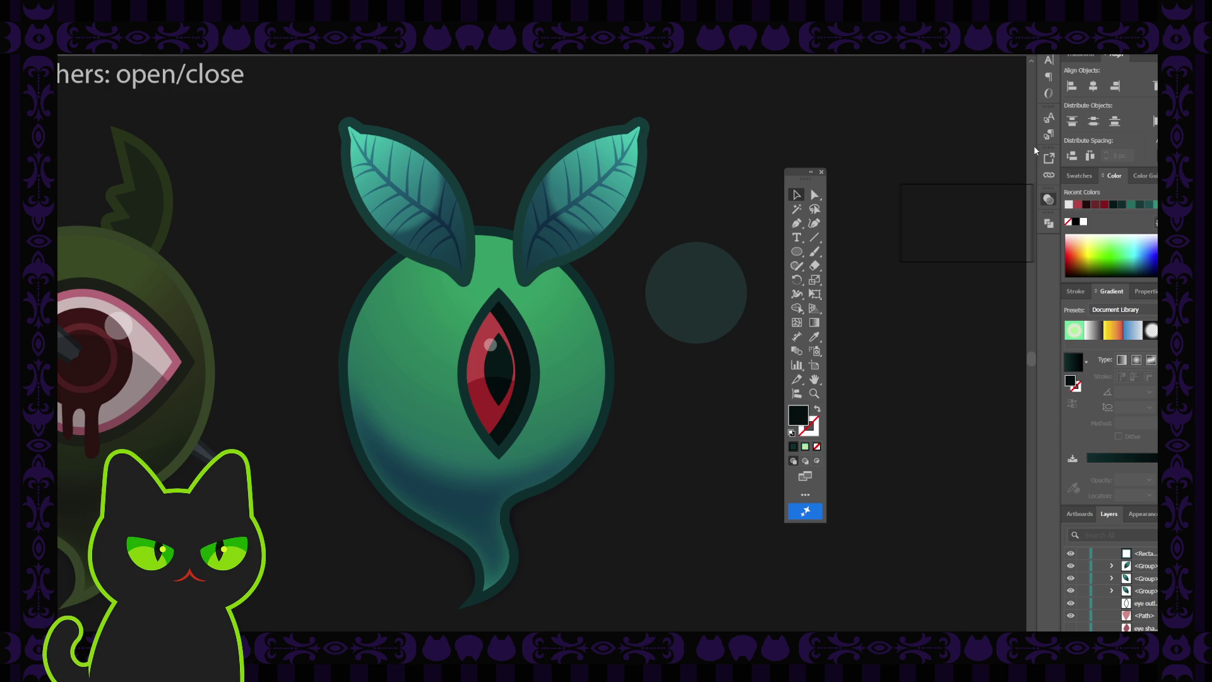
key("ctrl+z")
key("ctrl+z")
key("ctrl+z")
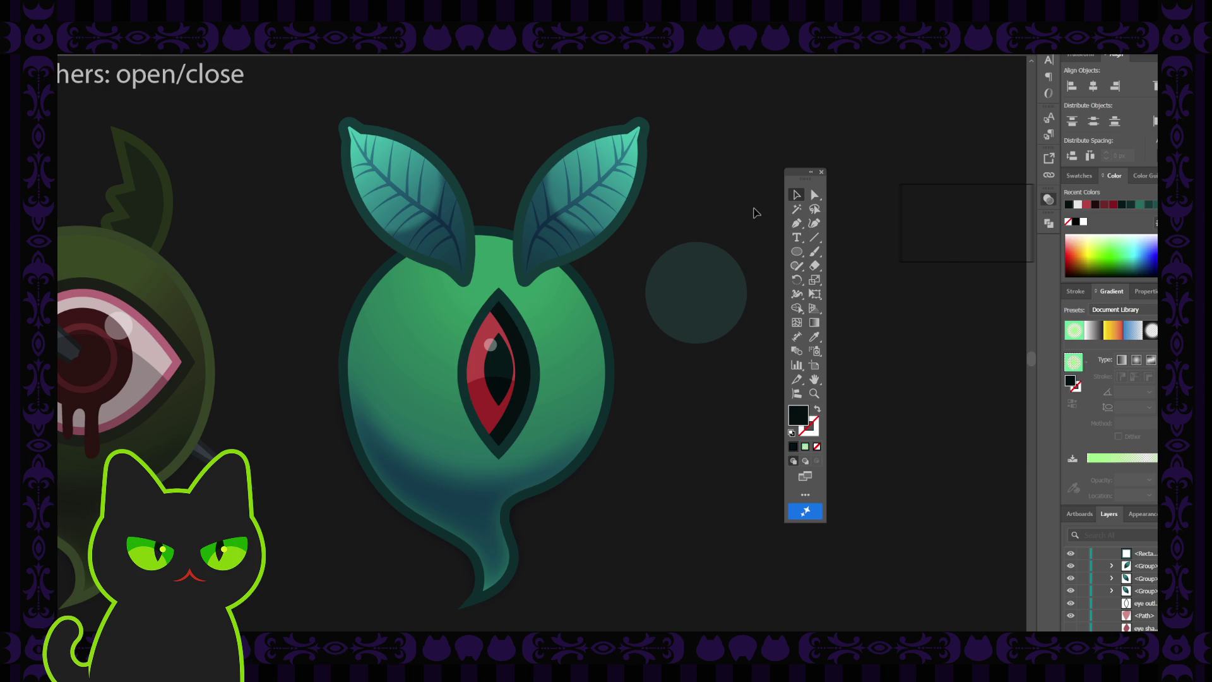
key("ctrl+minus")
key("ctrl+minus")
key("ctrl+minus")
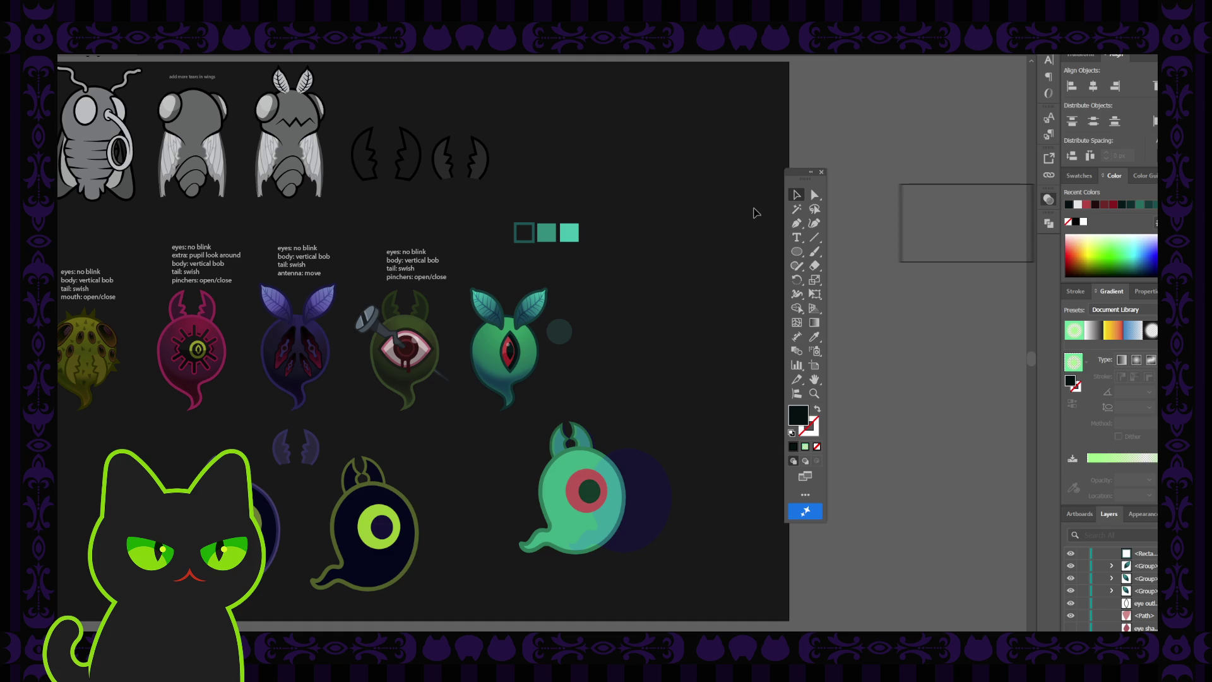
key("ctrl+plus")
- Widen the red iris to about 37 px with its right-middle handle
key("ctrl+plus")
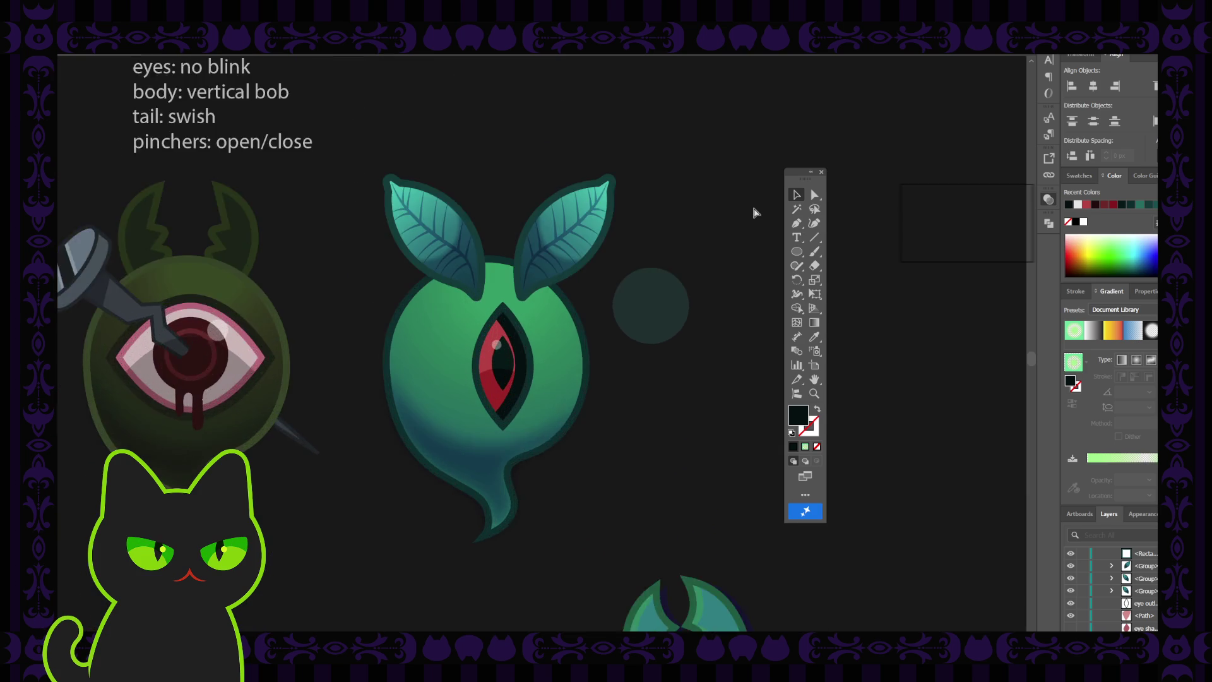
key("ctrl+plus")
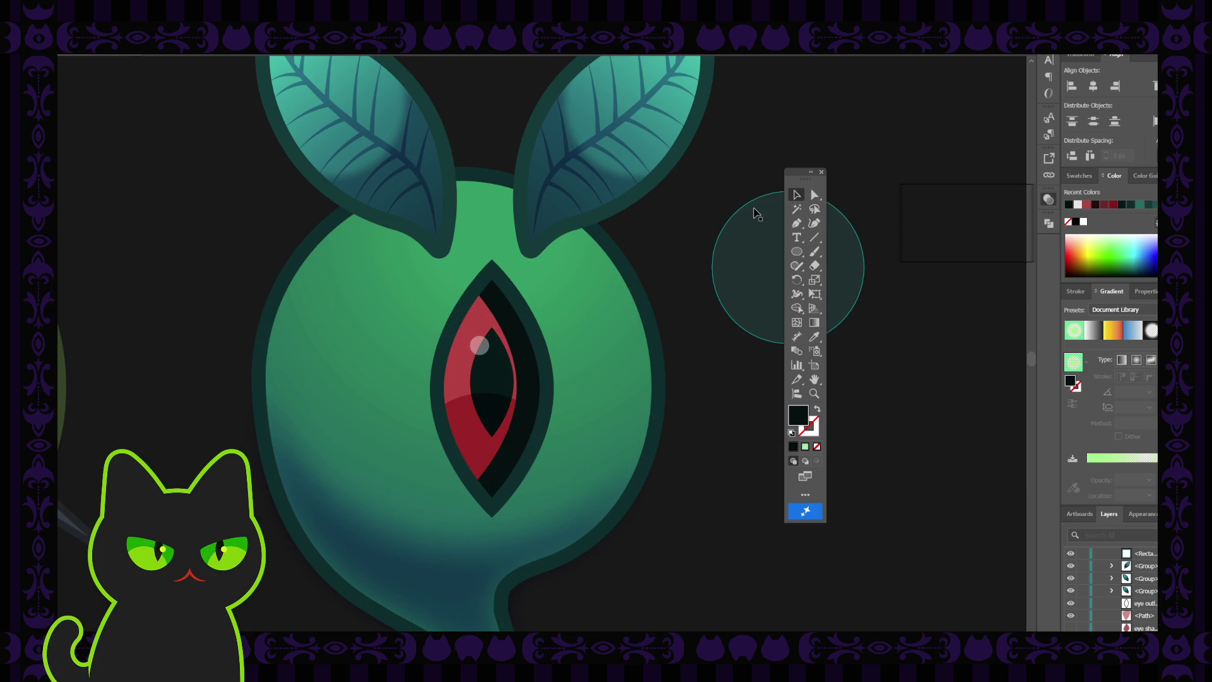
left_click(457, 385)
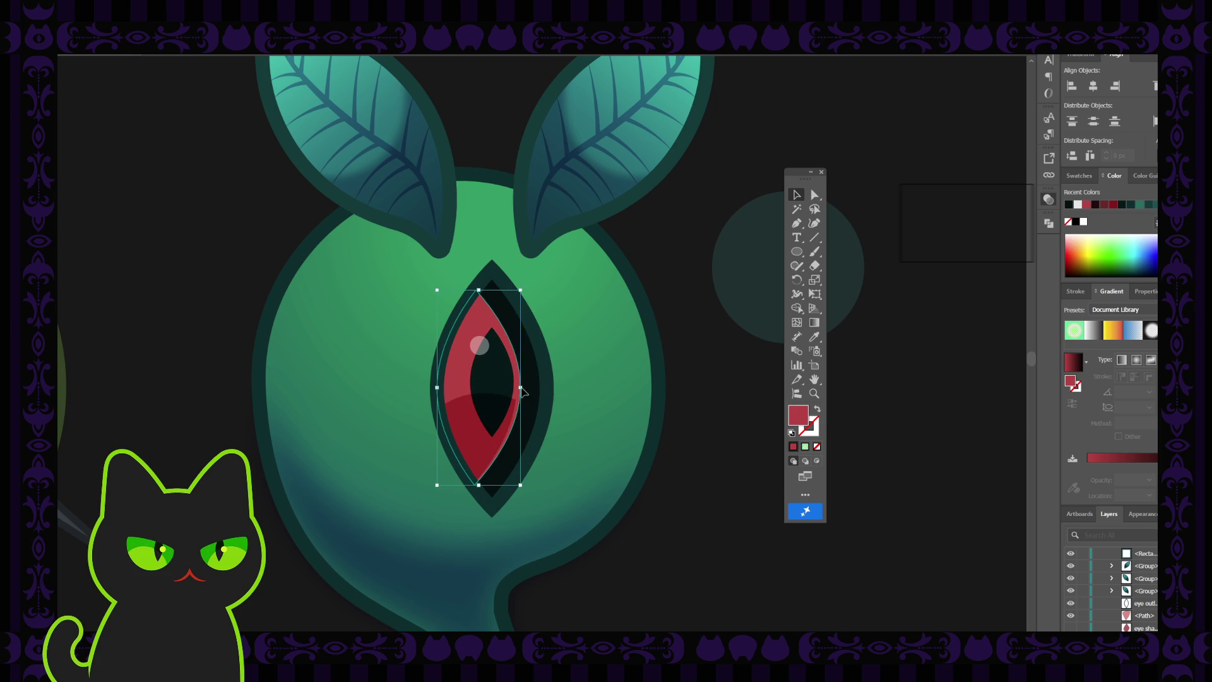
left_click_drag(517, 387, 524, 388)
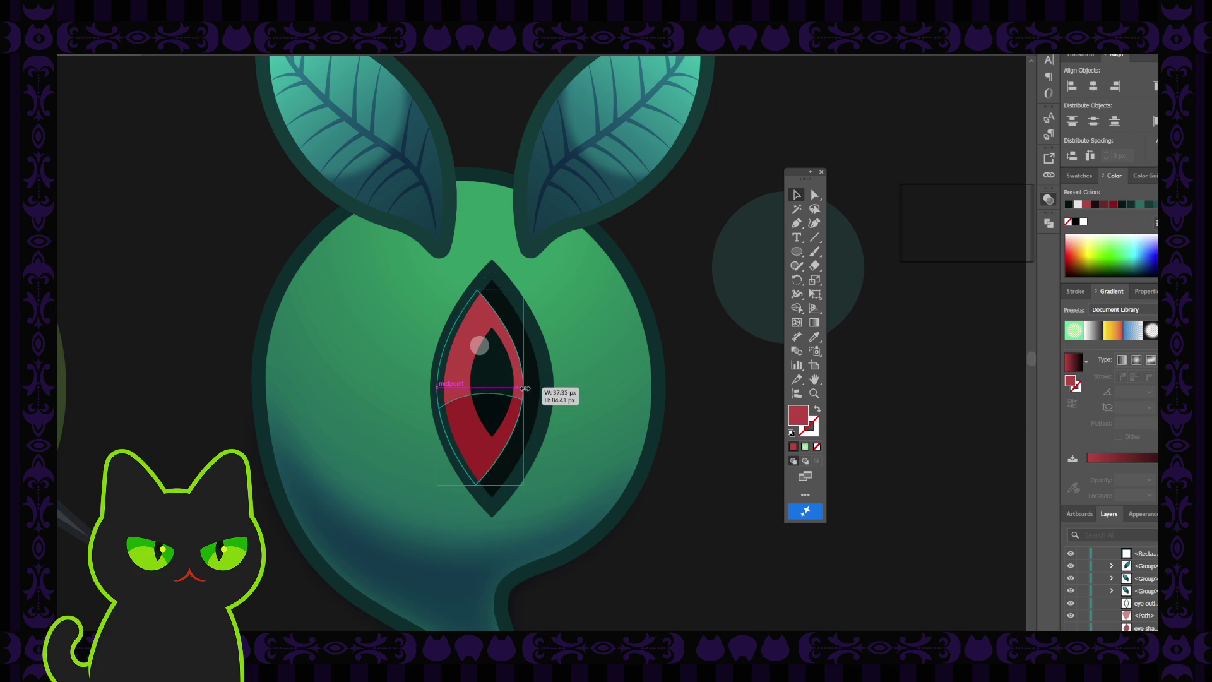
left_click(694, 356)
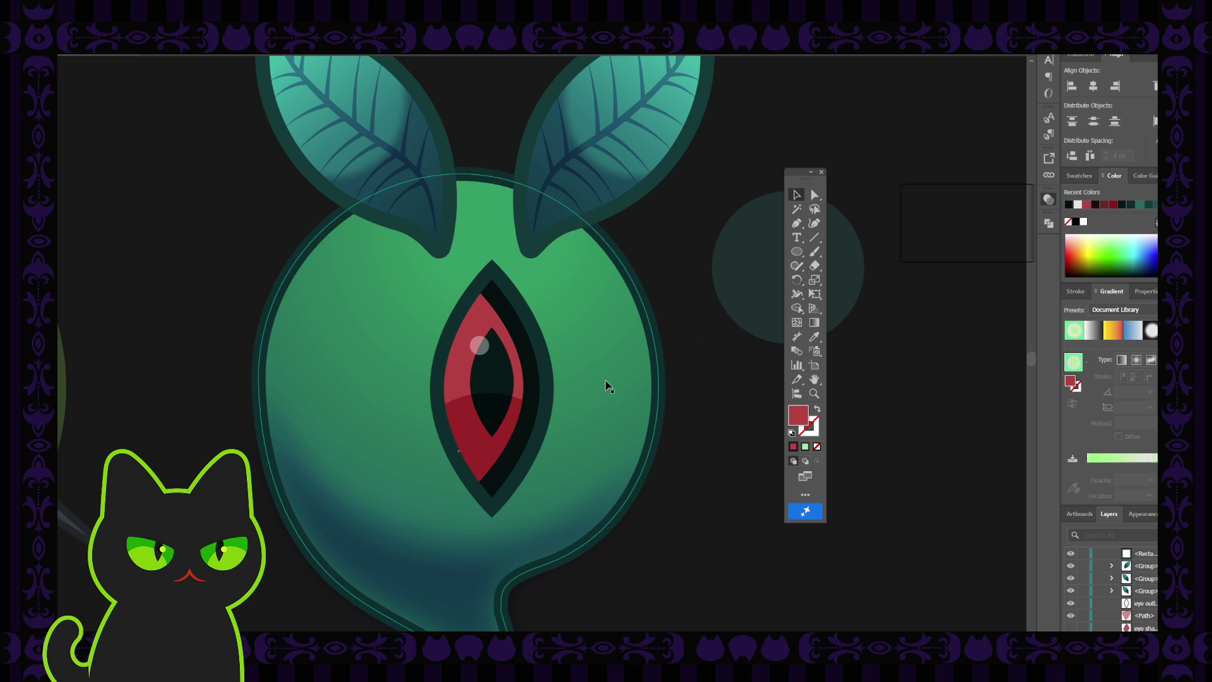
- Select the pupil and highlight dot together and nudge them about 2.8 px right
left_click(494, 386)
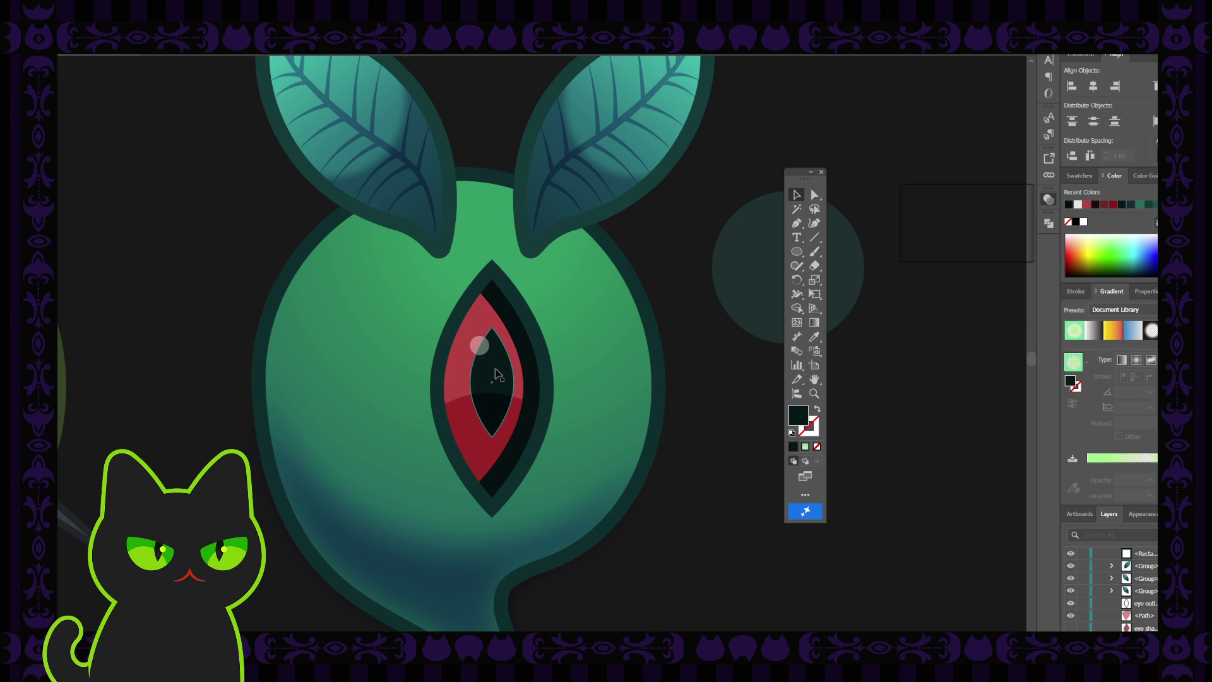
left_click_drag(496, 373, 499, 377)
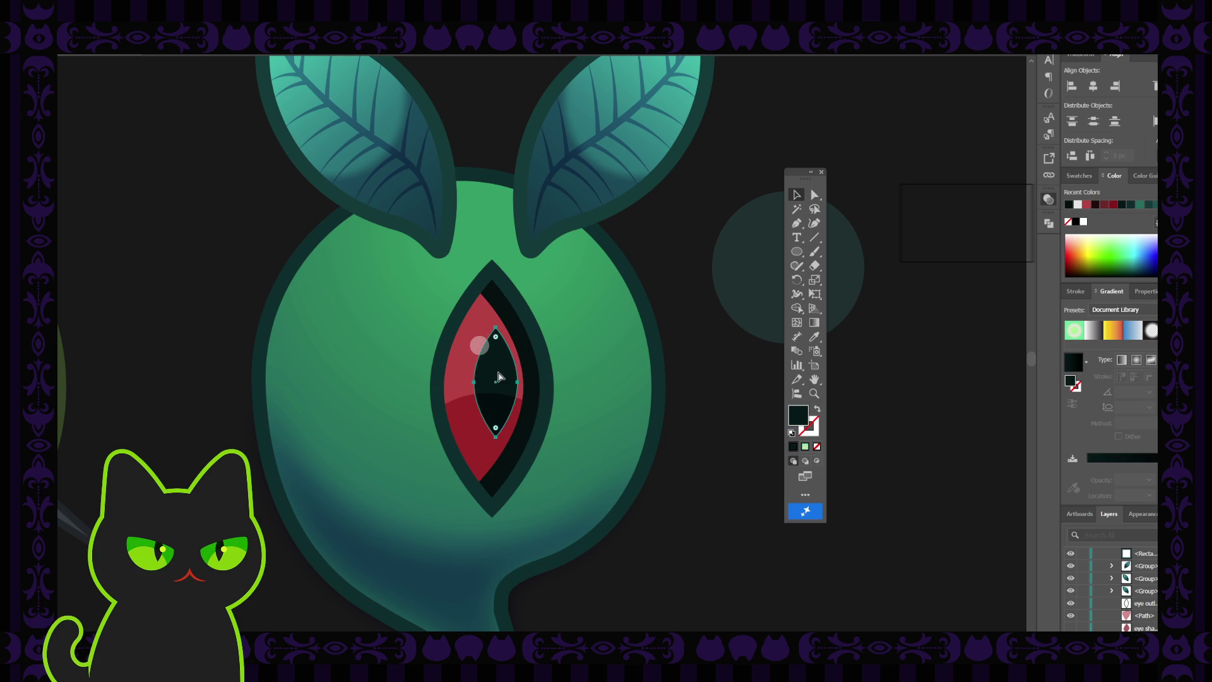
key("ctrl+z")
key("ctrl+alt+bracketright")
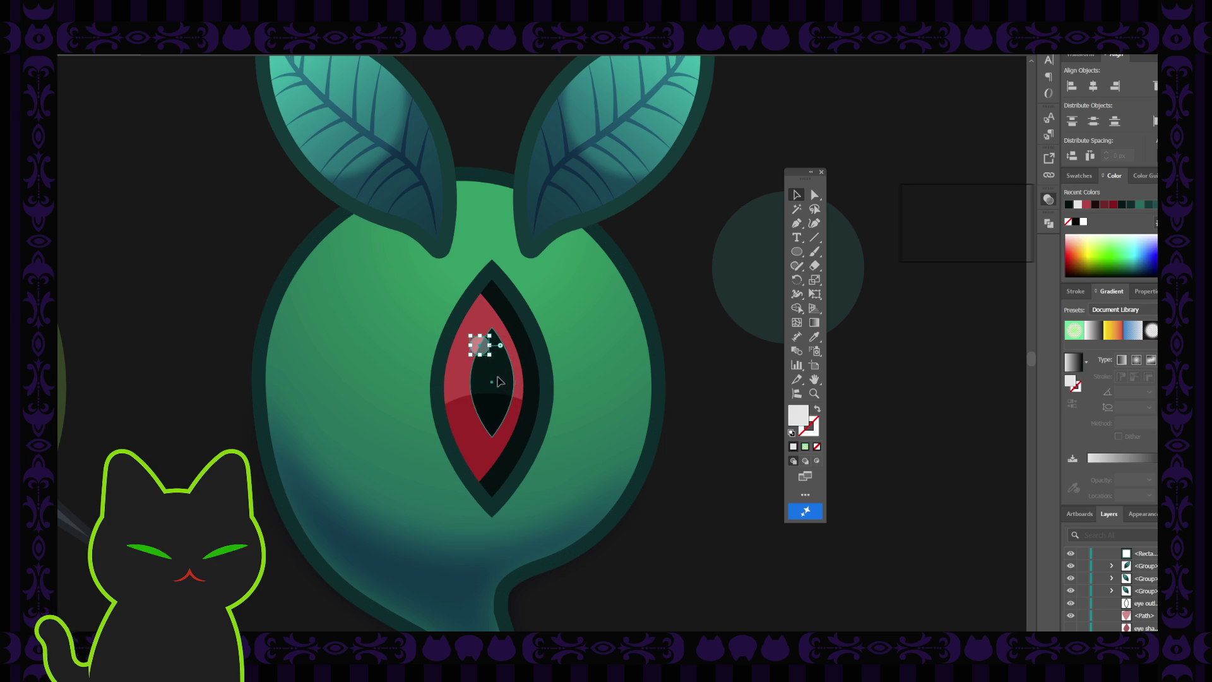
left_click(502, 382, "shift")
left_click_drag(504, 382, 502, 377)
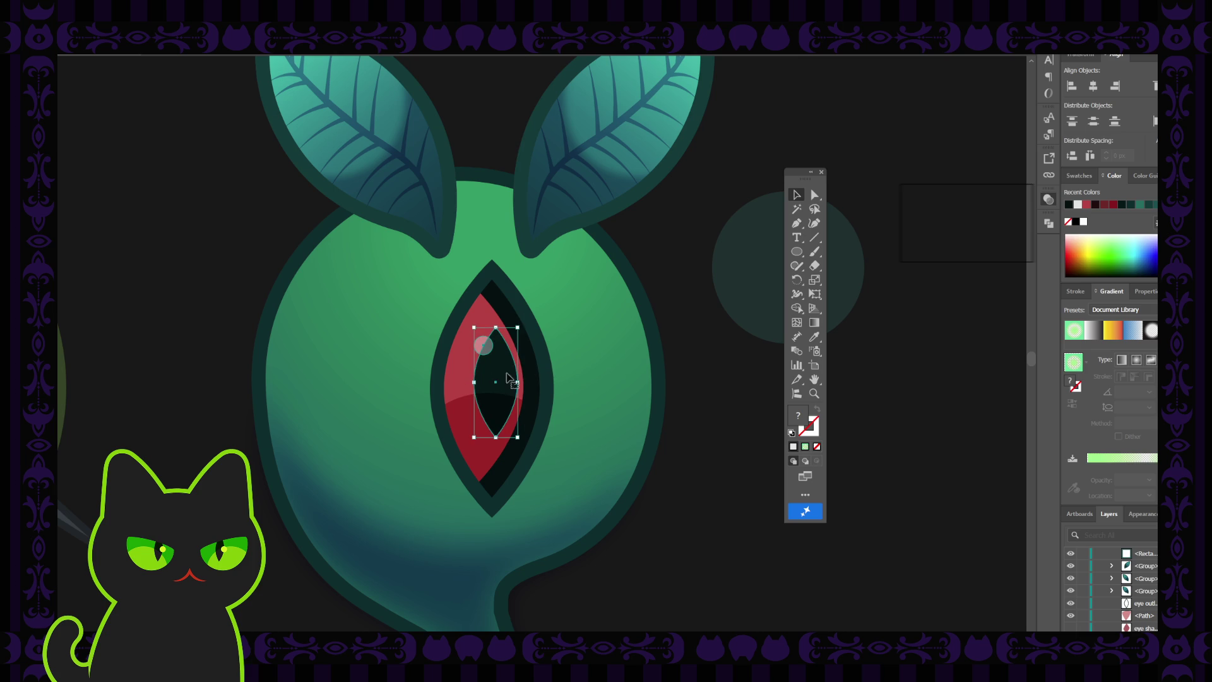
left_click(683, 333)
key("ctrl+minus")
key("ctrl+minus")
key("ctrl+minus")
key("ctrl+minus")
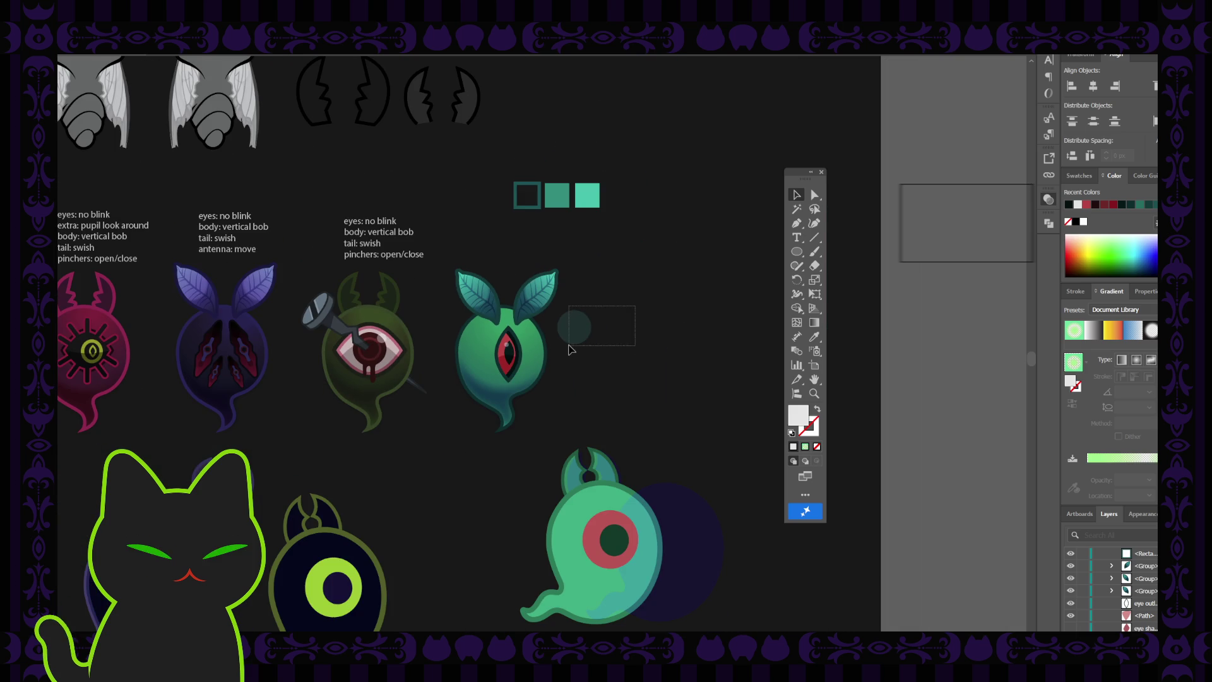
left_click(574, 329)
key("Delete")
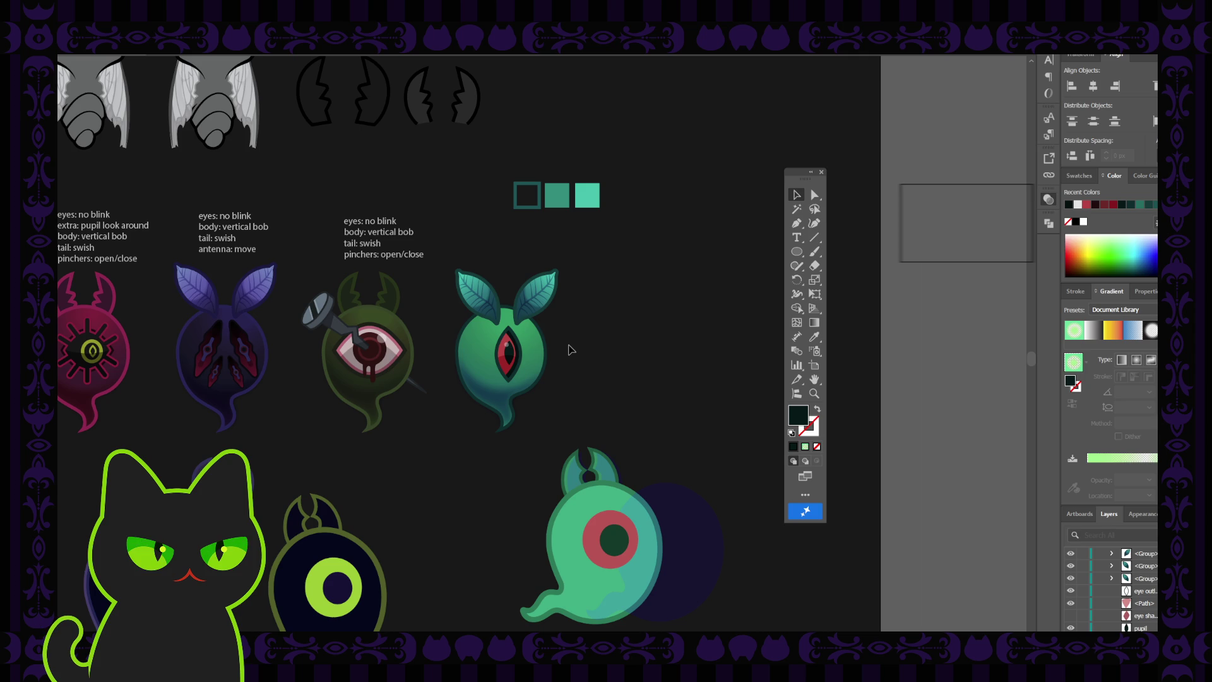
scroll(570, 349, "up", 5)
scroll(569, 347, "up", 2)
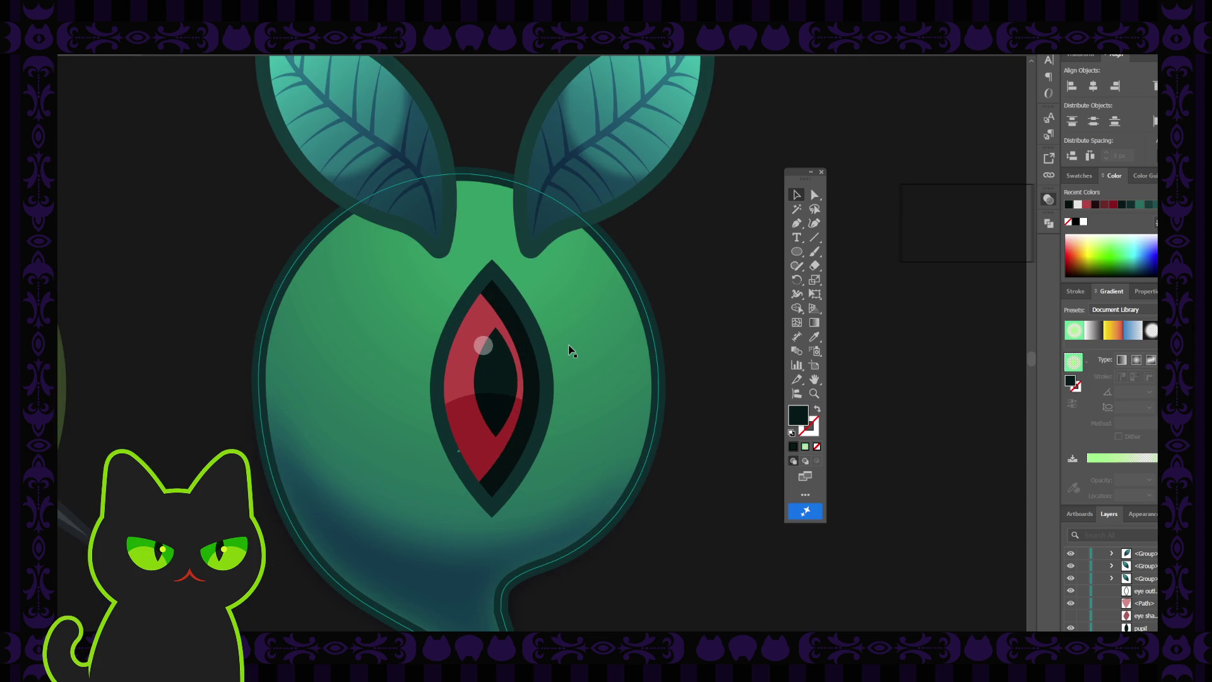
left_click(546, 373)
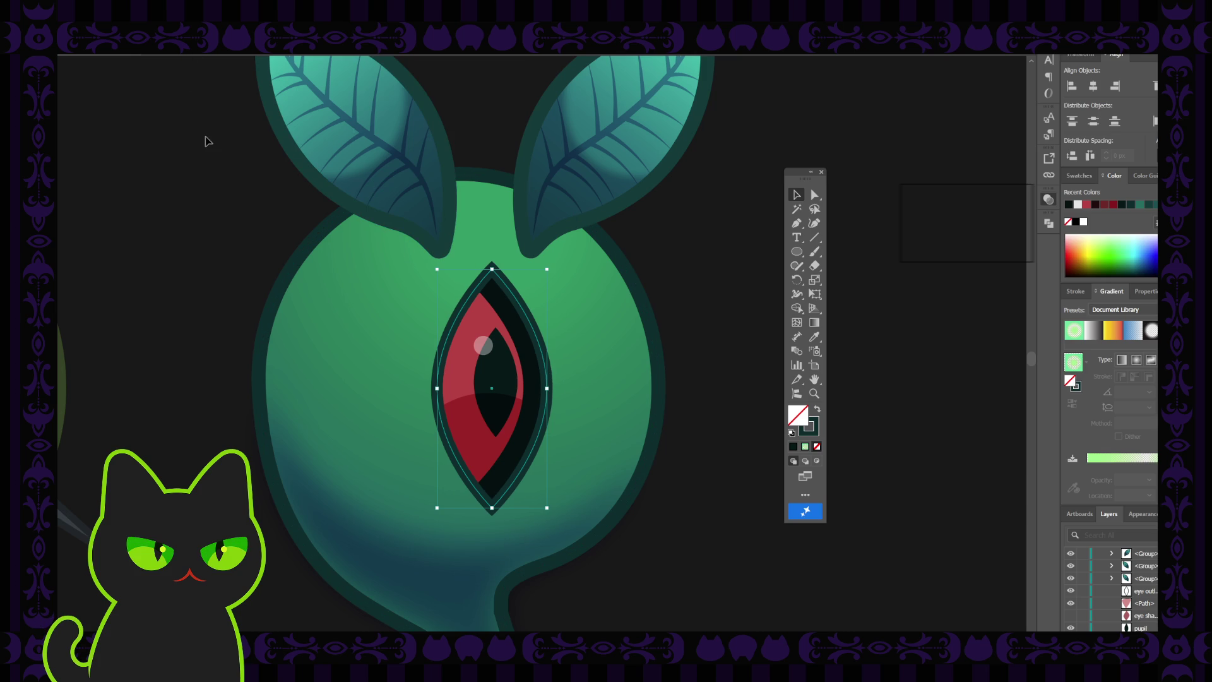
left_click(813, 433)
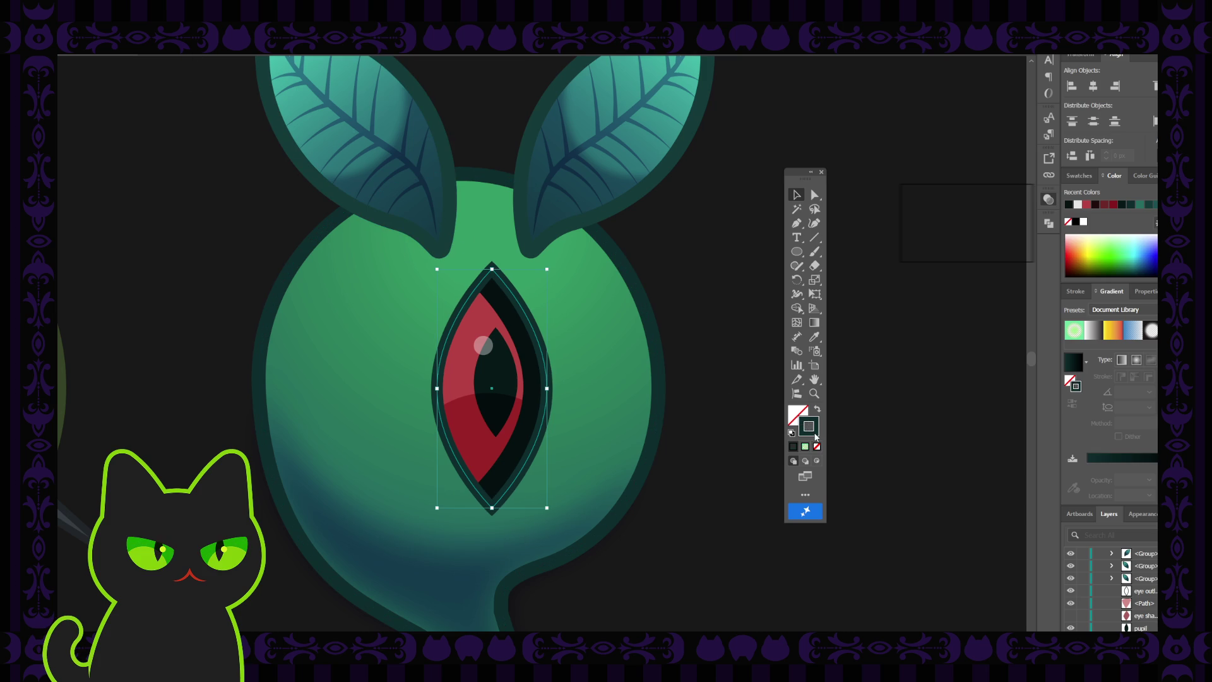
left_click(942, 259)
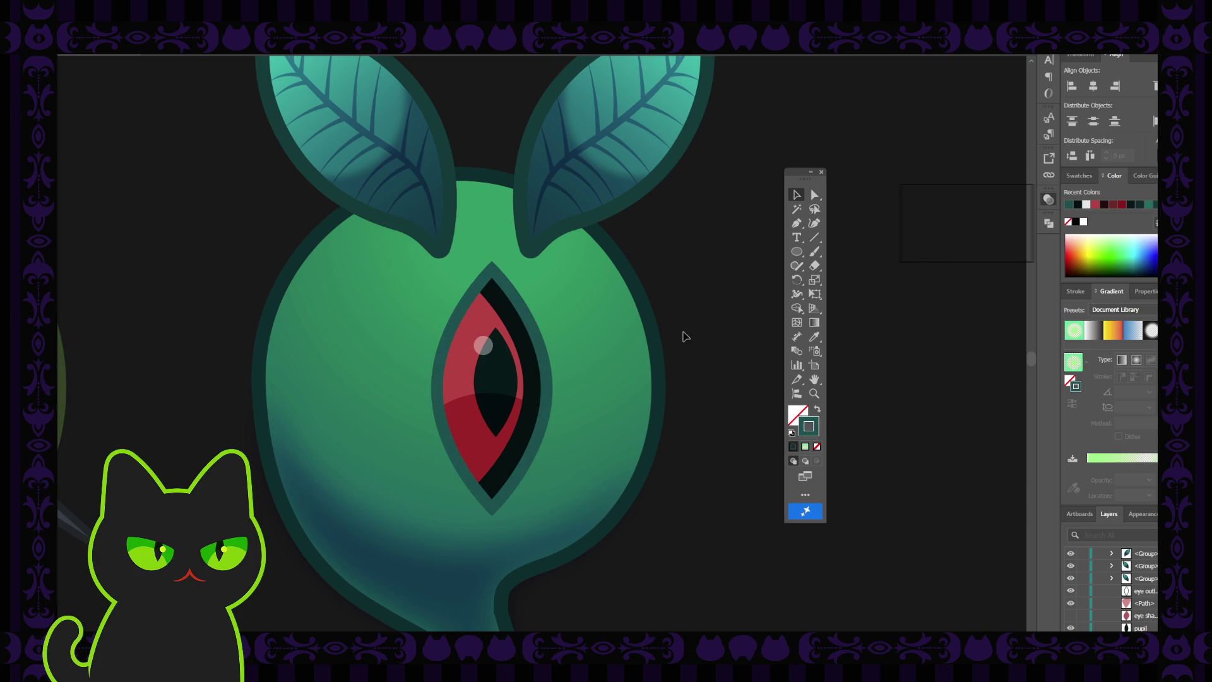
left_click(526, 384)
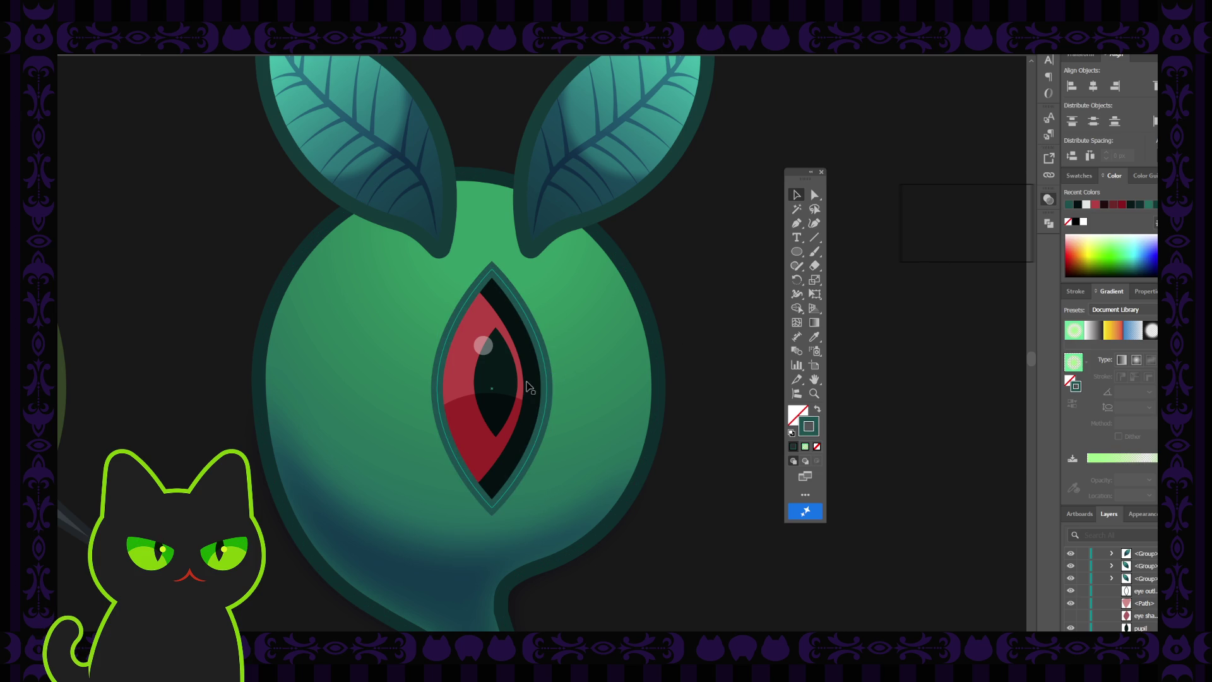
left_click(801, 413)
left_click(937, 282)
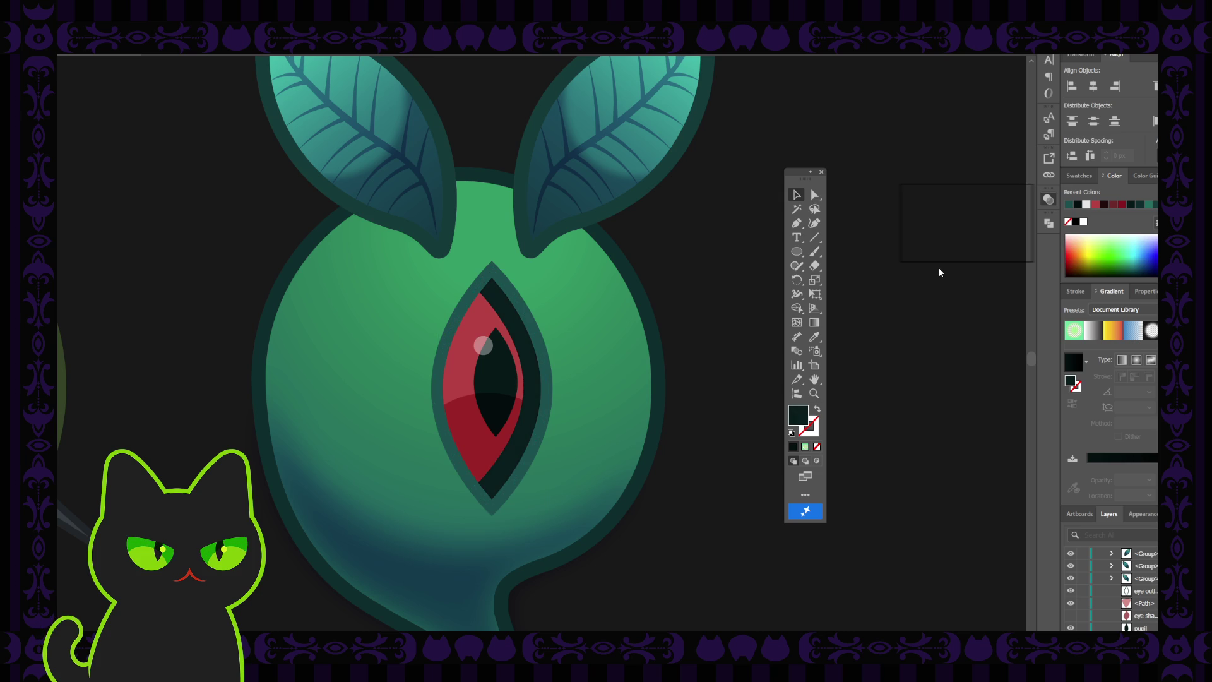
key("ctrl+z")
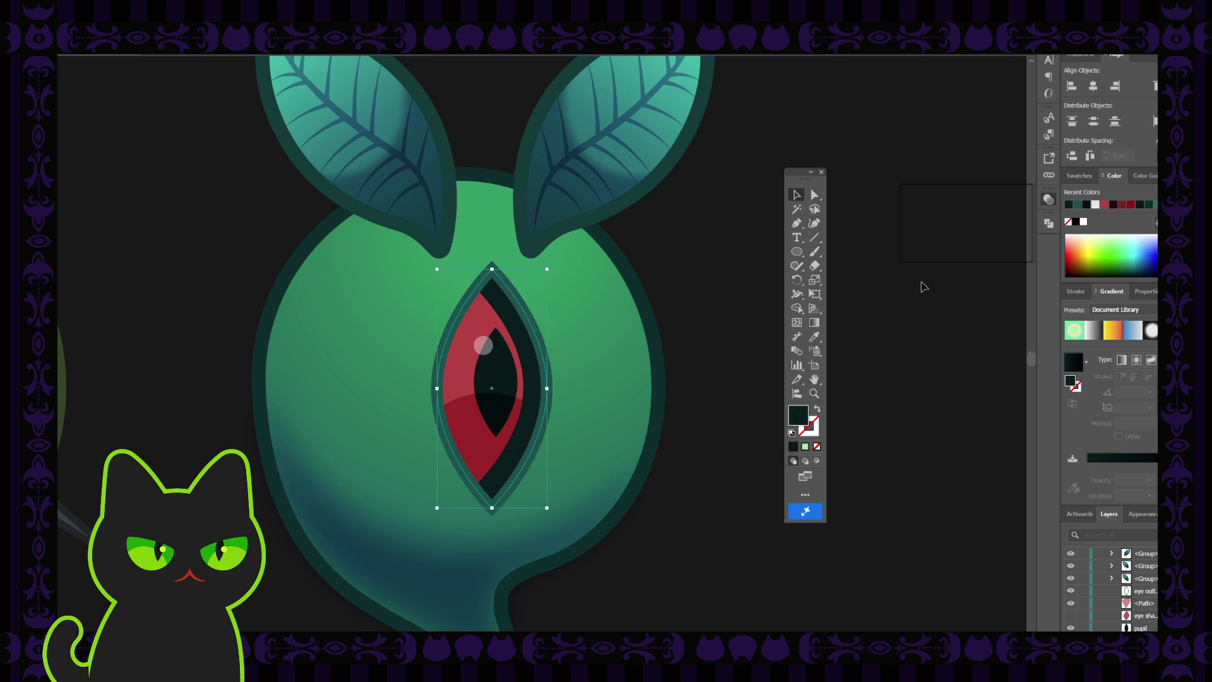
left_click(744, 312)
key("ctrl+minus")
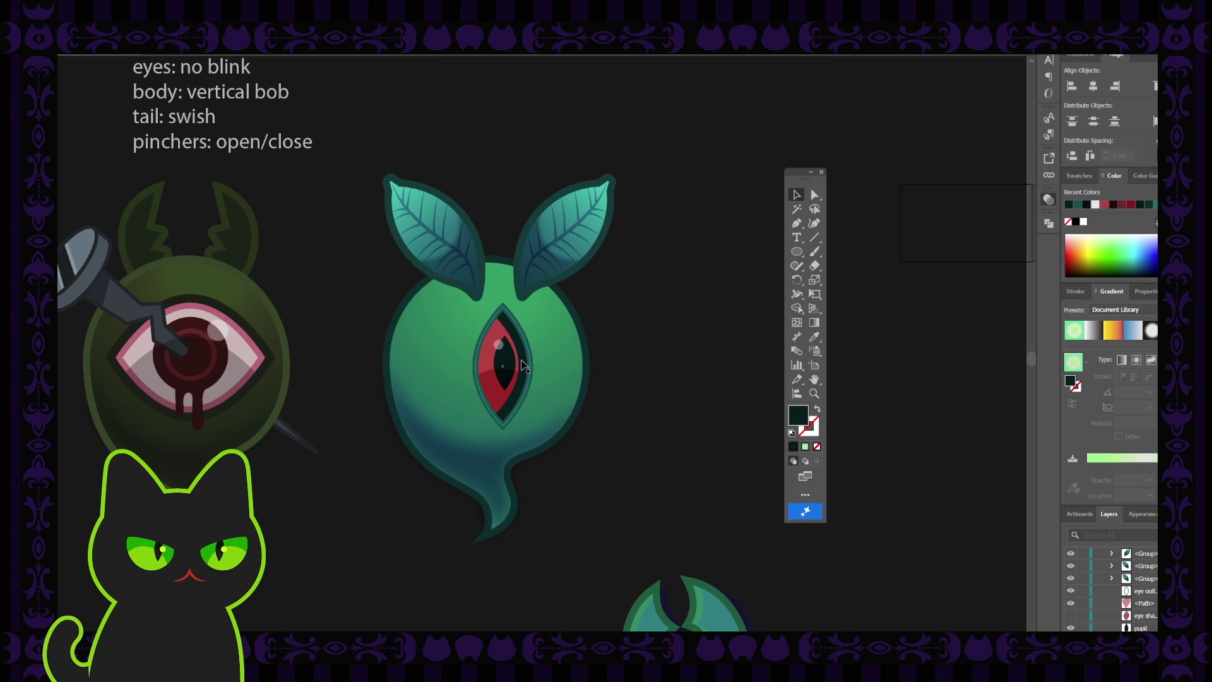
- Try widening the red eye shape to the right, then undo it
scroll(521, 365, "up", 3)
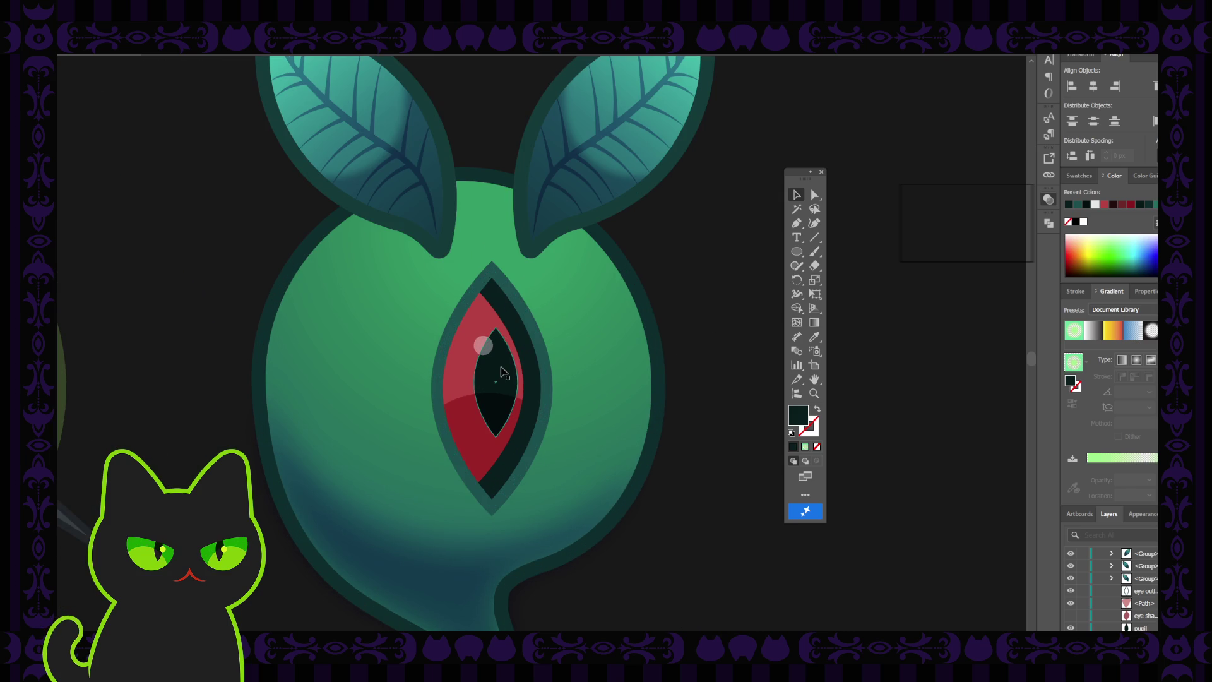
left_click(498, 371)
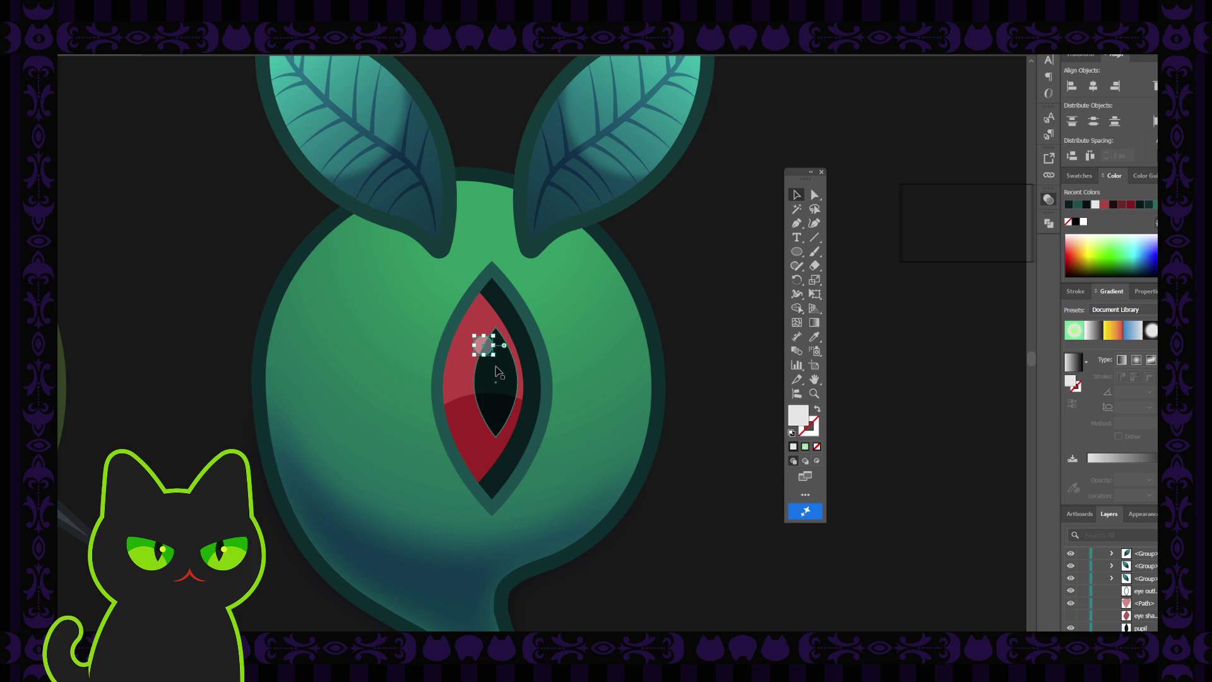
left_click(469, 423)
left_click_drag(524, 387, 556, 384)
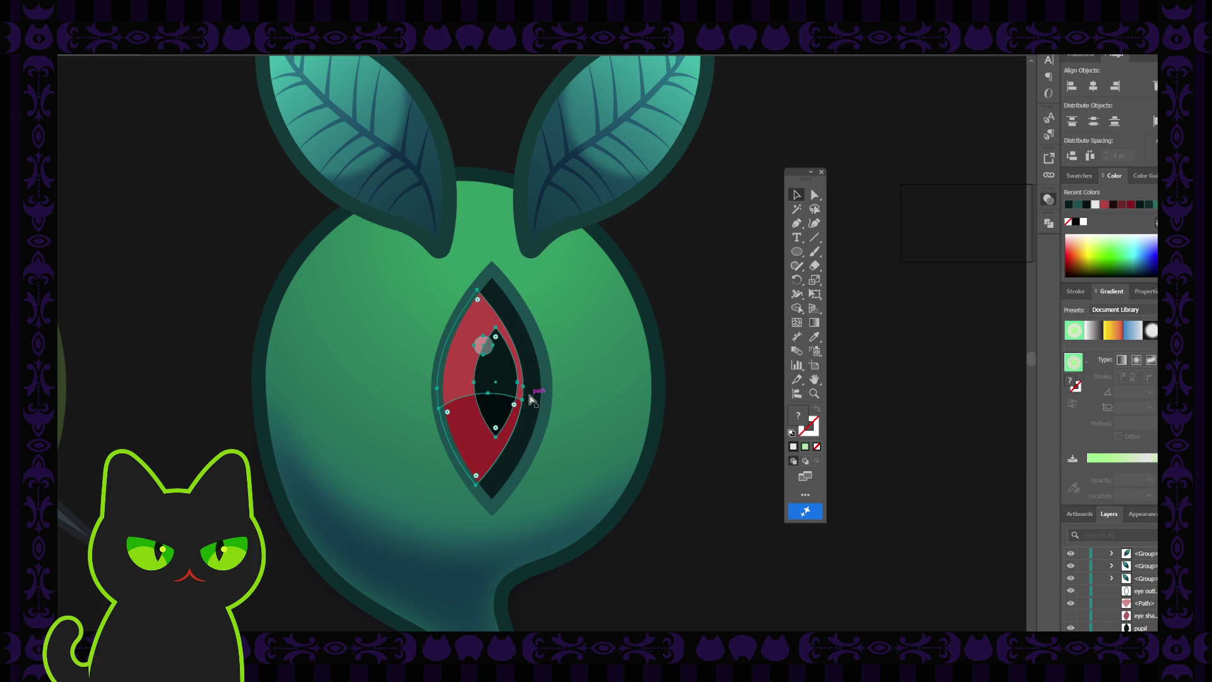
key("ctrl+z")
- Drag the 'eye outline' layer below 'eyeball' and stretch the red eyeball to about 54.79 px wide
scroll(1133, 609, "down", 3)
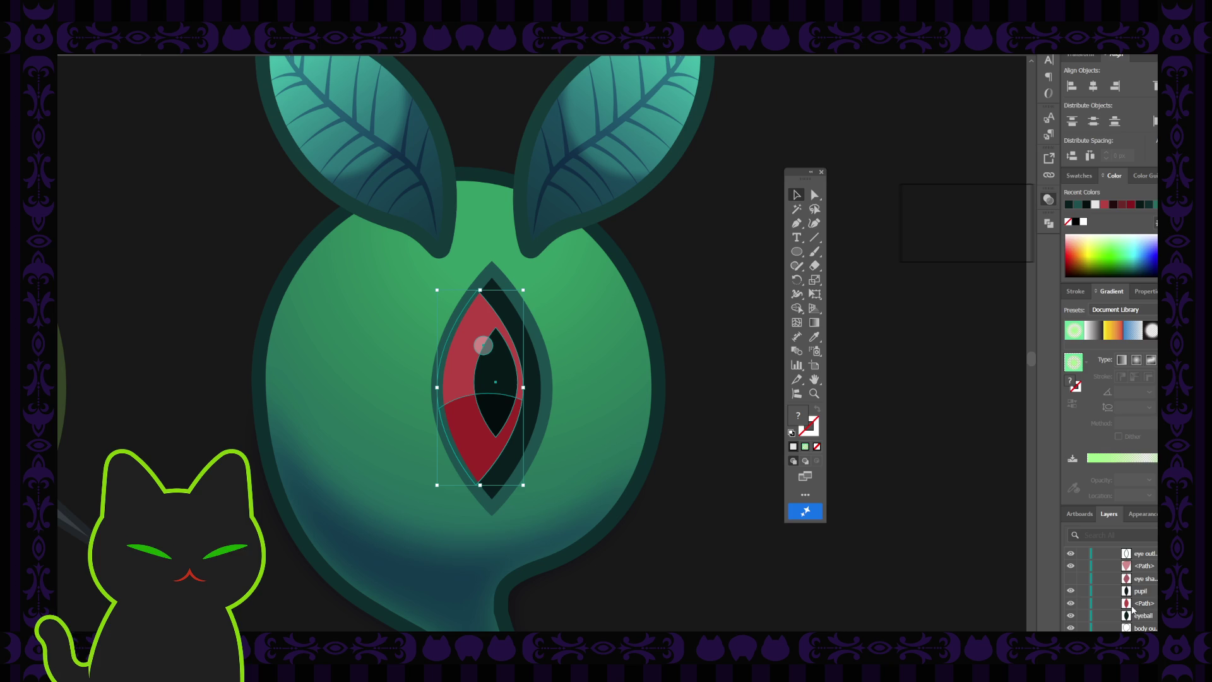
scroll(1133, 609, "up", 3)
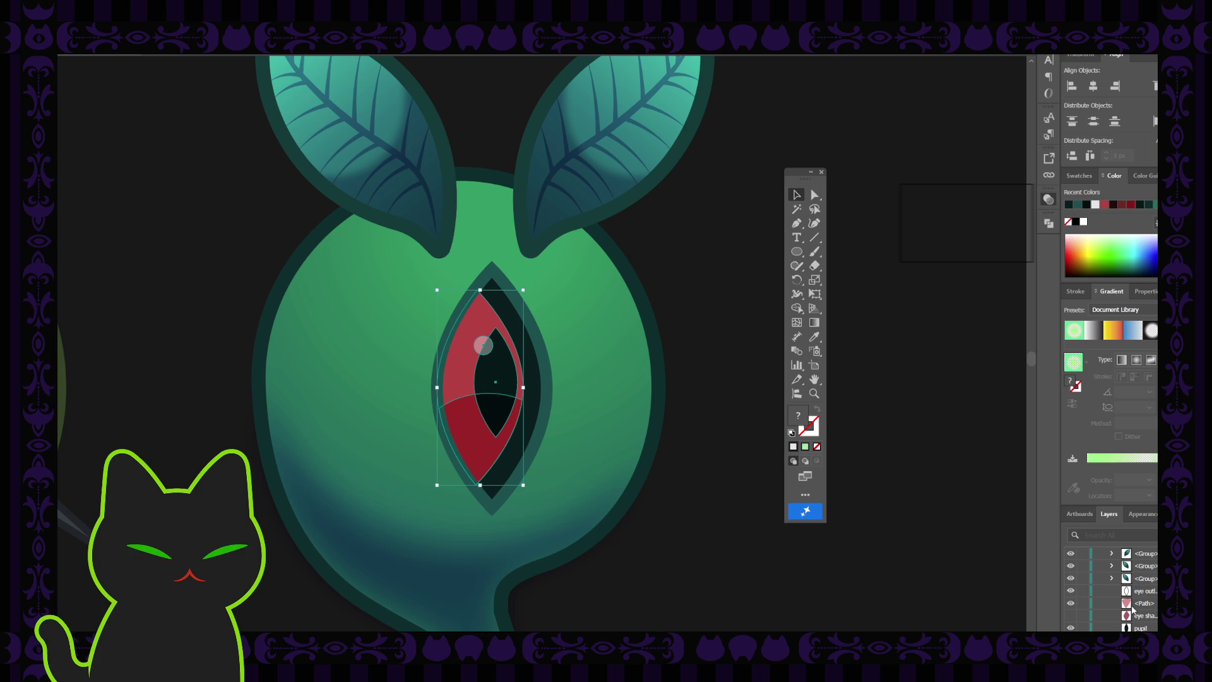
left_click(1140, 592)
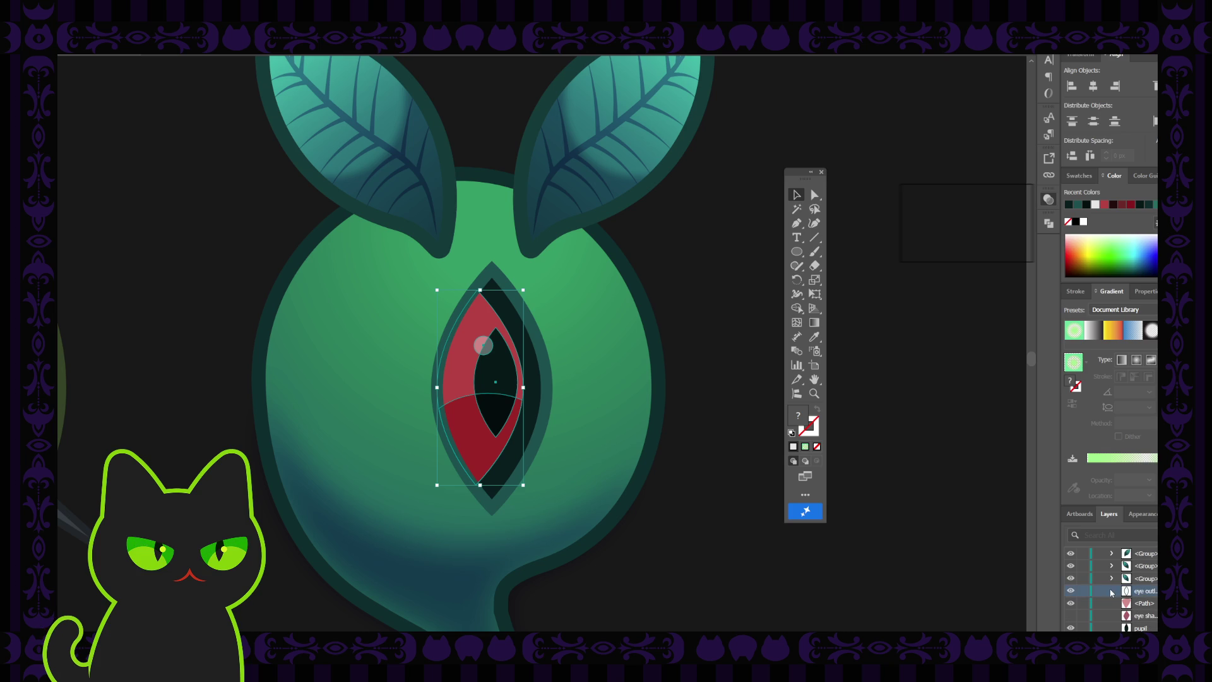
scroll(1151, 594, "down", 3)
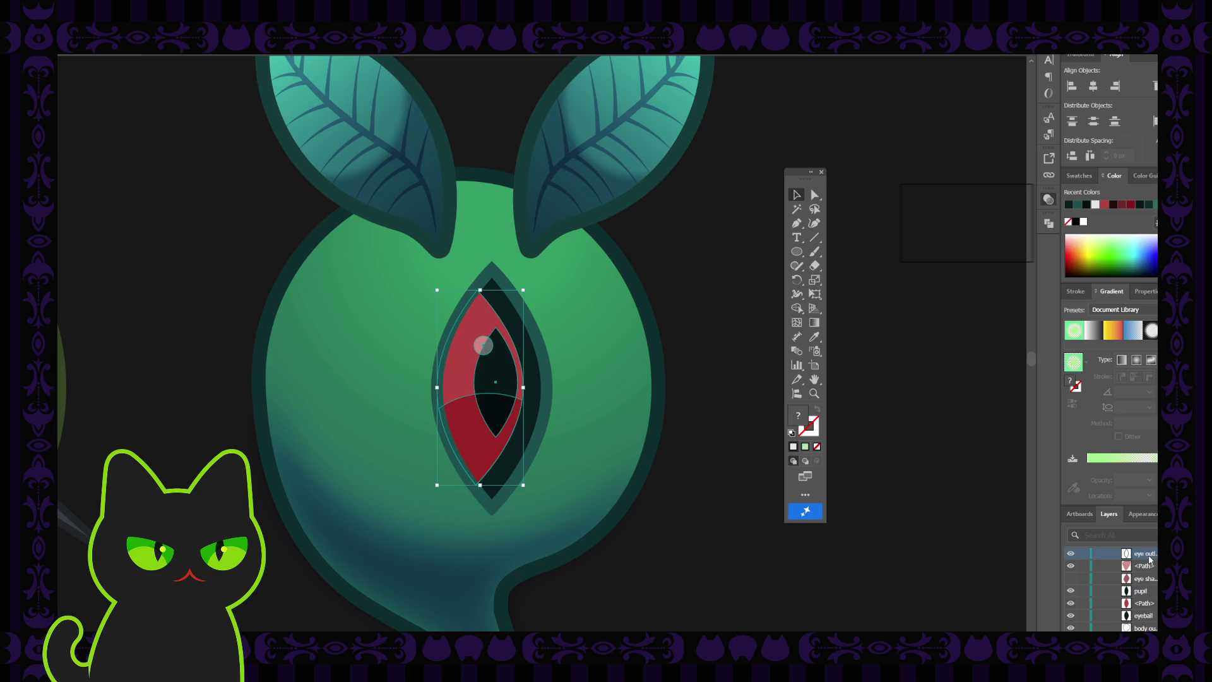
left_click_drag(1150, 560, 1147, 621)
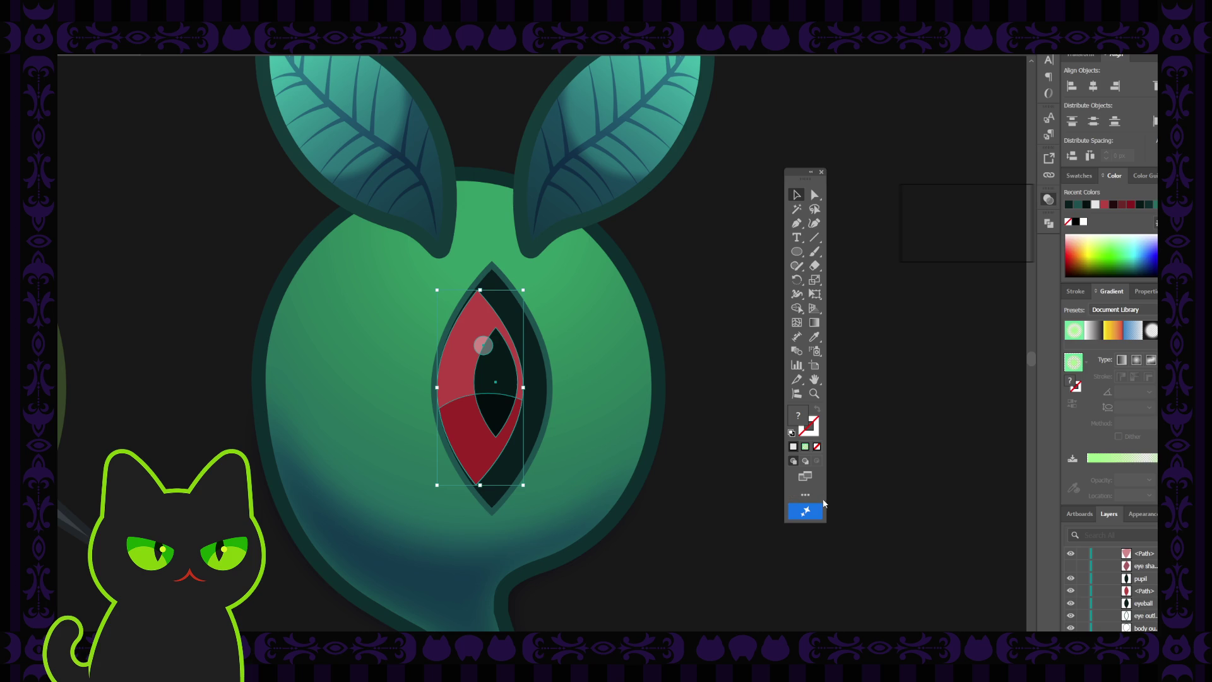
left_click_drag(523, 387, 565, 387)
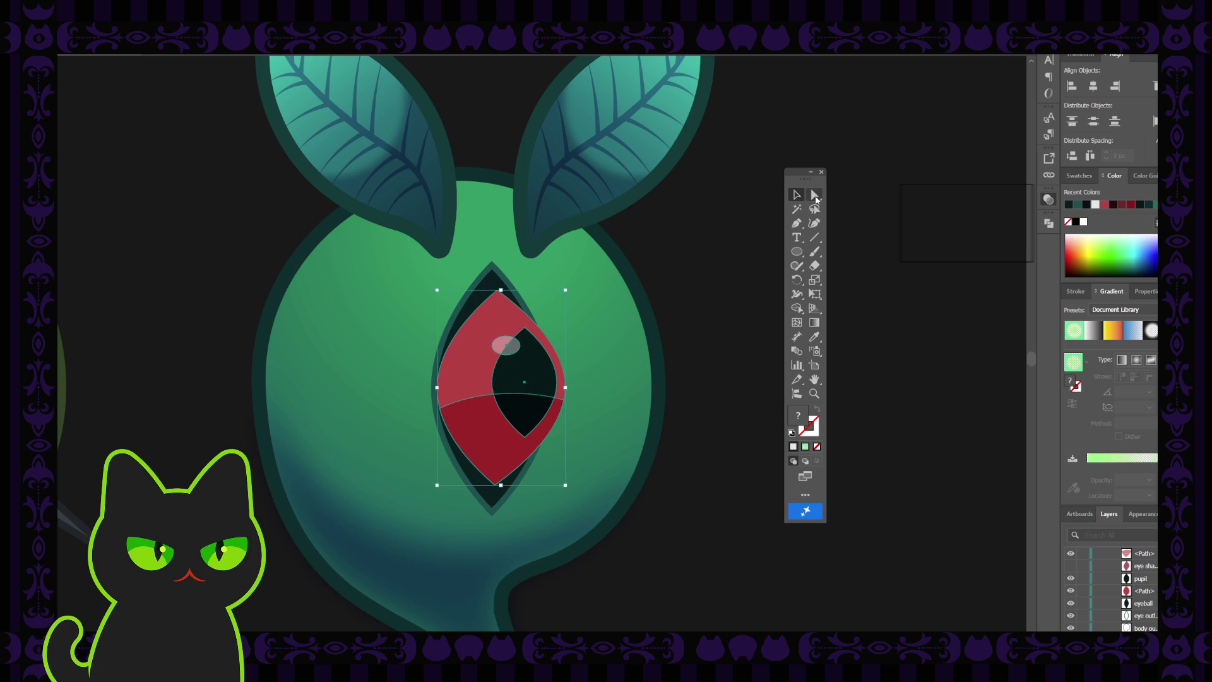
- Lock the eyeball, eye outline, shadow and gradient layers in the Layers panel
left_click(815, 196)
left_click(496, 294)
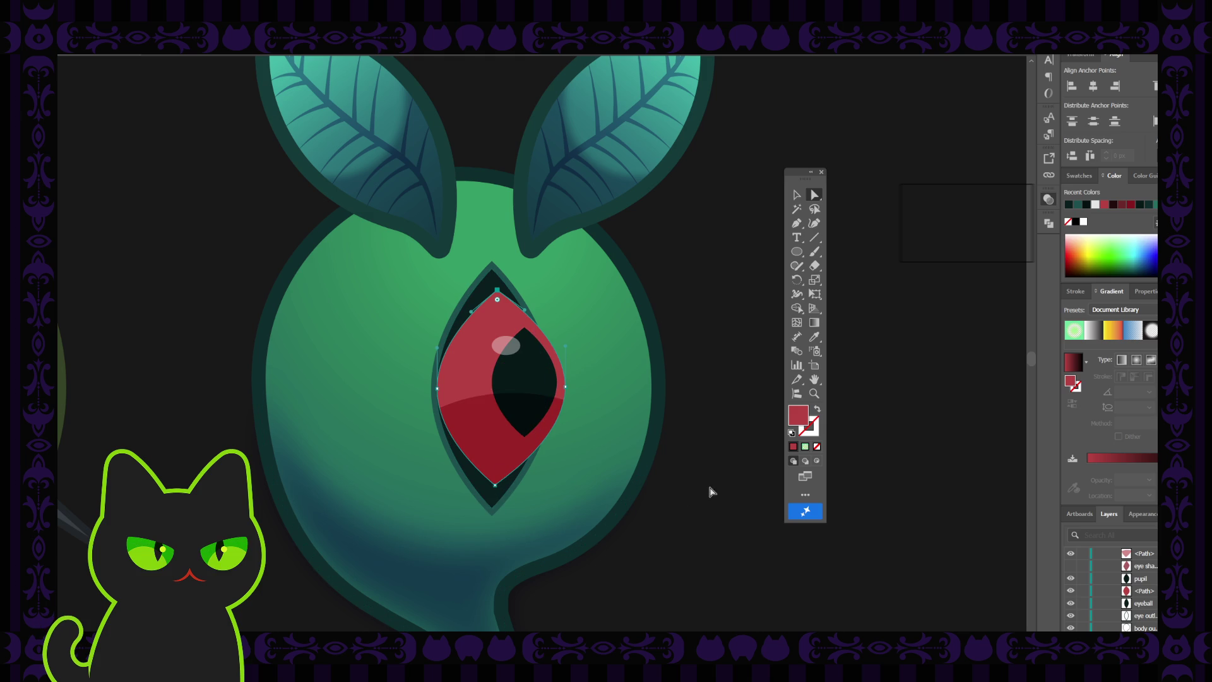
left_click(1083, 604)
left_click(1083, 615)
scroll(1085, 616, "down", 1)
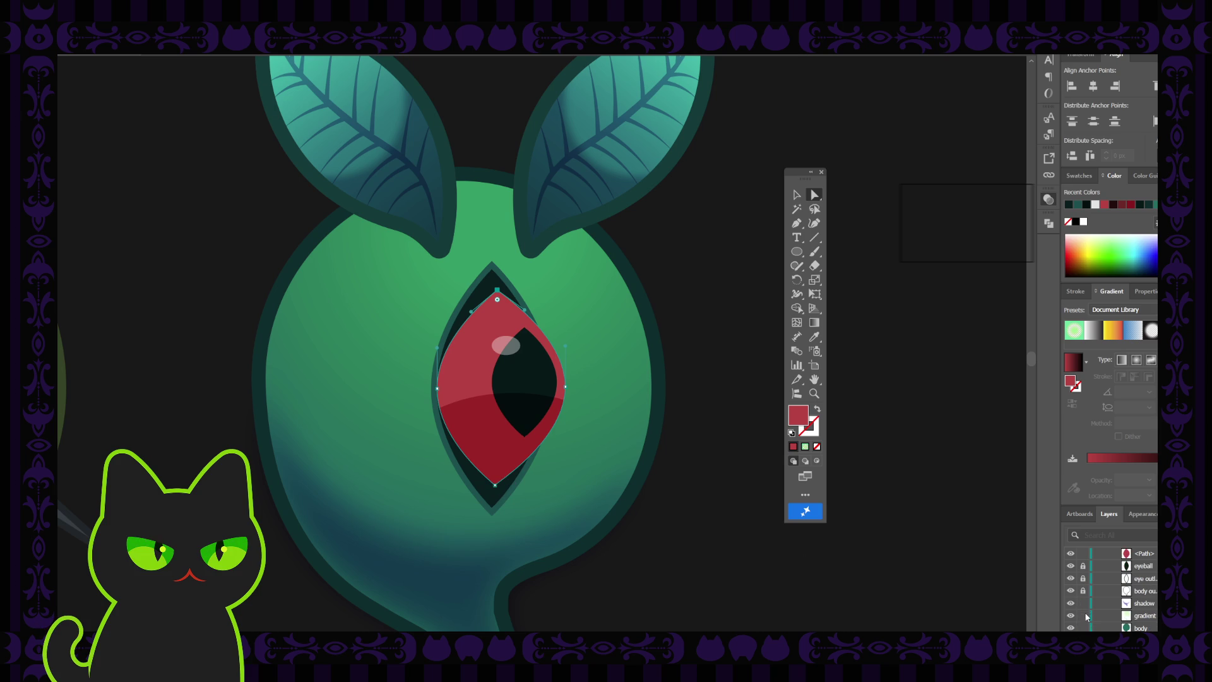
left_click_drag(1085, 608, 1083, 622)
scroll(1084, 606, "up", 1)
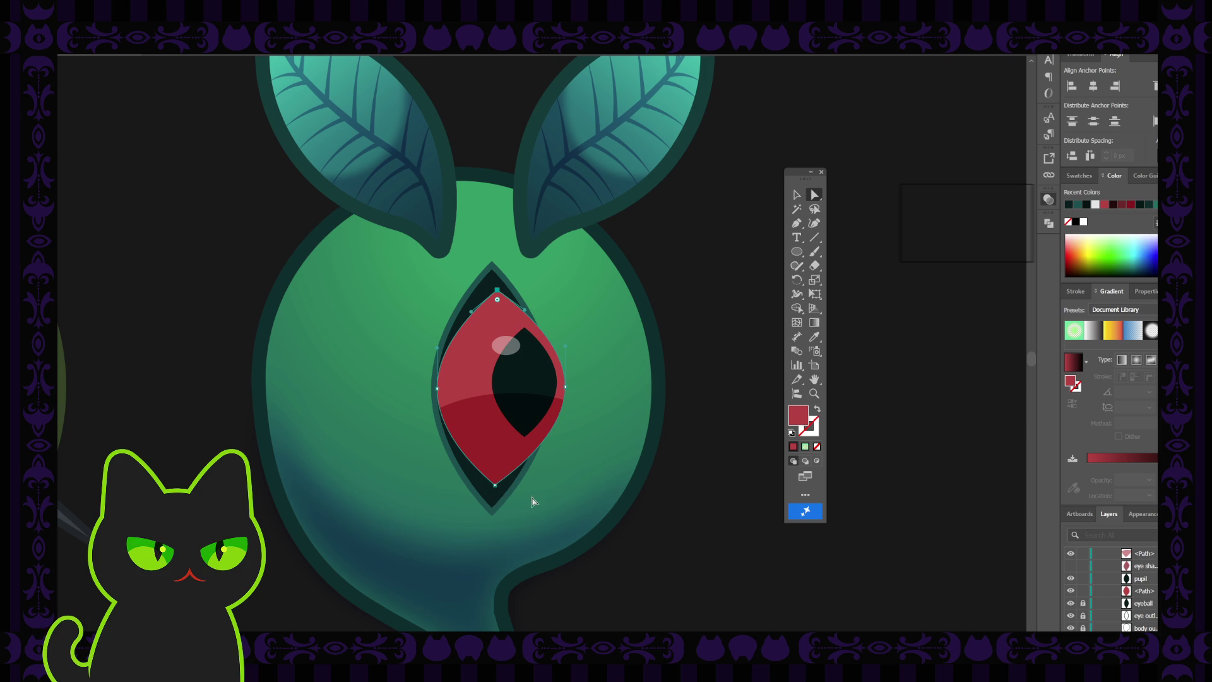
- With Direct Selection, shift the red eye's top and bottom anchors about 7.5 px left
mouse_move(543, 509)
left_mouse_down()
mouse_move(484, 499)
mouse_move(475, 480)
mouse_move(495, 494)
left_mouse_up()
left_click_drag(499, 291, 481, 294)
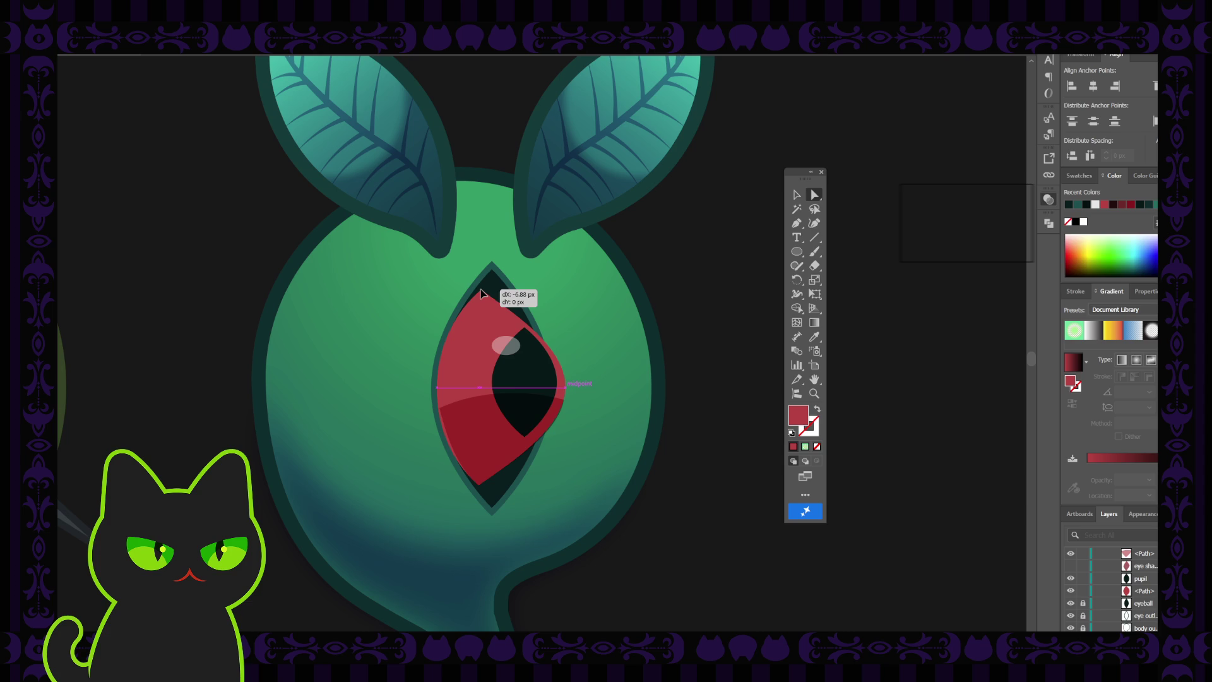
key("ctrl+z")
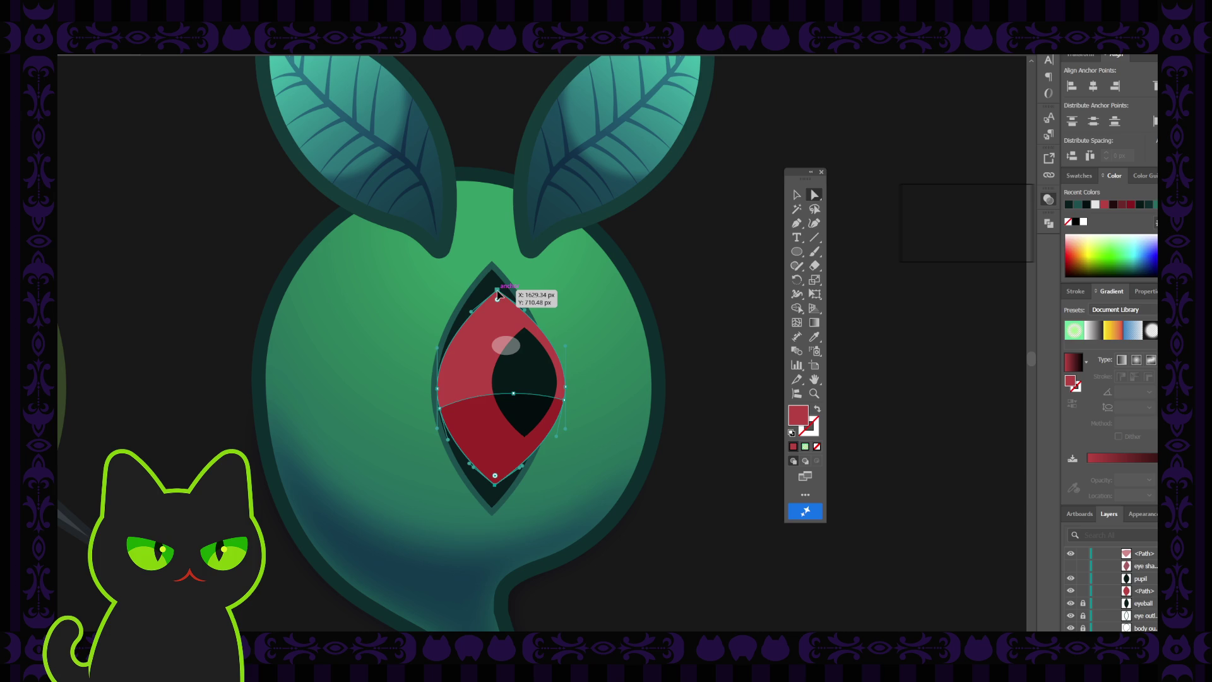
left_click_drag(499, 295, 479, 295)
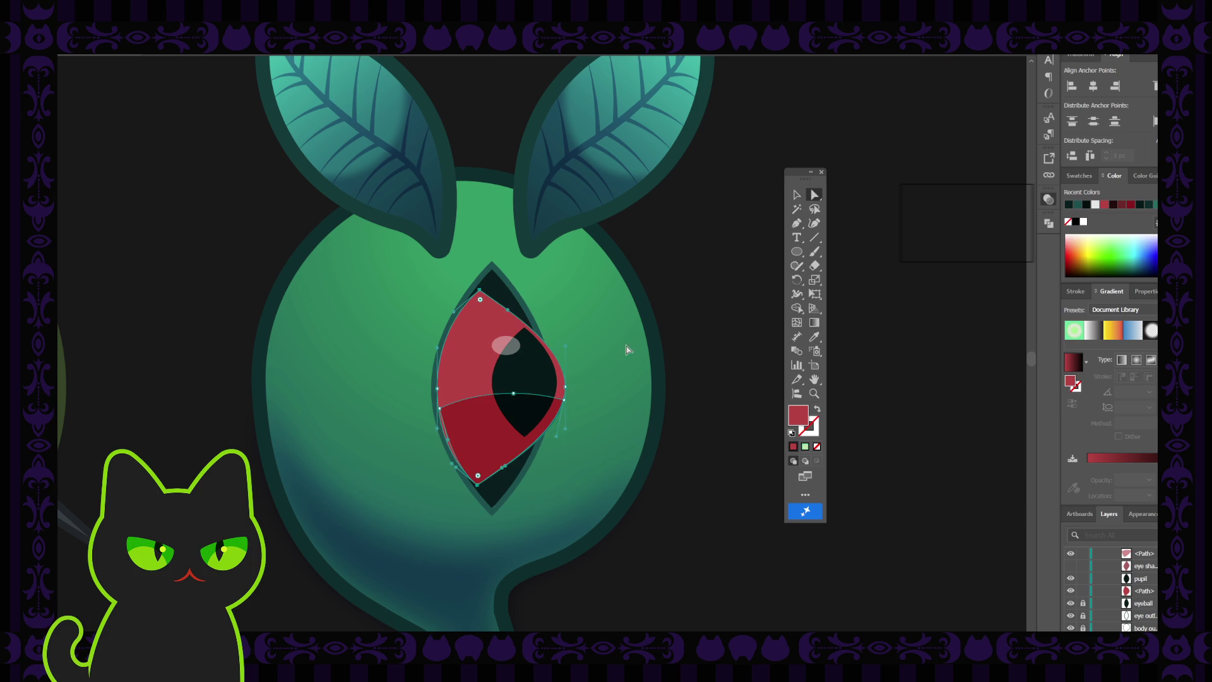
left_click(697, 276)
key("ctrl+minus")
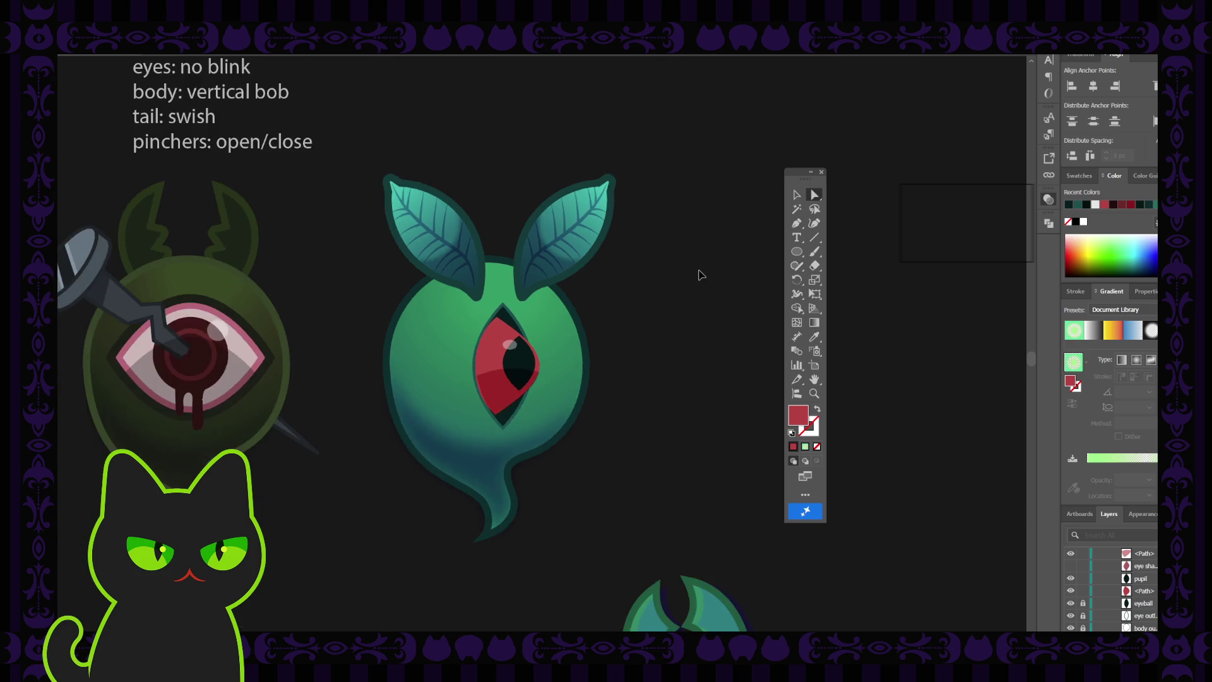
key("ctrl+minus")
key("ctrl+minus")
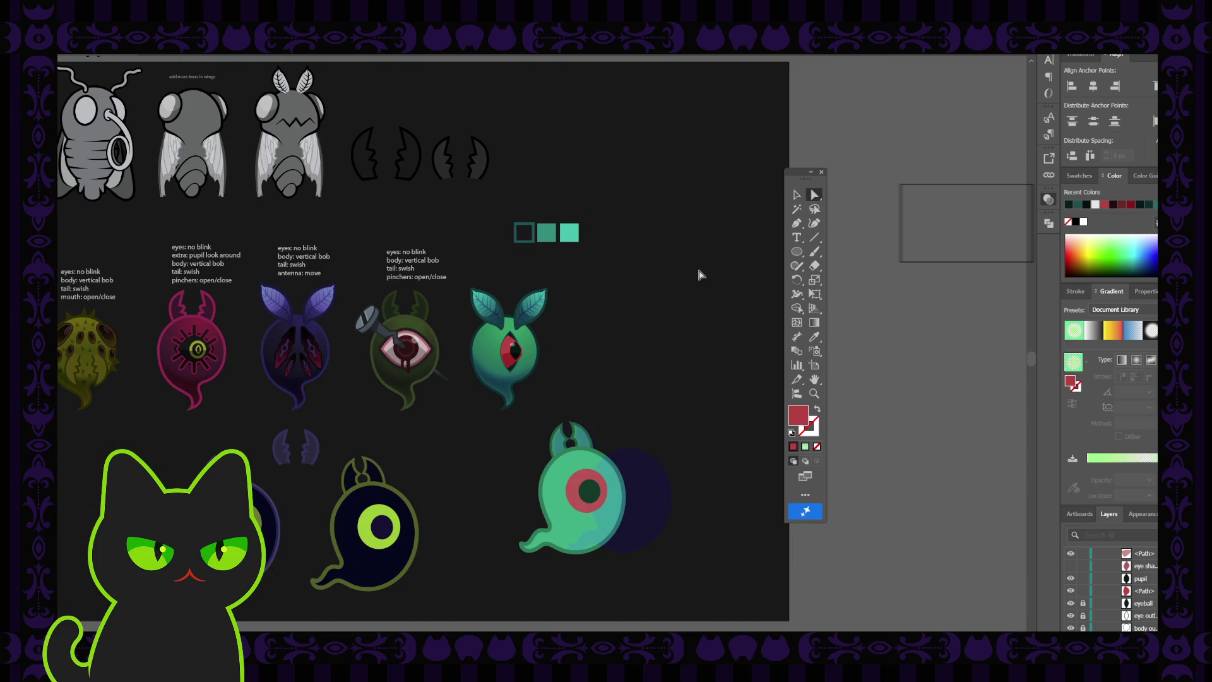
key("ctrl+plus")
key("ctrl+plus")
key("ctrl+plus")
key("ctrl+z")
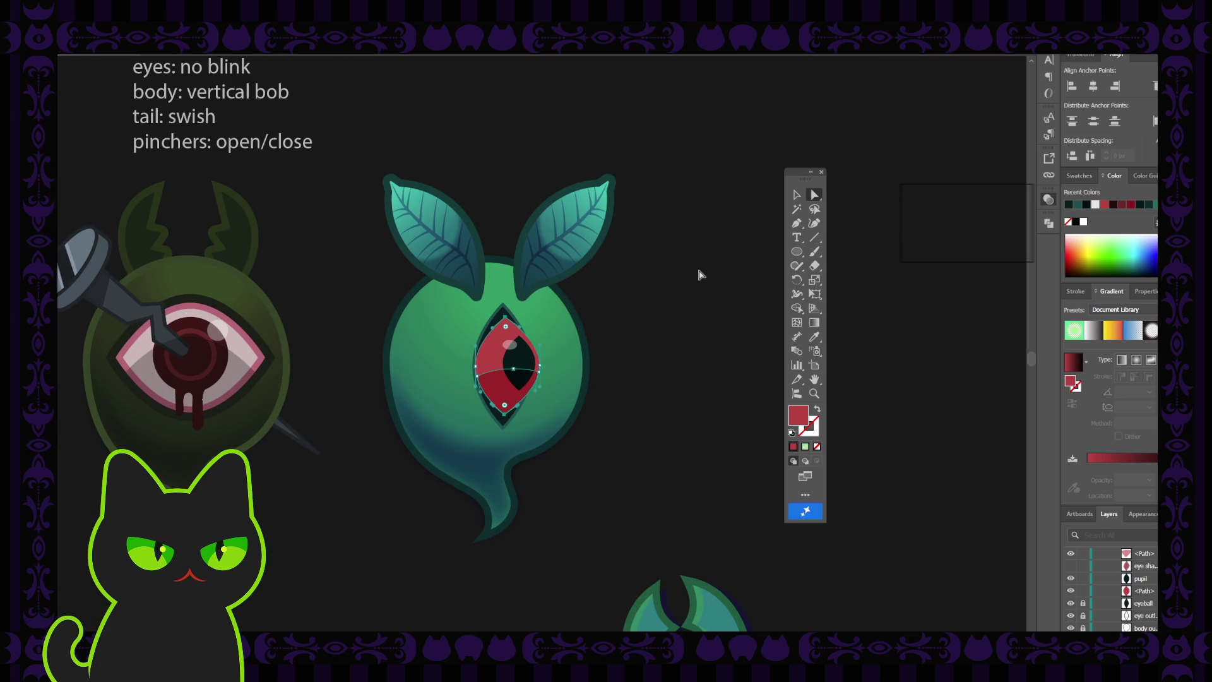
left_click(699, 275)
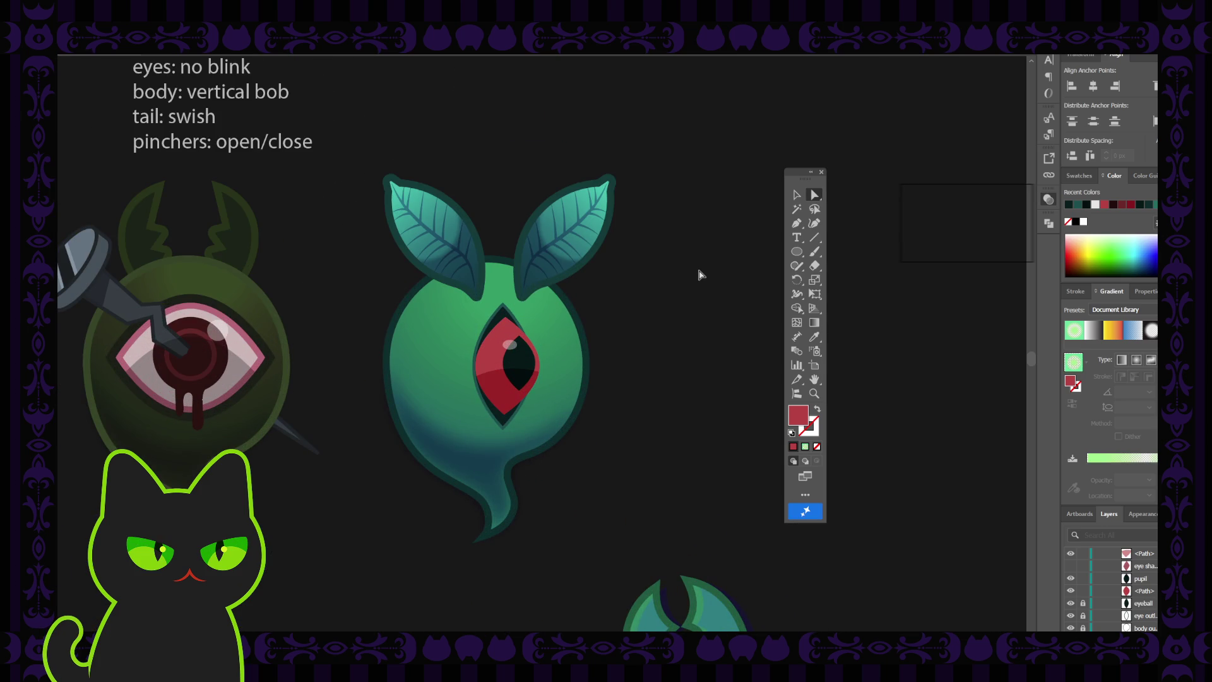
key("ctrl+minus")
key("ctrl+minus")
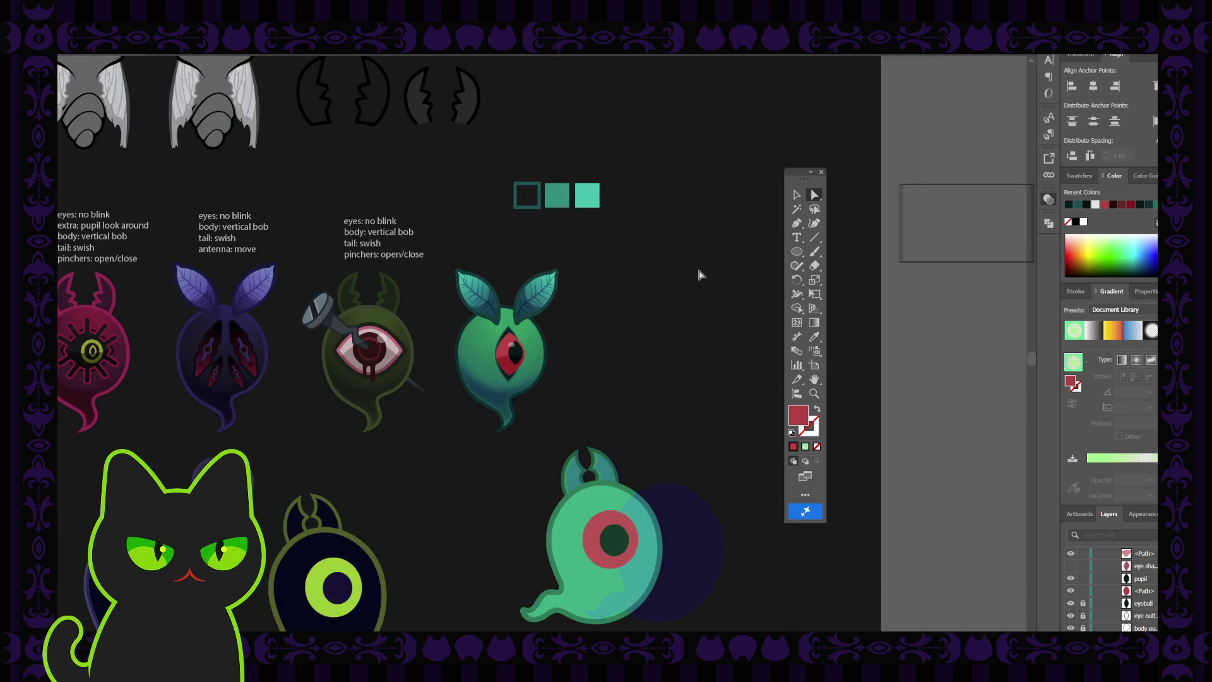
key("ctrl+minus")
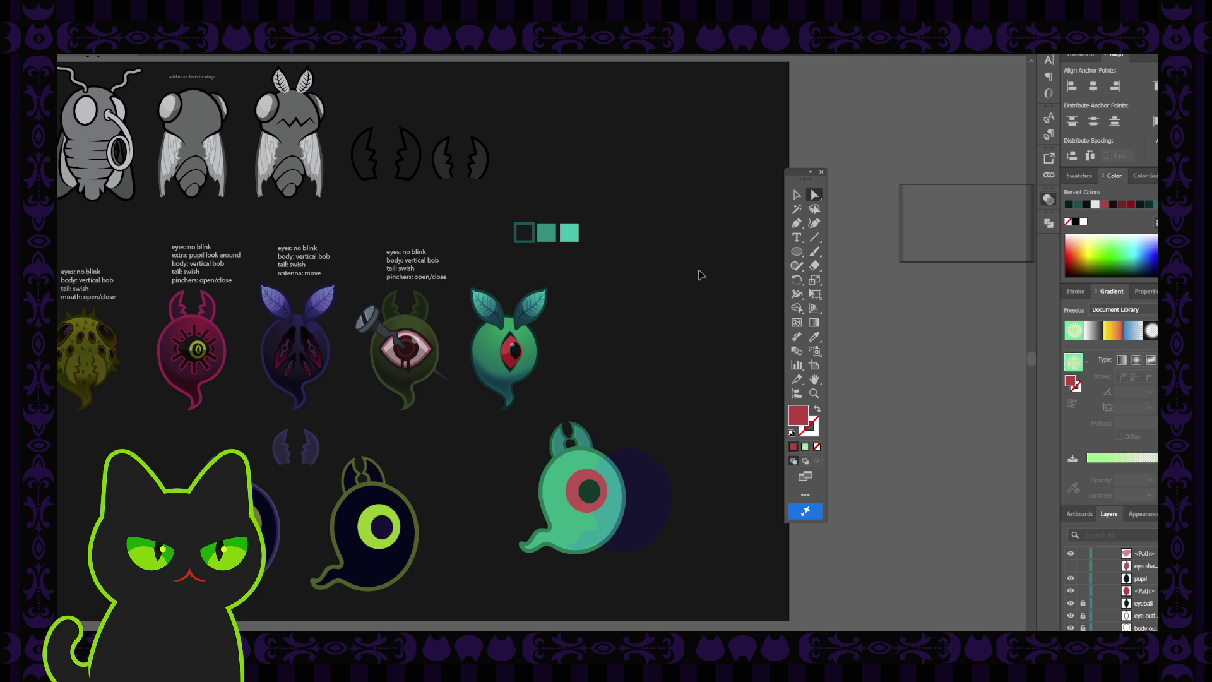
key("ctrl+plus")
key("ctrl+plus")
key("ctrl+plus")
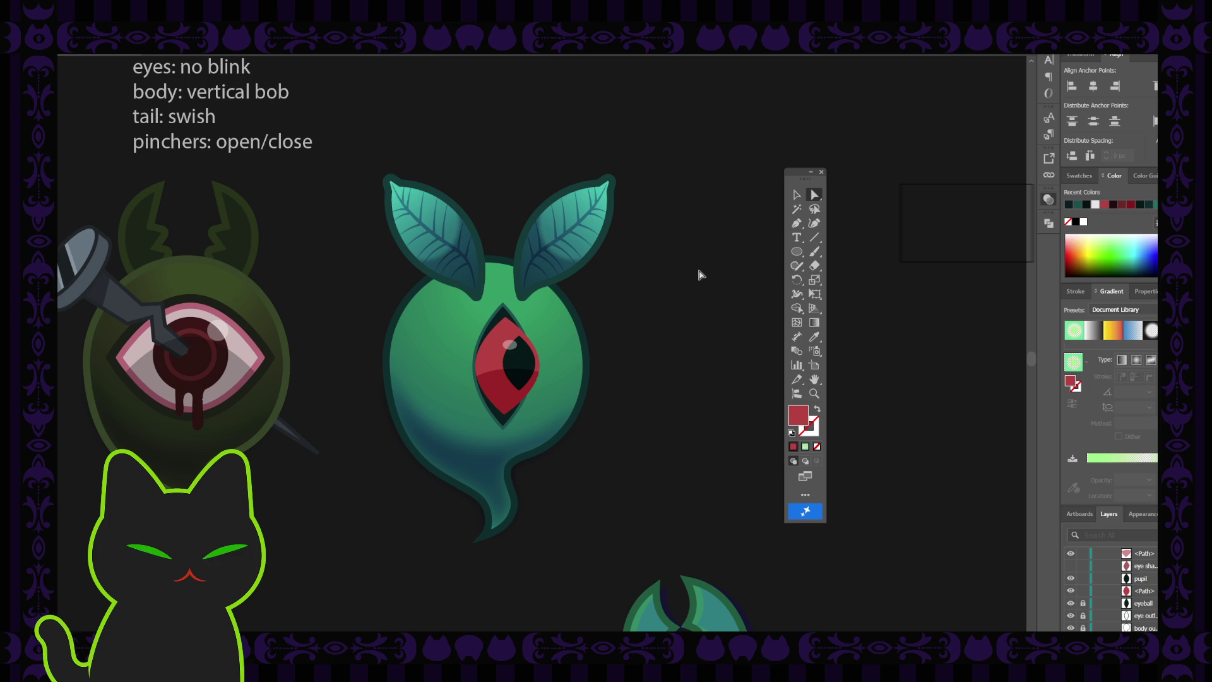
key("ctrl+minus")
key("ctrl+minus")
key("ctrl+minus")
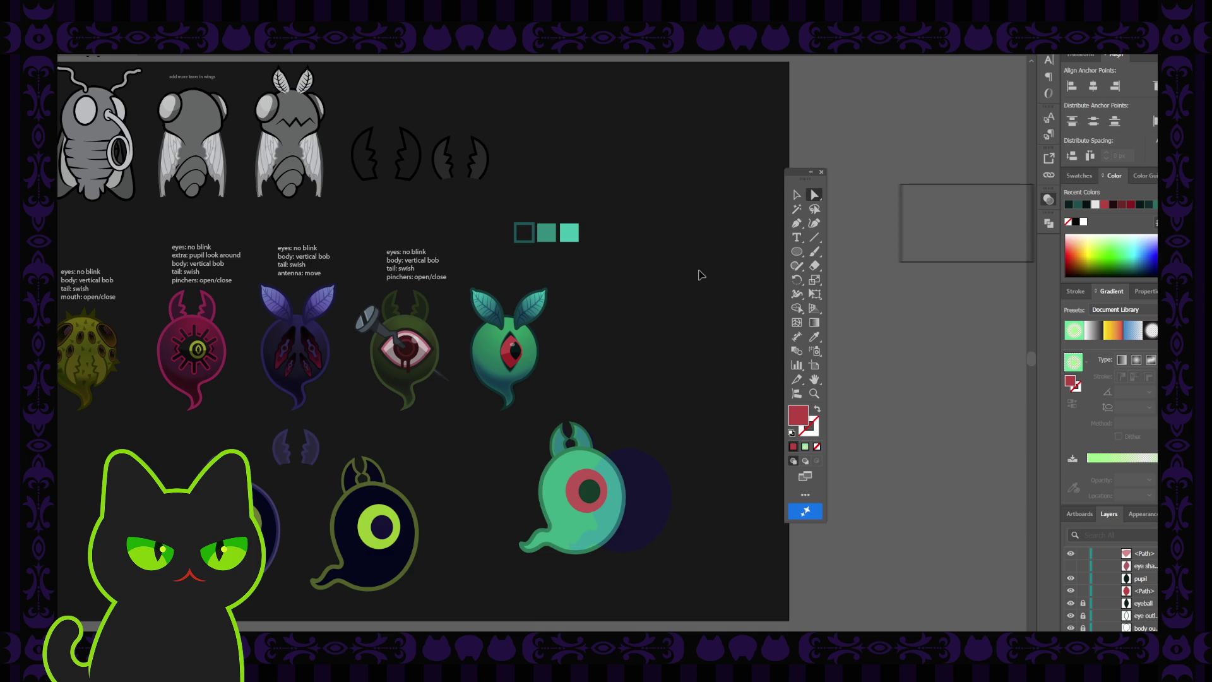
key("ctrl+plus")
key("ctrl+plus")
key("ctrl+plus")
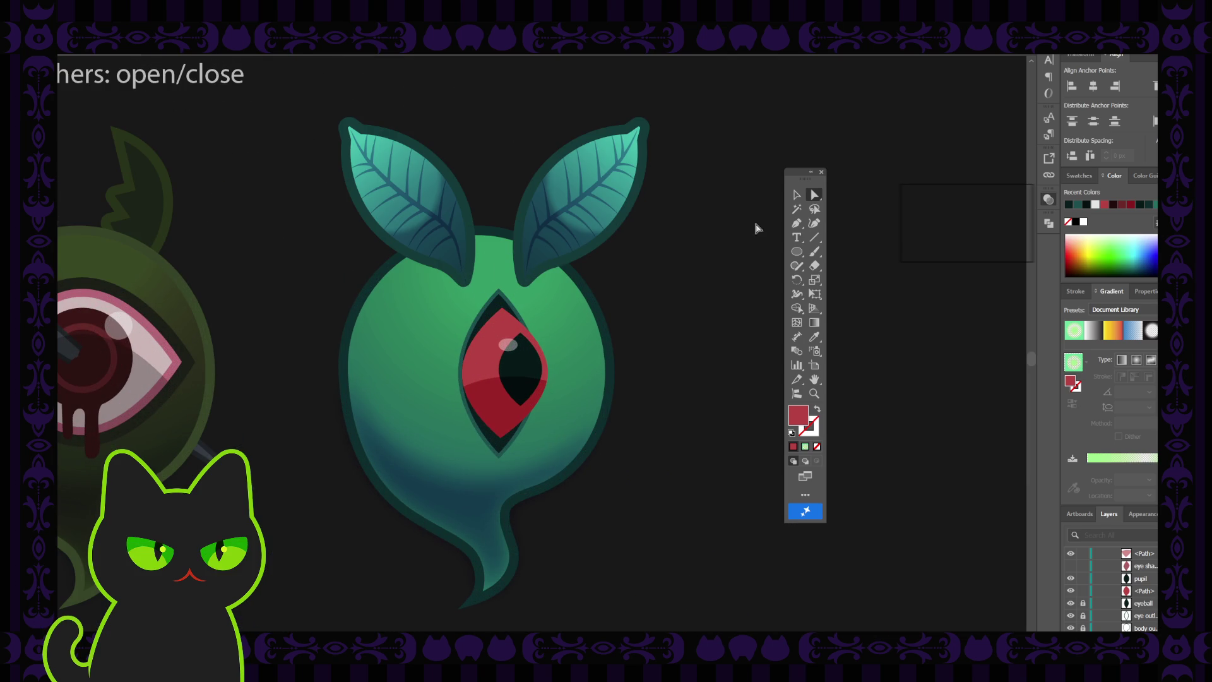
- Undo the recent edits to restore the earlier, narrower eye shape
left_click(796, 195)
left_click_drag(434, 326, 603, 429)
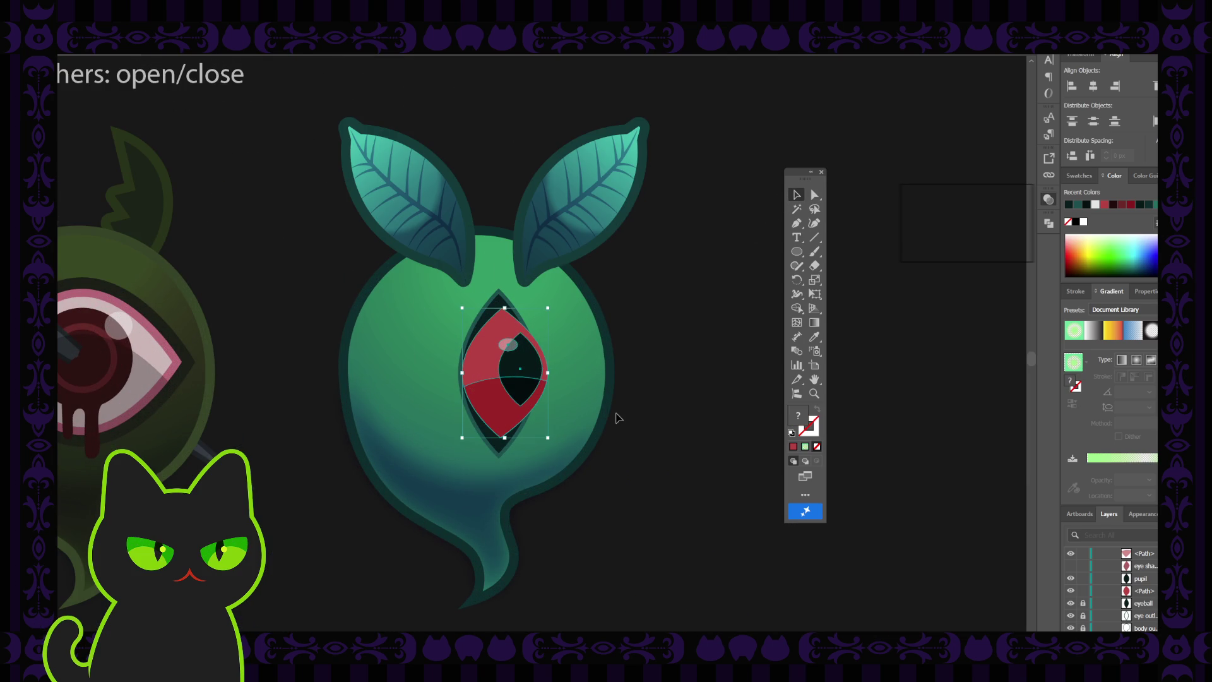
key("ctrl+z")
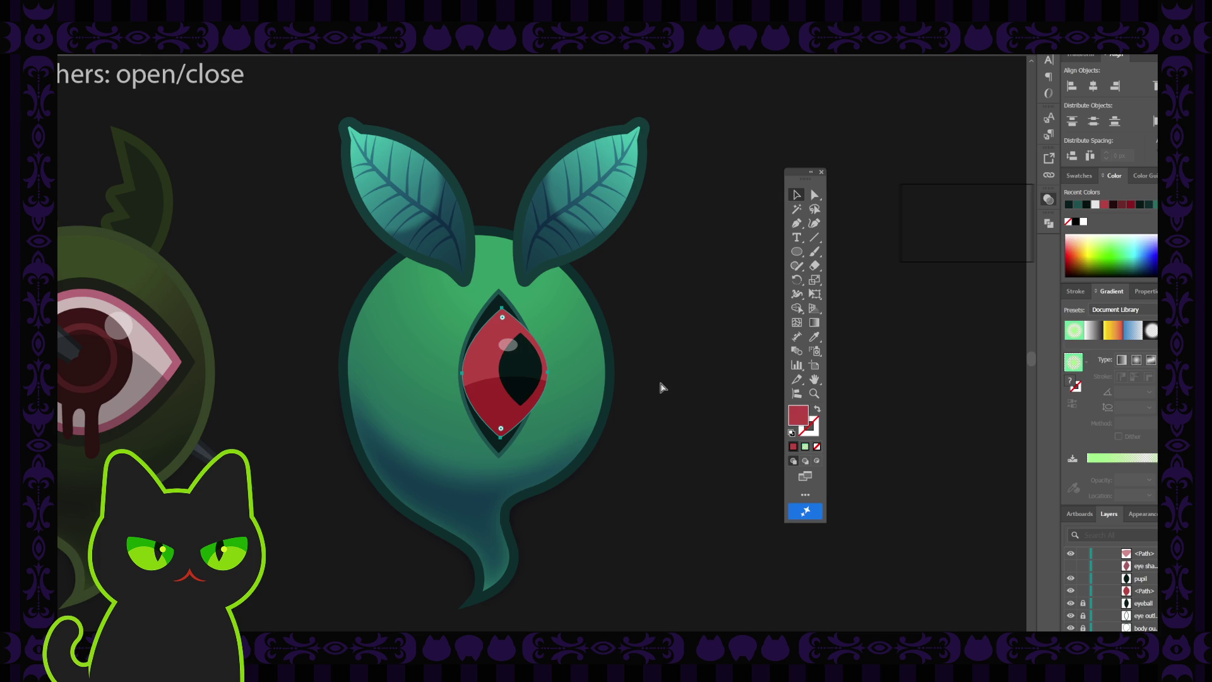
key("ctrl+z")
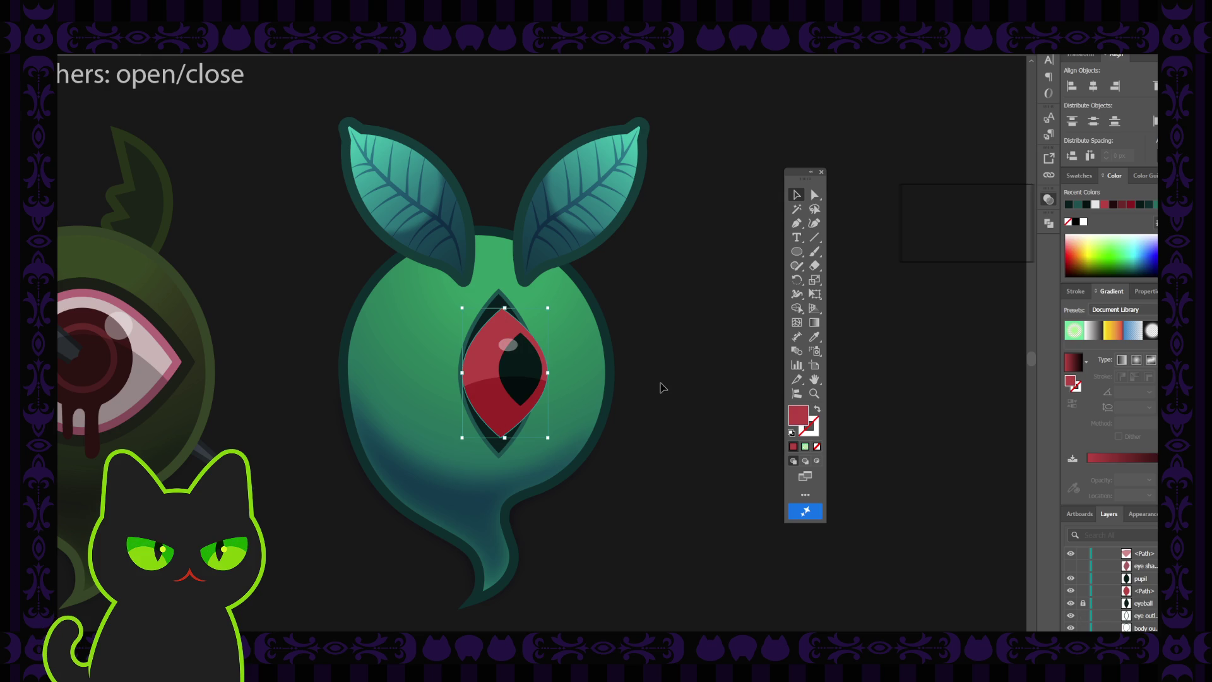
key("ctrl+z")
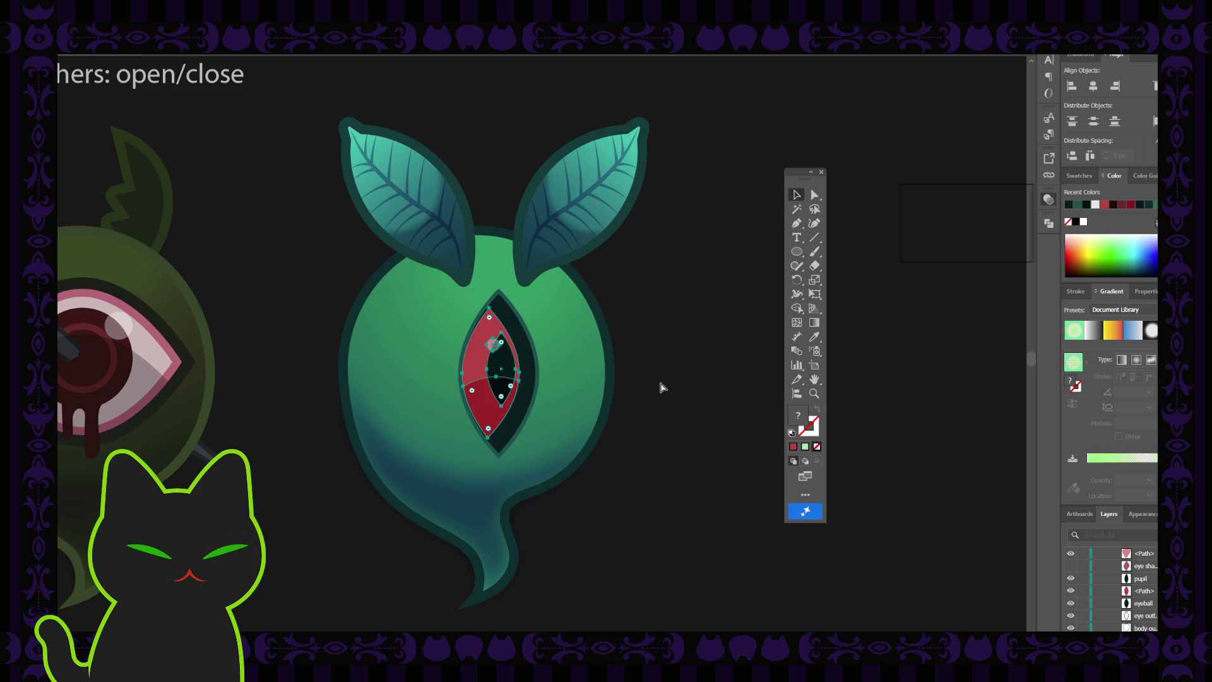
key("ctrl+z")
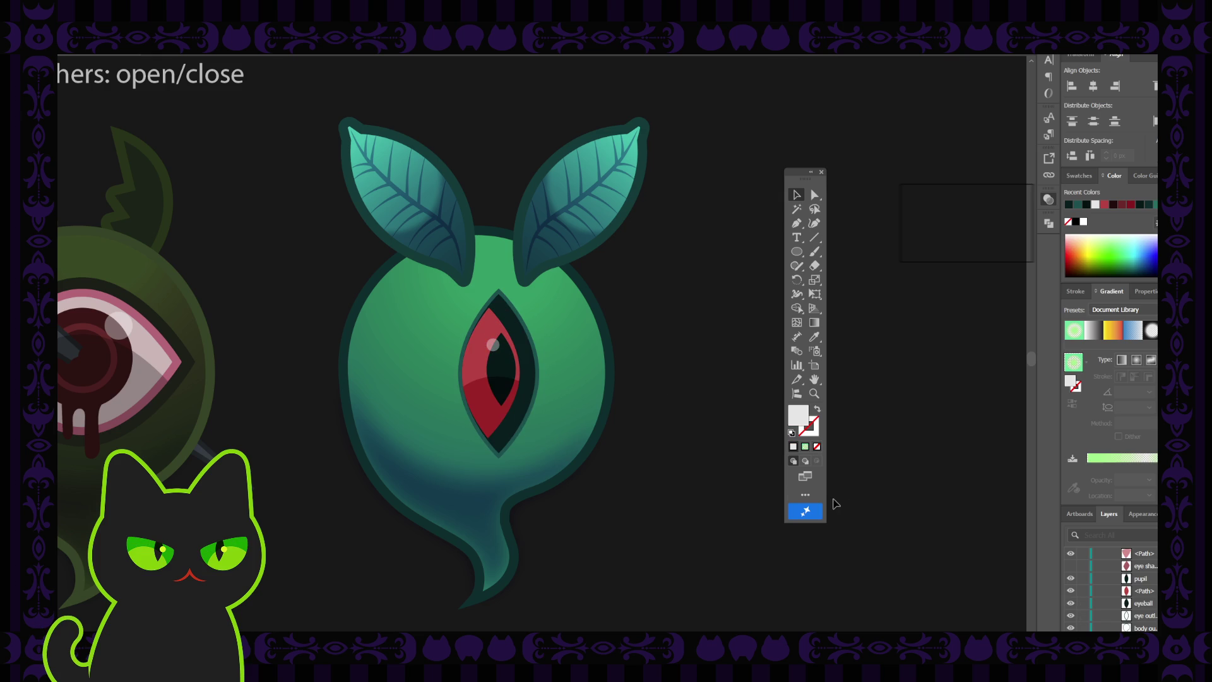
- Delete the eye shading layer from the eye parts
scroll(1118, 584, "up", 1)
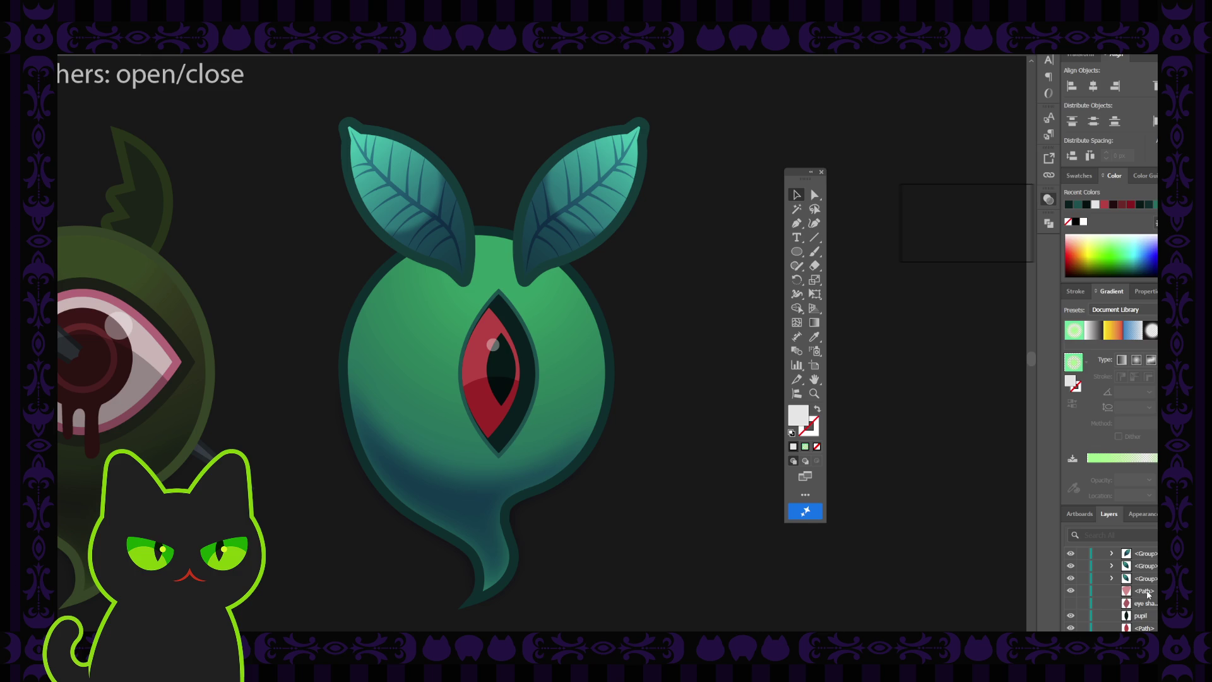
left_click(1147, 592)
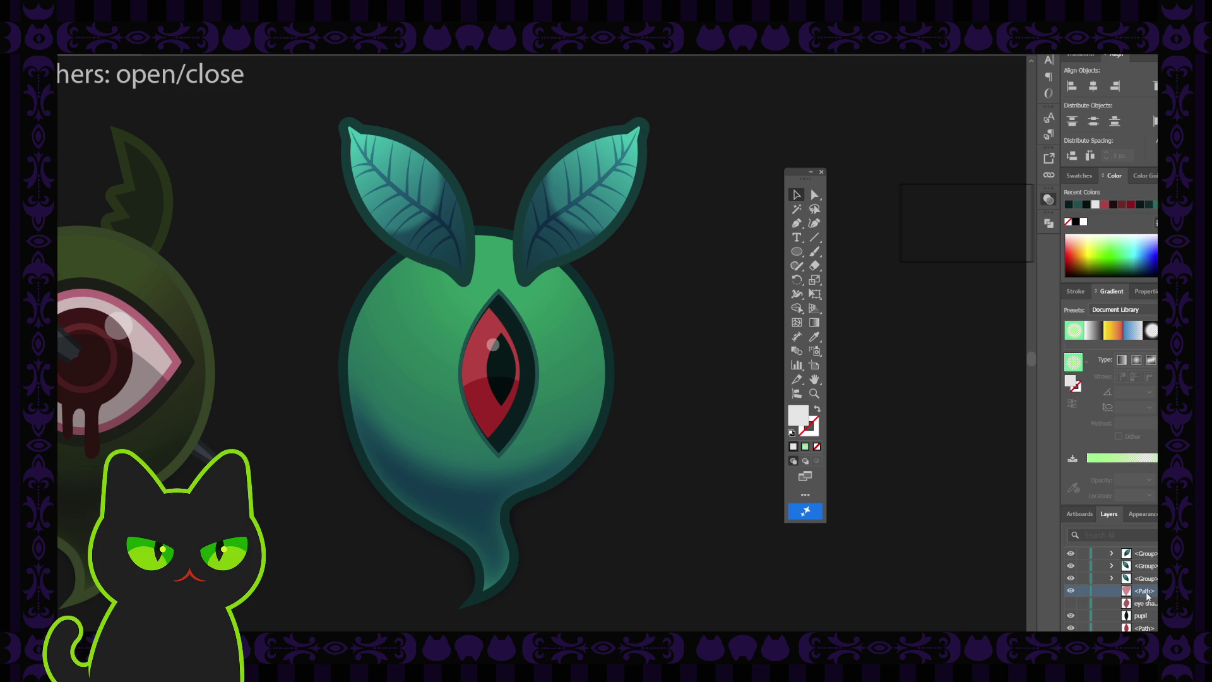
left_click(1071, 604)
left_click(1070, 604)
left_click(1147, 605)
key("Delete")
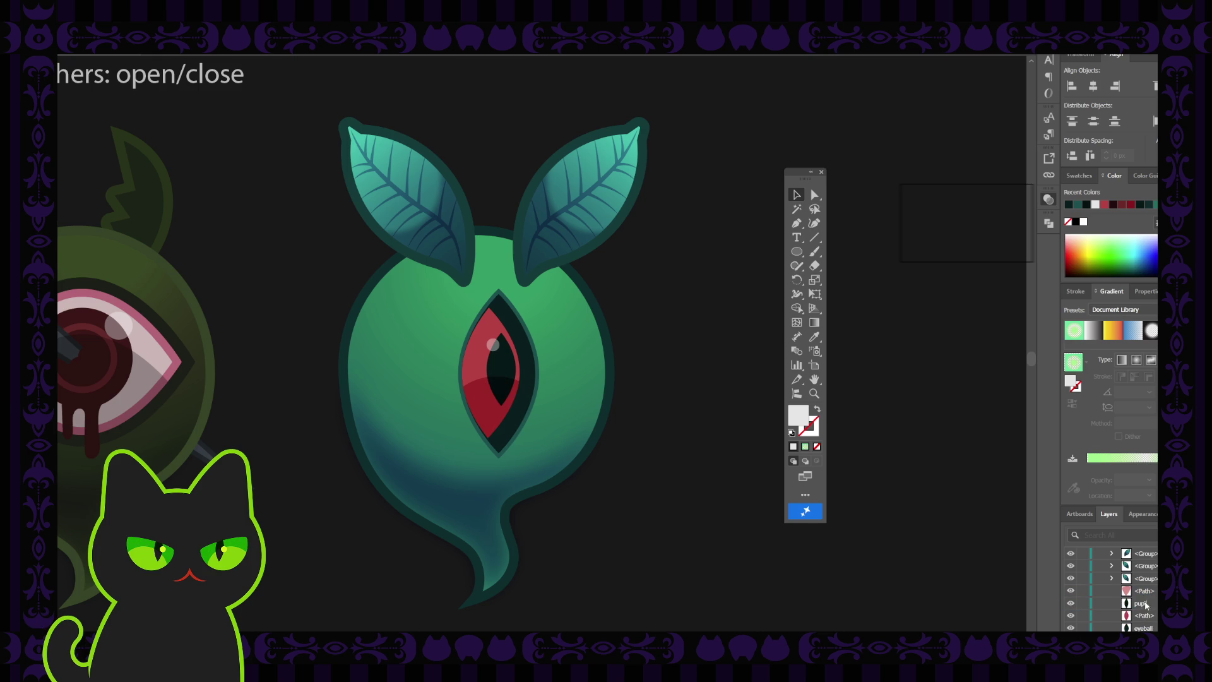
left_click(1144, 594)
- Paste a copy of the eye shapes into new Layer 46 and hide it
scroll(1130, 598, "up", 5)
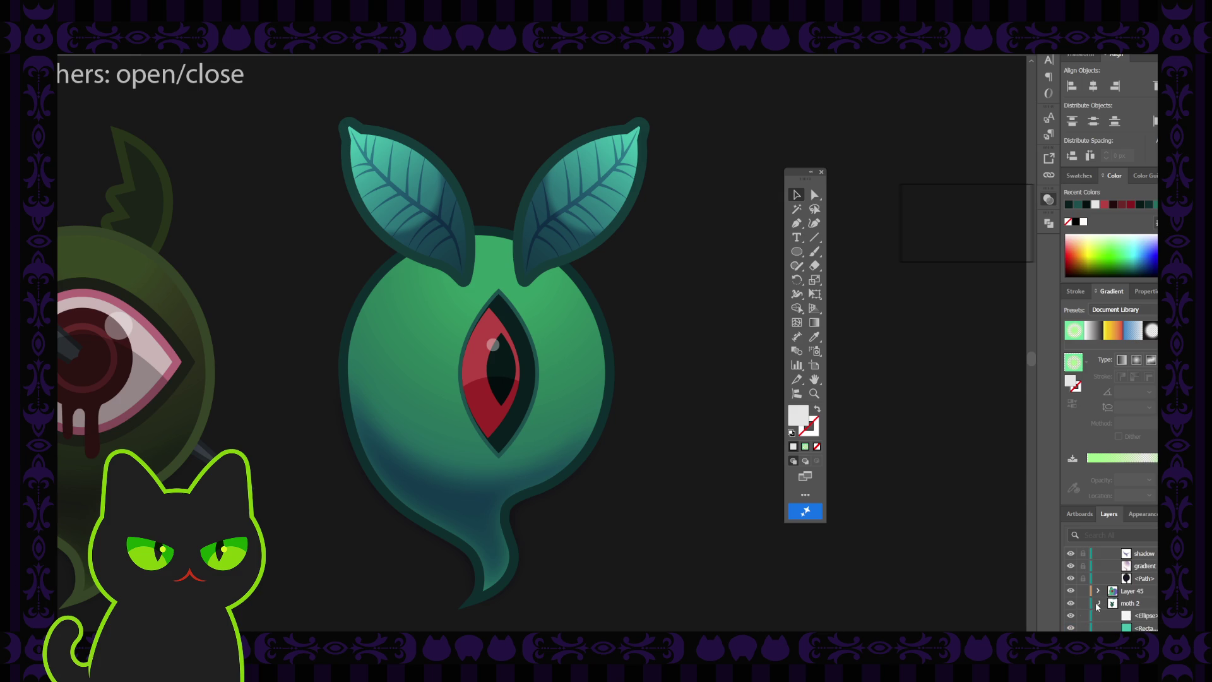
left_click(1097, 604)
left_click(1139, 607)
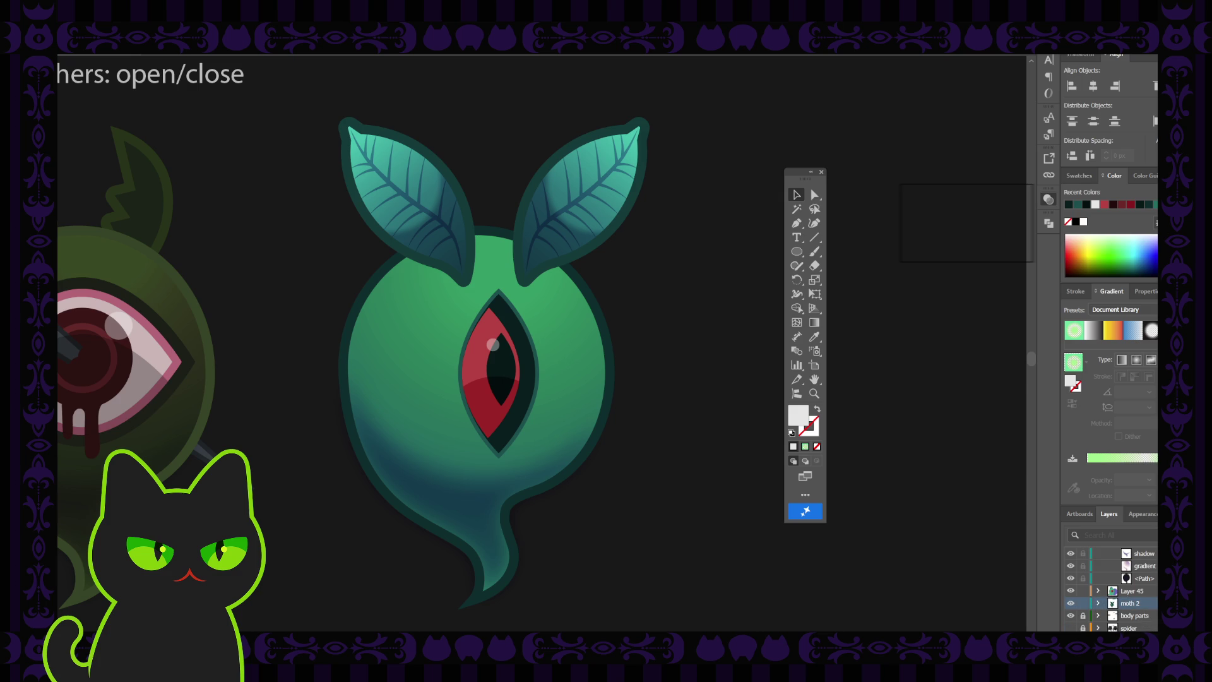
key("ctrl+f")
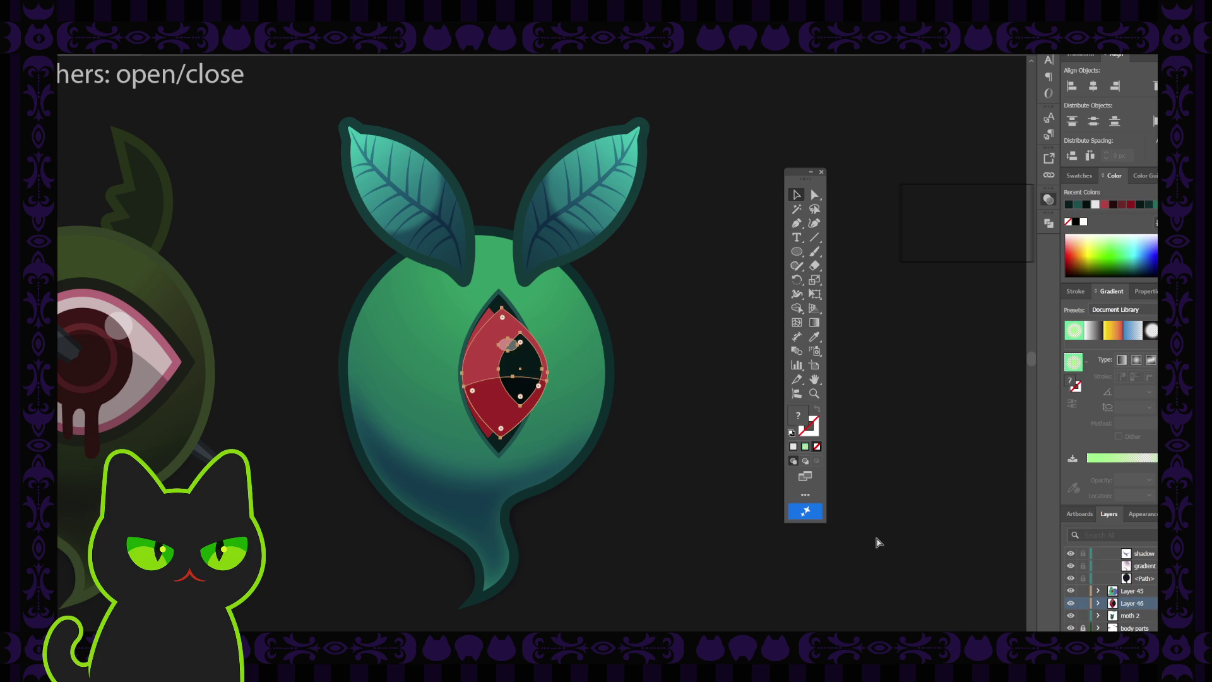
left_click(1071, 603)
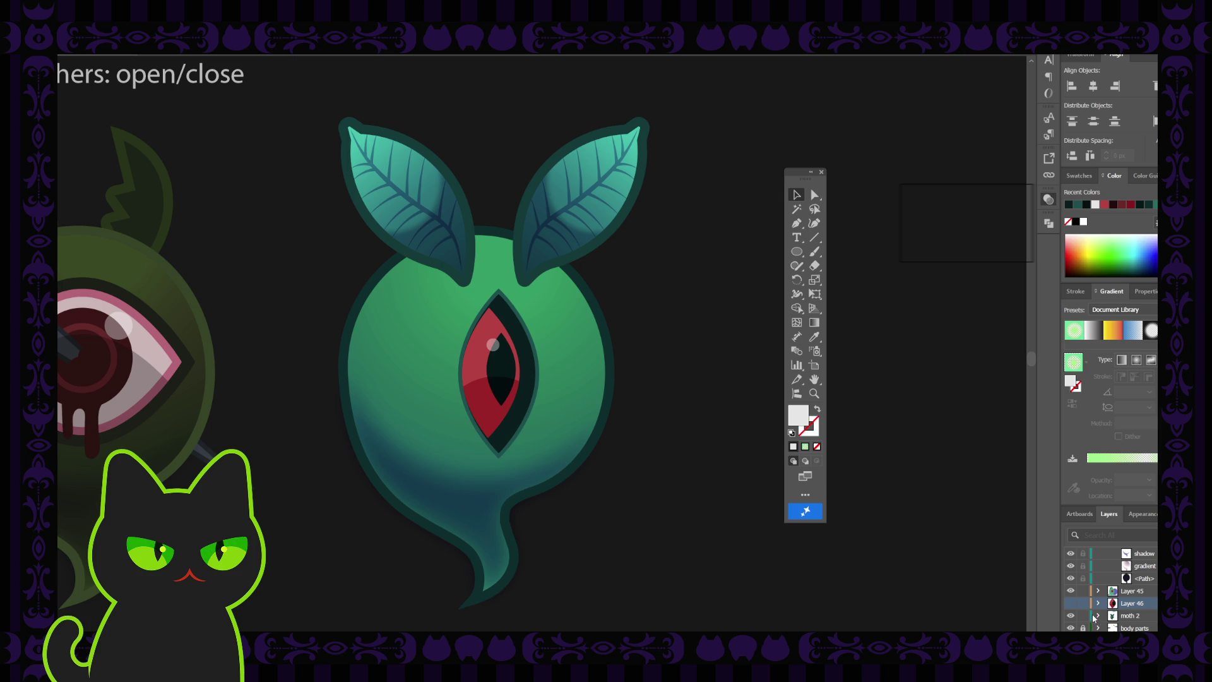
- Expand the moth 2 layer and zoom out to view the whole design sheet
left_click(1096, 615)
scroll(1099, 615, "down", 5)
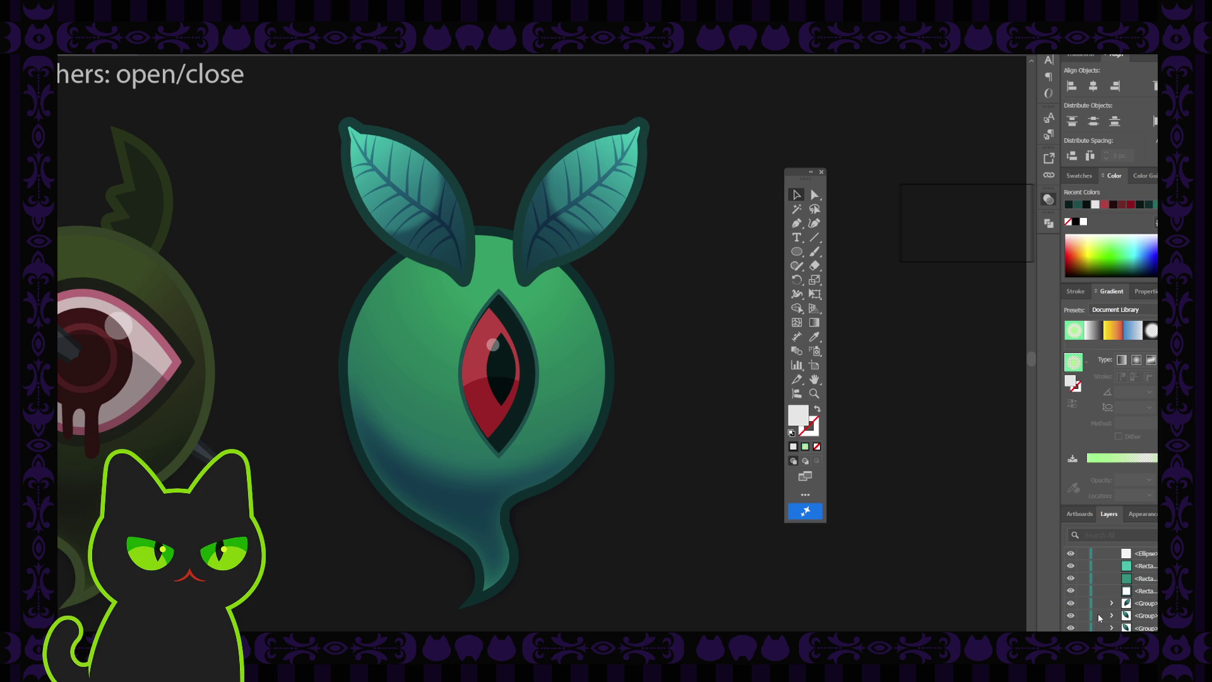
scroll(1097, 614, "down", 3)
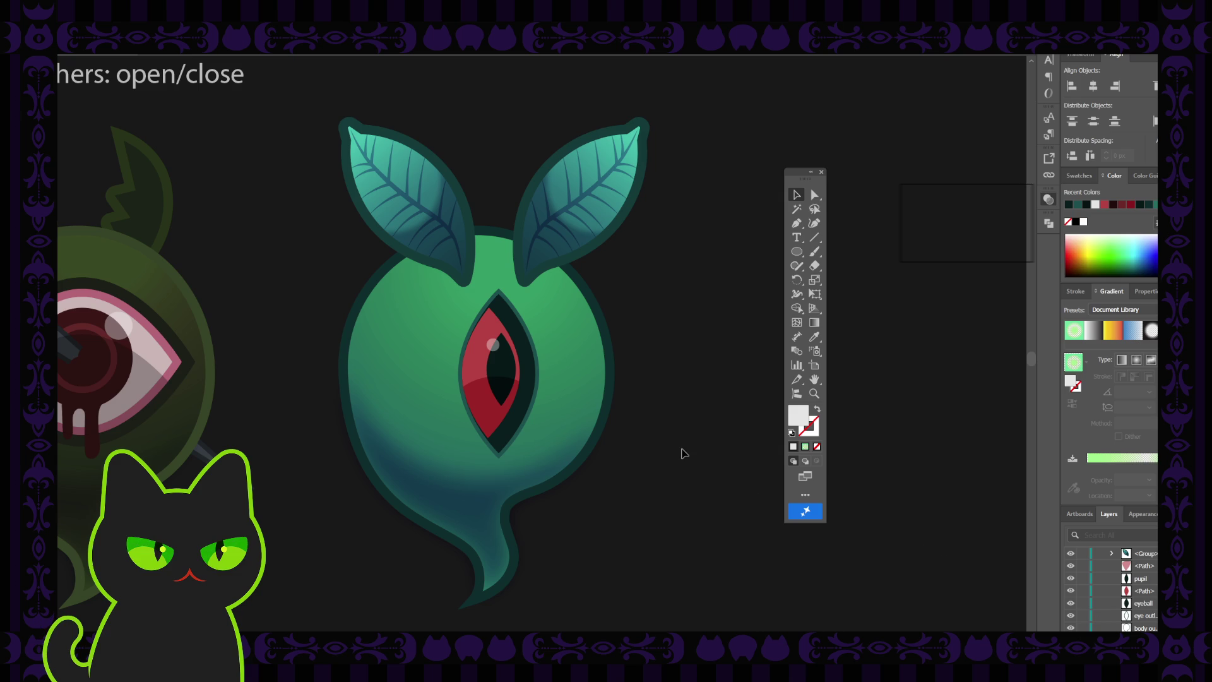
key("ctrl+minus")
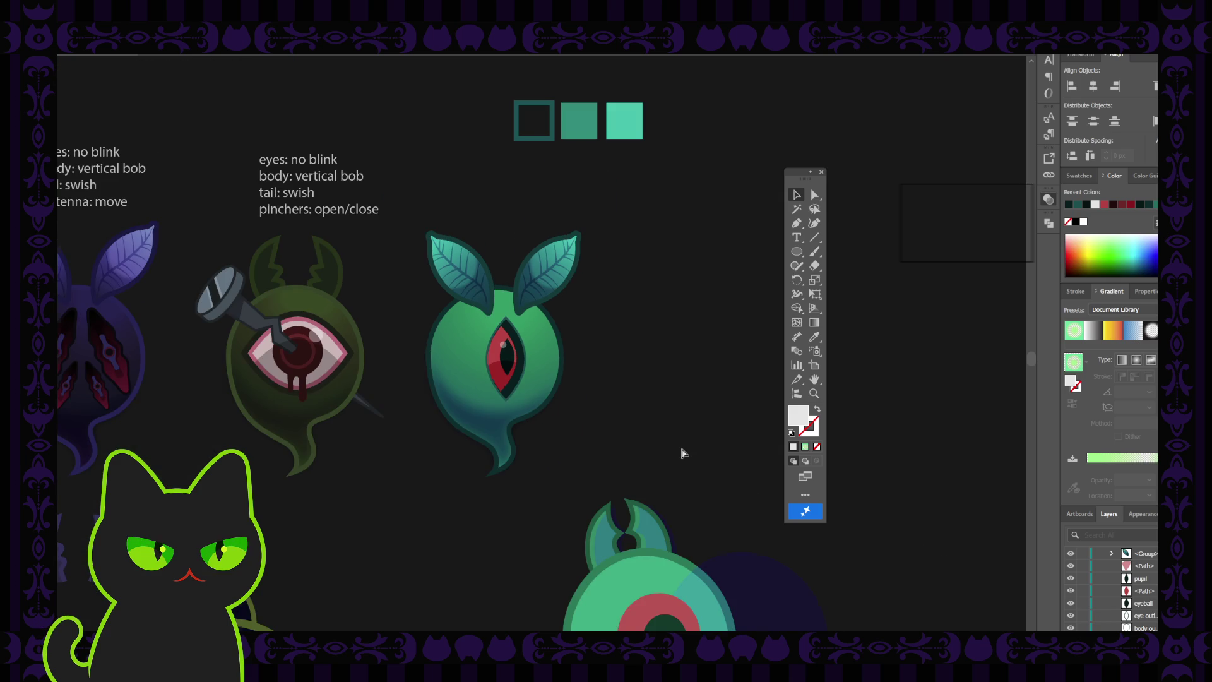
- Drag the eye outline layer above the pupil and eye path rows in the Layers panel
key("ctrl+plus")
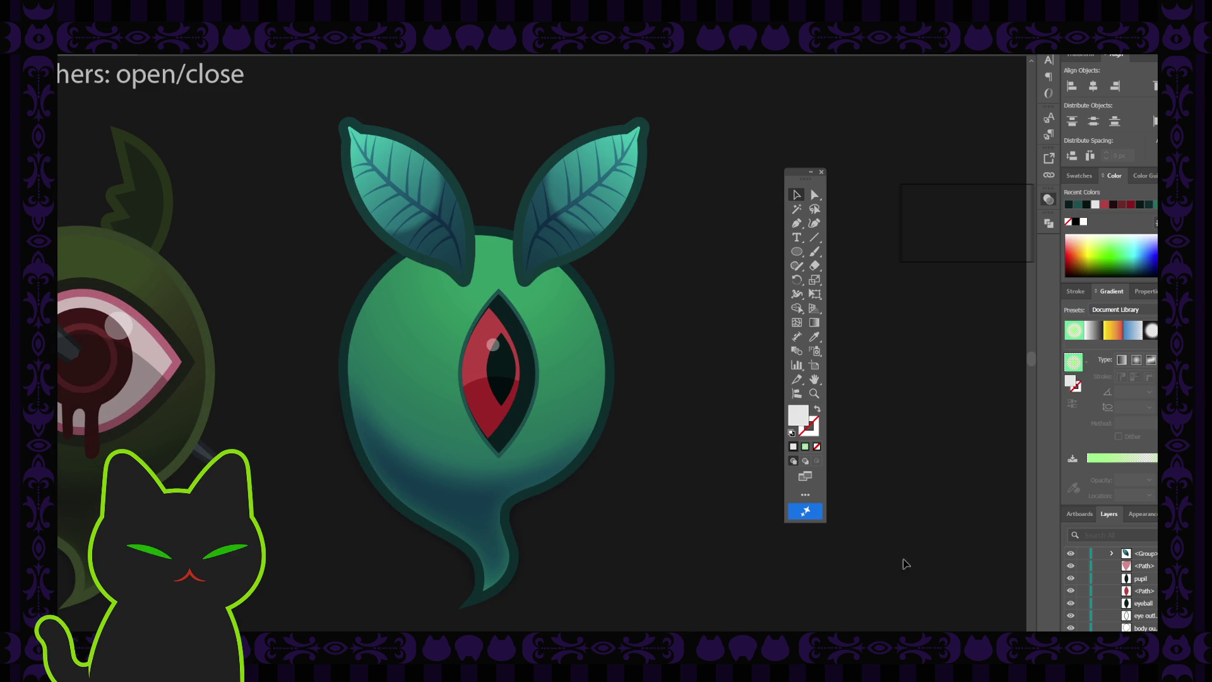
left_click(1139, 617)
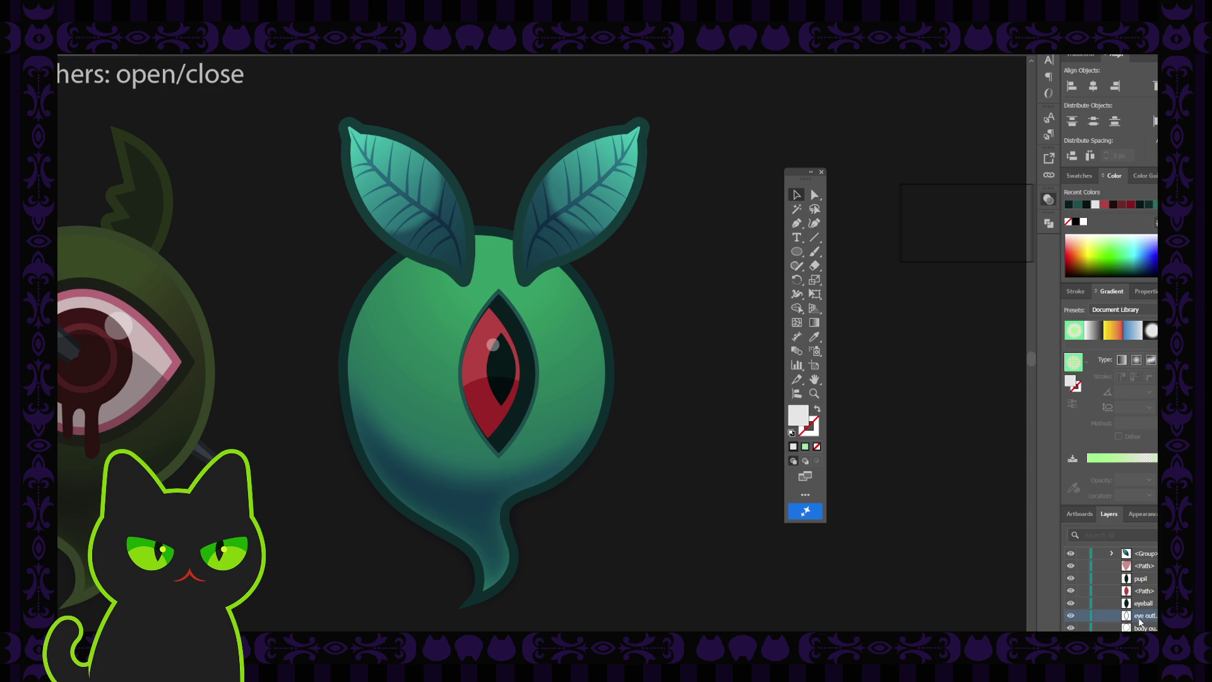
left_click_drag(1140, 622, 1145, 567)
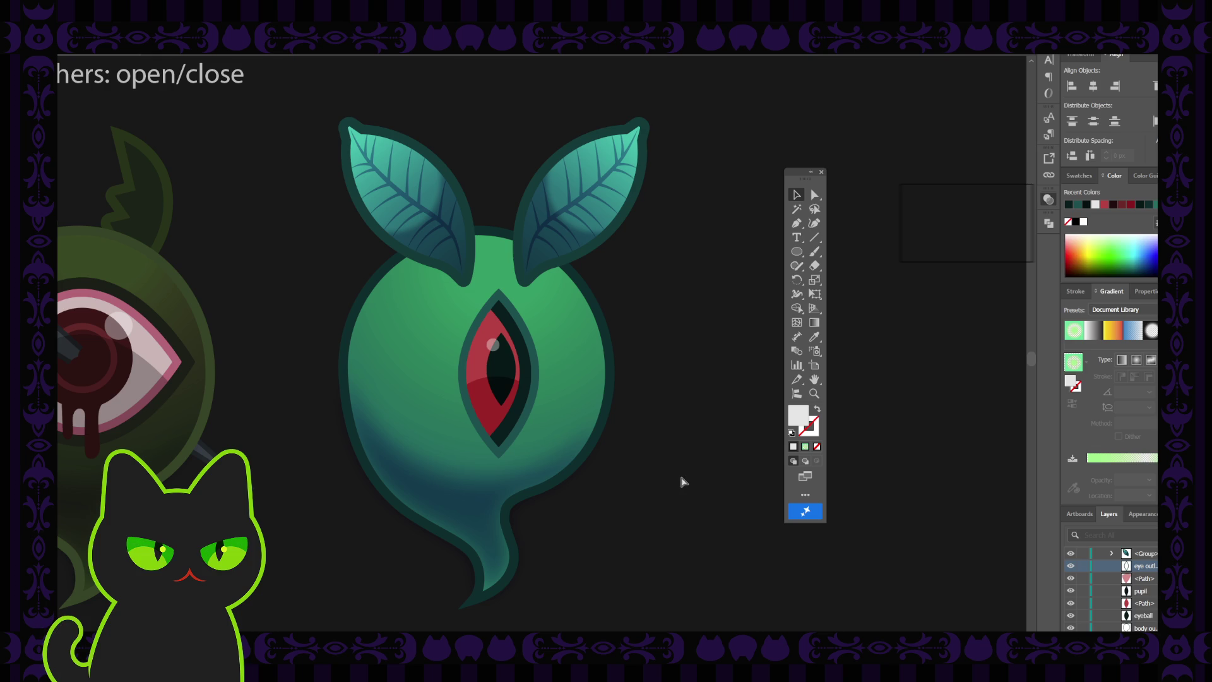
key("ctrl+minus")
key("ctrl+minus")
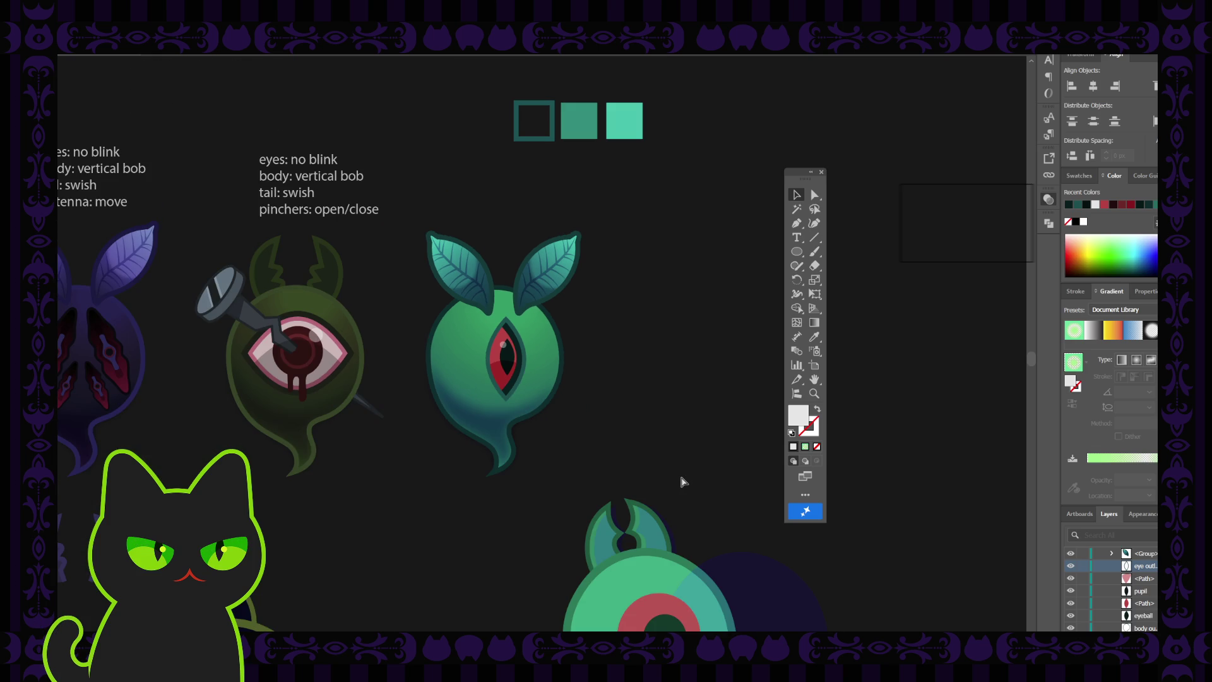
- Pan across the neighbouring creatures and notes, then zoom in on the green ghost
key("h")
mouse_move(454, 428)
left_mouse_down()
mouse_move(493, 472)
mouse_move(473, 468)
left_mouse_up()
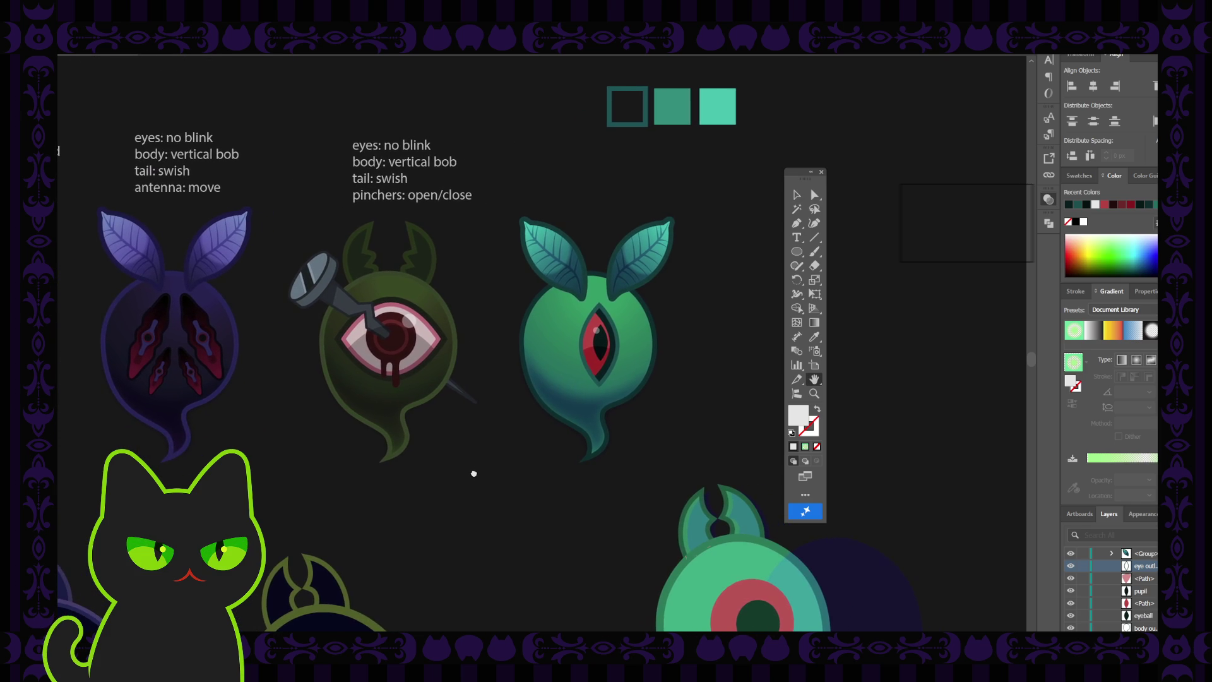
mouse_move(609, 442)
left_mouse_down()
mouse_move(469, 453)
mouse_move(497, 452)
left_mouse_up()
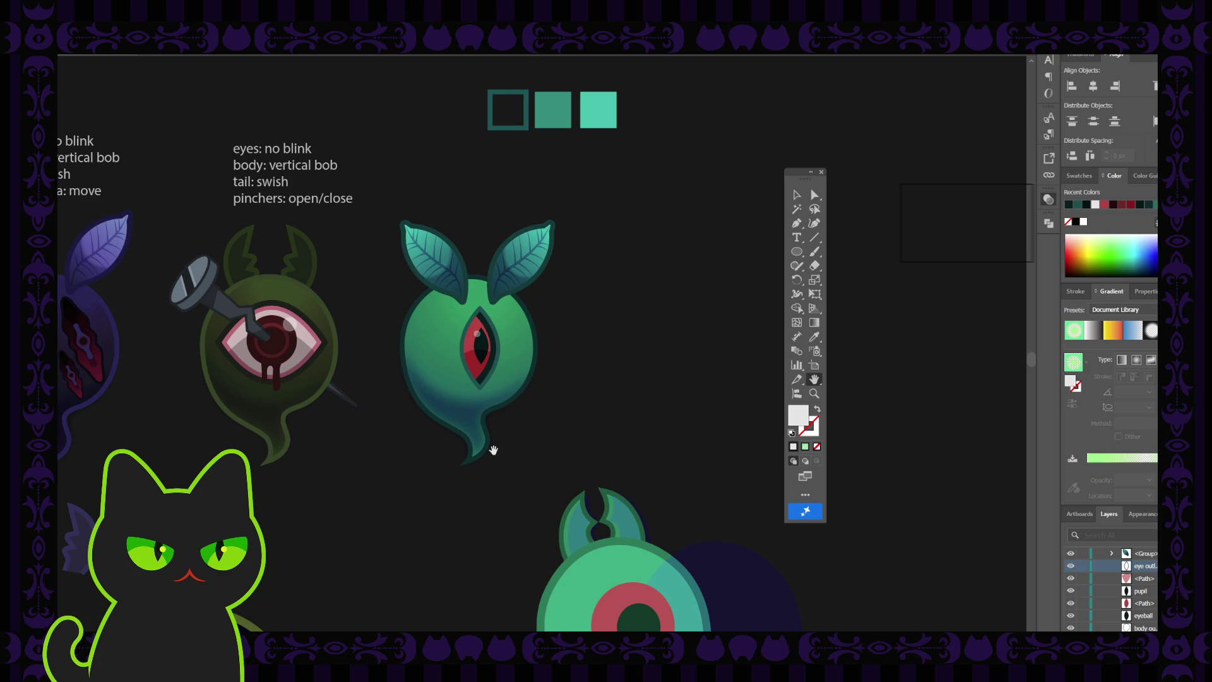
mouse_move(494, 450)
left_mouse_down()
mouse_move(547, 395)
mouse_move(441, 391)
mouse_move(430, 373)
left_mouse_up()
scroll(457, 388, "up", 1)
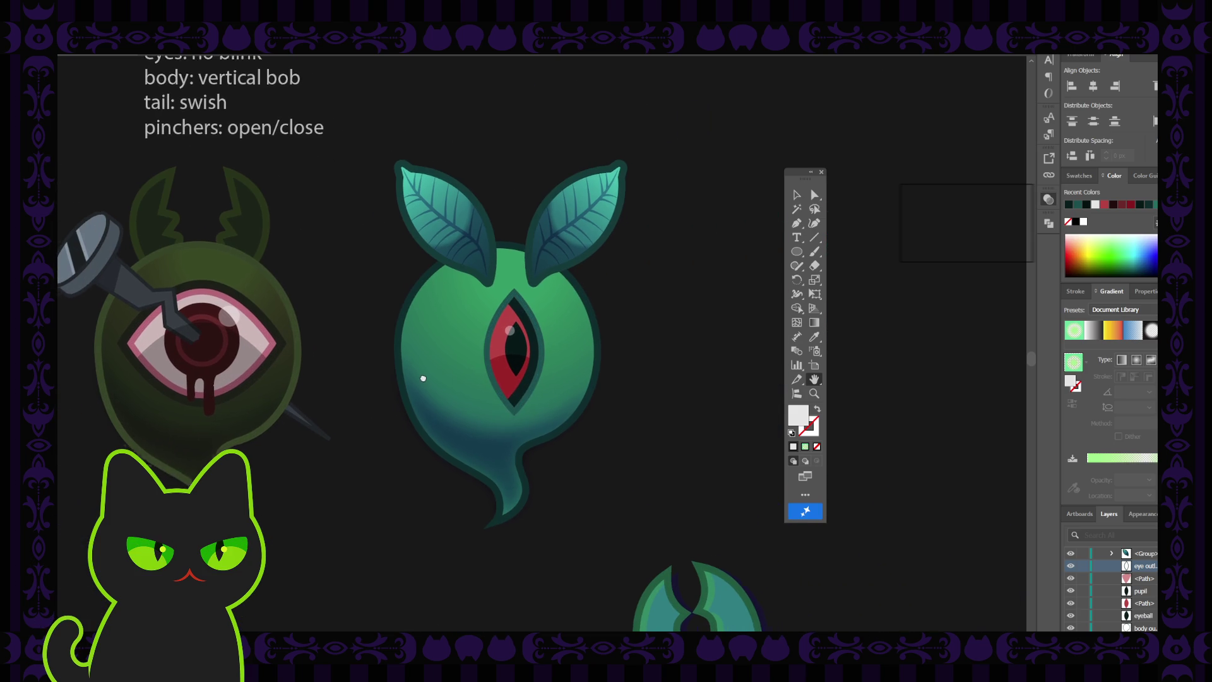
- Delete the three rectangles from the moth 2 layer
left_click(797, 194)
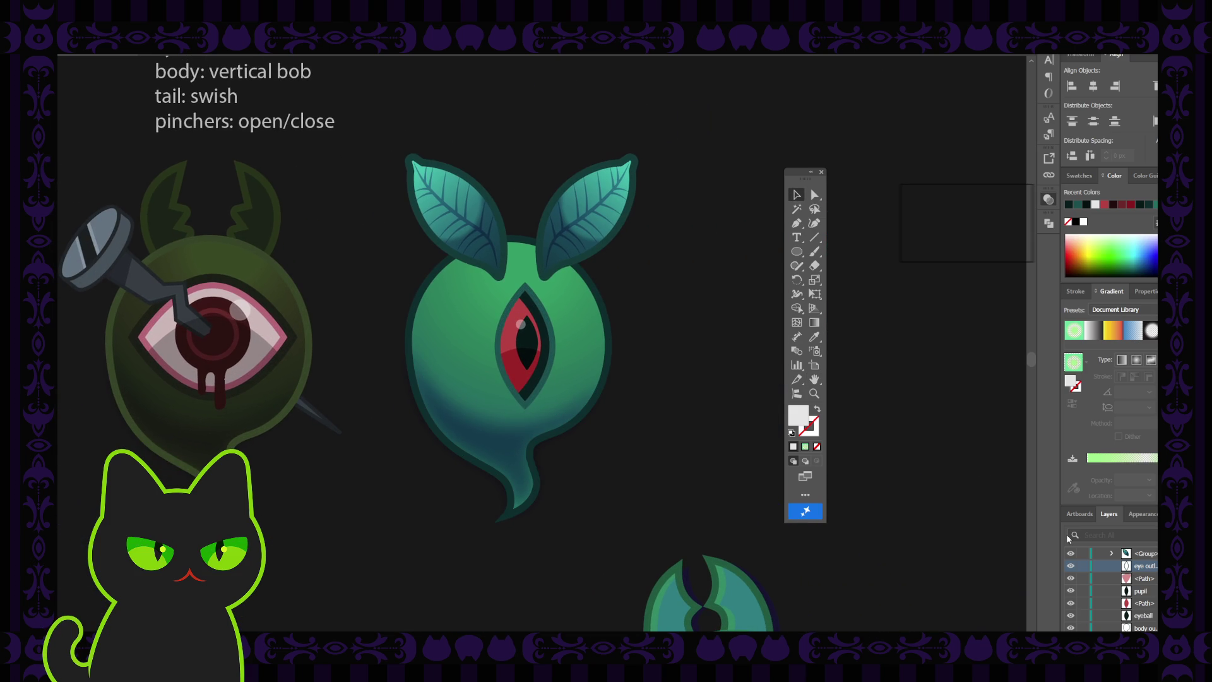
scroll(1115, 589, "up", 2)
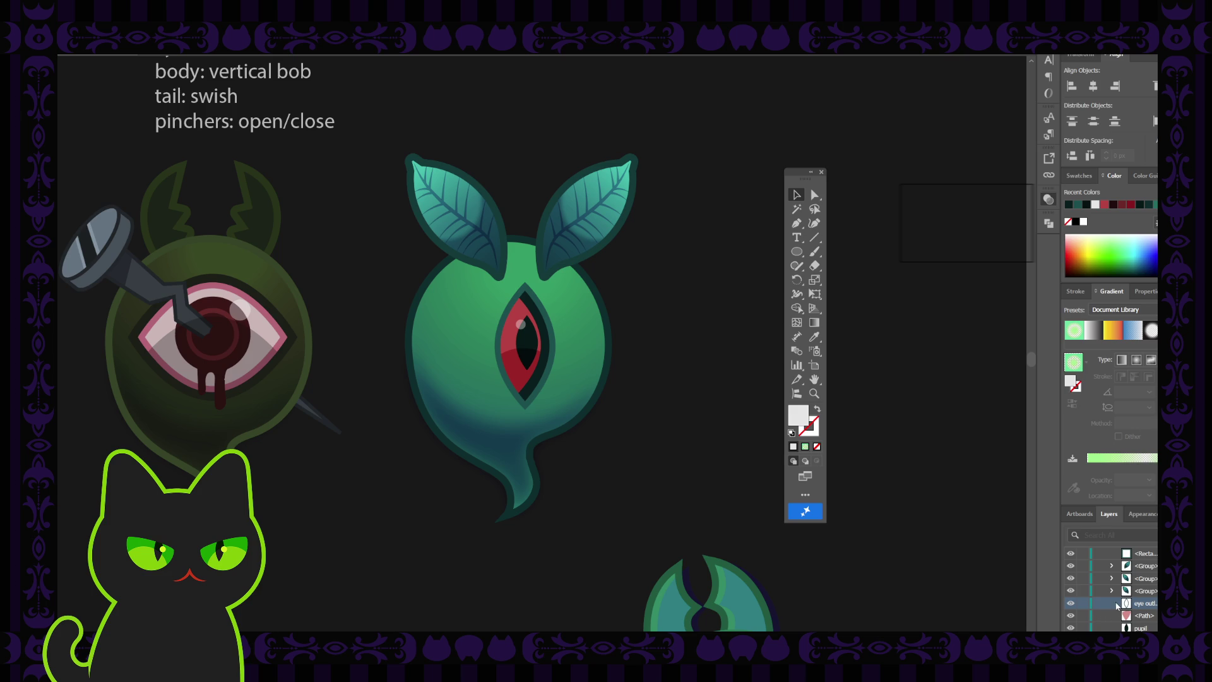
scroll(1144, 610, "up", 2)
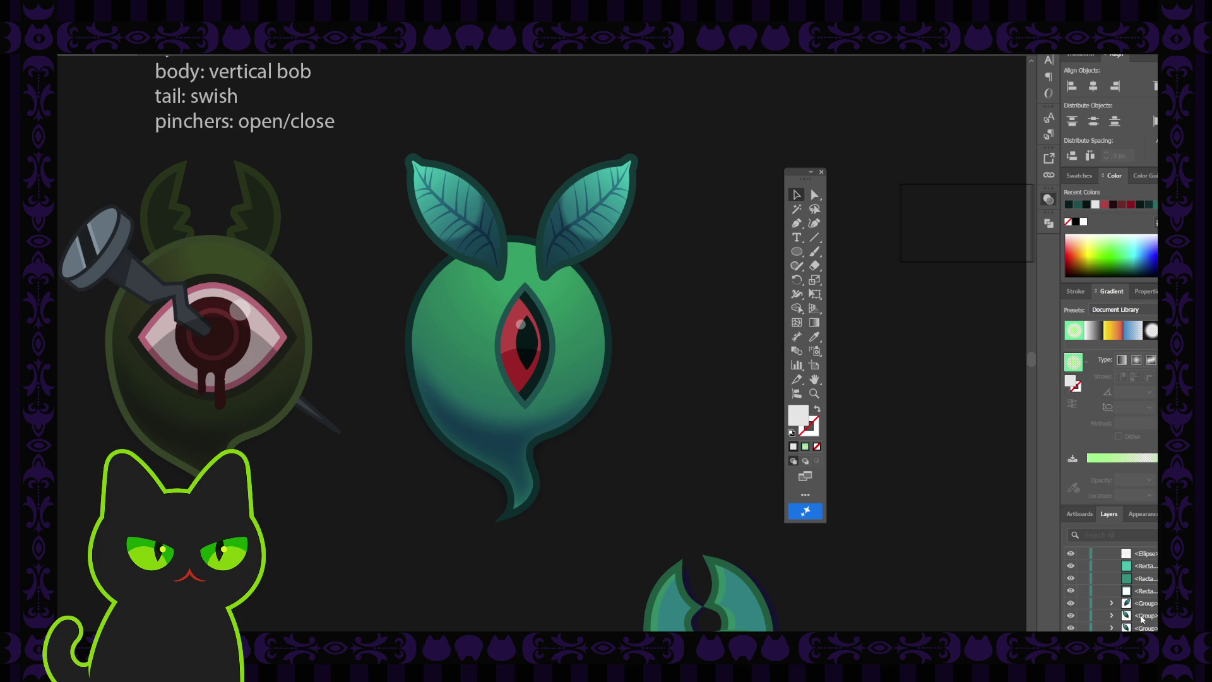
scroll(1139, 600, "up", 3)
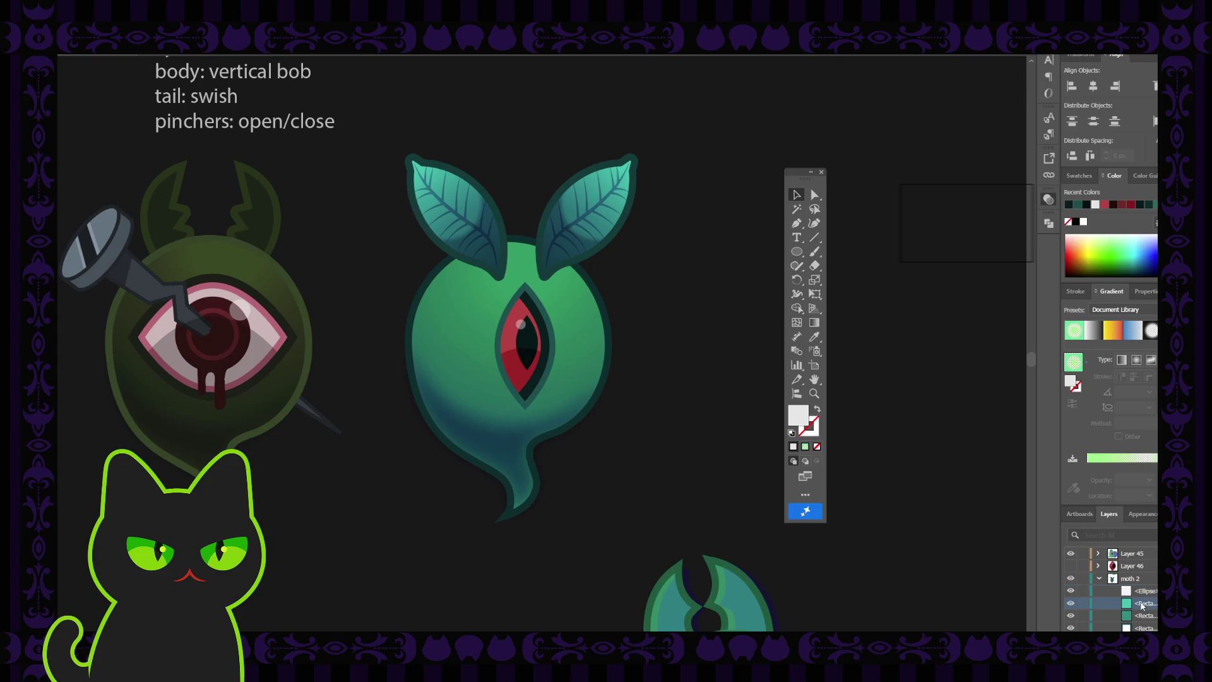
left_click(1145, 628, "shift")
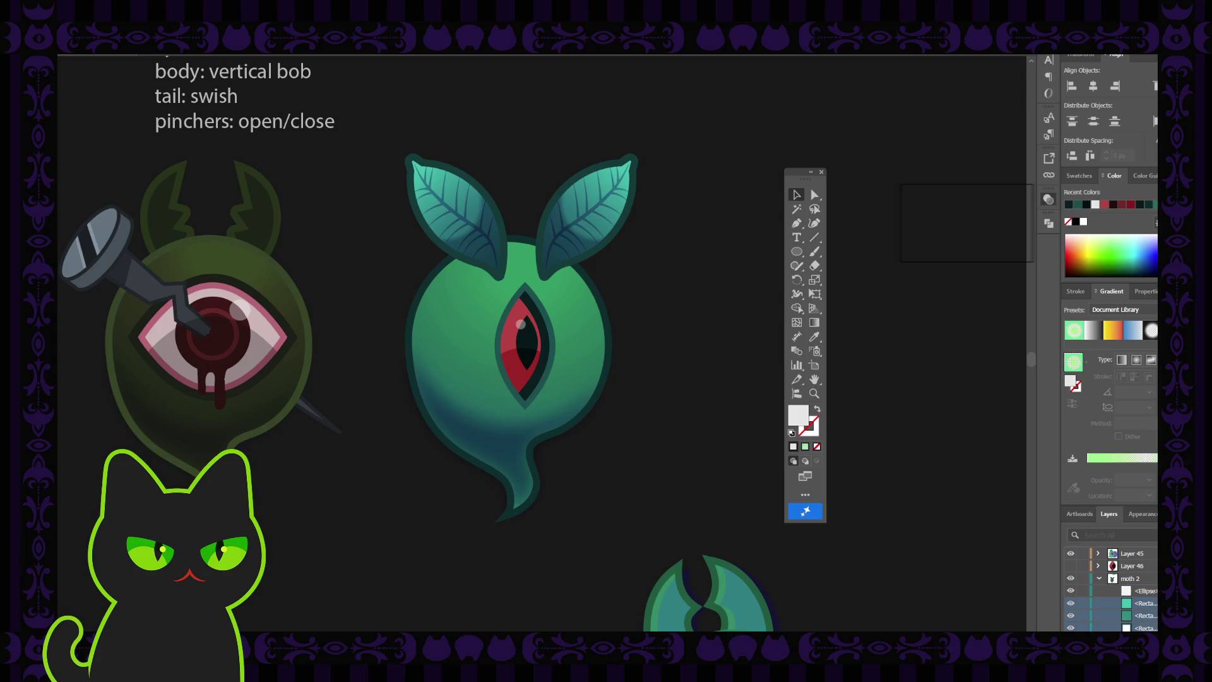
key("Delete")
- Move the Ellipse below the eye outline layer
left_click(1146, 591)
scroll(1144, 597, "down", 1)
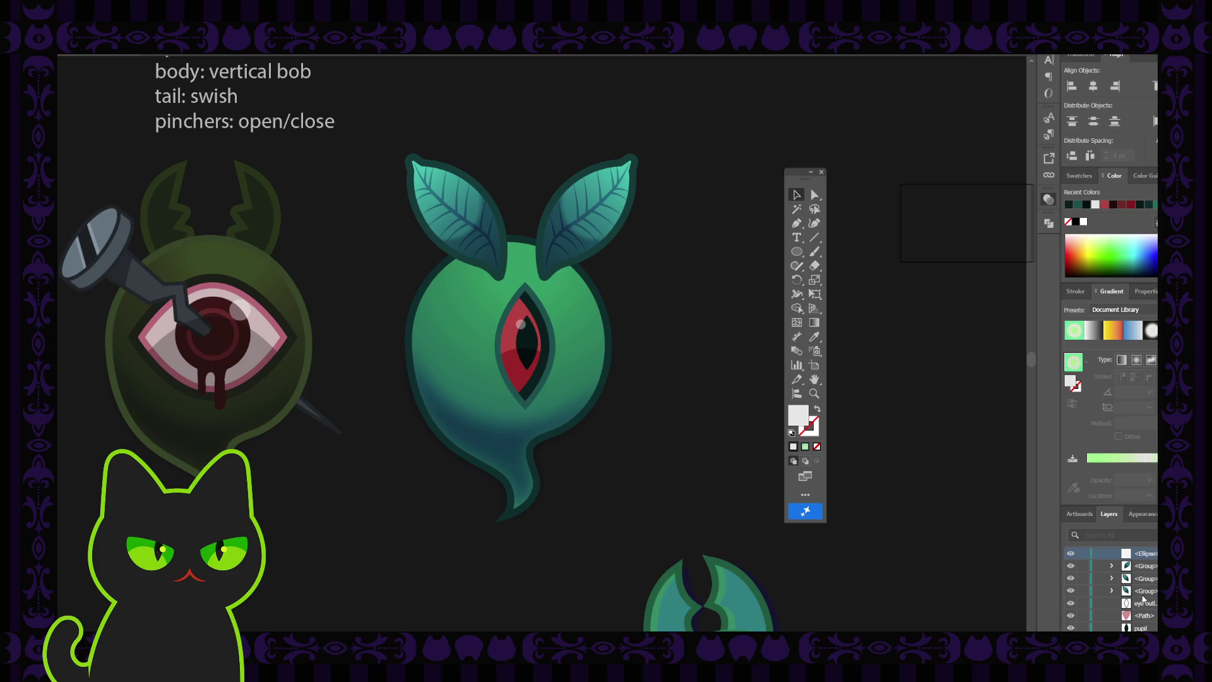
left_click_drag(1145, 559, 1145, 609)
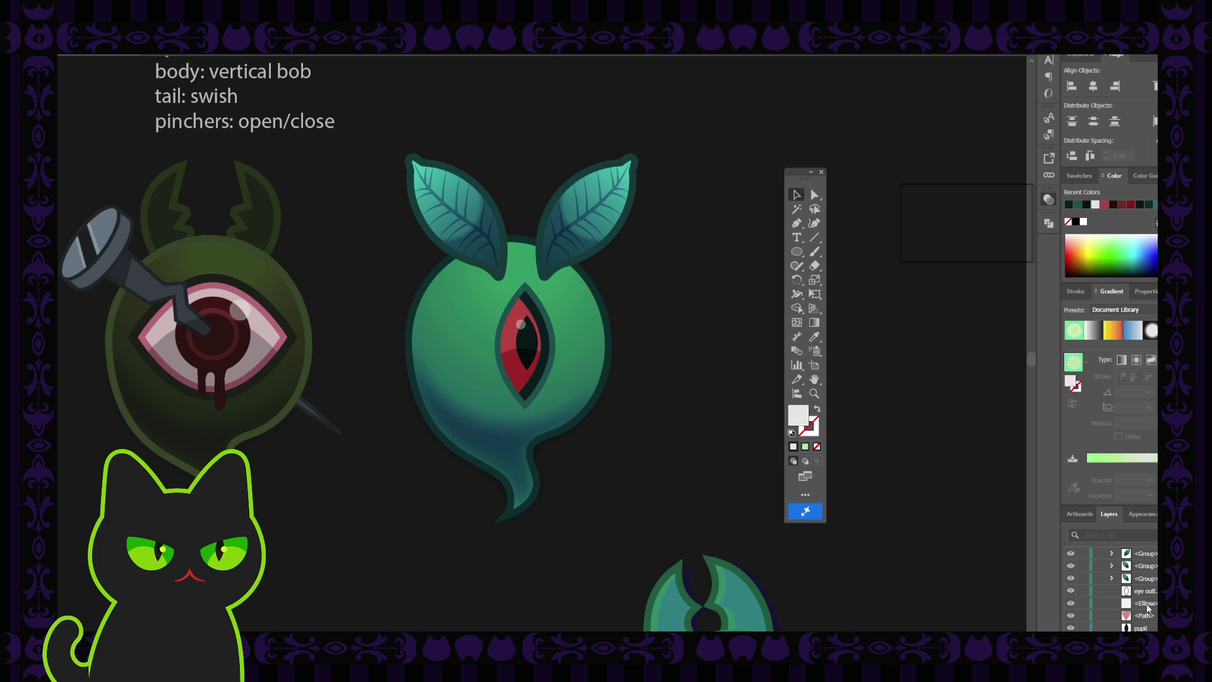
- Create a new empty Layer 47 above moth 2
scroll(1147, 608, "up", 2)
scroll(1147, 608, "up", 1)
left_click(1152, 591)
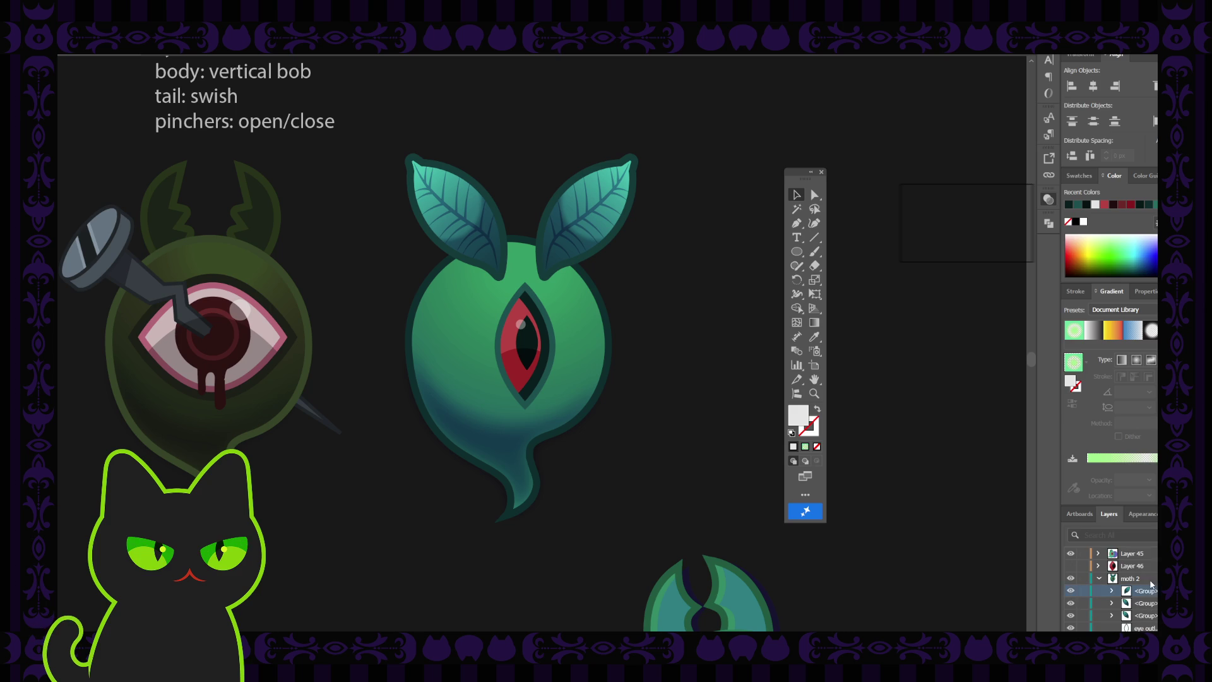
key("ctrl+l")
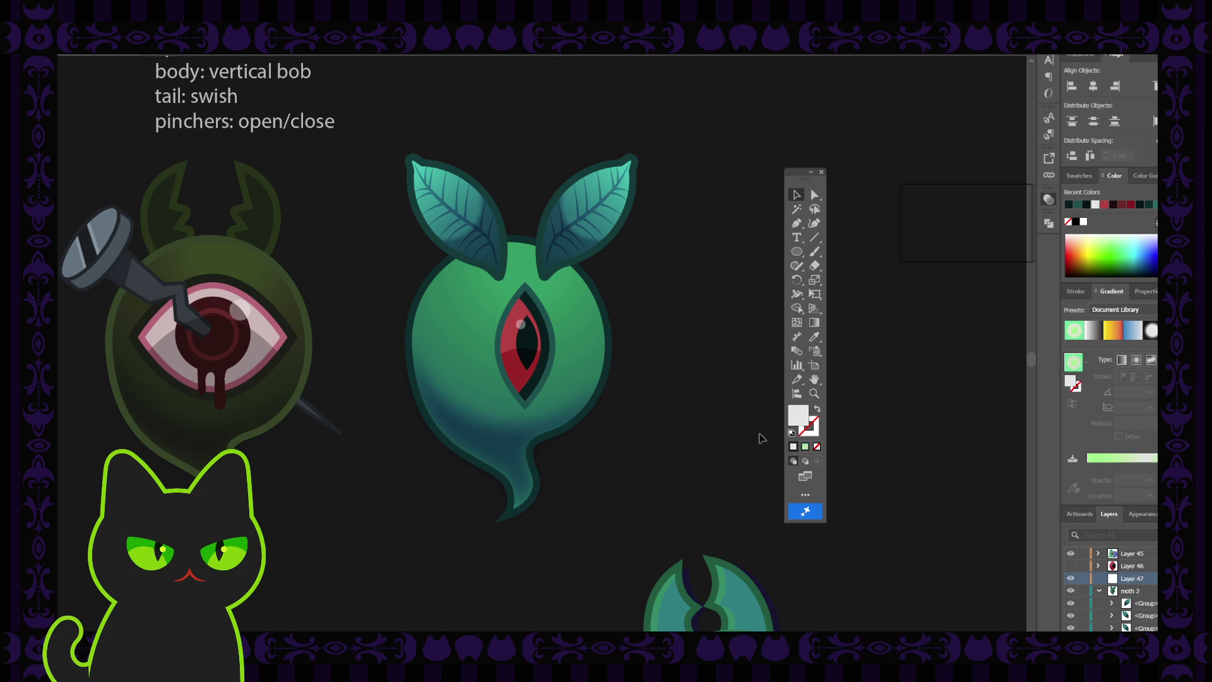
- Draw the top eyelash from the eye's left edge with the eye outline's dark green stroke
left_click(1099, 592)
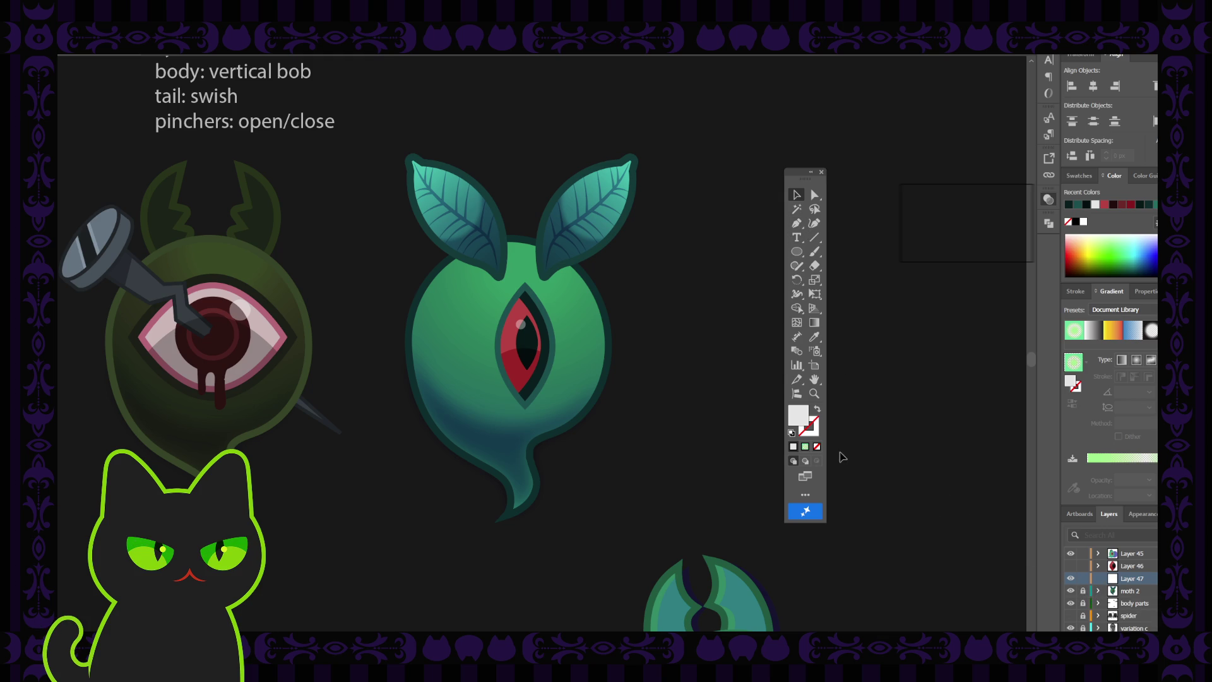
left_click(796, 223)
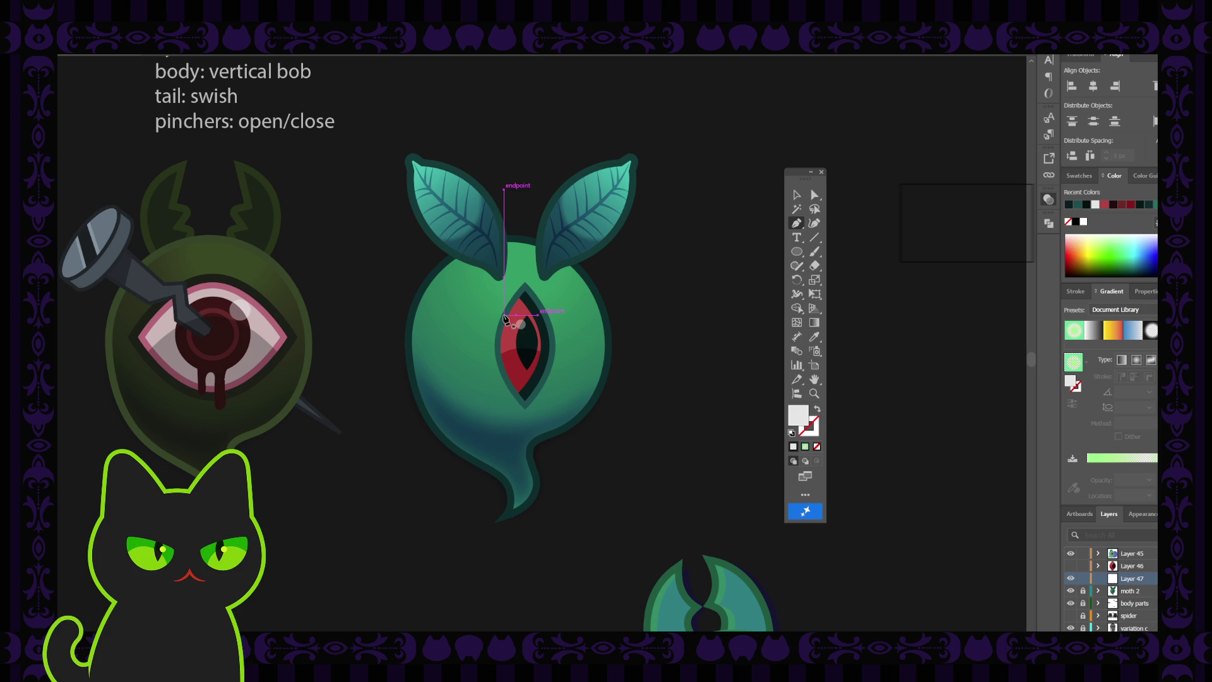
left_click(505, 316)
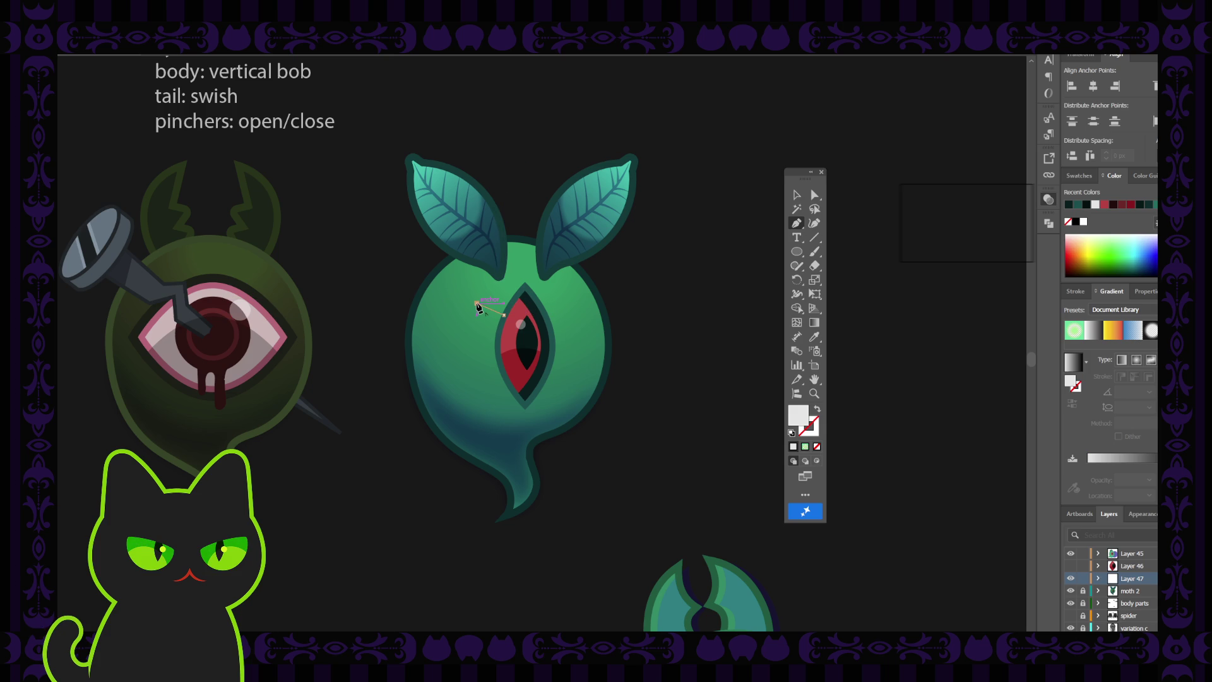
left_click(477, 304)
key("i")
left_click(535, 289)
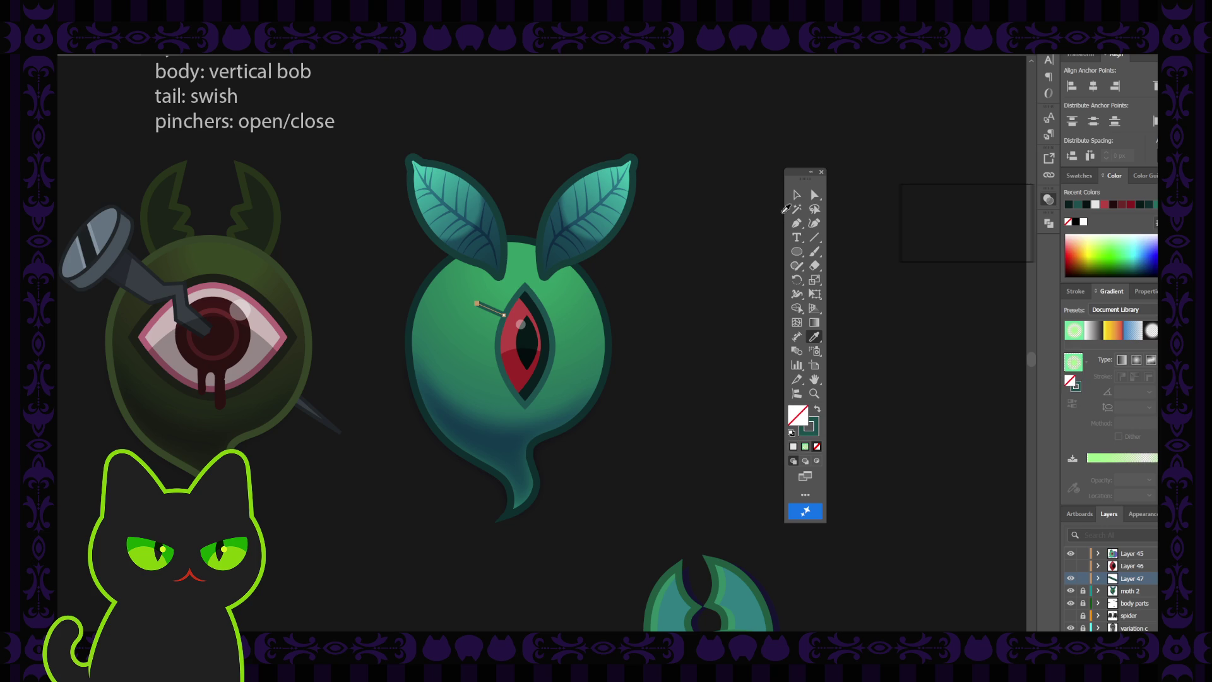
left_click(797, 195)
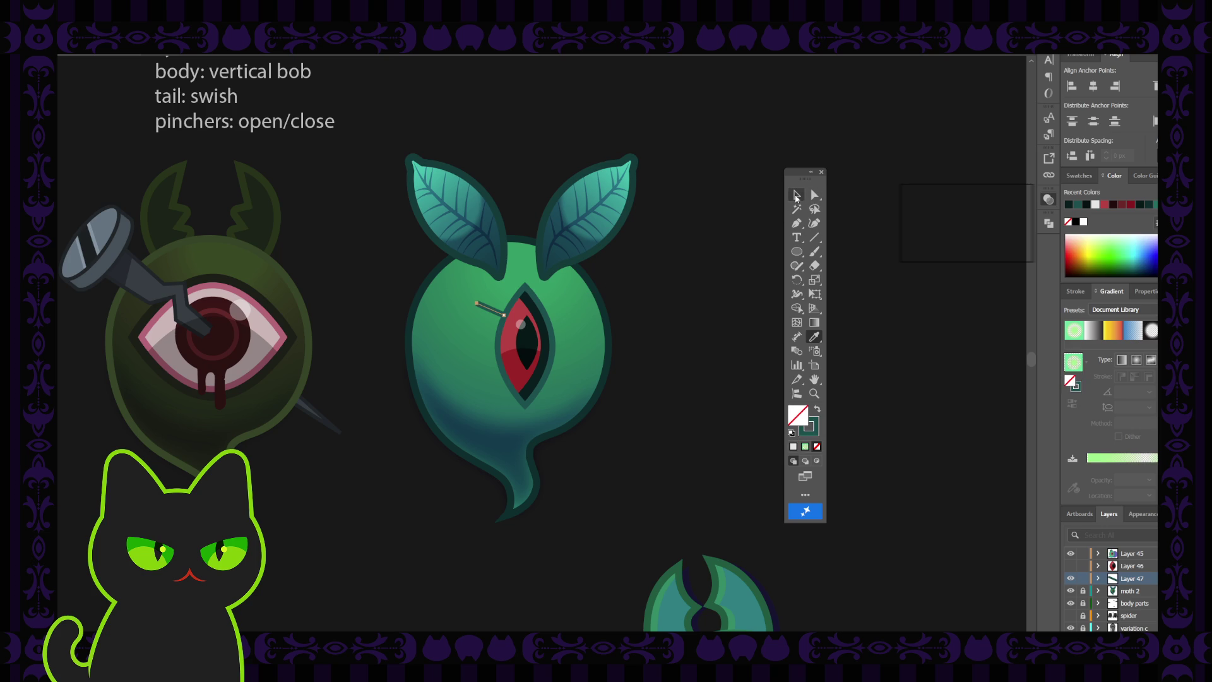
left_click(496, 311)
- Draw the middle and lower eyelashes fanning left and down from the eye's edge
scroll(495, 311, "up", 1)
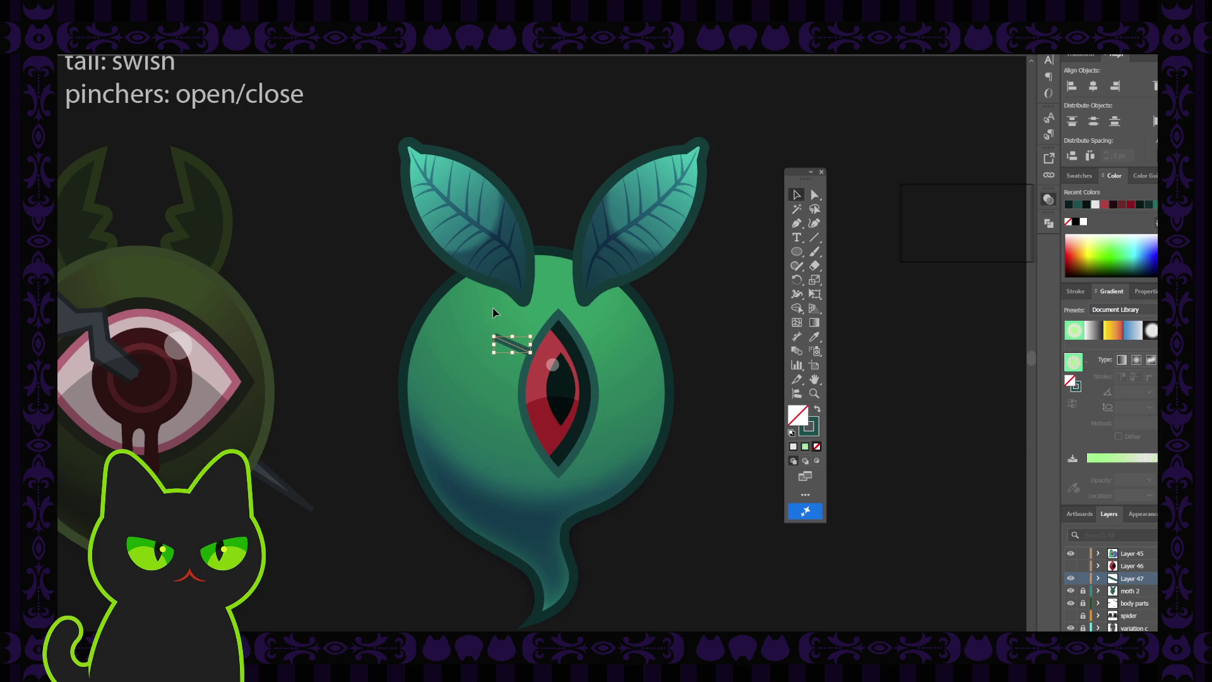
key("h")
left_click_drag(496, 313, 477, 282)
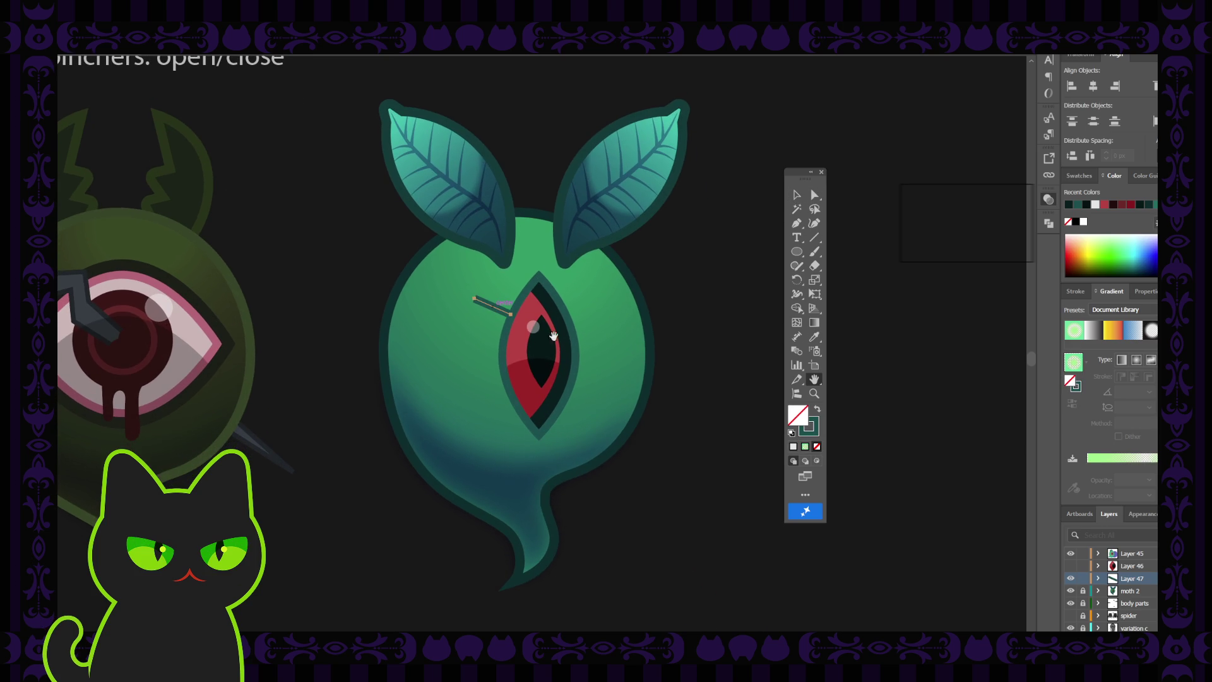
left_click(797, 223)
left_click_drag(501, 351, 467, 361)
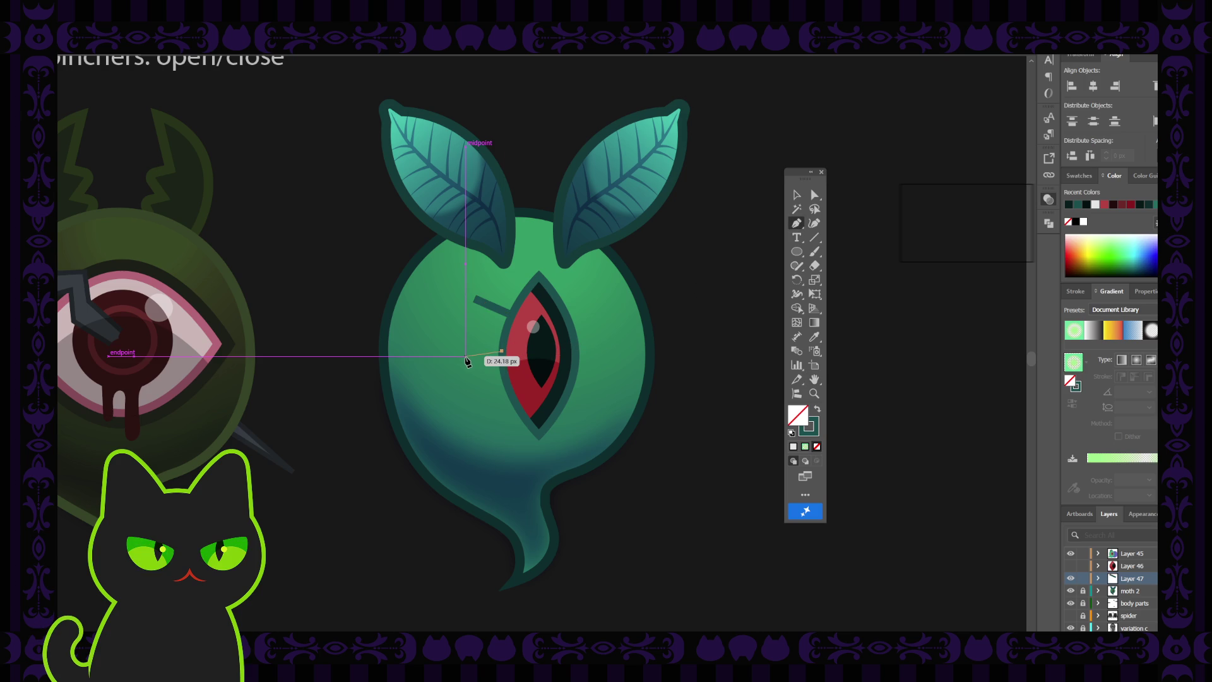
left_click(466, 357)
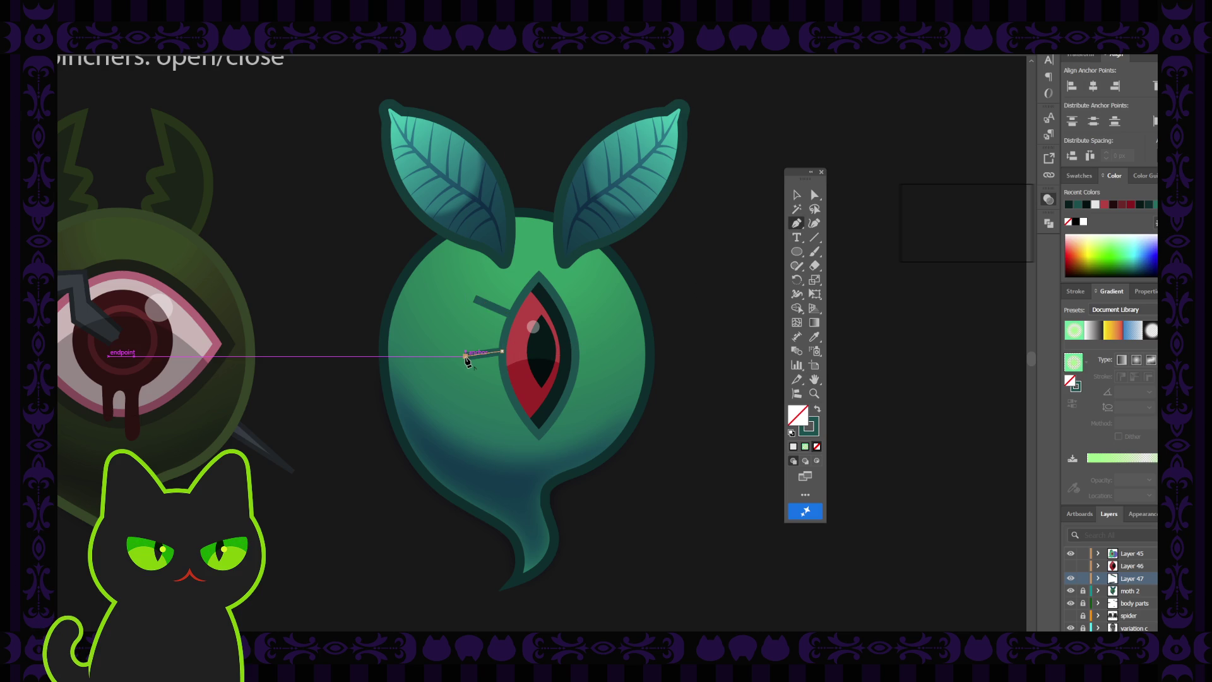
key("Escape")
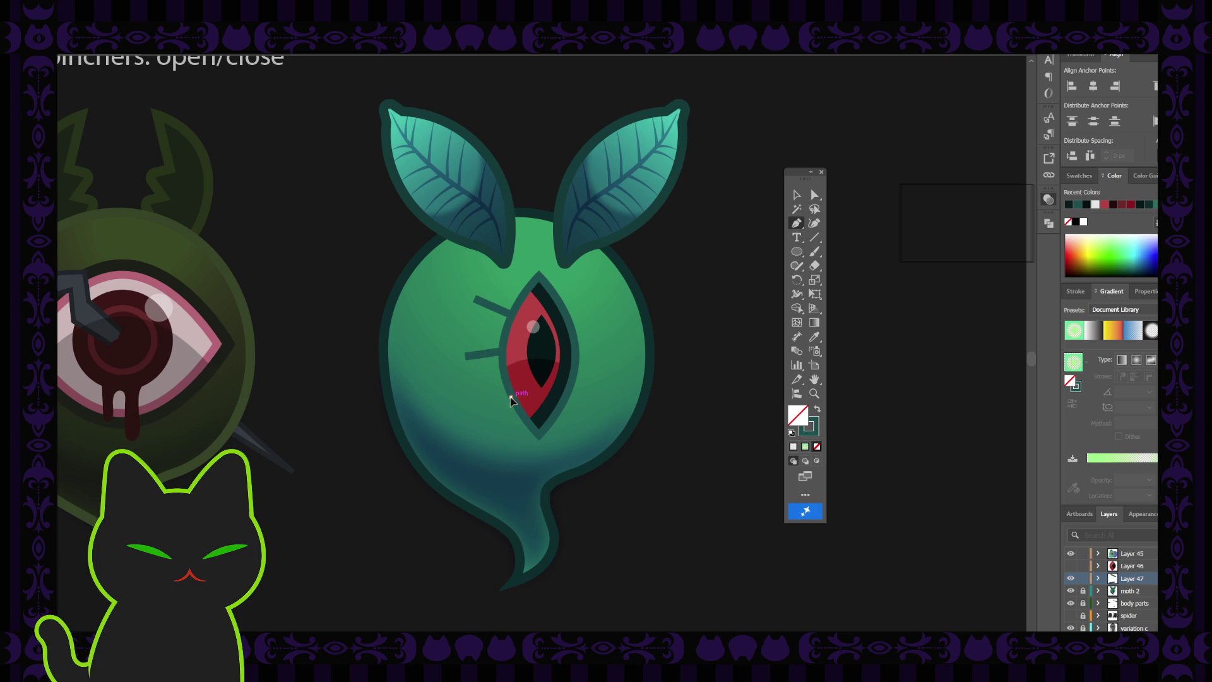
left_click_drag(511, 396, 483, 416)
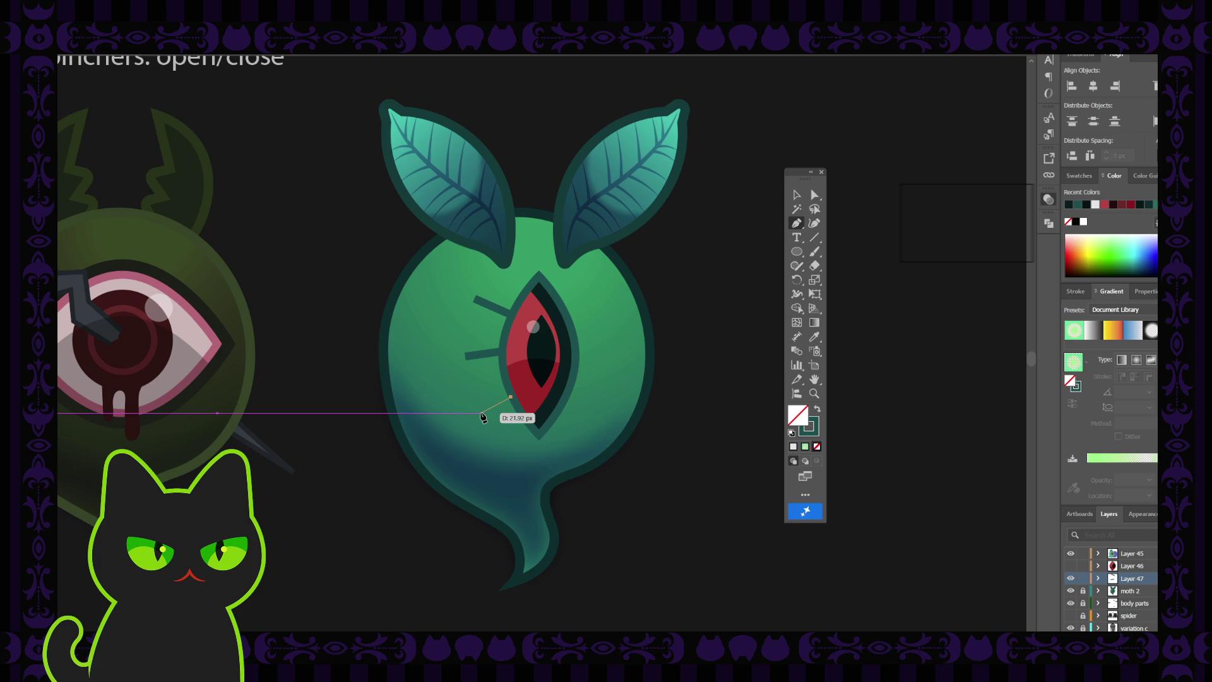
left_click(481, 413)
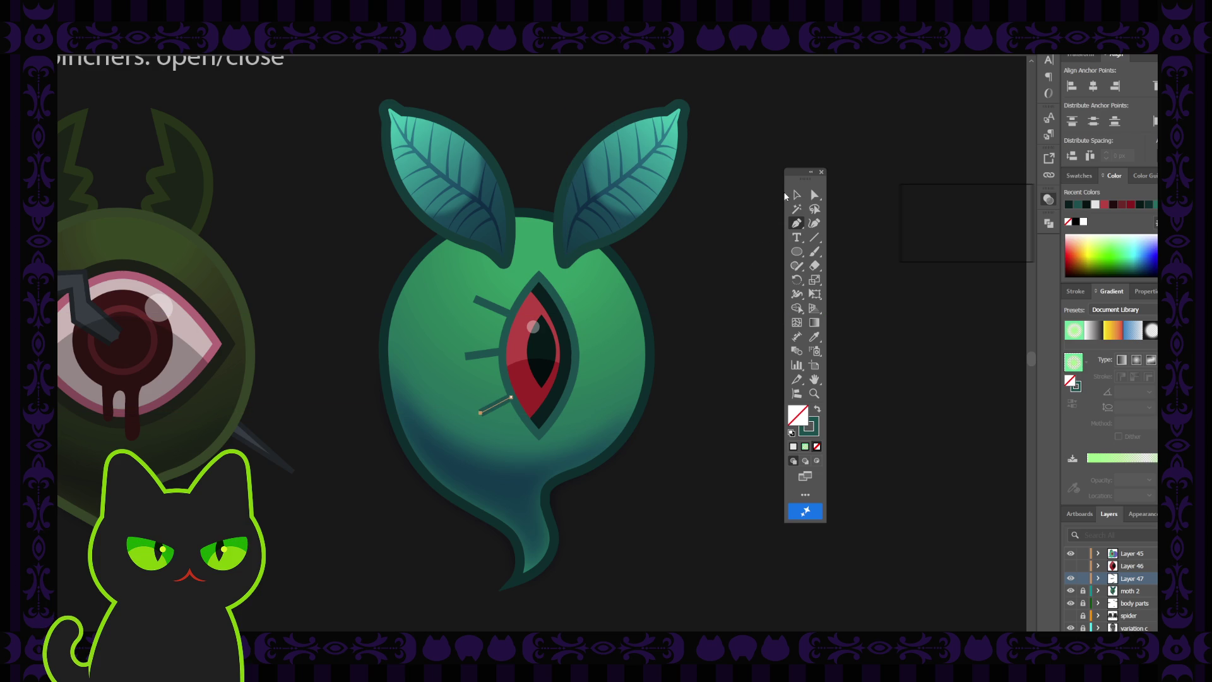
- Select the top and middle eyelashes together
left_click(796, 195)
left_click(662, 309)
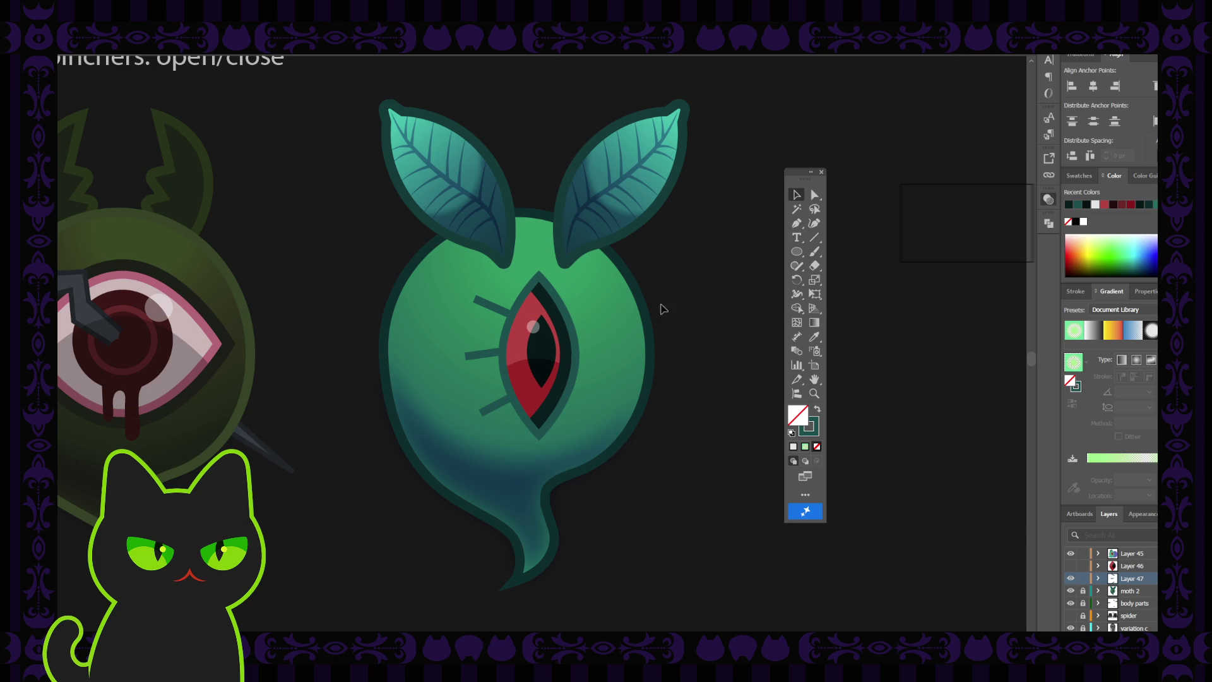
left_click(499, 308)
left_click(490, 352, "shift")
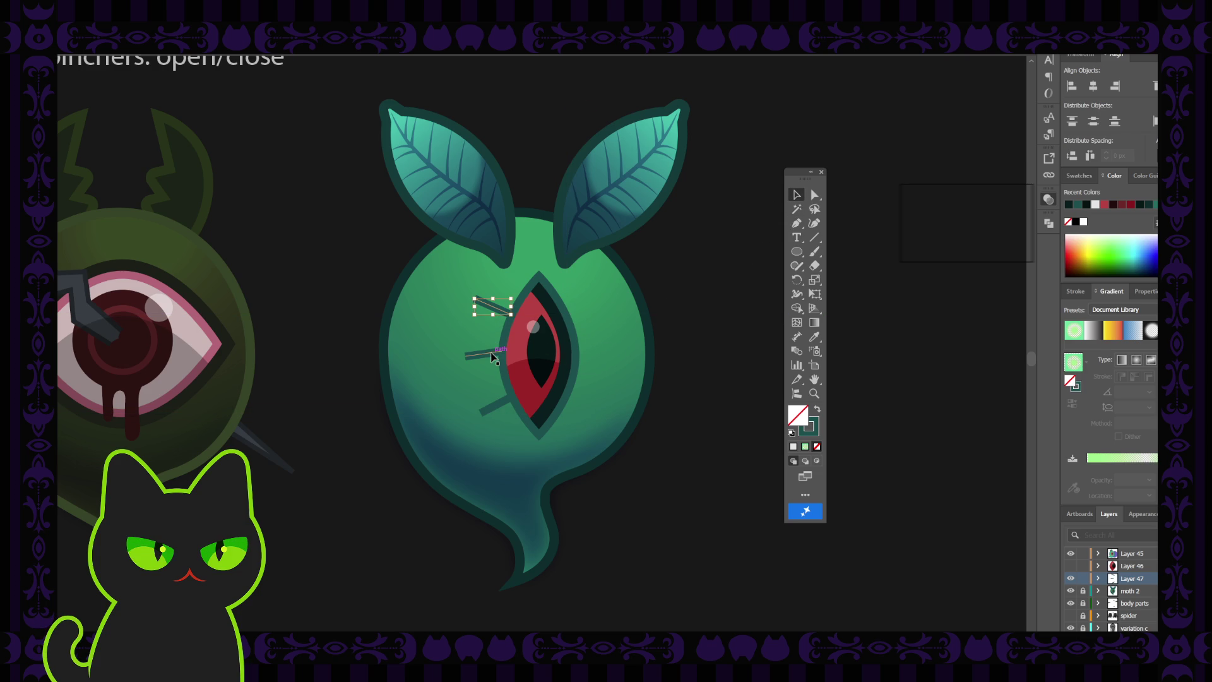
- Select all three lashes and browse width profiles and brushes, leaving them unchanged
left_click(499, 407, "shift")
left_click(224, 51)
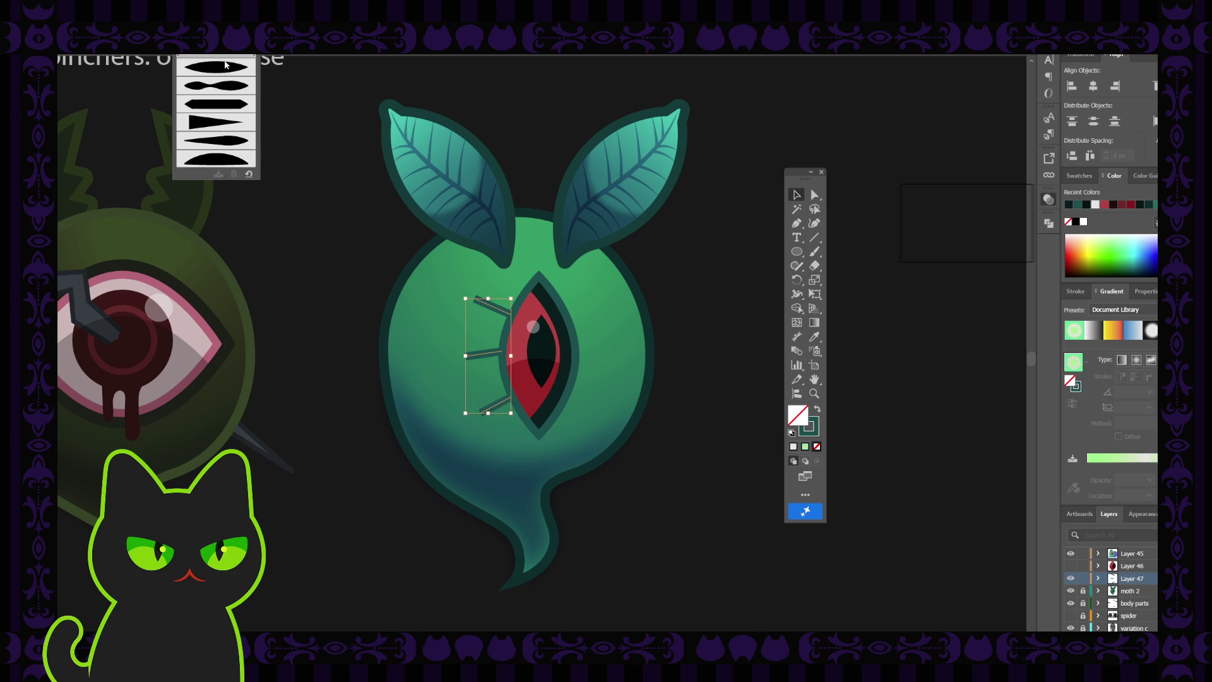
left_click(235, 66)
left_click(277, 50)
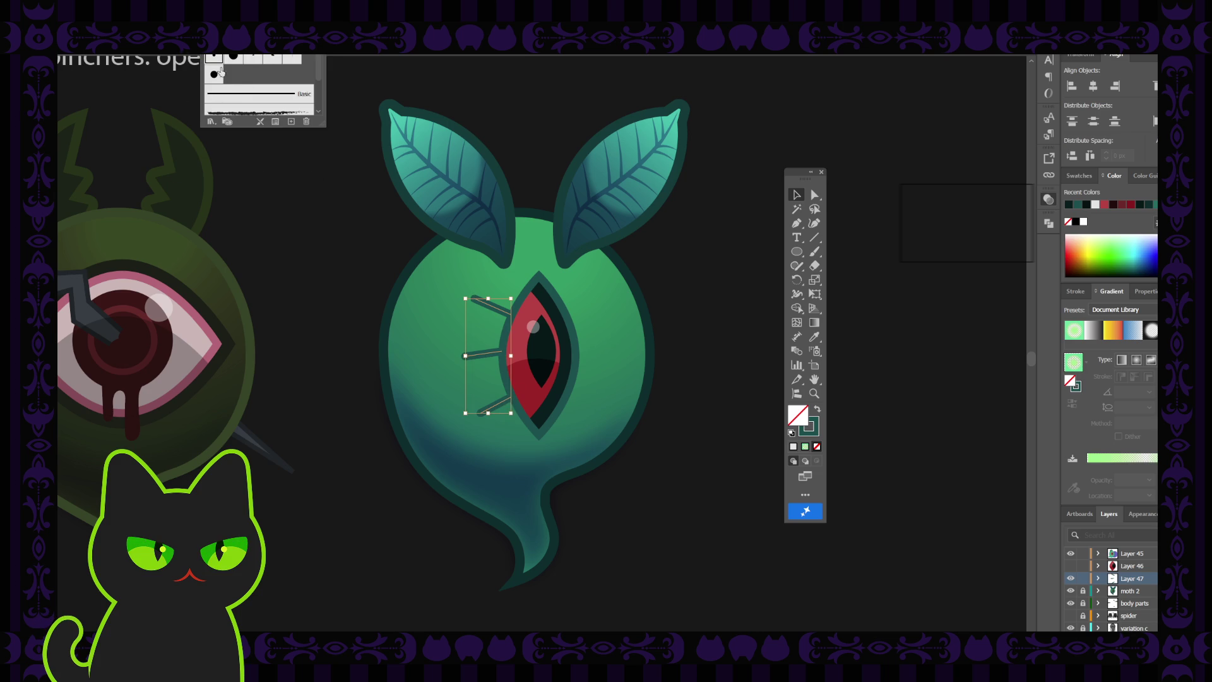
left_click(220, 93)
left_click(343, 255)
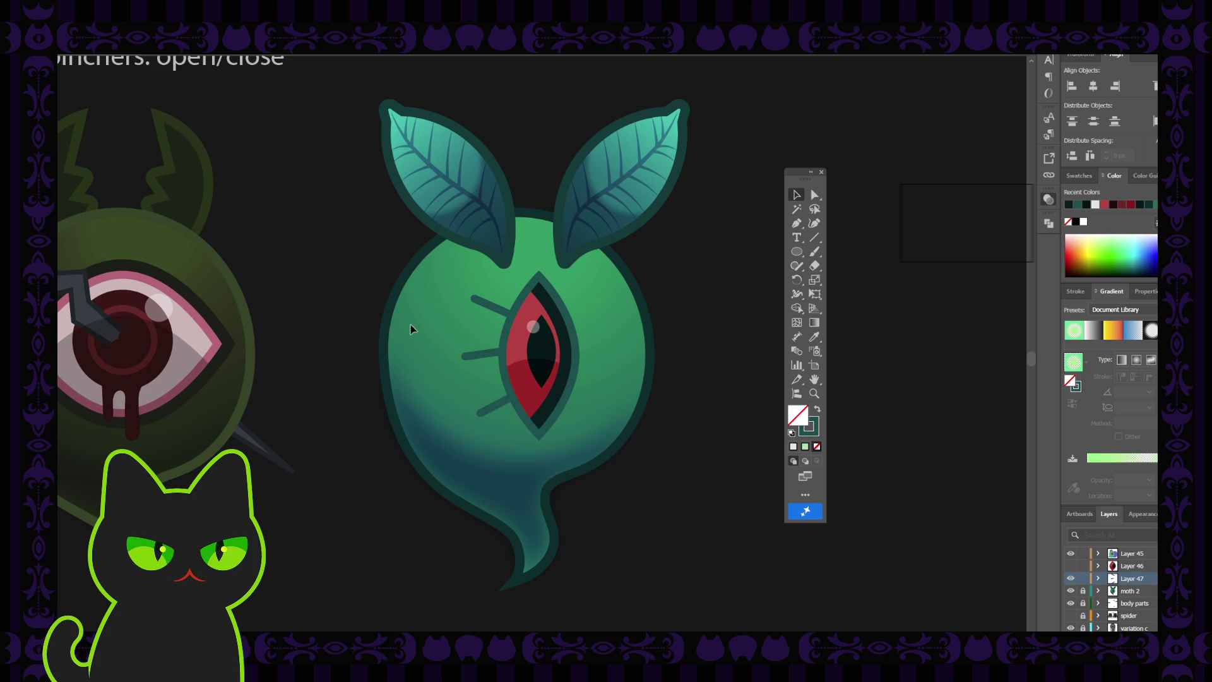
- Rotate the middle eyelash to near horizontal and nudge it slightly down
left_click(481, 354)
left_click_drag(462, 349, 392, 306)
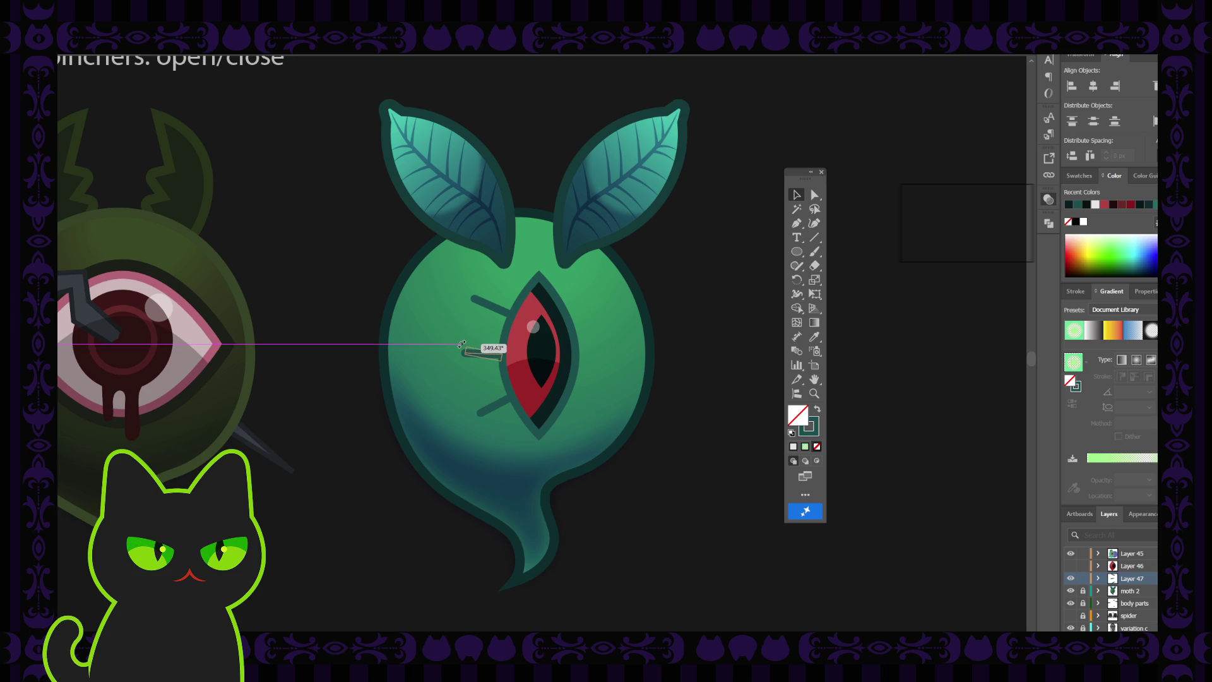
left_click(355, 275)
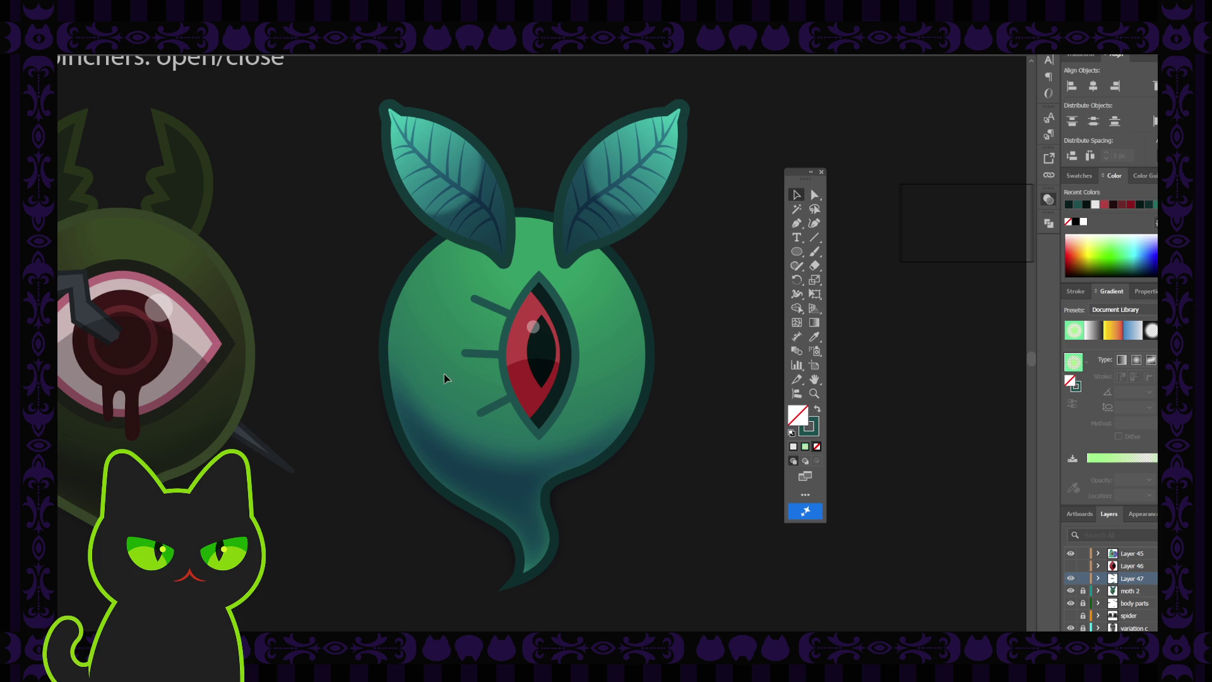
left_click(487, 357)
left_click_drag(463, 352, 480, 349)
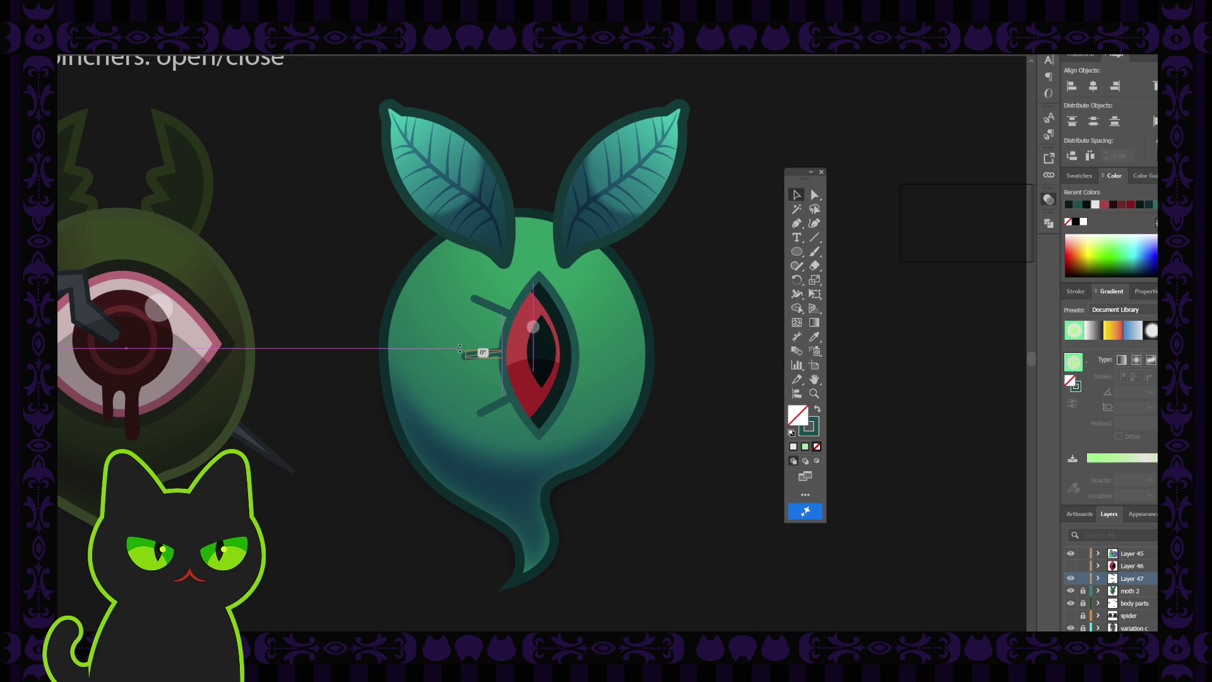
left_click(360, 310)
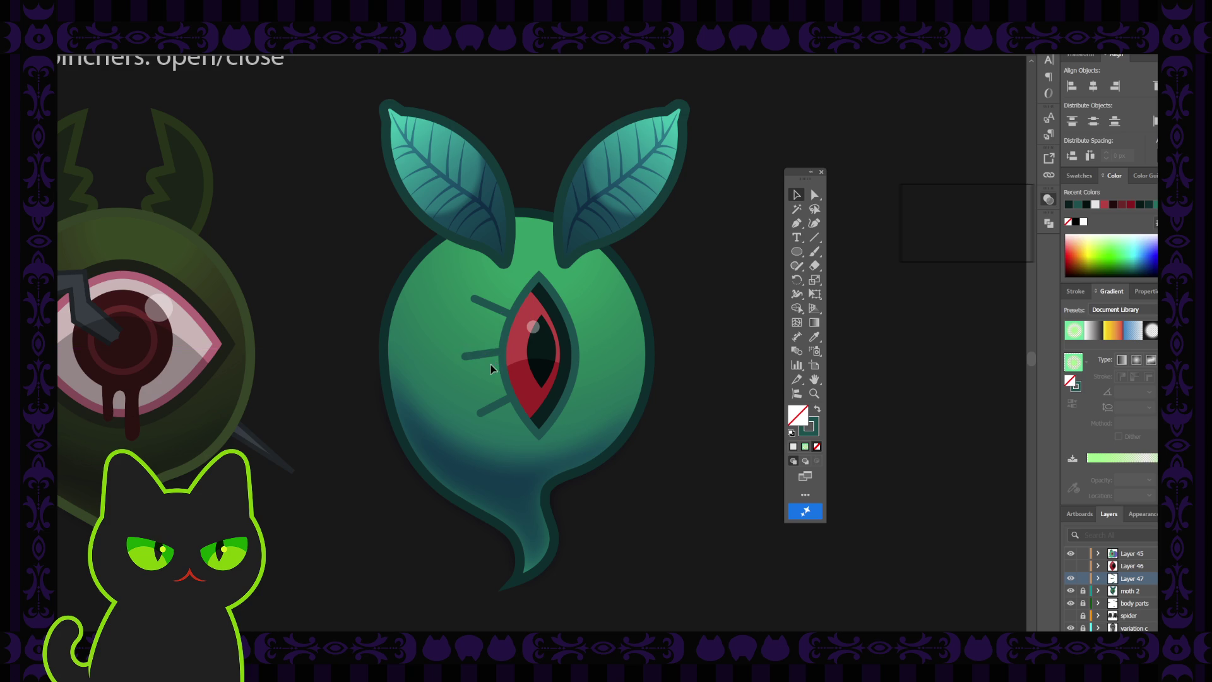
left_click_drag(494, 355, 494, 358)
- Select the three lashes to compare them, then deselect and zoom out over the sheet
left_click(491, 312)
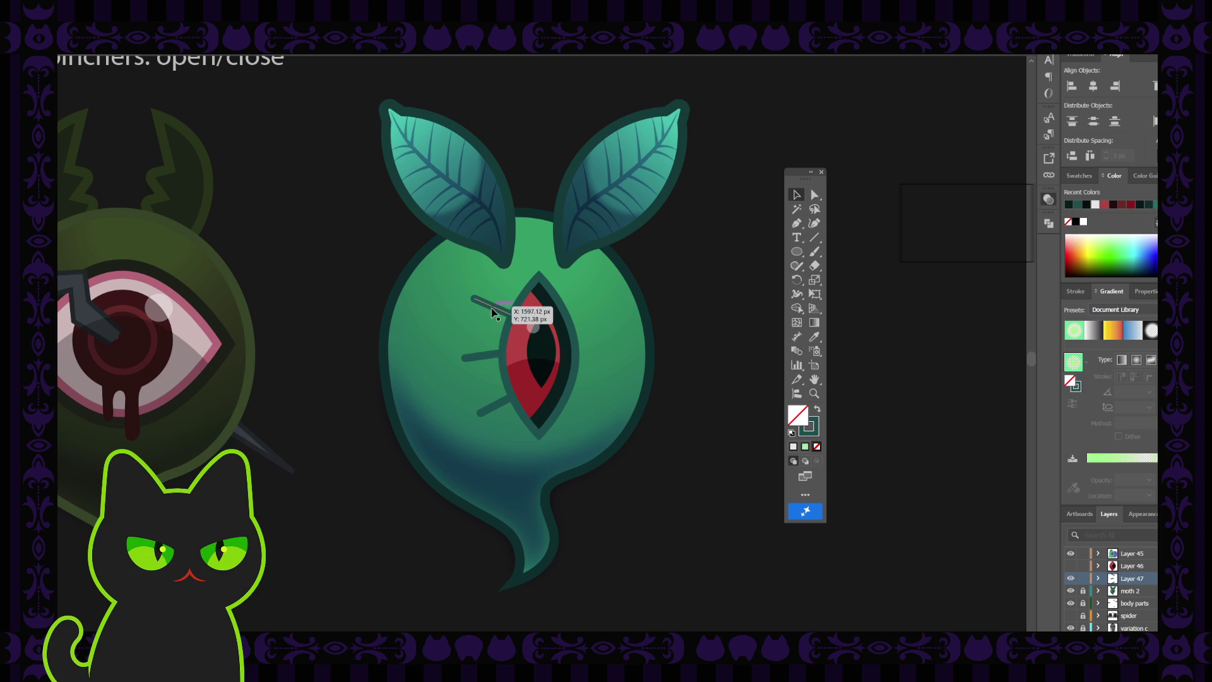
left_click(491, 355, "shift")
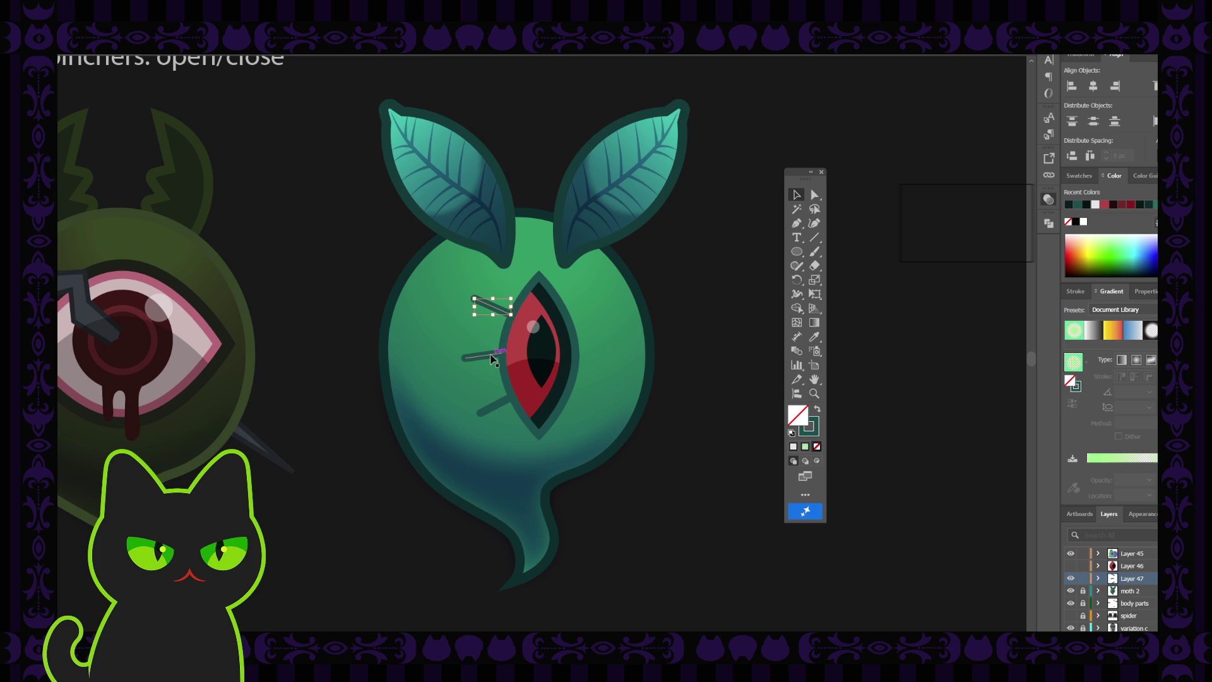
left_click(495, 402, "shift")
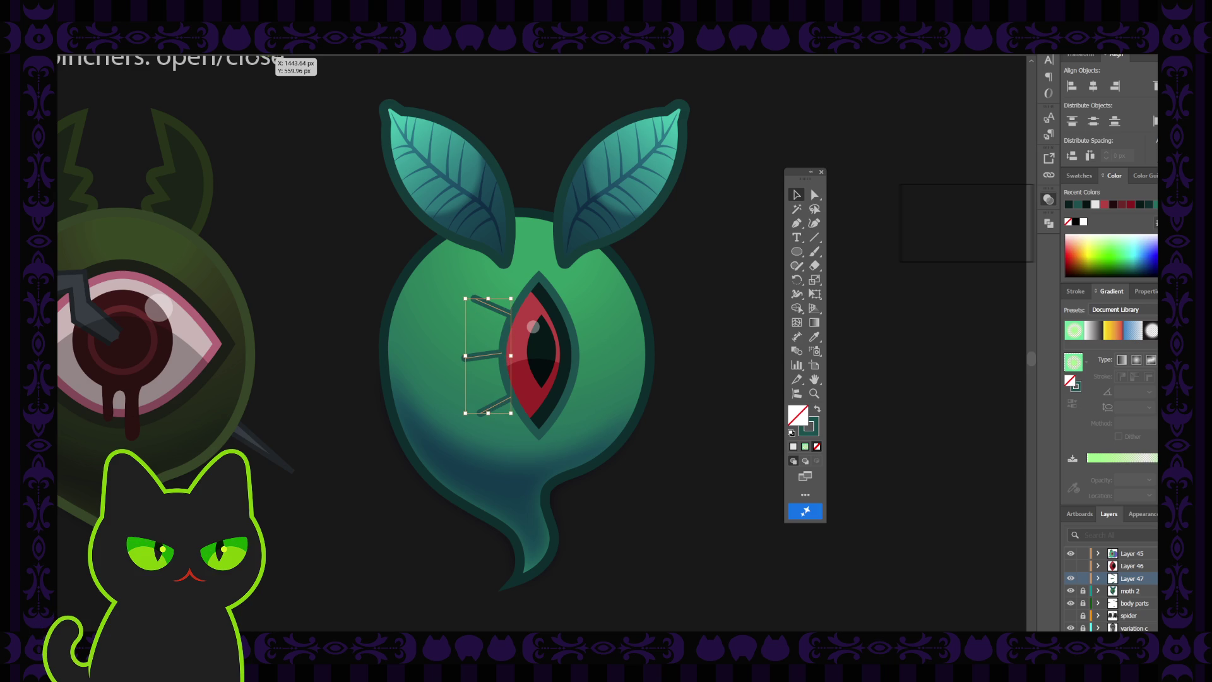
left_click(289, 126)
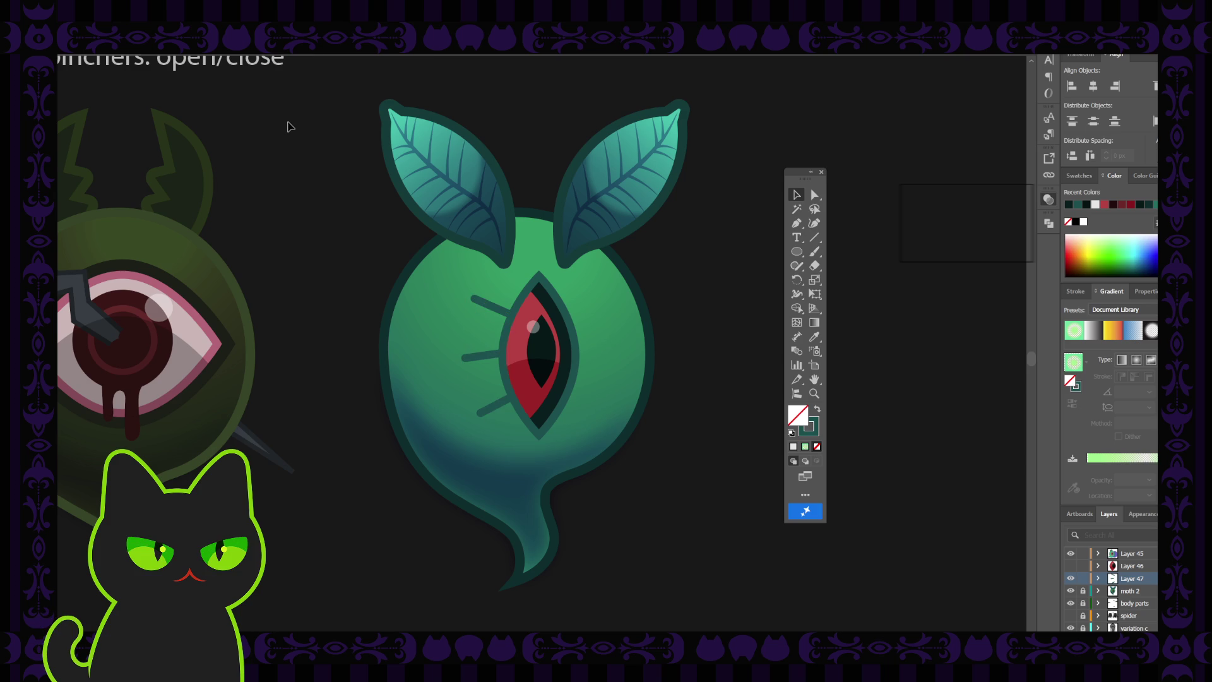
key("ctrl+minus")
key("ctrl+minus")
key("ctrl+minus")
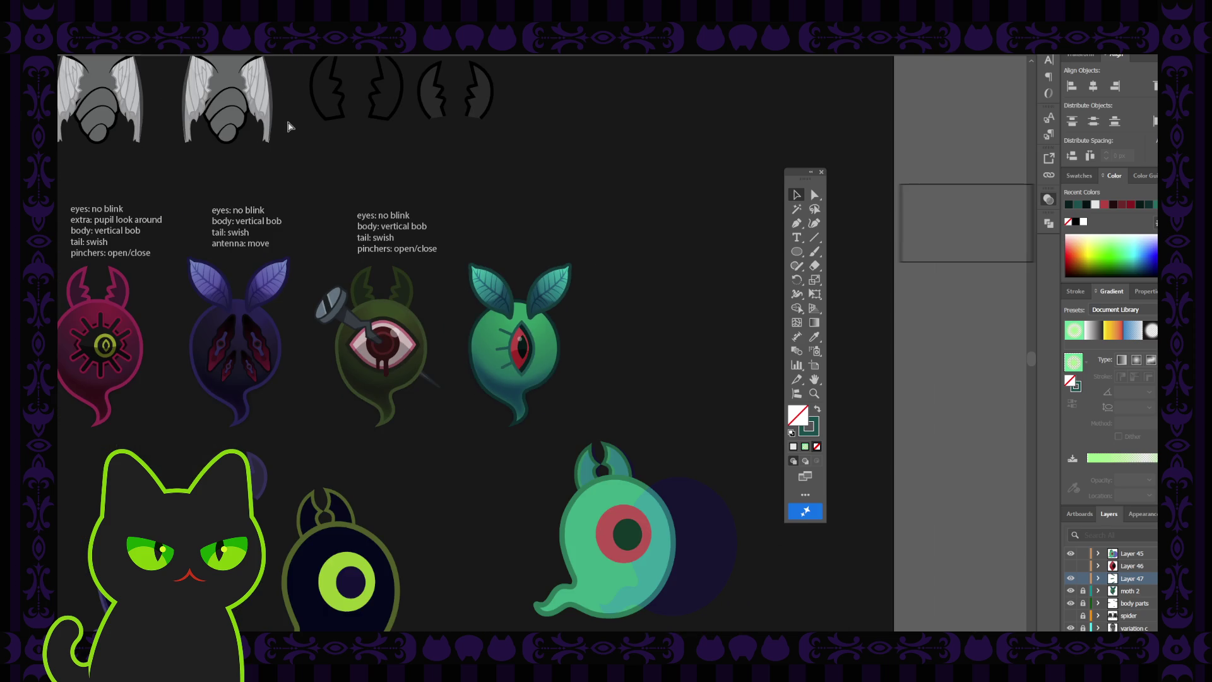
- Give the top eyelash a basic stroke with a tapered width profile
key("ctrl+plus")
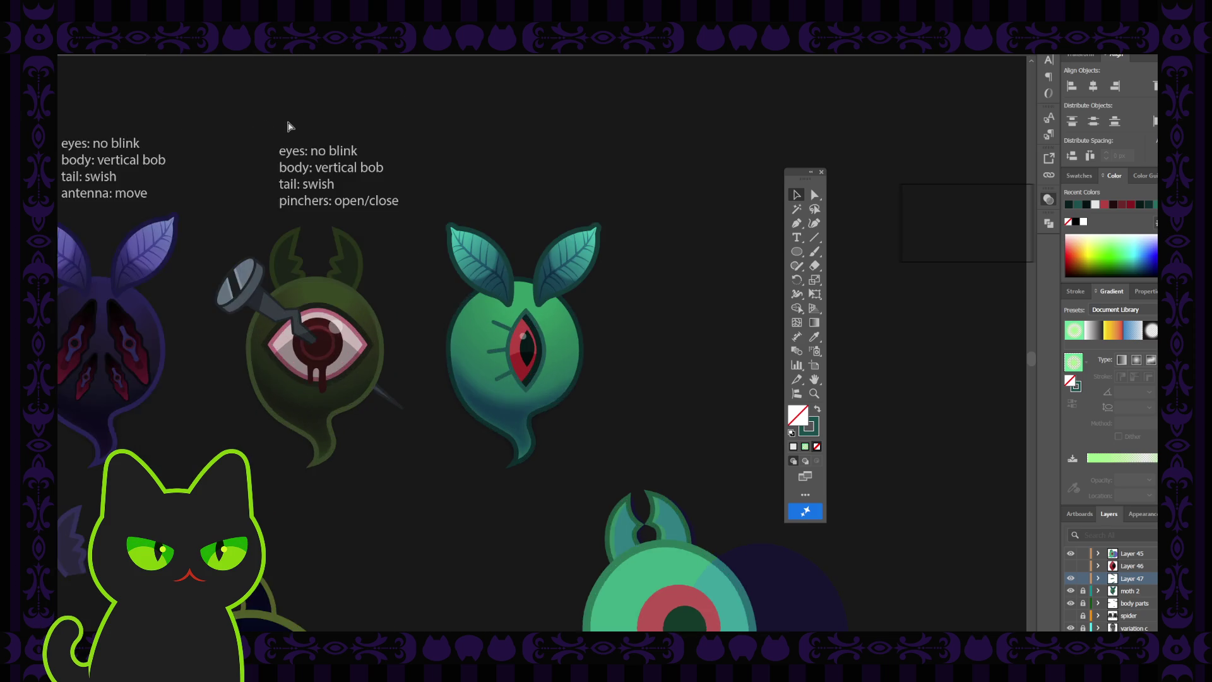
key("ctrl+plus")
key("ctrl+plus")
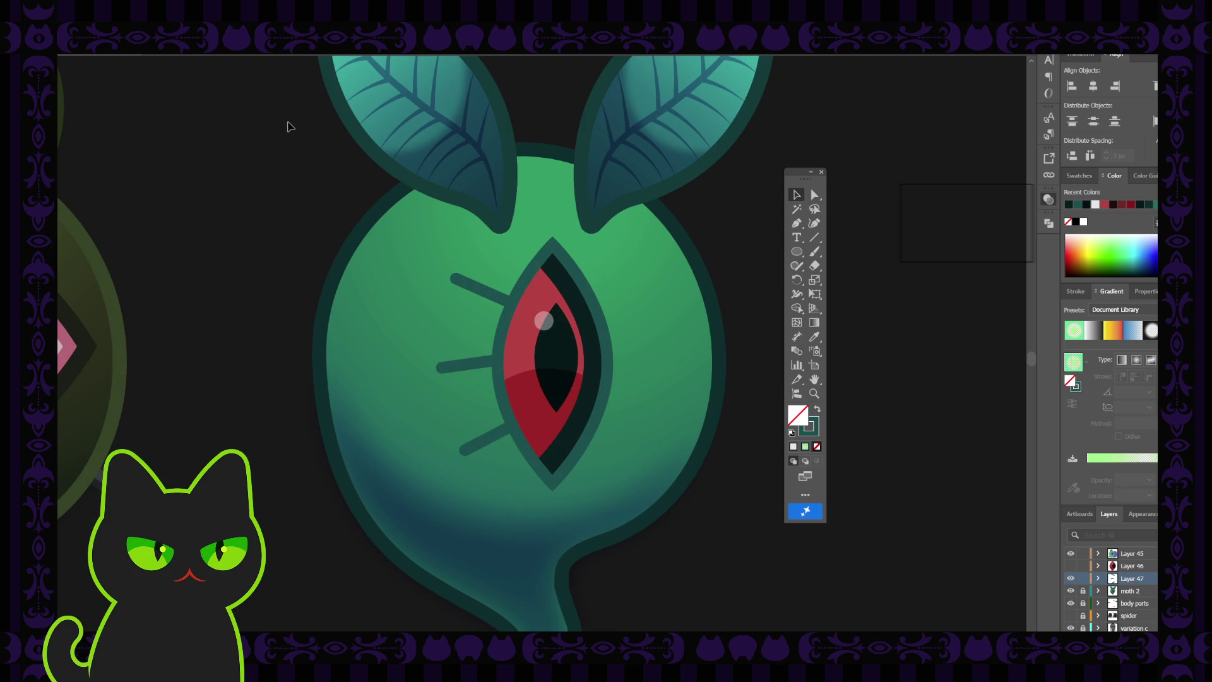
left_click(478, 289)
left_click(297, 56)
left_click(241, 94)
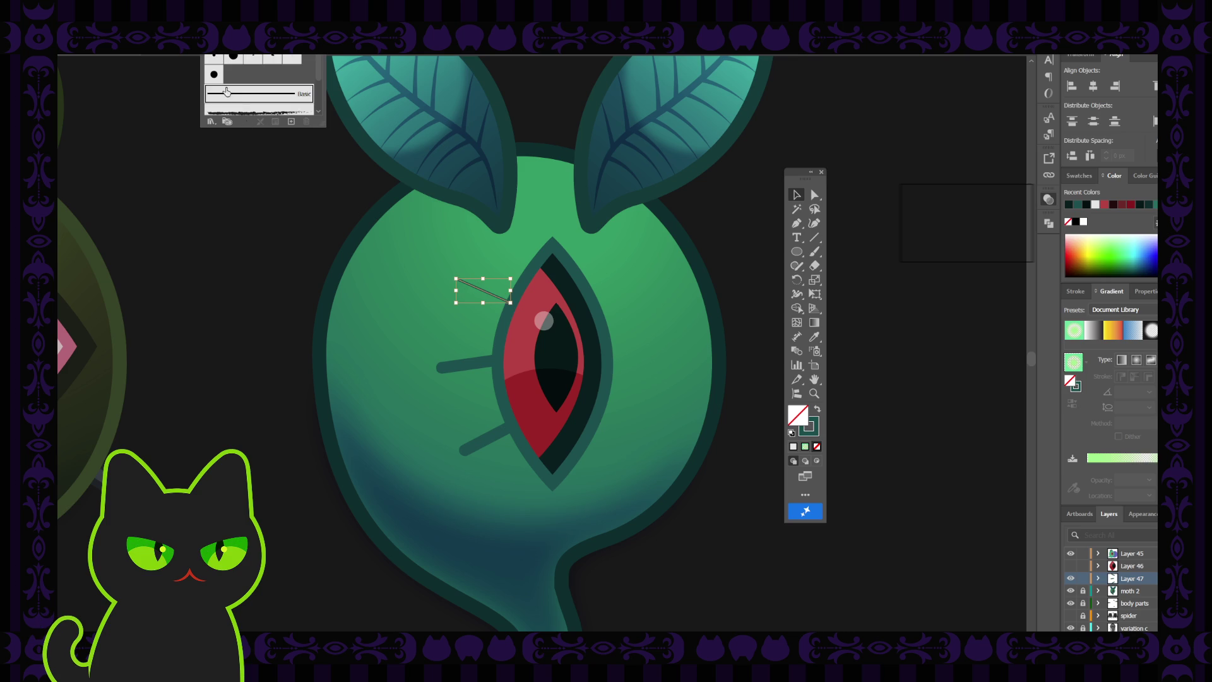
left_click(189, 55)
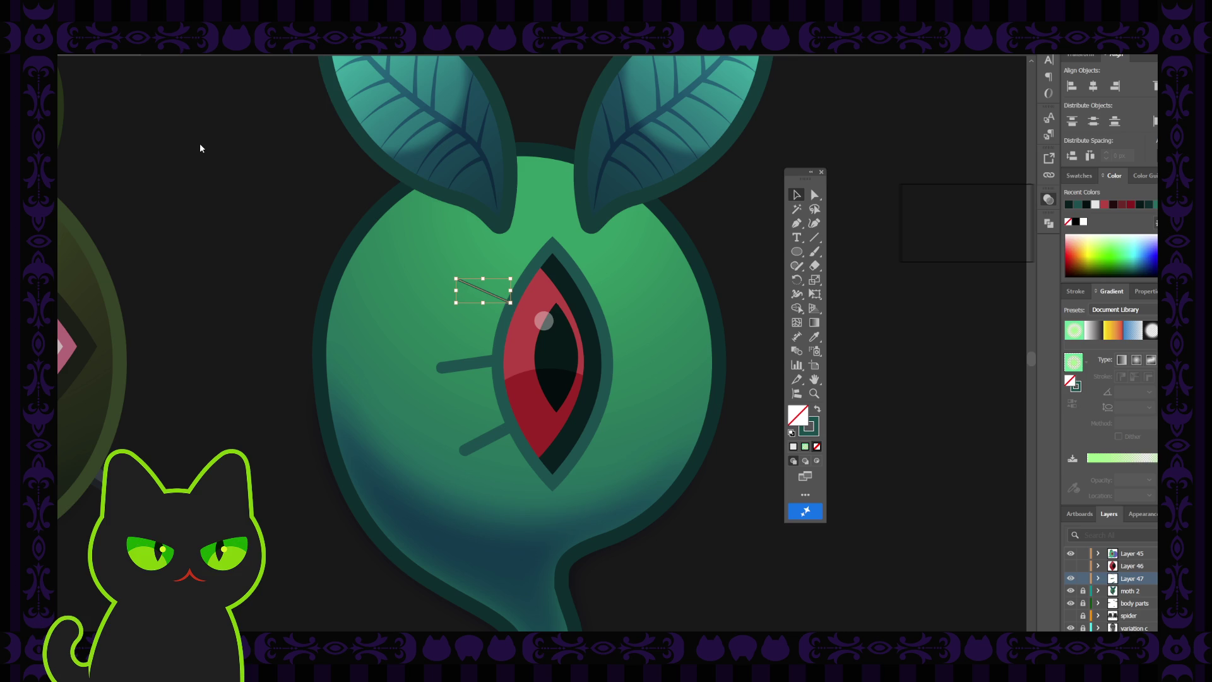
left_click(189, 55)
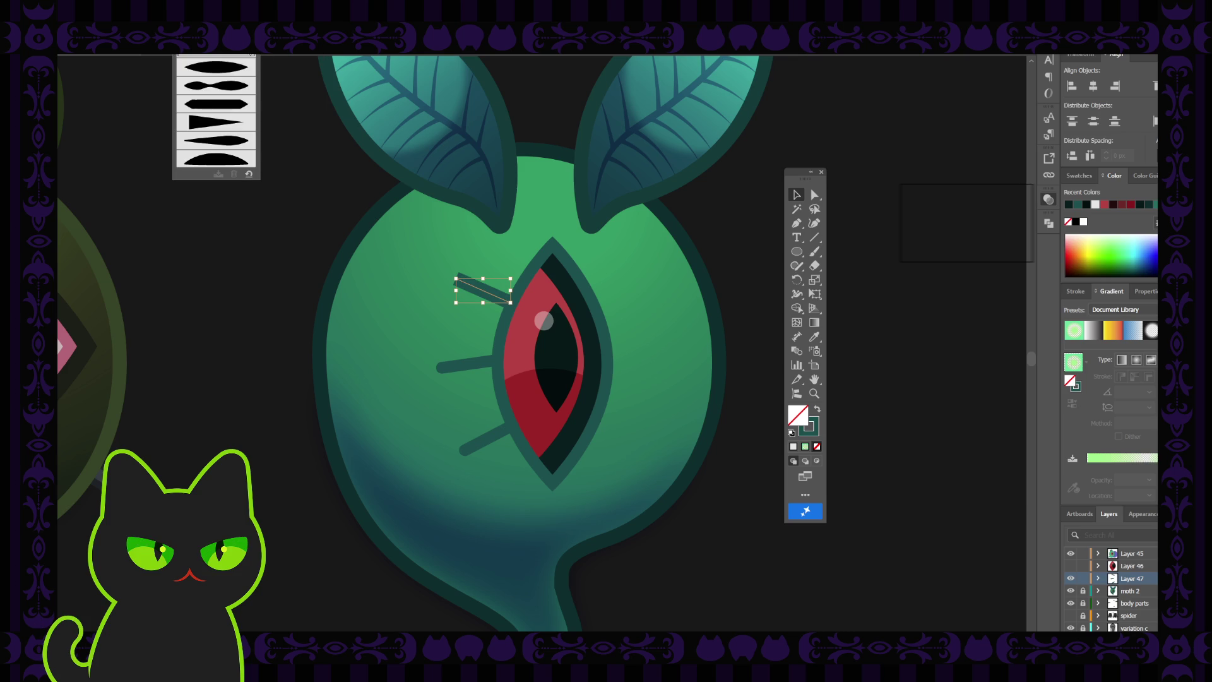
left_click(220, 125)
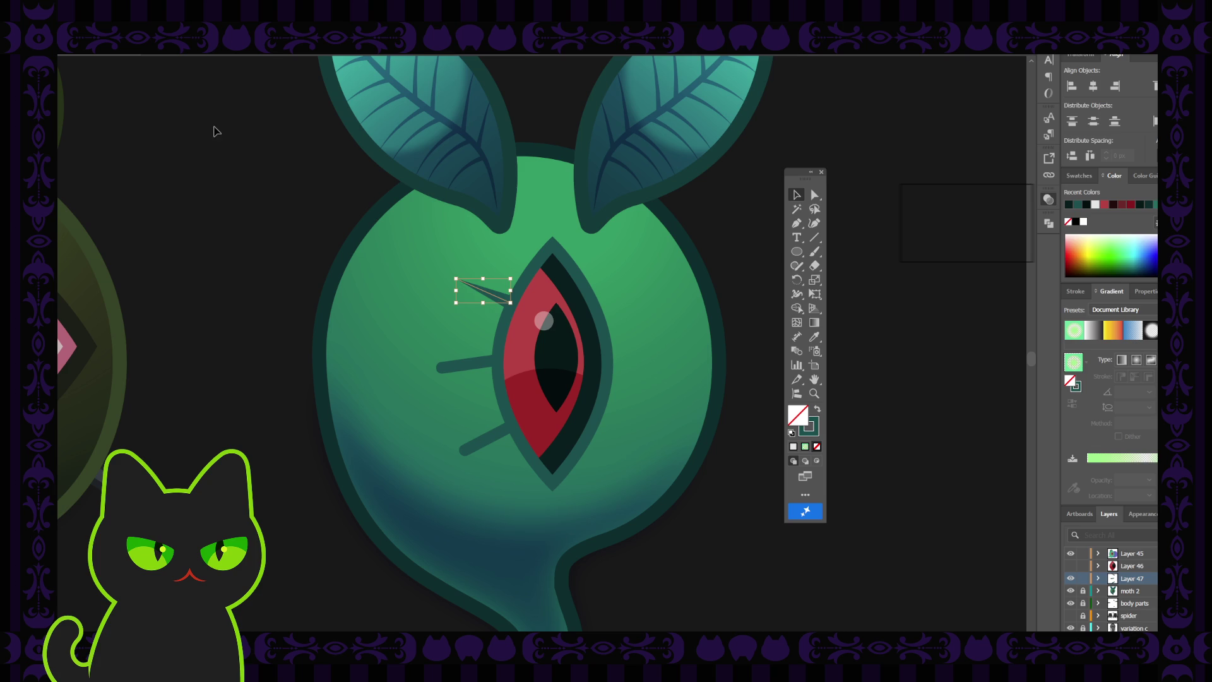
left_click(227, 182)
- Apply the same tapered stroke to the middle and lower eyelashes
left_click(466, 364)
left_click(483, 437, "shift")
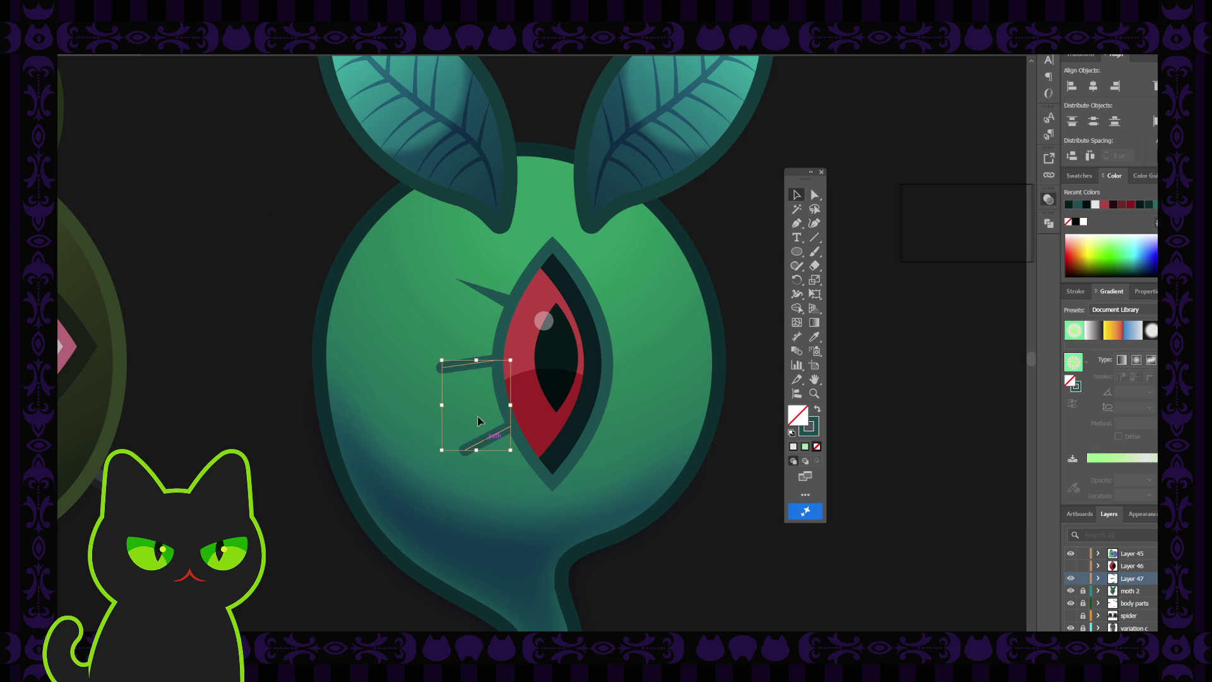
left_click(189, 55)
left_click(263, 99)
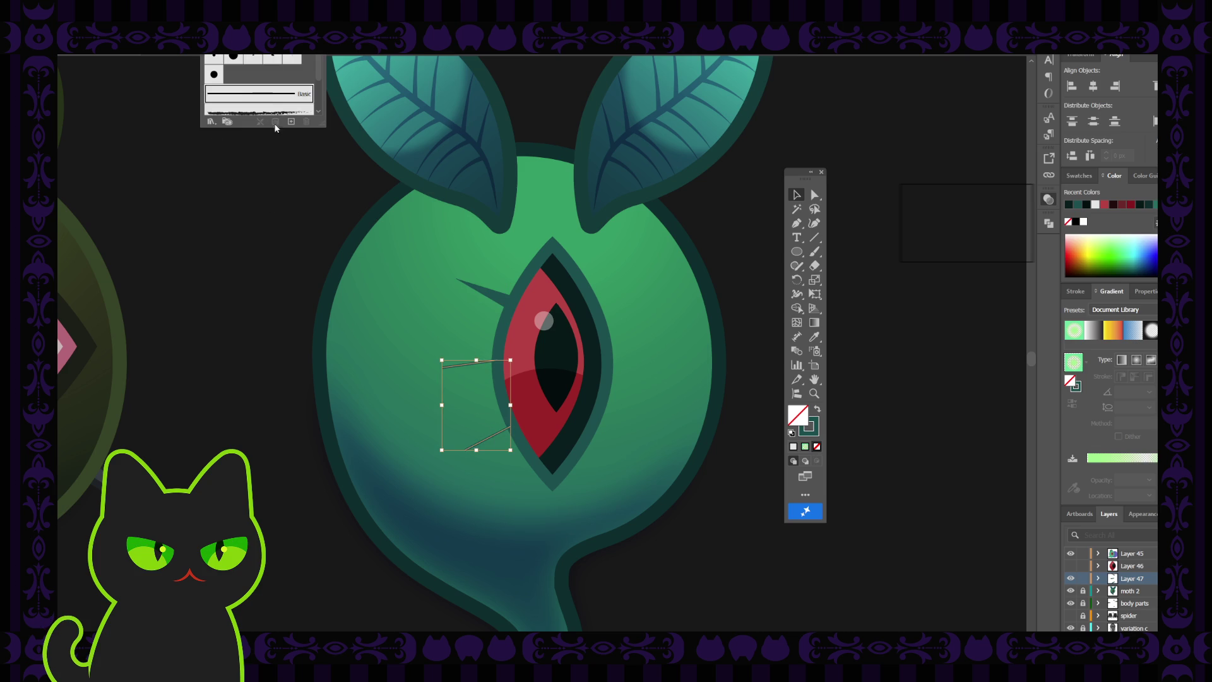
key("i")
left_click(496, 290)
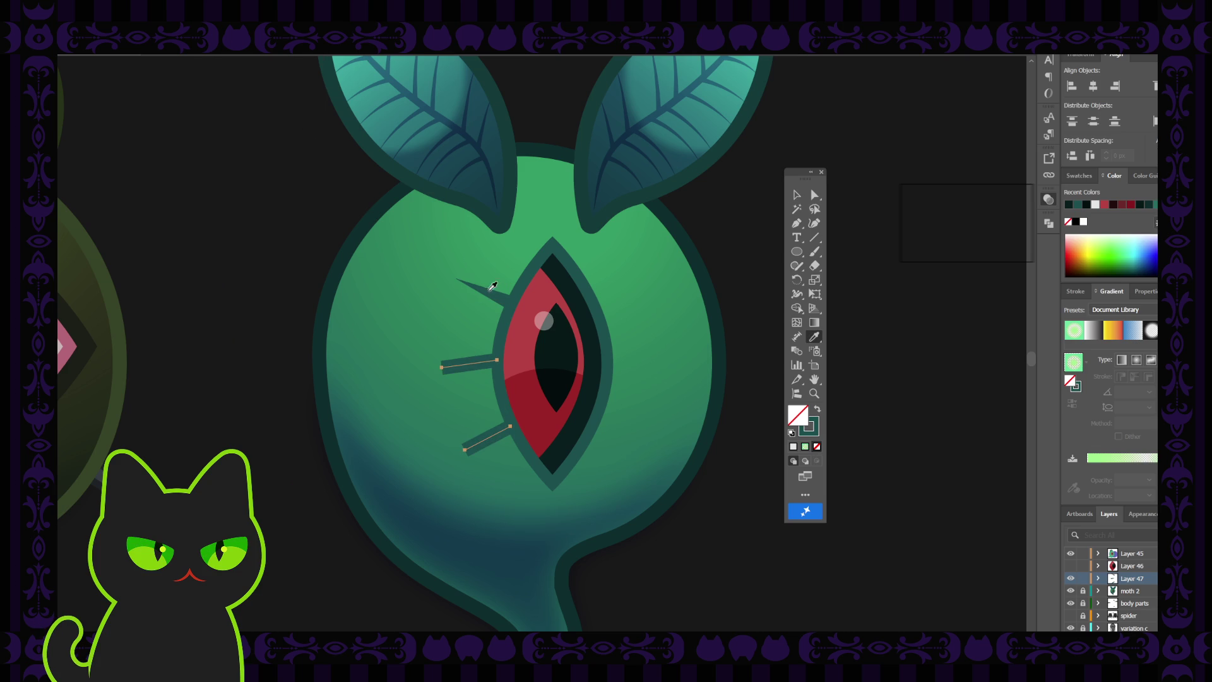
left_click(189, 55)
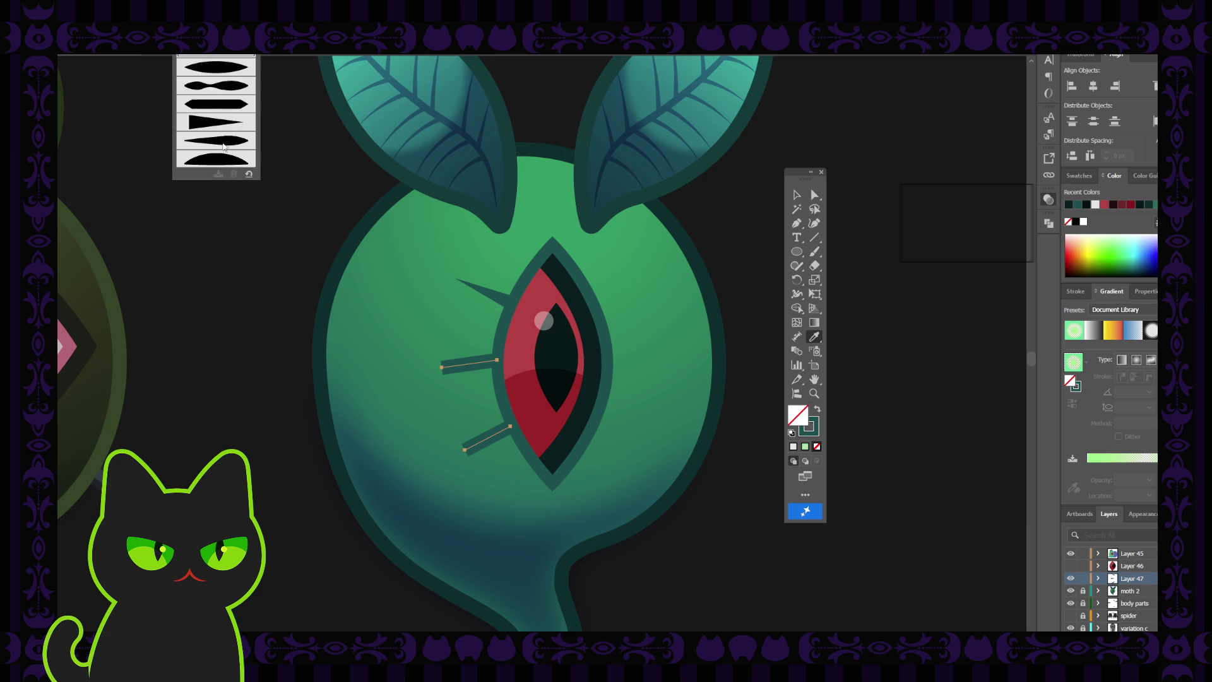
left_click(221, 123)
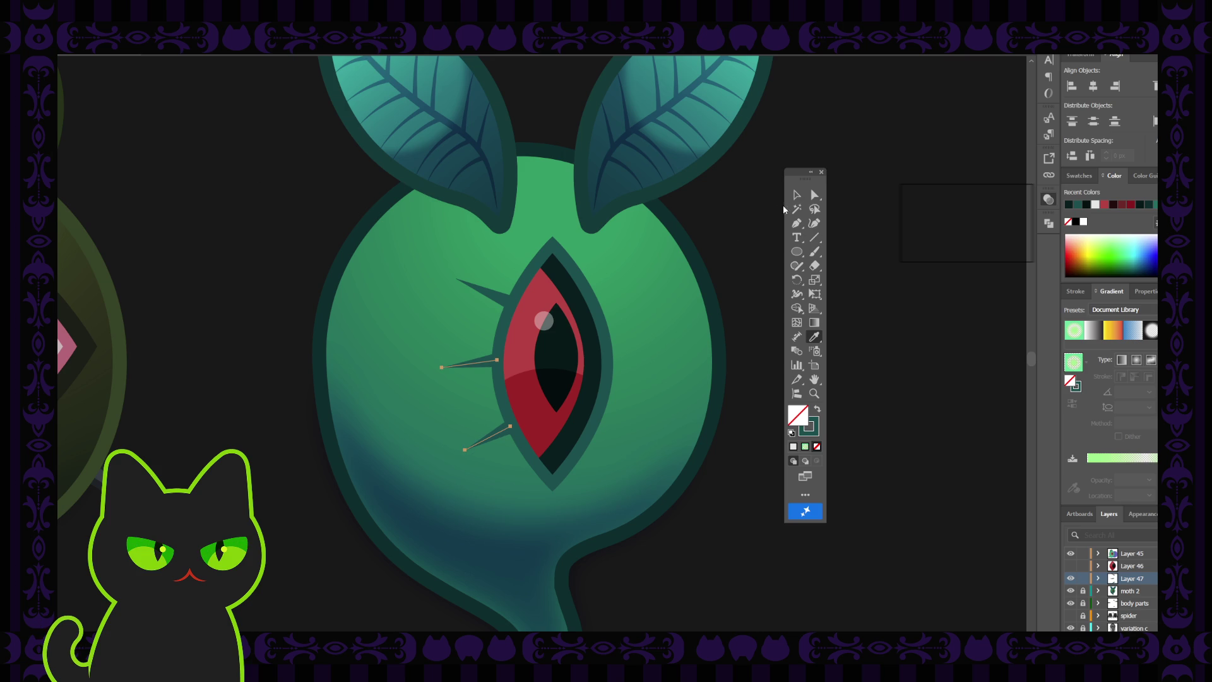
- Select the three tapered spikes to check them, then deselect and zoom out
key("v")
left_click(491, 364)
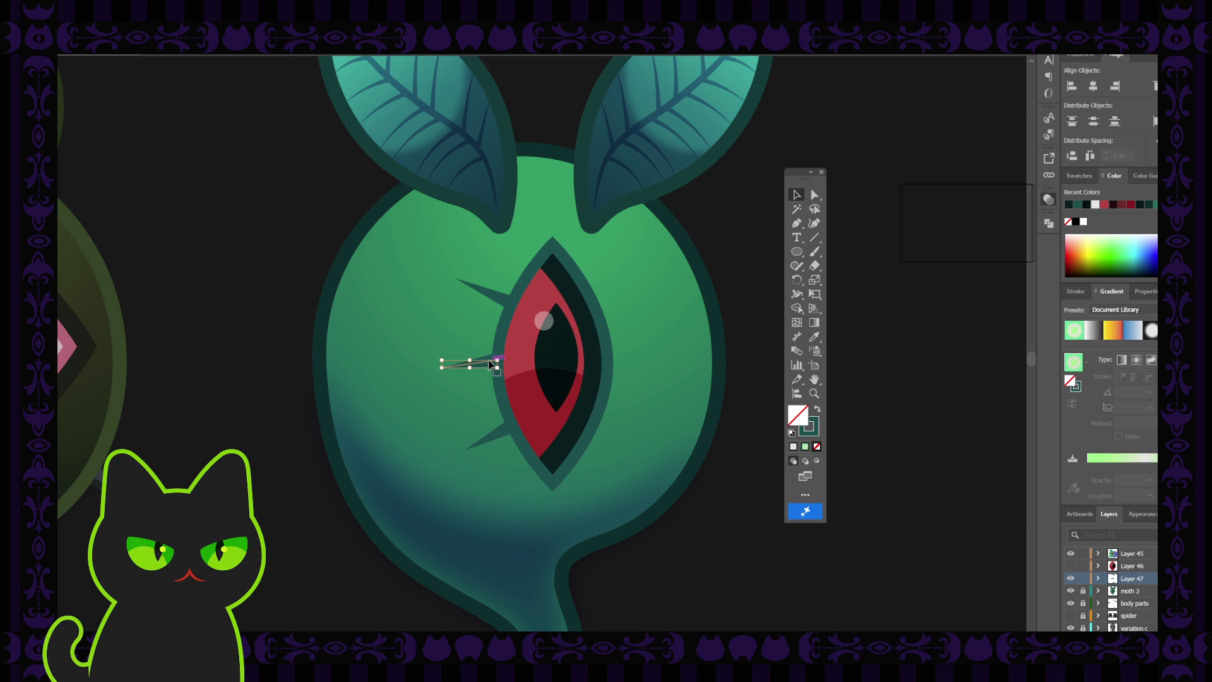
left_click(496, 296, "shift")
left_click(499, 429, "shift")
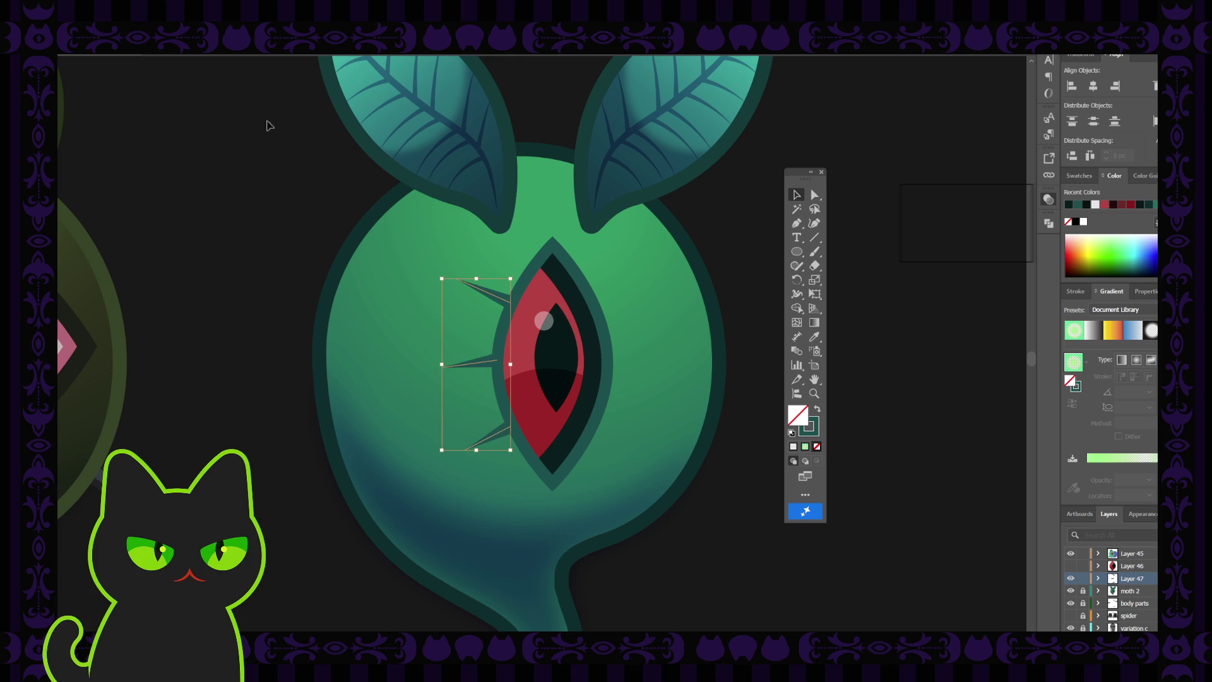
left_click(202, 181)
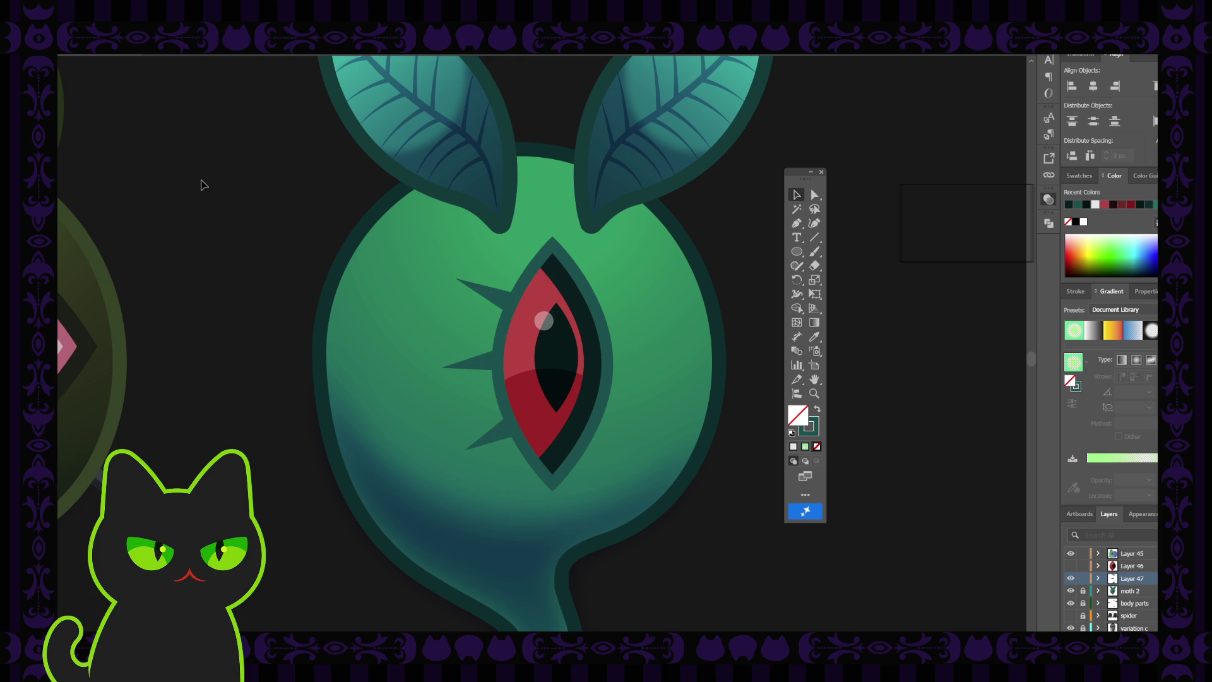
key("ctrl+minus")
key("ctrl+minus")
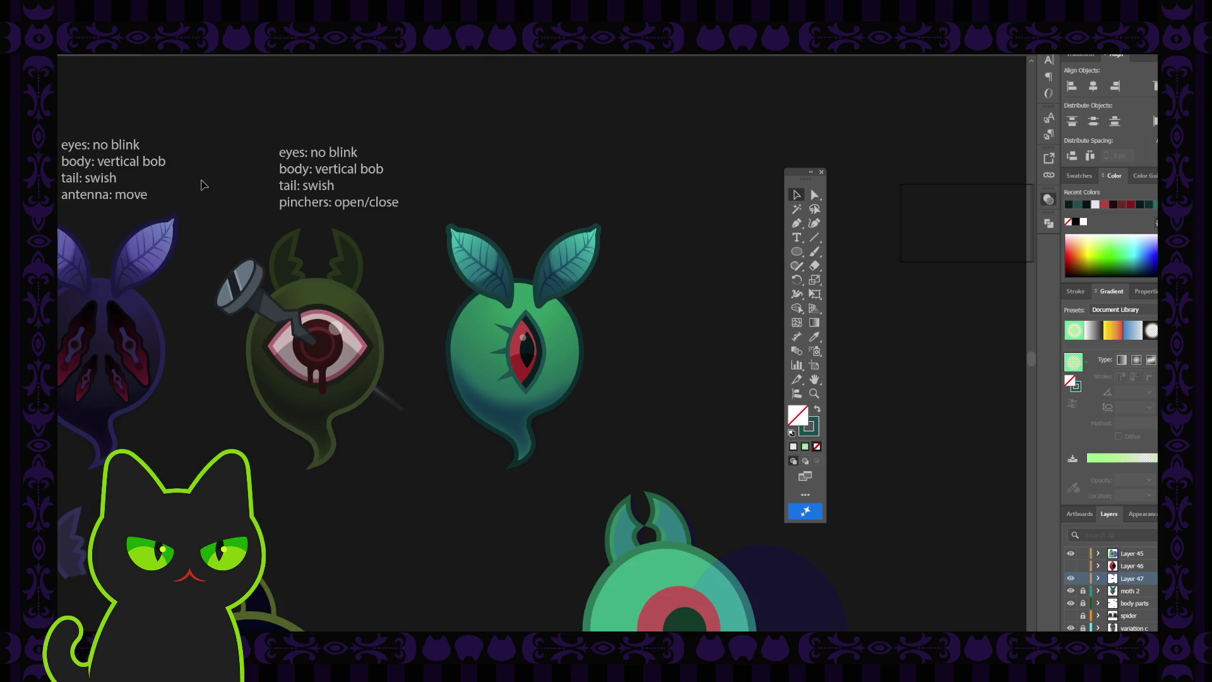
- Tilt the middle spike on the left of the eye slightly
key("ctrl+plus")
key("ctrl+plus")
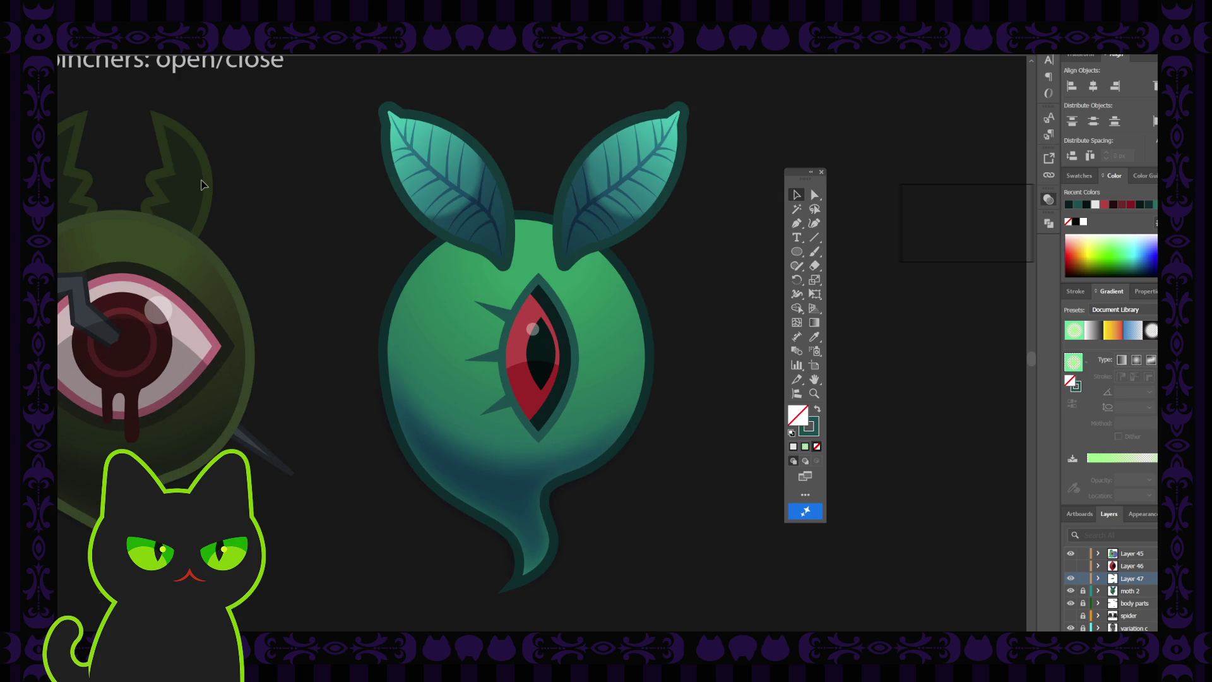
left_click(467, 357)
left_click_drag(461, 352, 463, 348)
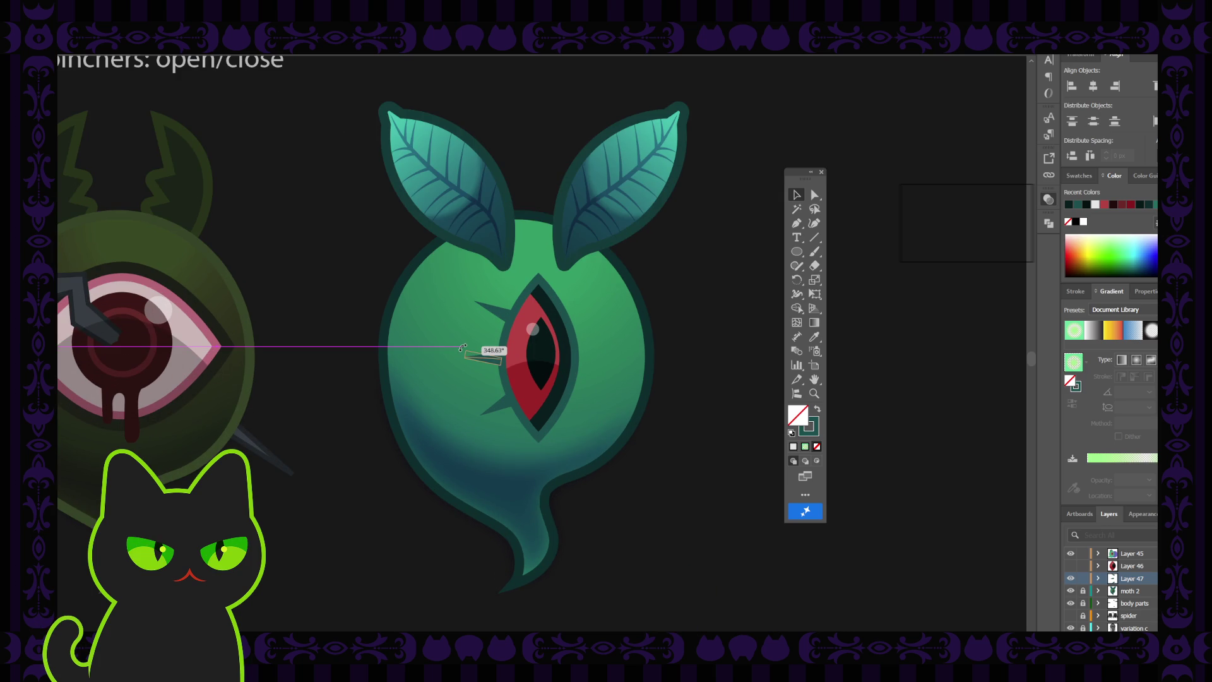
left_click_drag(461, 348, 464, 351)
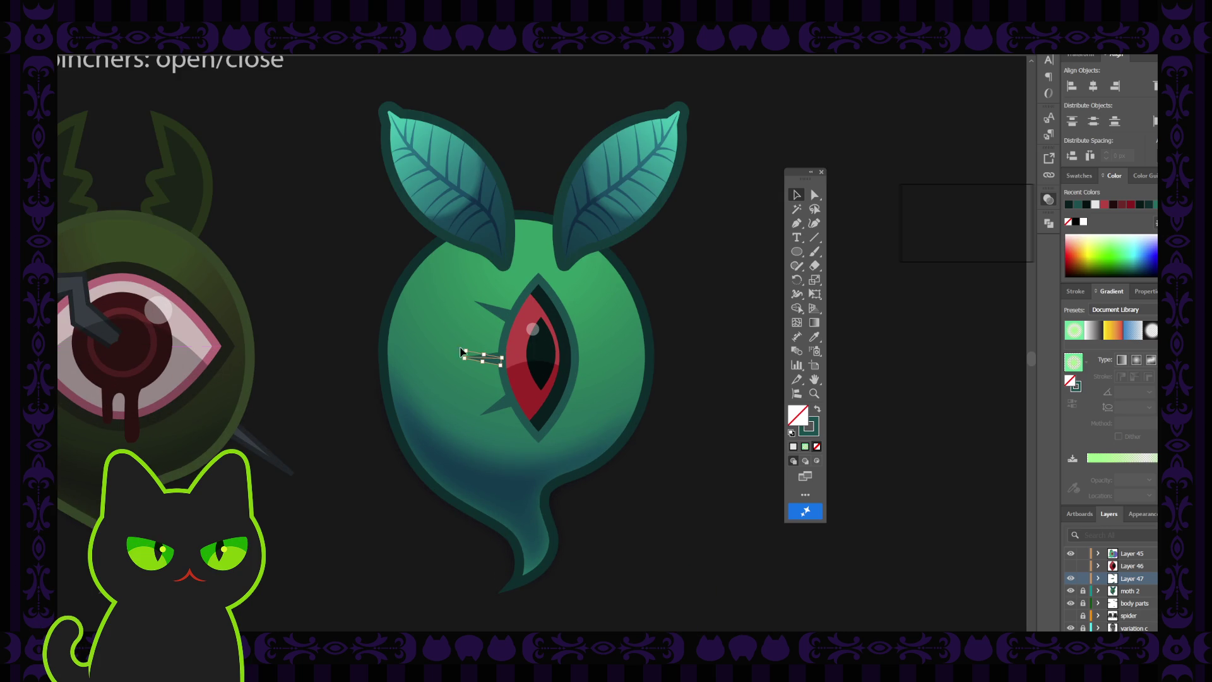
left_click(336, 268)
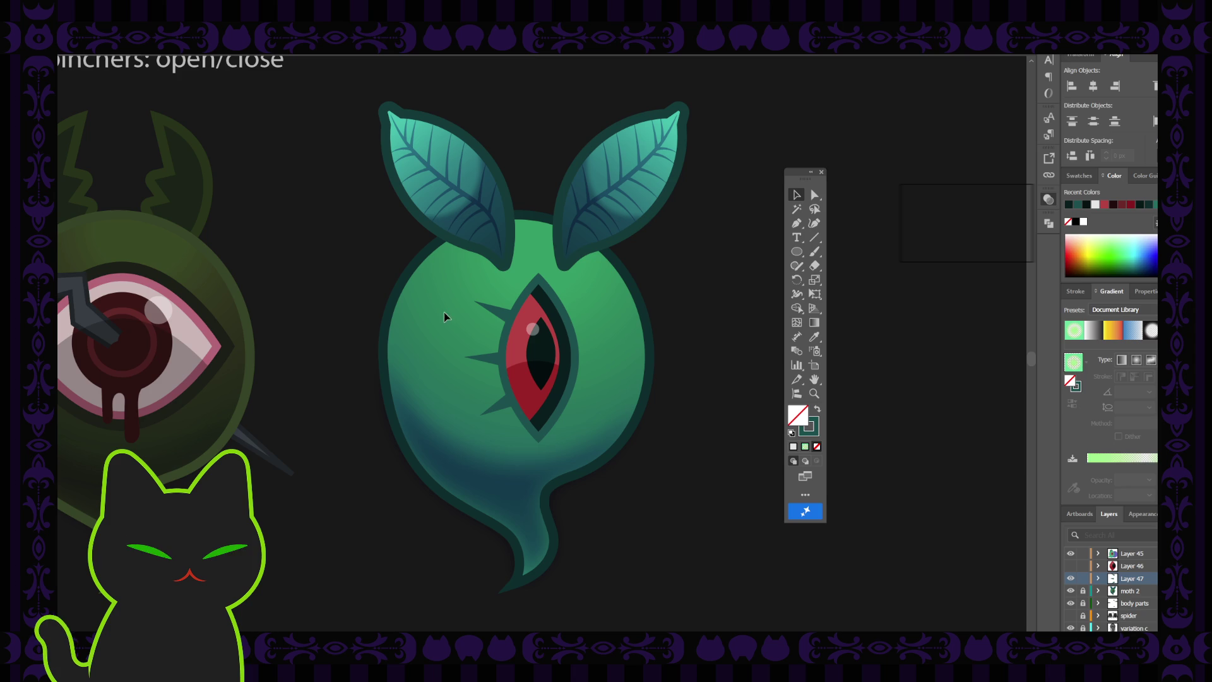
- Mirror the three spikes horizontally and place a copy on the right of the eye
left_click(490, 309)
left_click(490, 360, "shift")
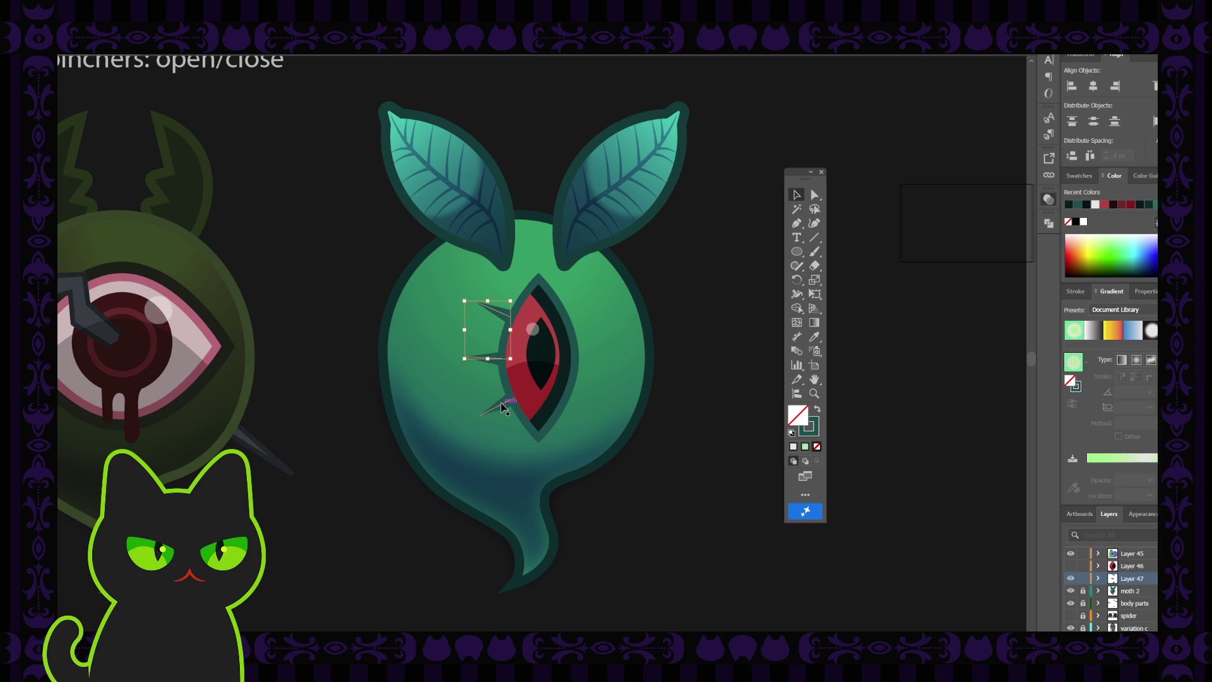
left_click(502, 407, "shift")
key("a")
key("v")
key("ctrl+z")
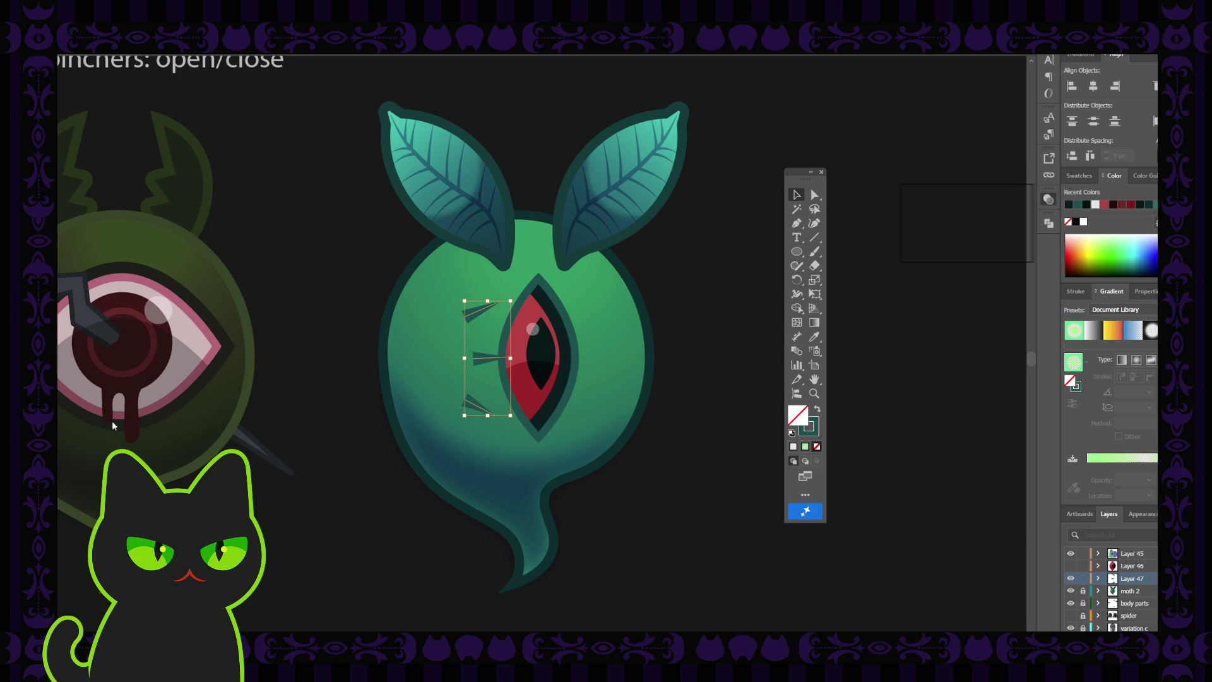
key("ctrl+shift+z")
left_click_drag(480, 316, 576, 314)
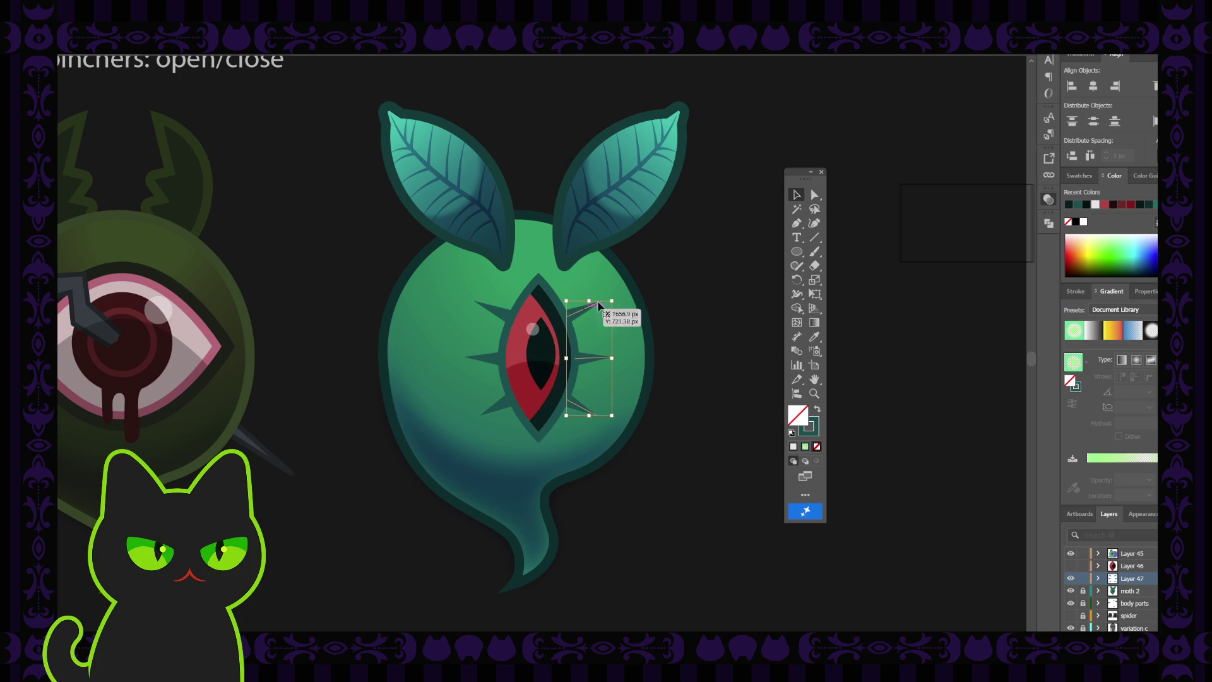
left_click(673, 267)
key("ctrl+minus")
key("ctrl+minus")
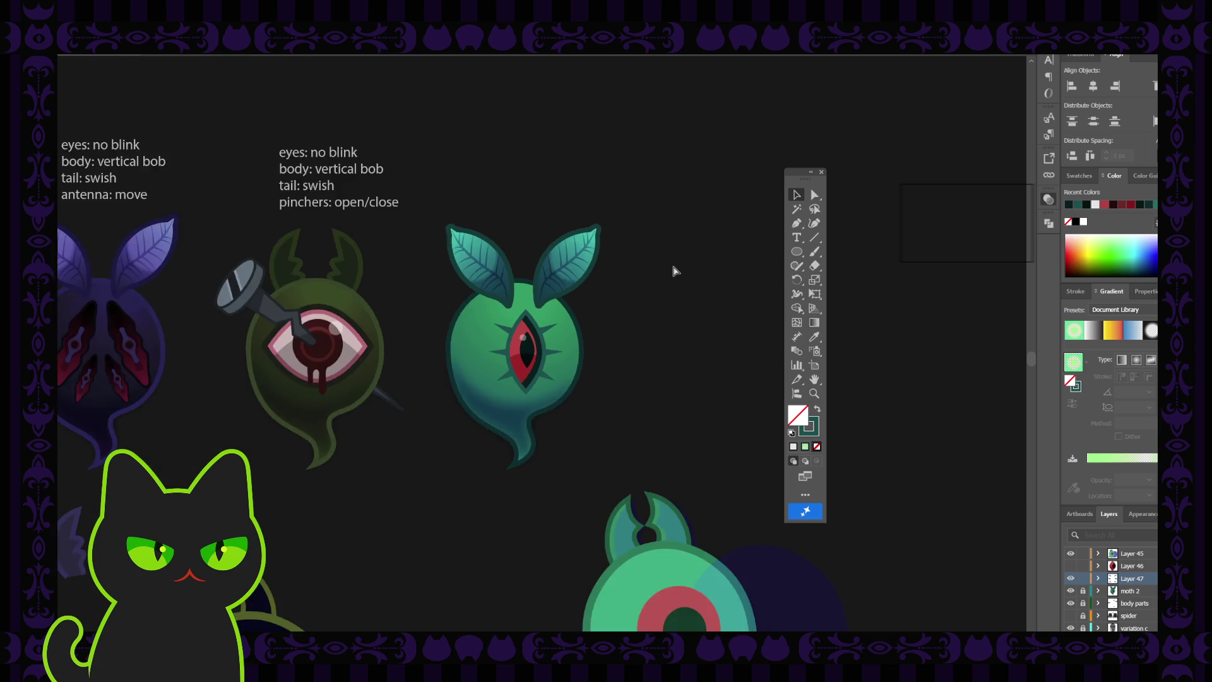
key("ctrl+minus")
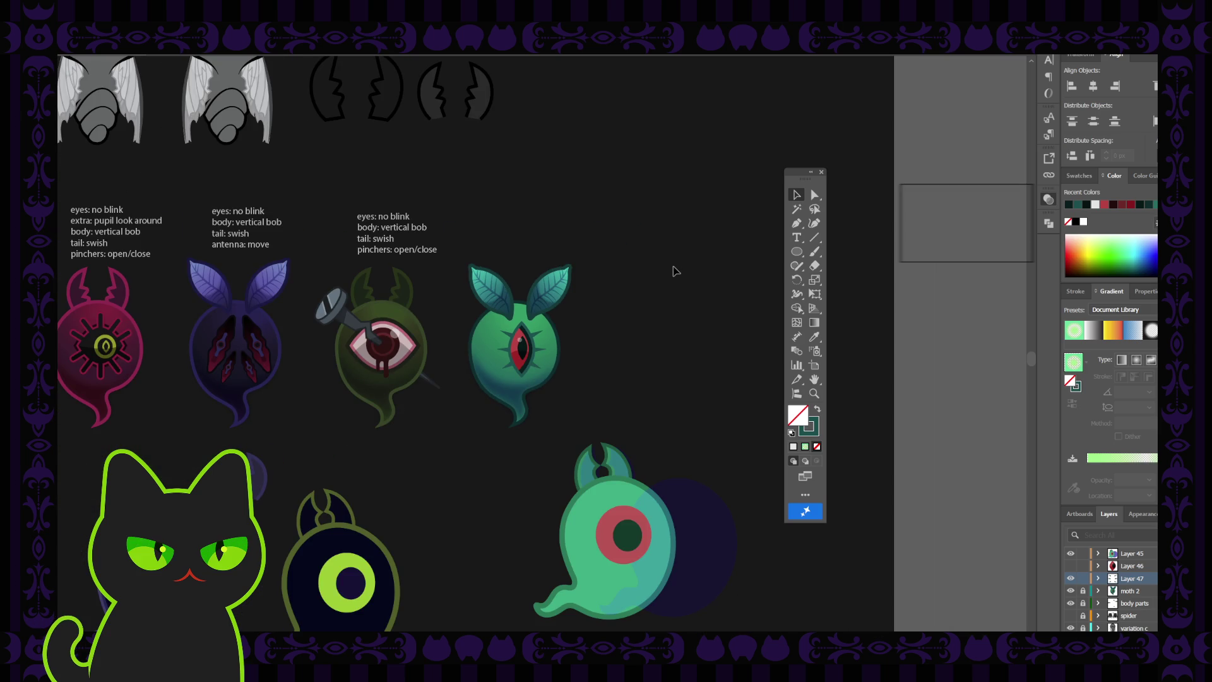
key("ctrl+plus")
key("ctrl+plus")
key("ctrl+plus")
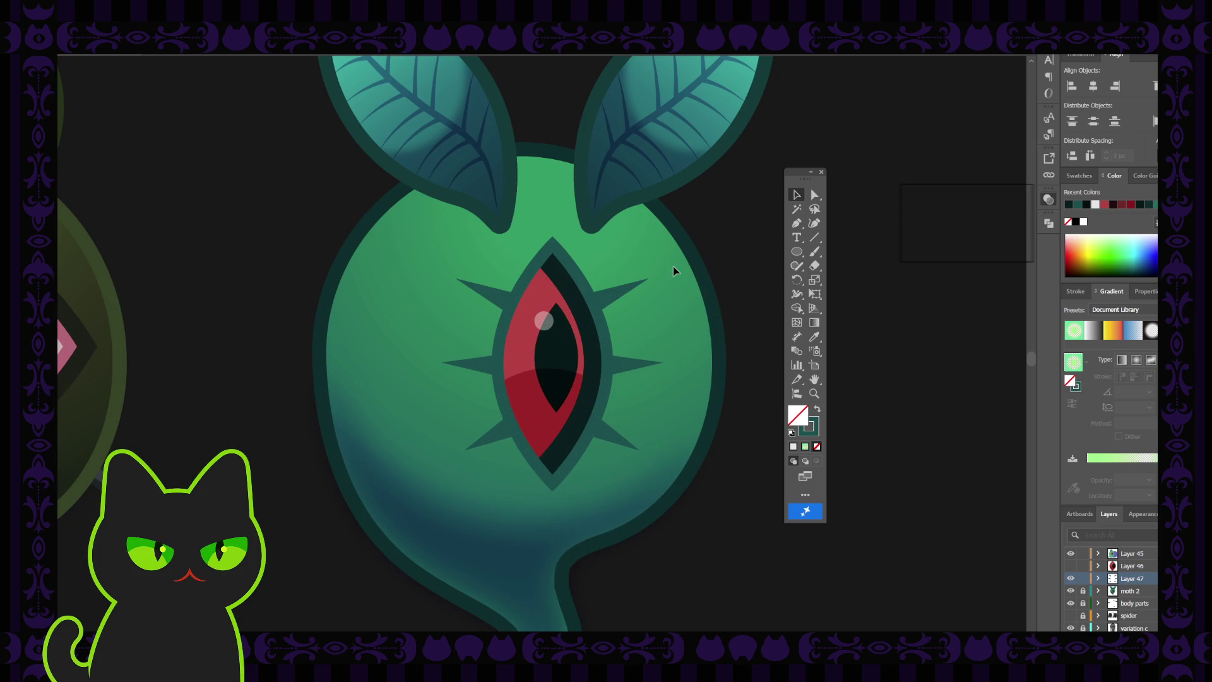
- Inside the spike group, rotate the top, middle (to horizontal) and lower right spikes individually
left_click(616, 296)
double_click(616, 296)
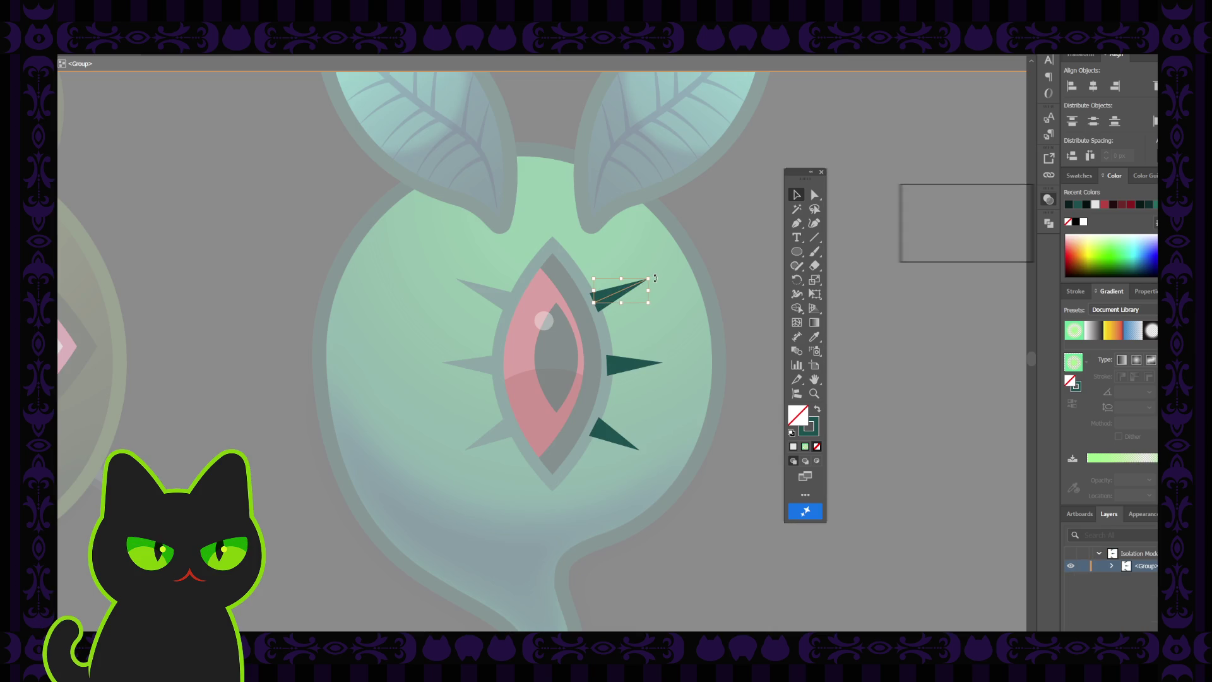
left_click_drag(652, 276, 654, 276)
double_click(700, 295)
left_click(638, 367)
double_click(634, 364)
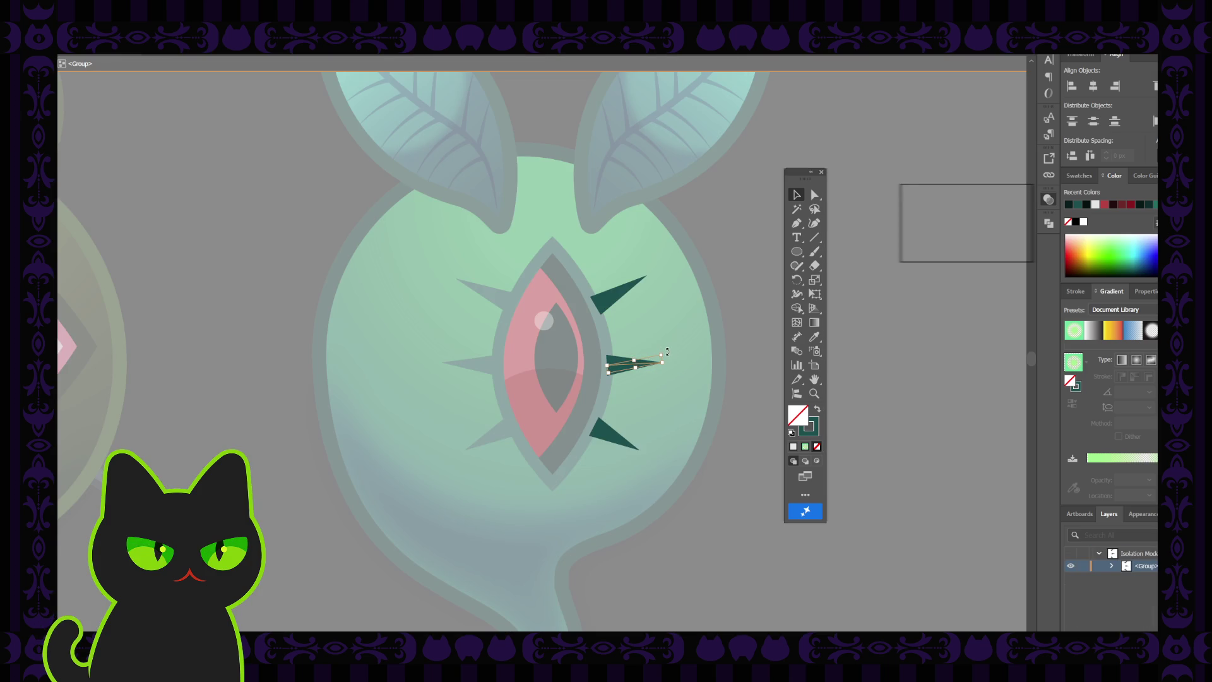
left_click_drag(669, 352, 667, 357)
double_click(726, 292)
double_click(606, 437)
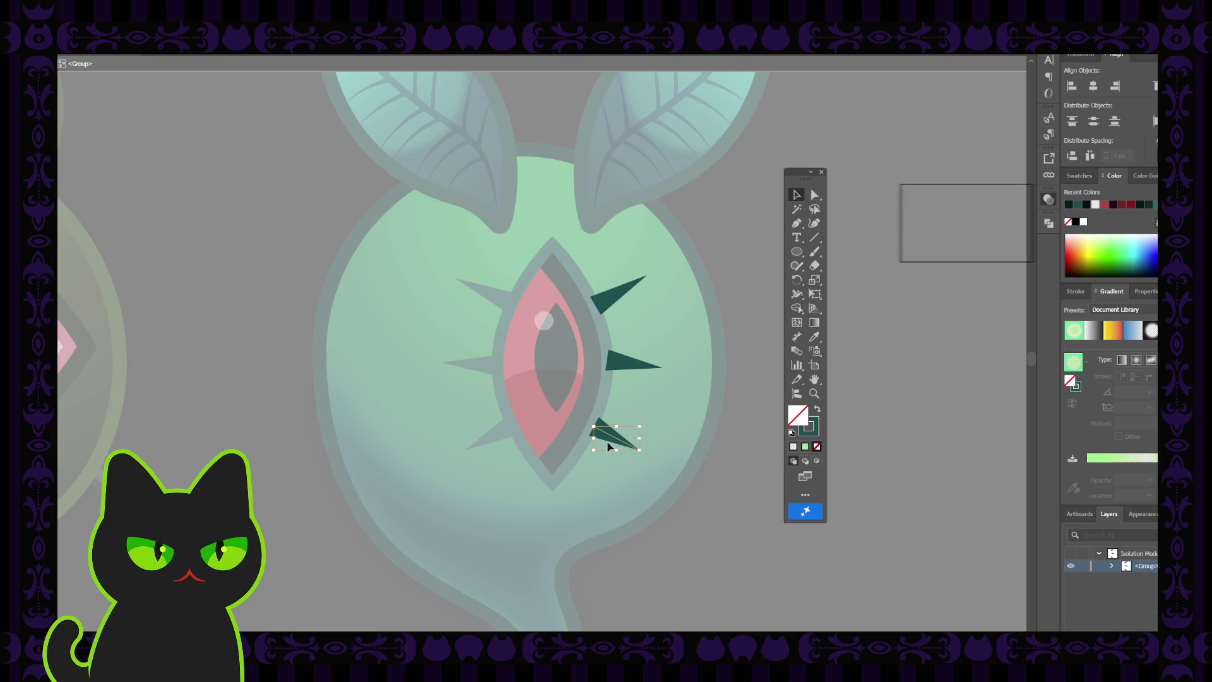
left_click_drag(644, 425, 643, 422)
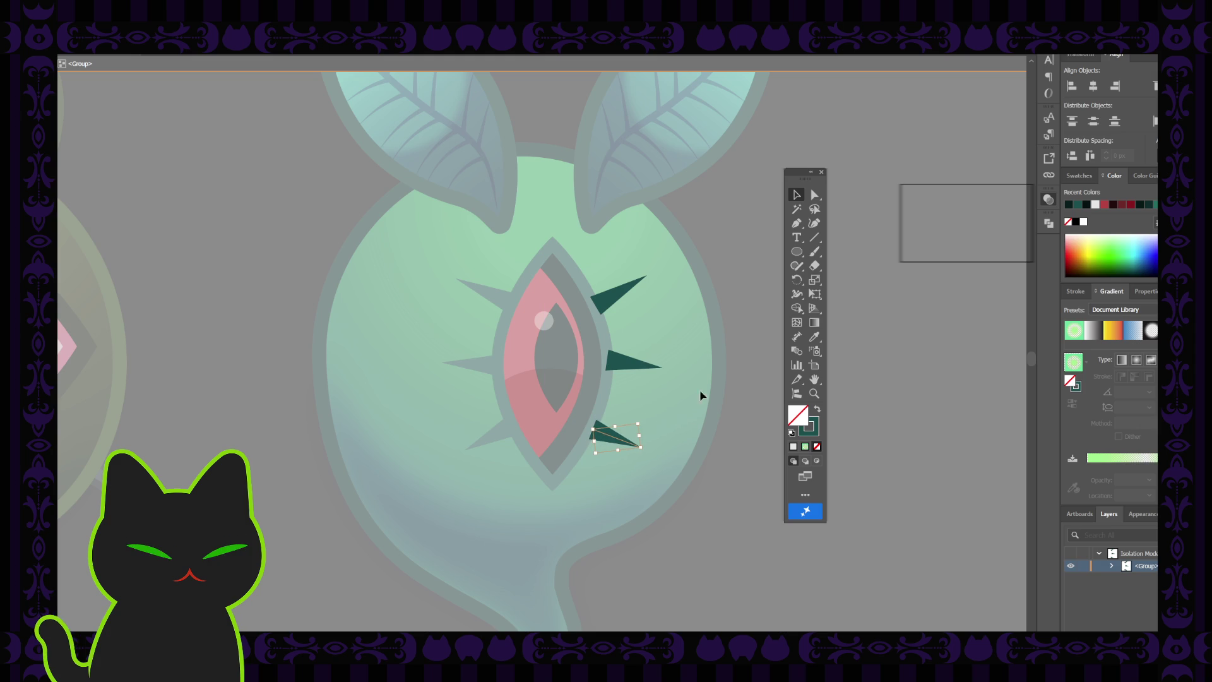
double_click(745, 312)
- Frame the green leaf ghost, then unlock and expand the moth 2 layer
key("ctrl+minus")
key("ctrl+minus")
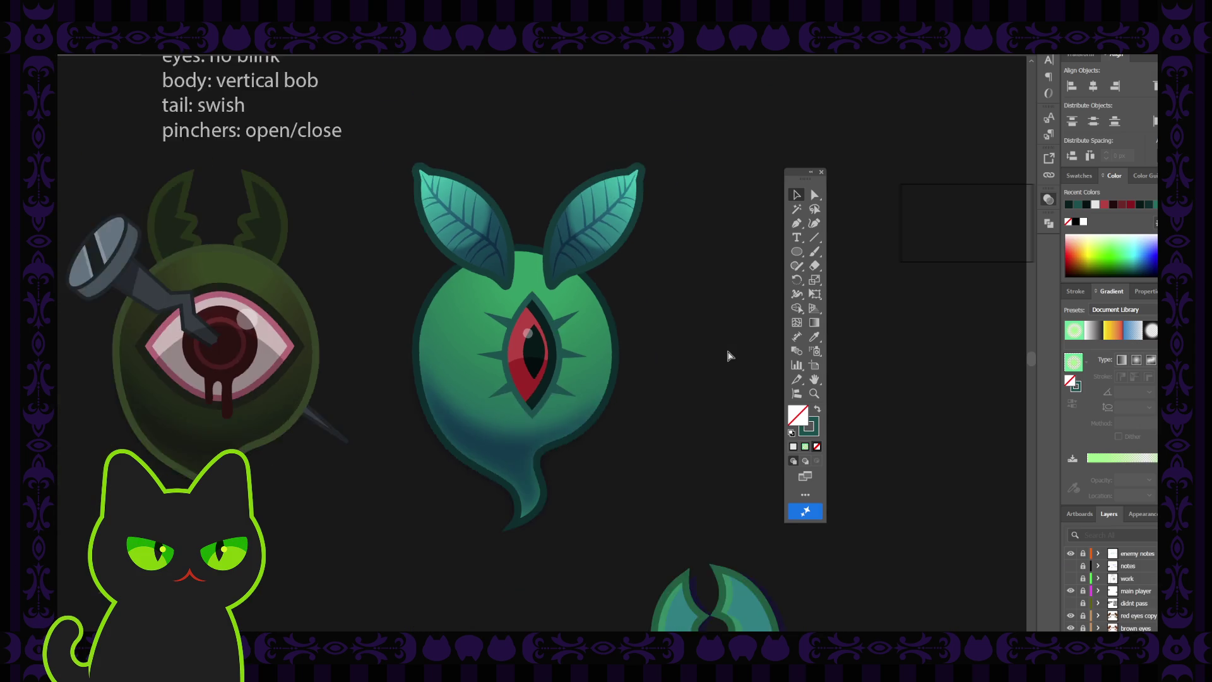
key("ctrl+minus")
key("ctrl+minus")
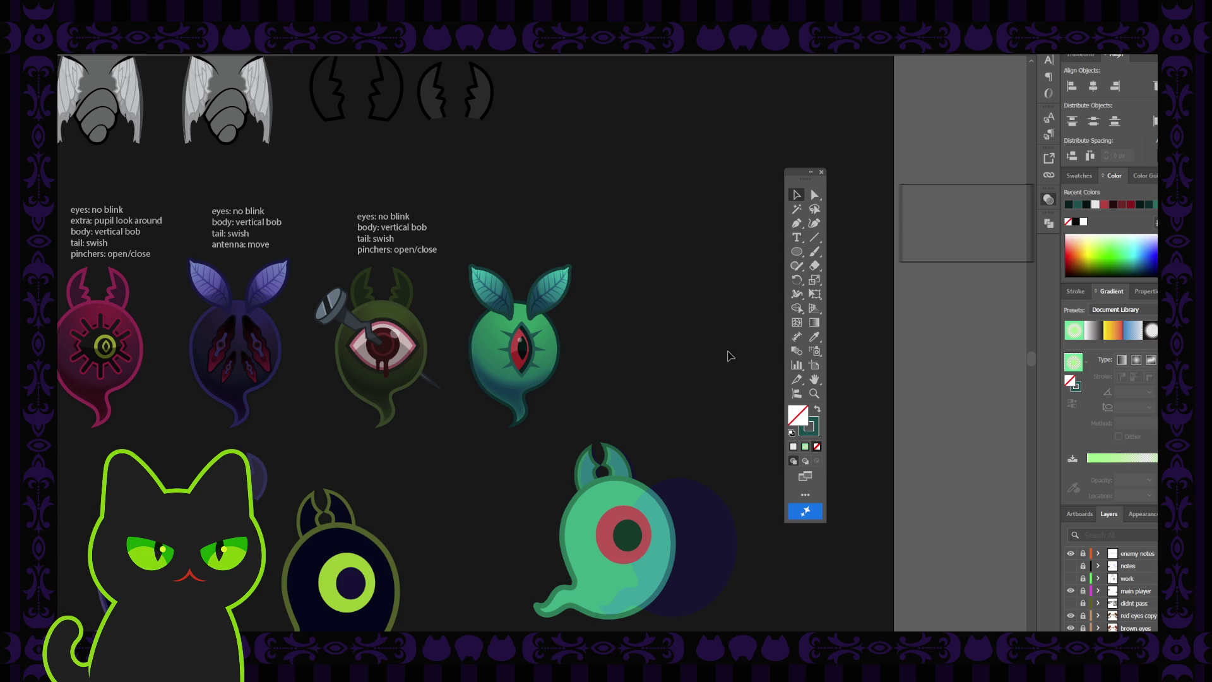
key("ctrl+plus")
key("ctrl+plus")
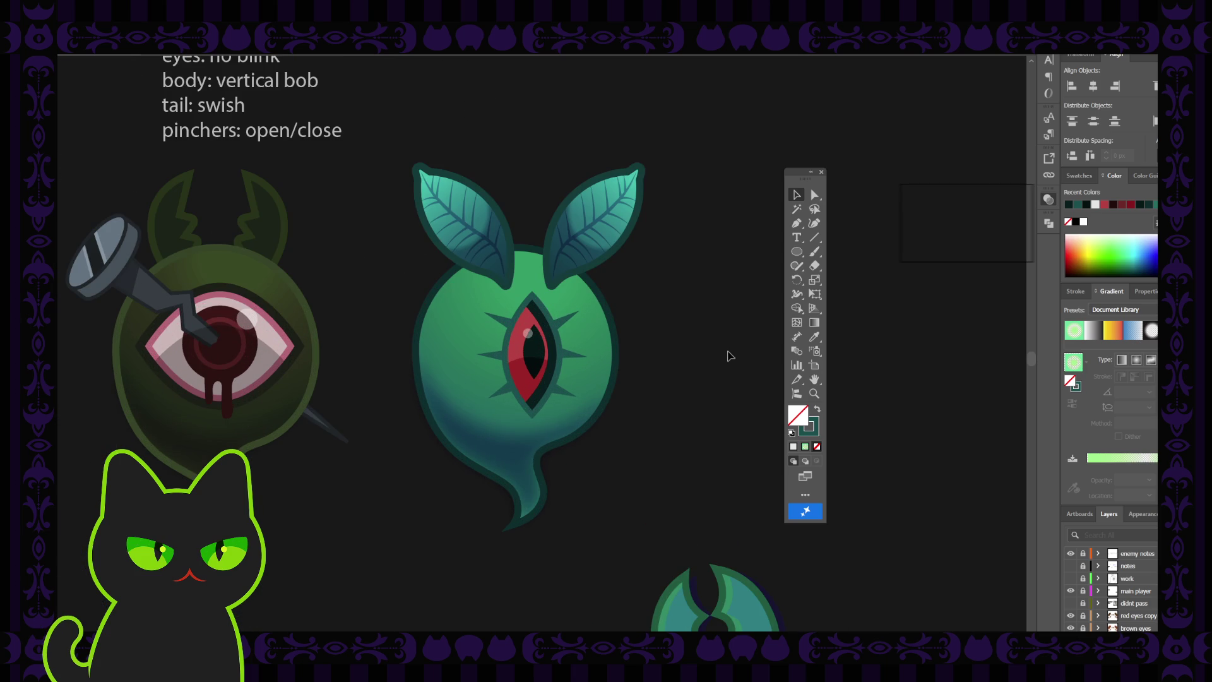
left_click_drag(679, 257, 671, 300)
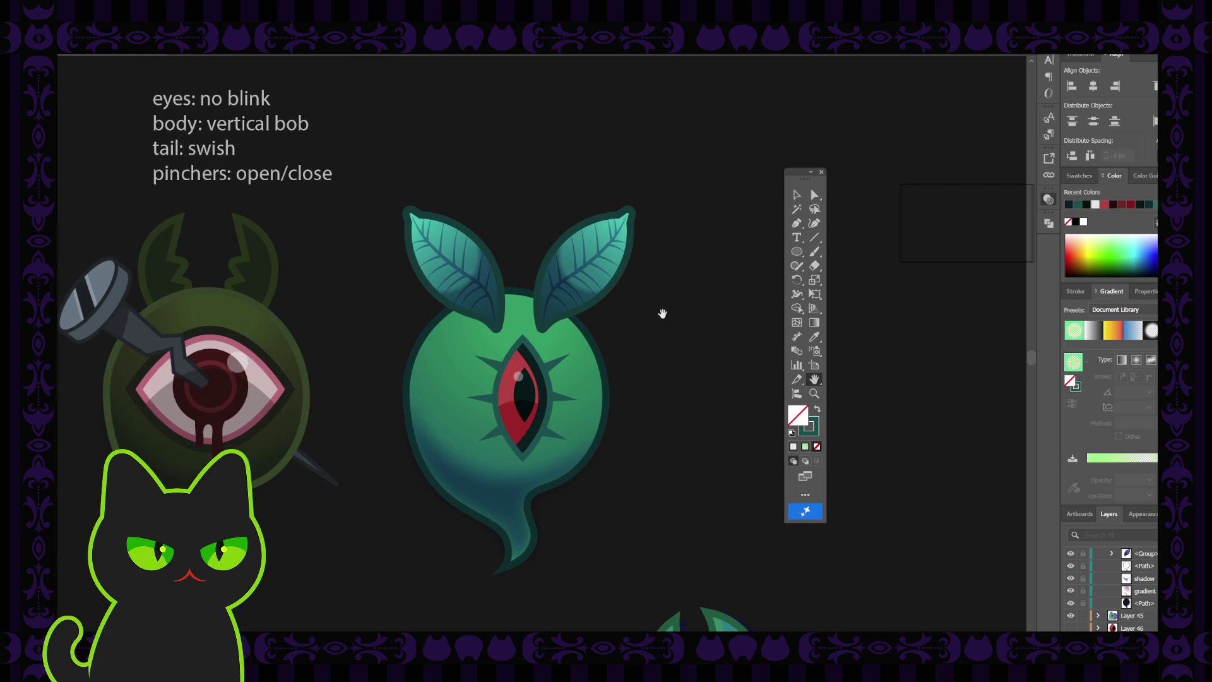
left_click_drag(597, 335, 626, 341)
key("v")
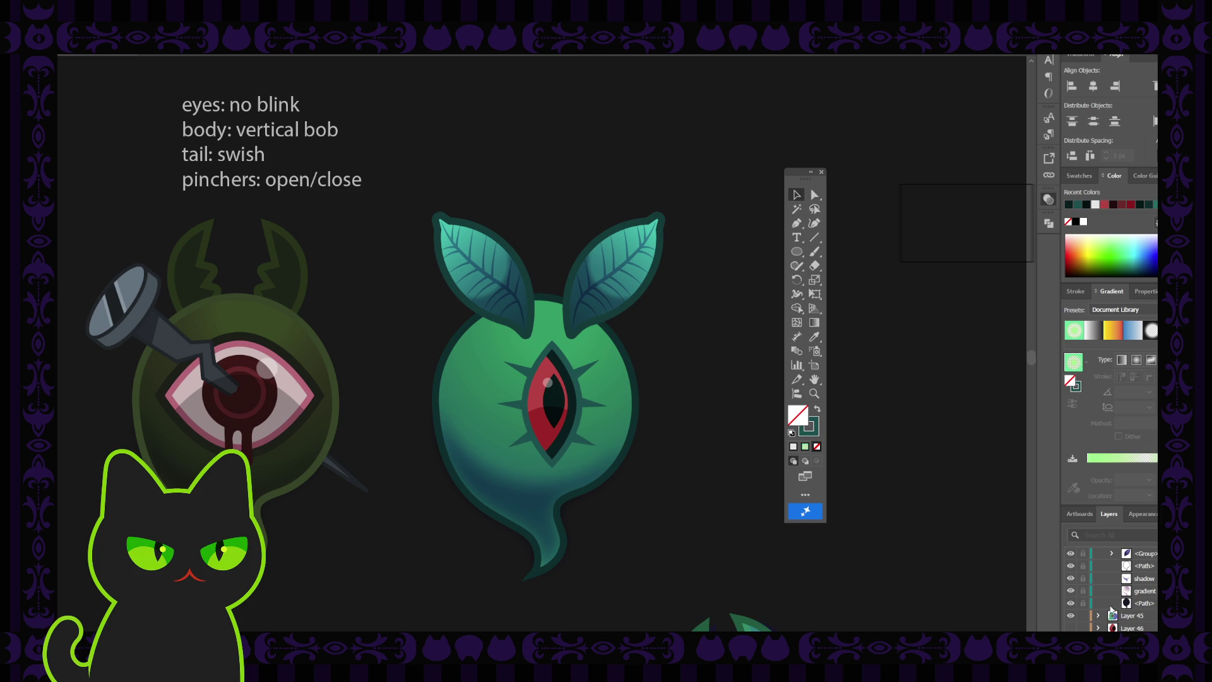
scroll(1080, 604, "down", 2)
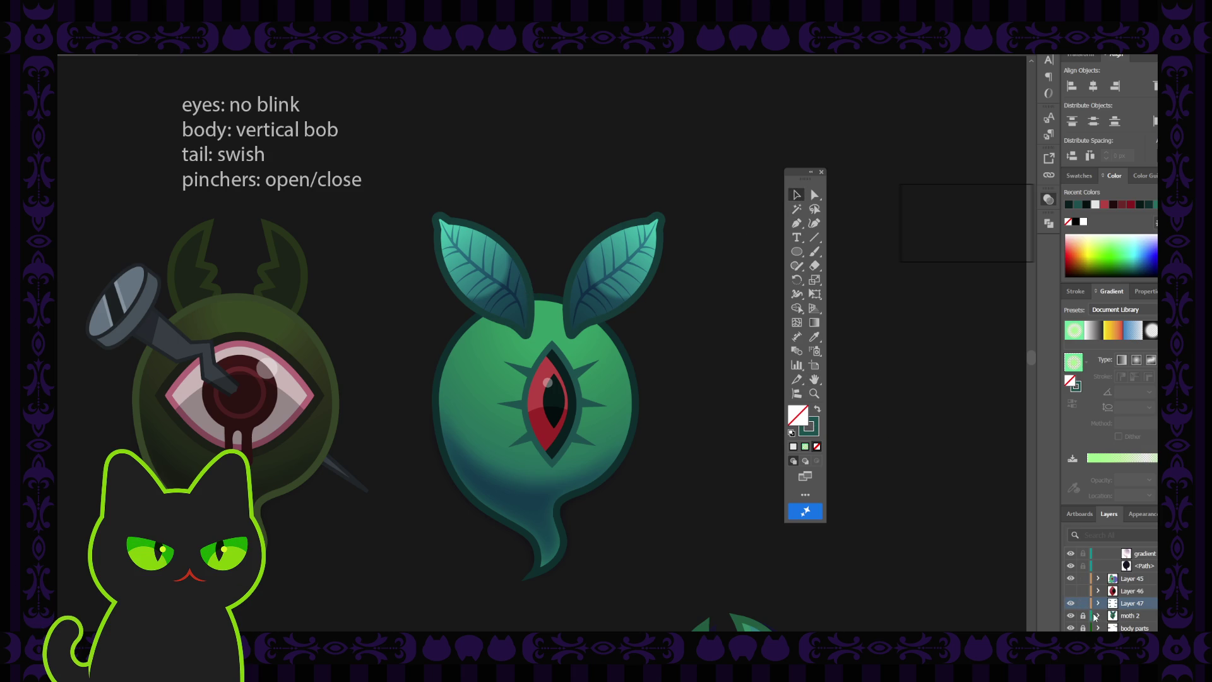
left_click(1082, 616)
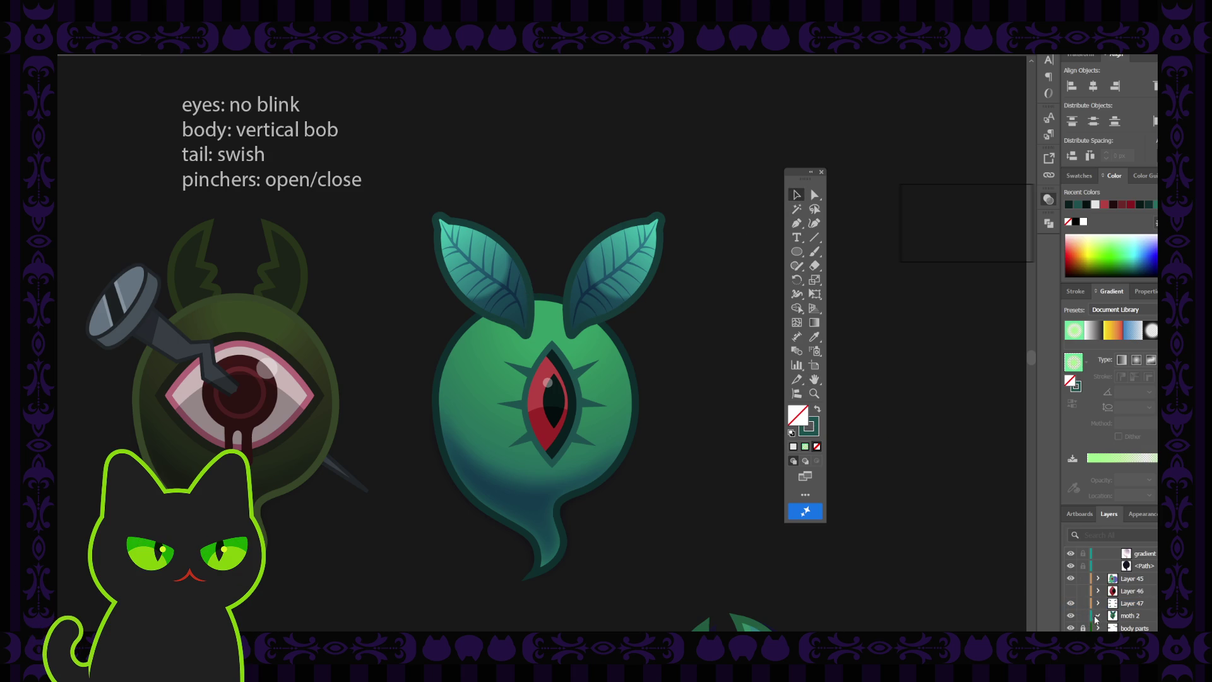
left_click(1096, 615)
- Show Layer 46's wider red eye and hide the original slit eye's pupil and paths
scroll(1077, 624, "down", 1)
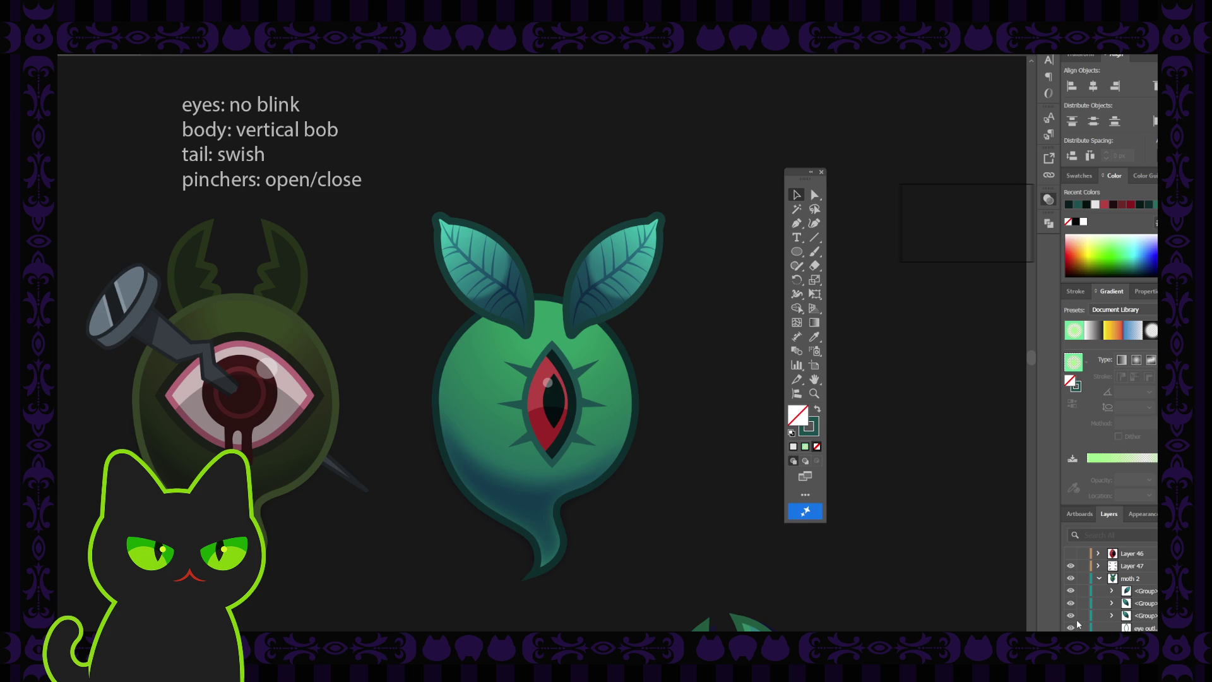
scroll(1077, 624, "down", 2)
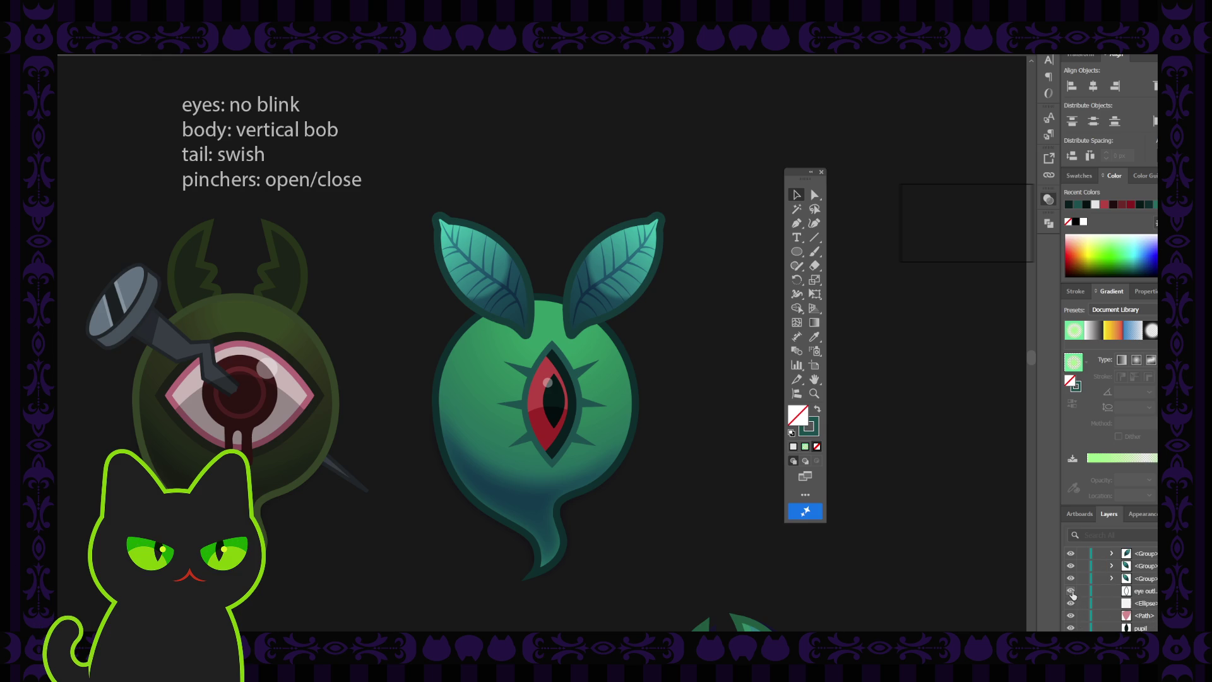
scroll(1073, 594, "up", 3)
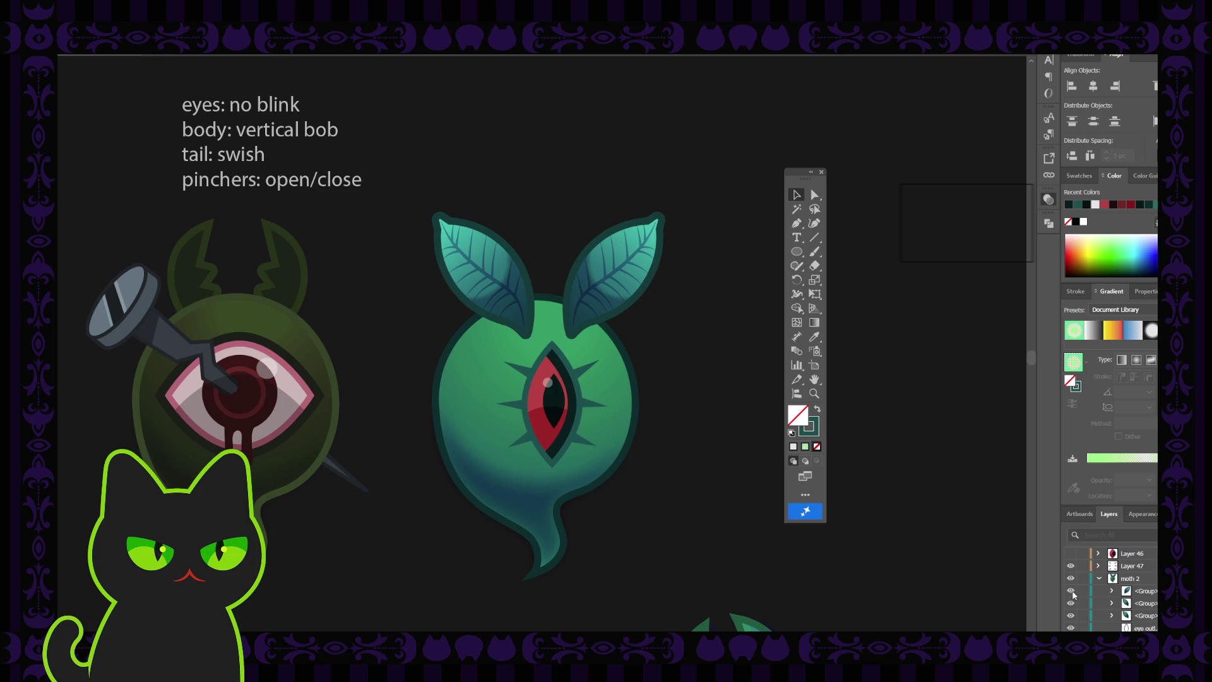
left_click(1071, 554)
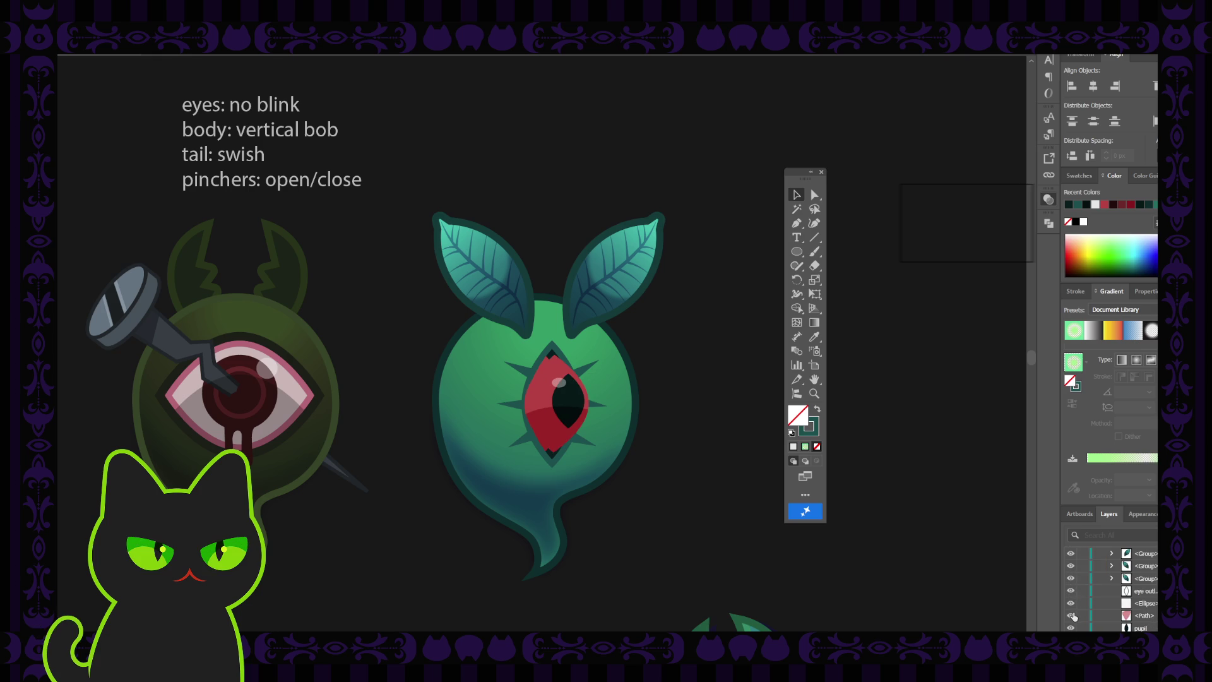
scroll(1074, 606, "down", 3)
left_click_drag(1070, 578, 1071, 615)
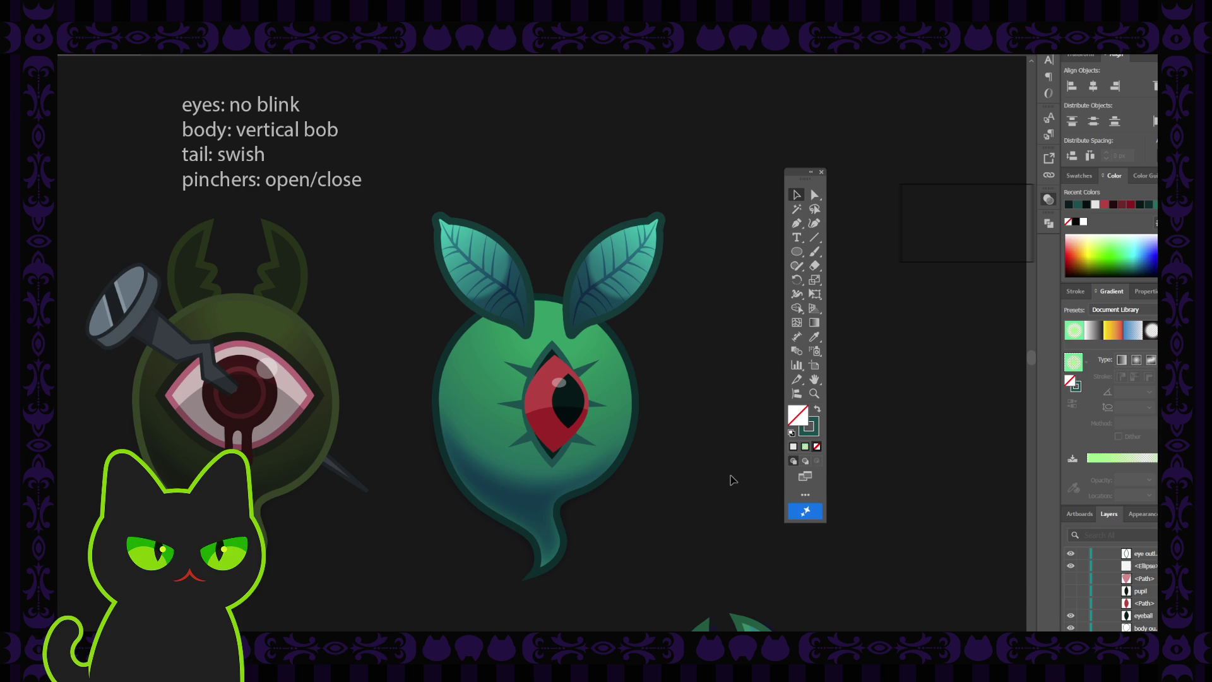
- Zoom out and pan across the creature sheet to compare designs
key("ctrl+minus")
key("ctrl+minus")
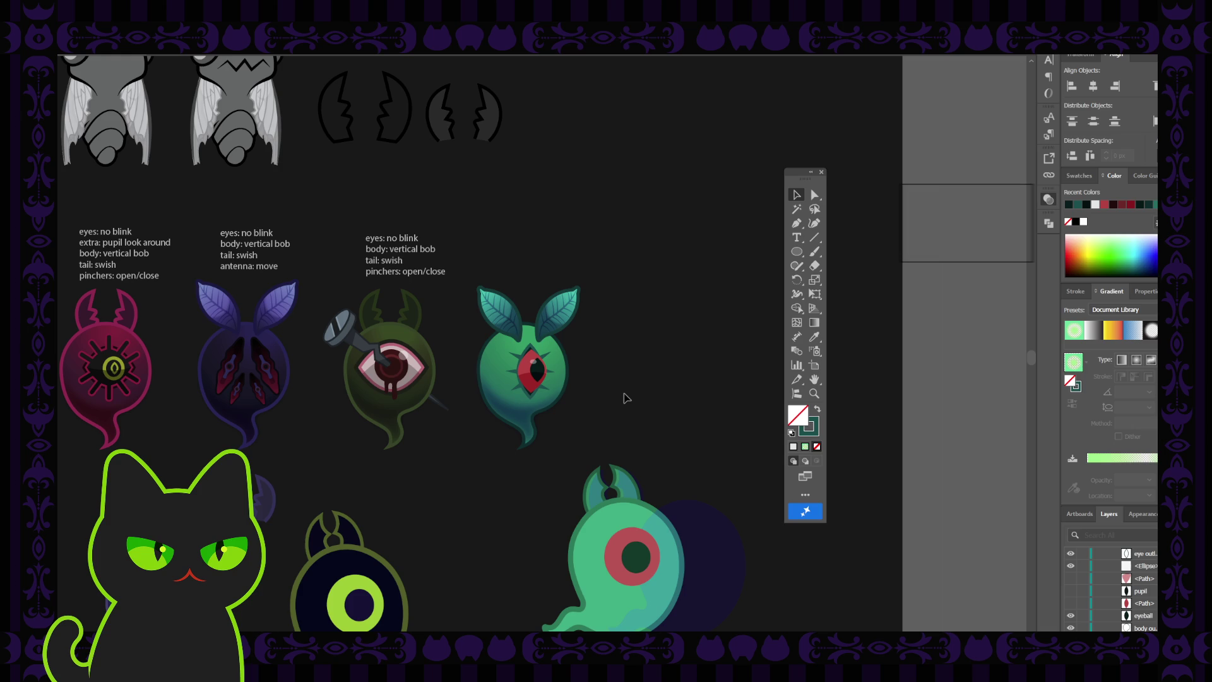
left_click_drag(590, 398, 616, 401)
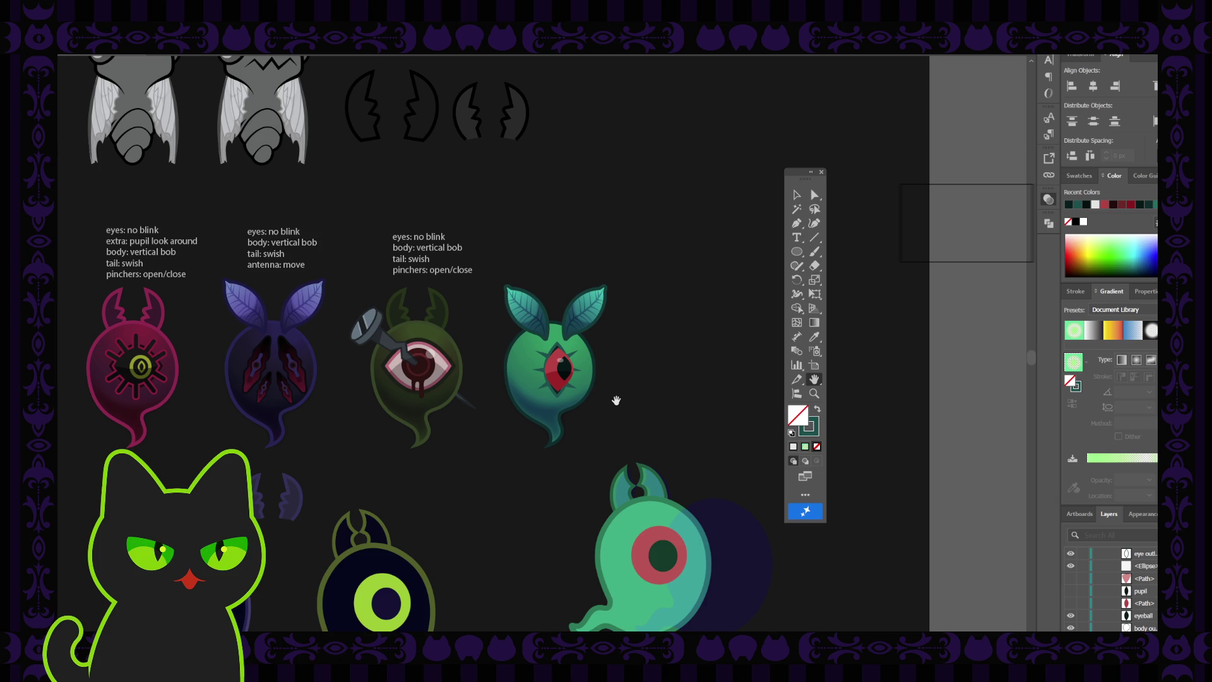
scroll(606, 411, "left", 3)
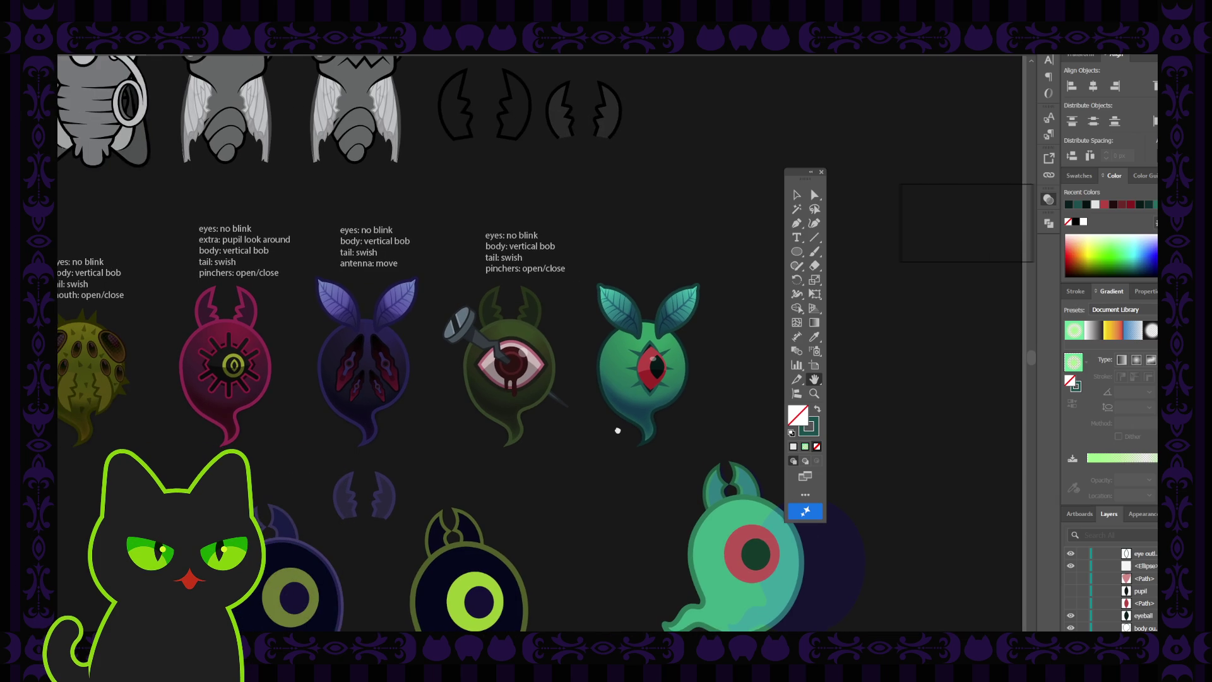
scroll(688, 389, "right", 2)
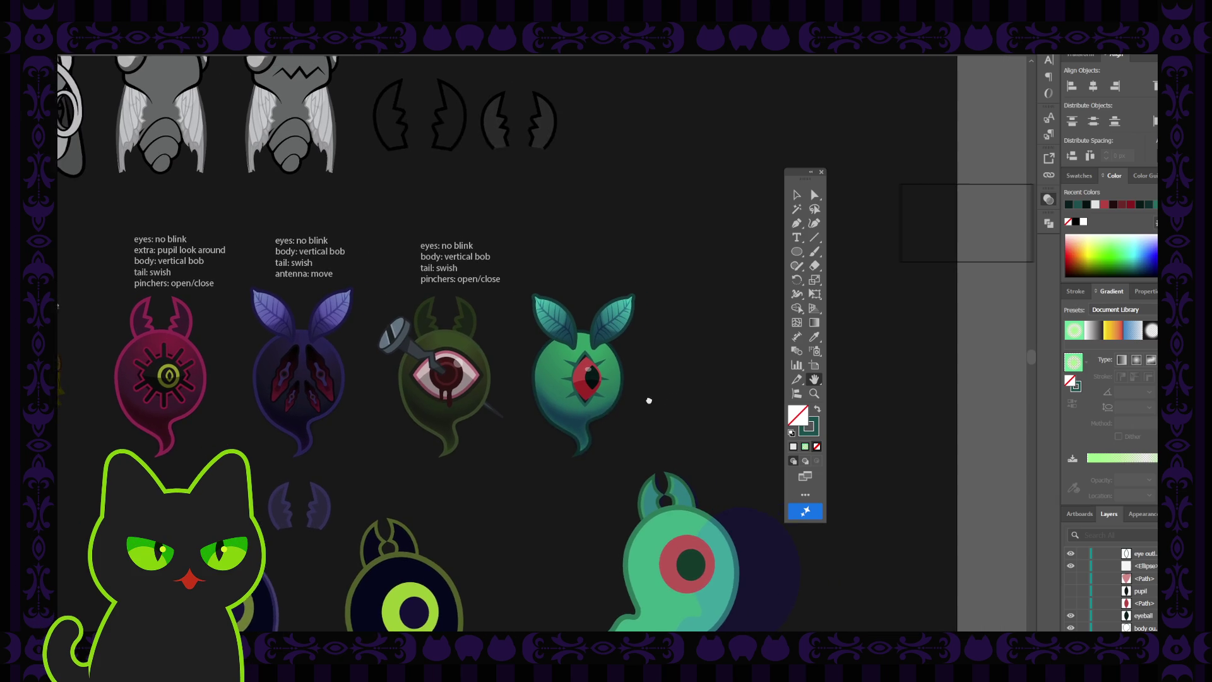
scroll(649, 400, "right", 1)
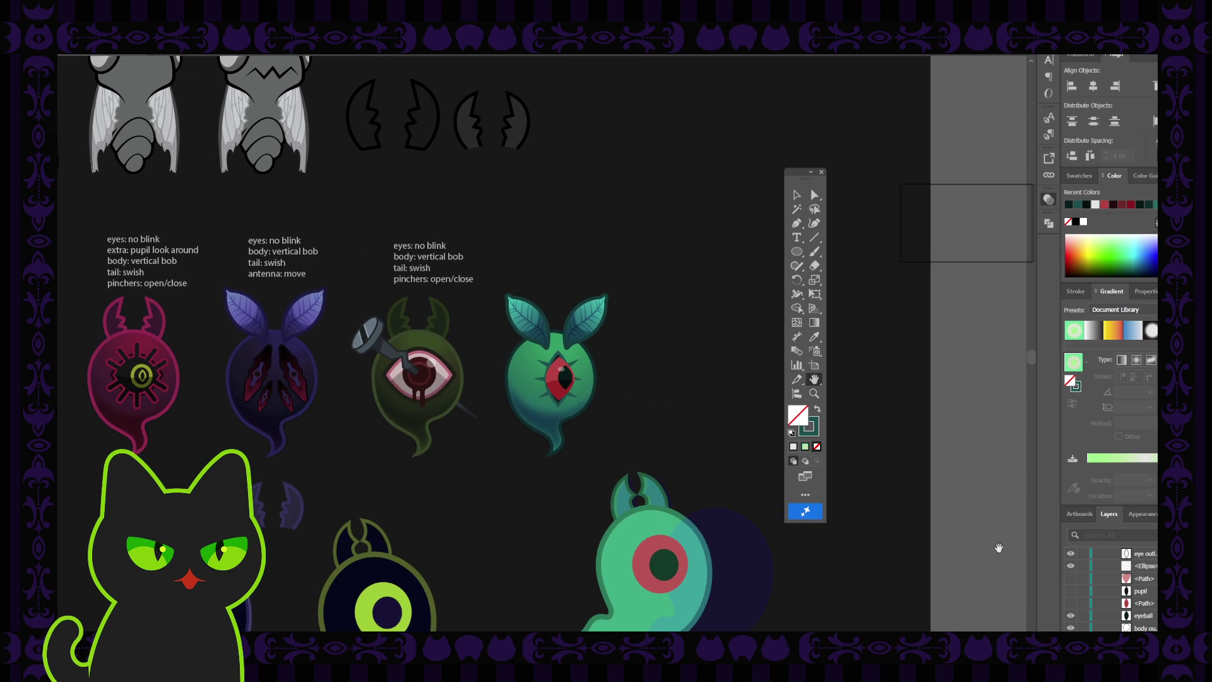
scroll(1072, 591, "up", 2)
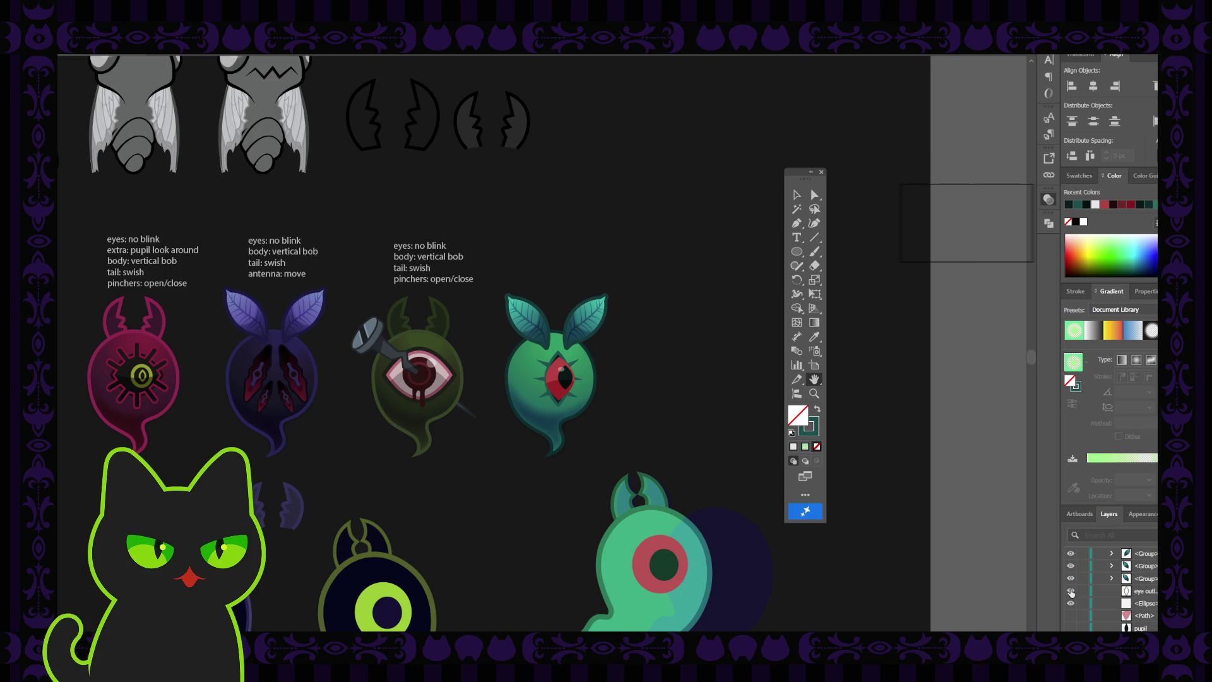
scroll(1072, 591, "up", 3)
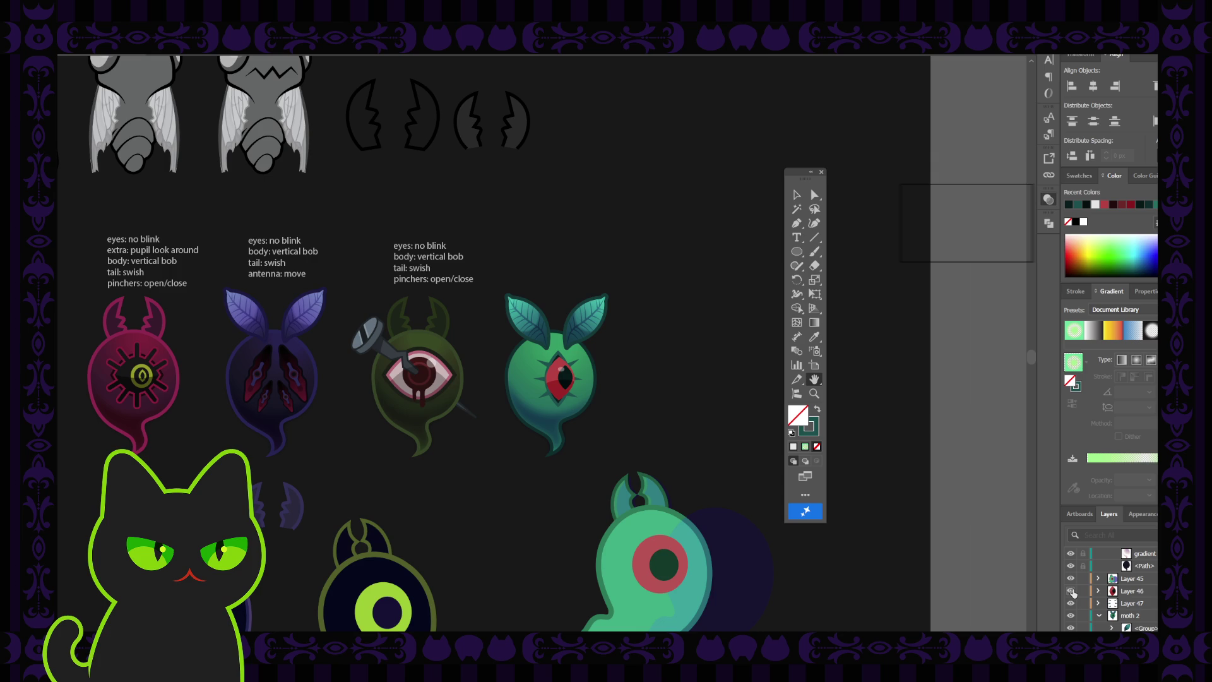
- Hide the wider alternative eye and re-show the original eye shape, slit pupil and path
left_click(1071, 591)
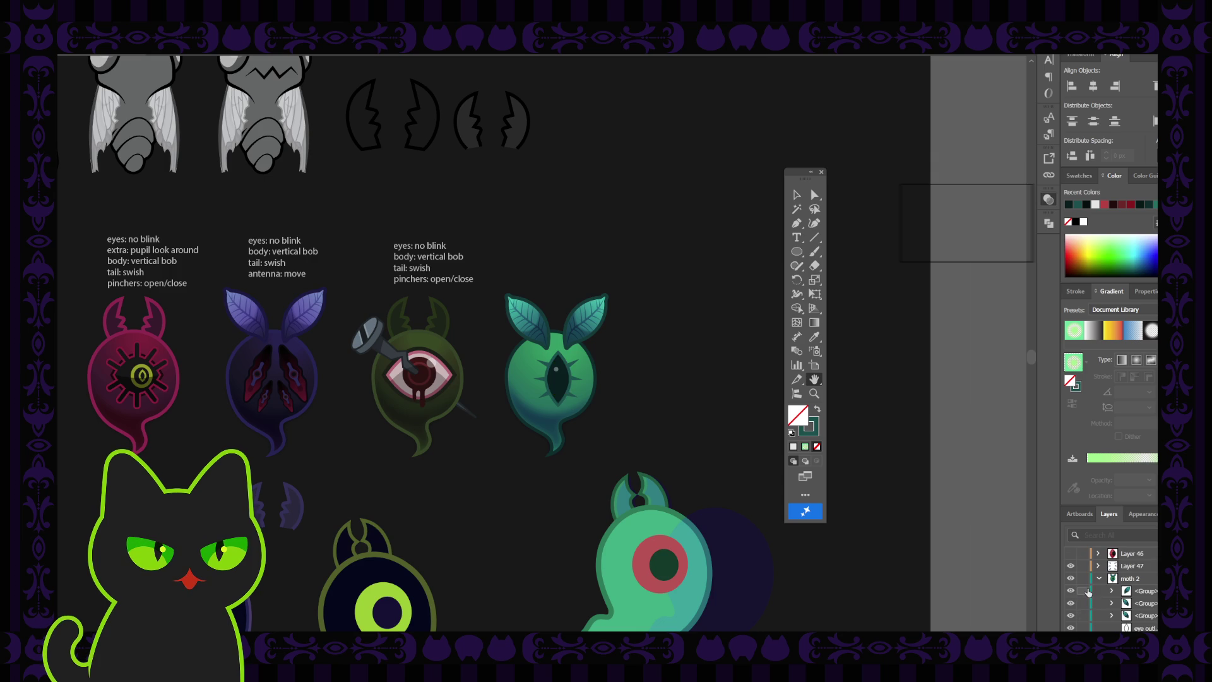
scroll(1085, 597, "down", 3)
scroll(1135, 589, "down", 1)
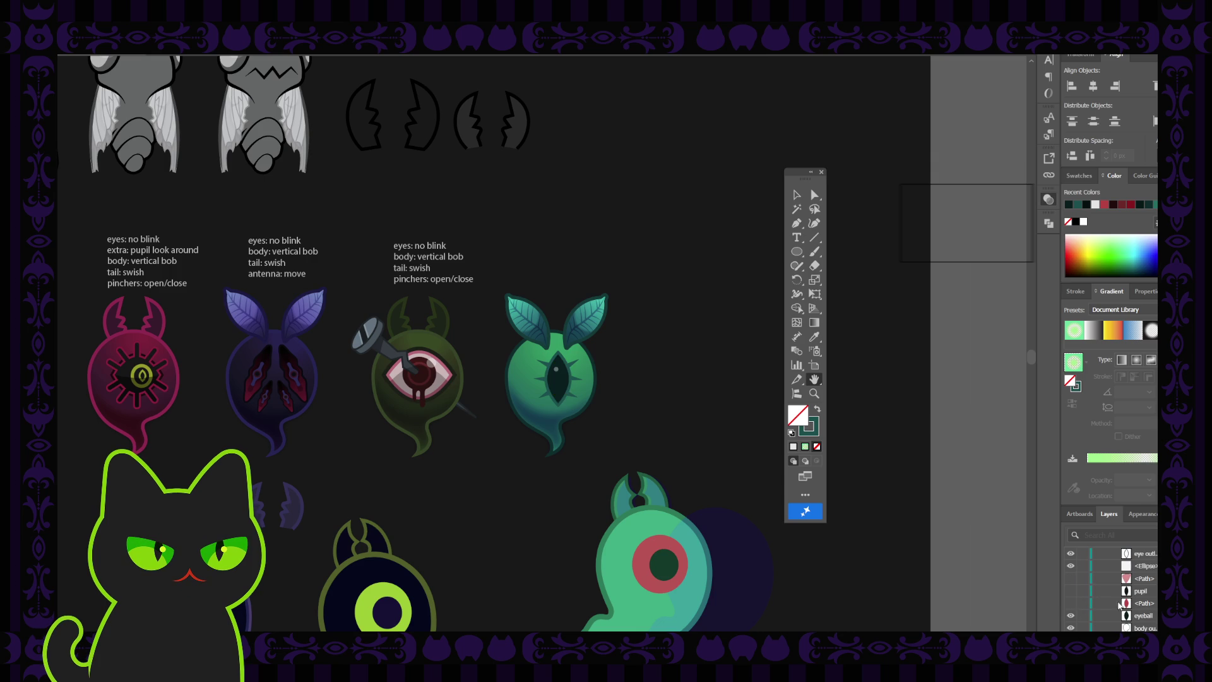
left_click(1072, 604)
left_click(1072, 591)
left_click(1071, 579)
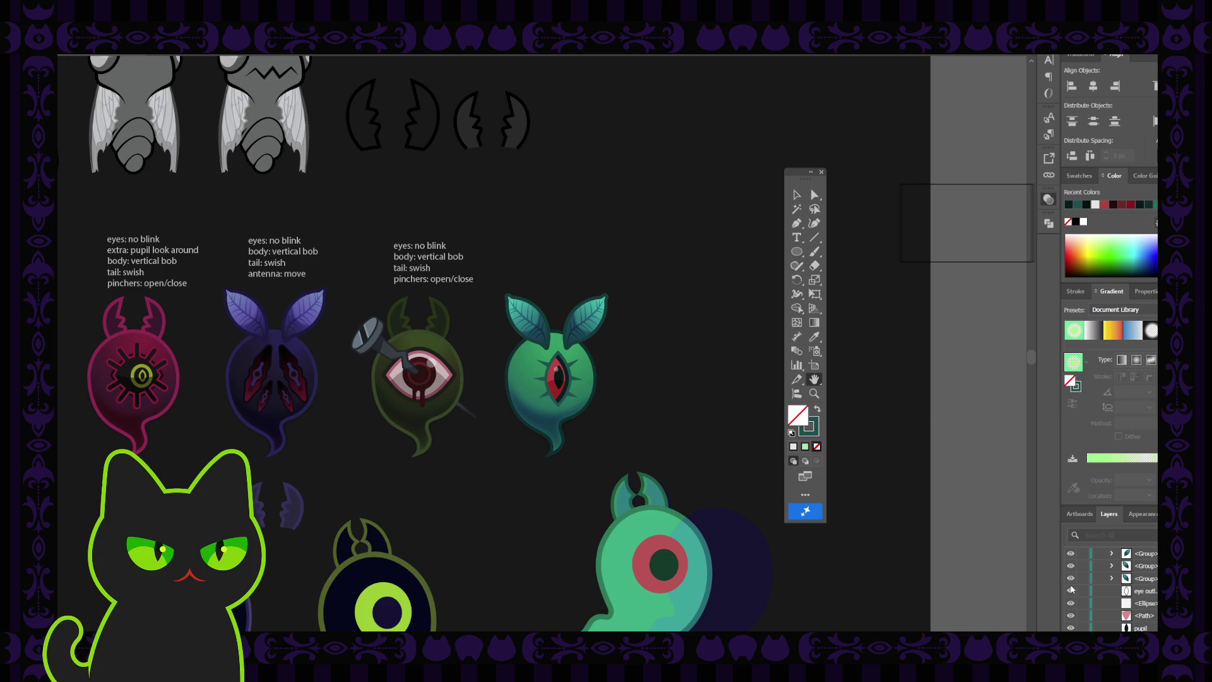
scroll(1089, 598, "up", 2)
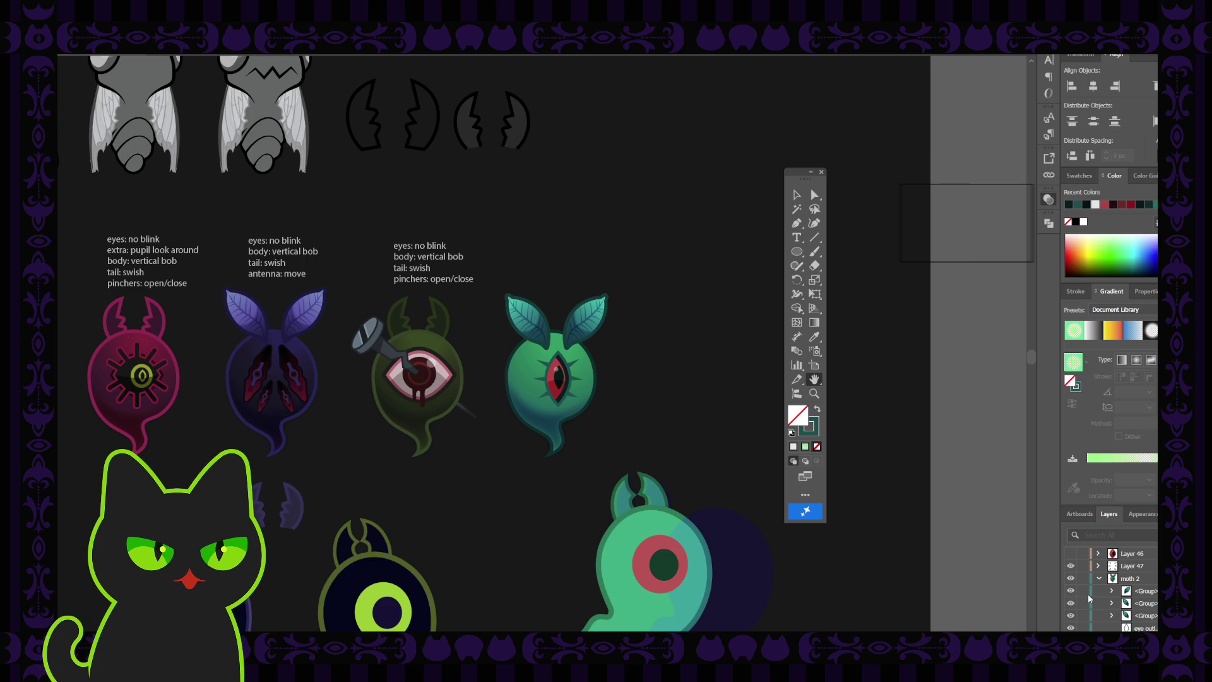
scroll(609, 442, "down", 2)
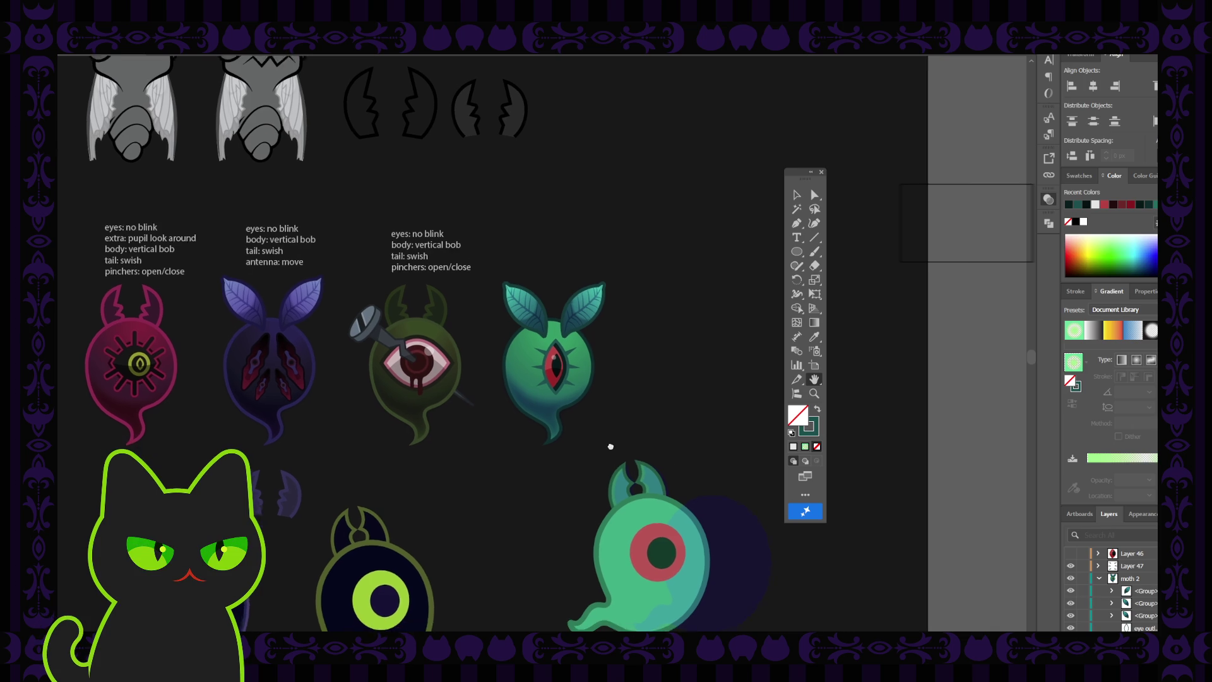
left_click_drag(567, 453, 547, 450)
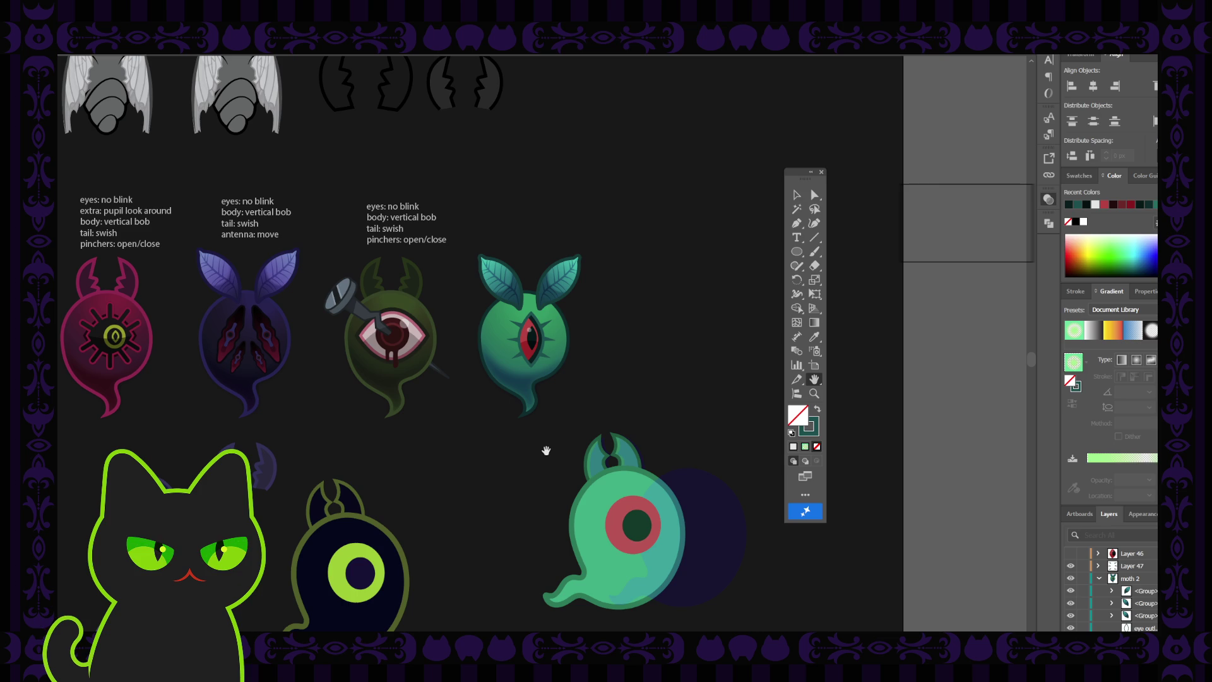
key("ctrl+minus")
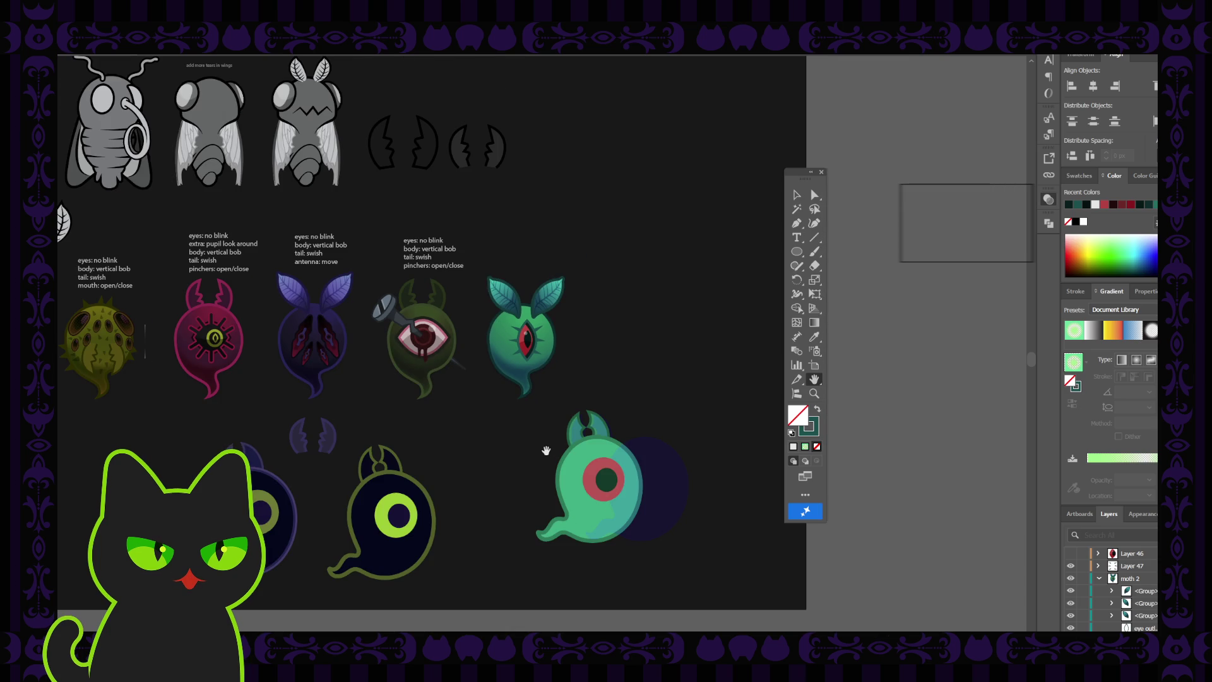
left_click_drag(398, 414, 517, 420)
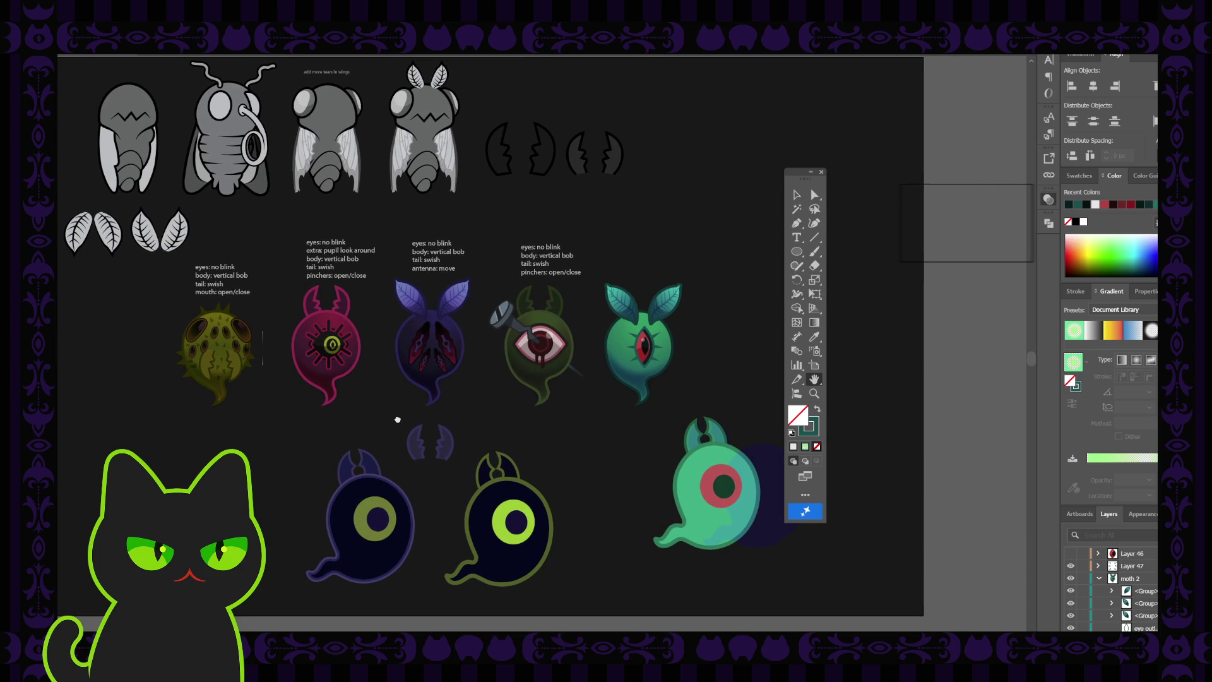
left_click_drag(399, 419, 397, 417)
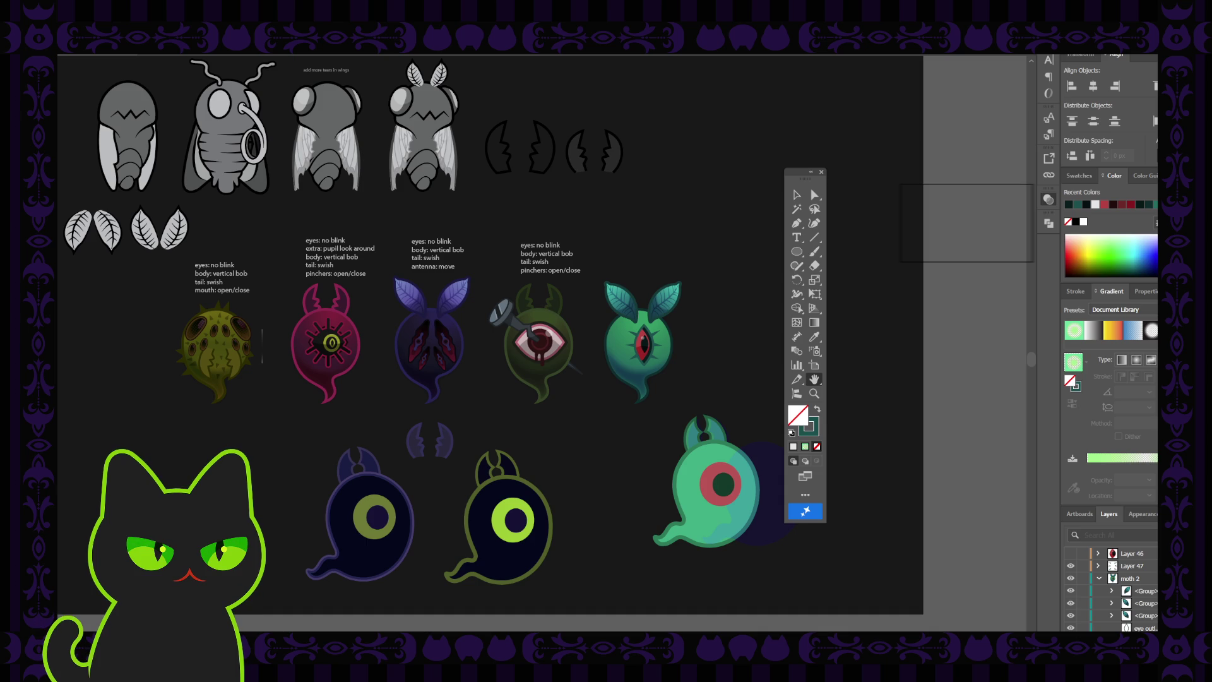
left_click_drag(220, 437, 230, 433)
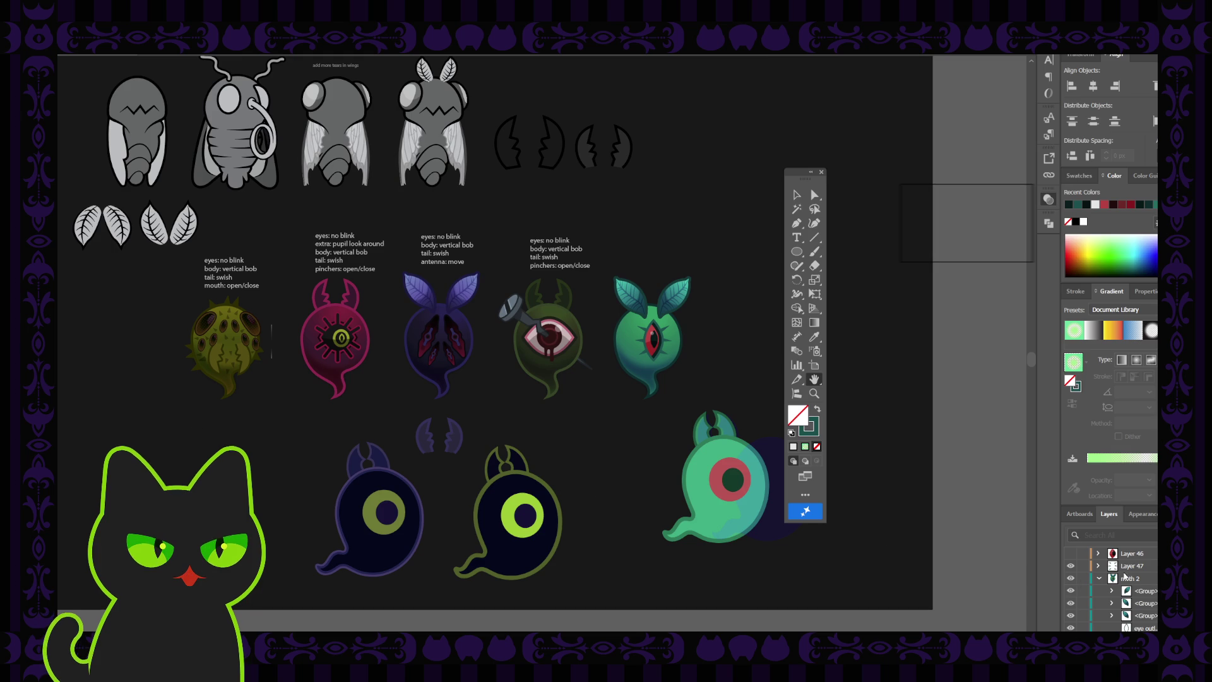
- Rename Layer 47 to 'eyelashes' and delete the unused Layer 46
double_click(1134, 566)
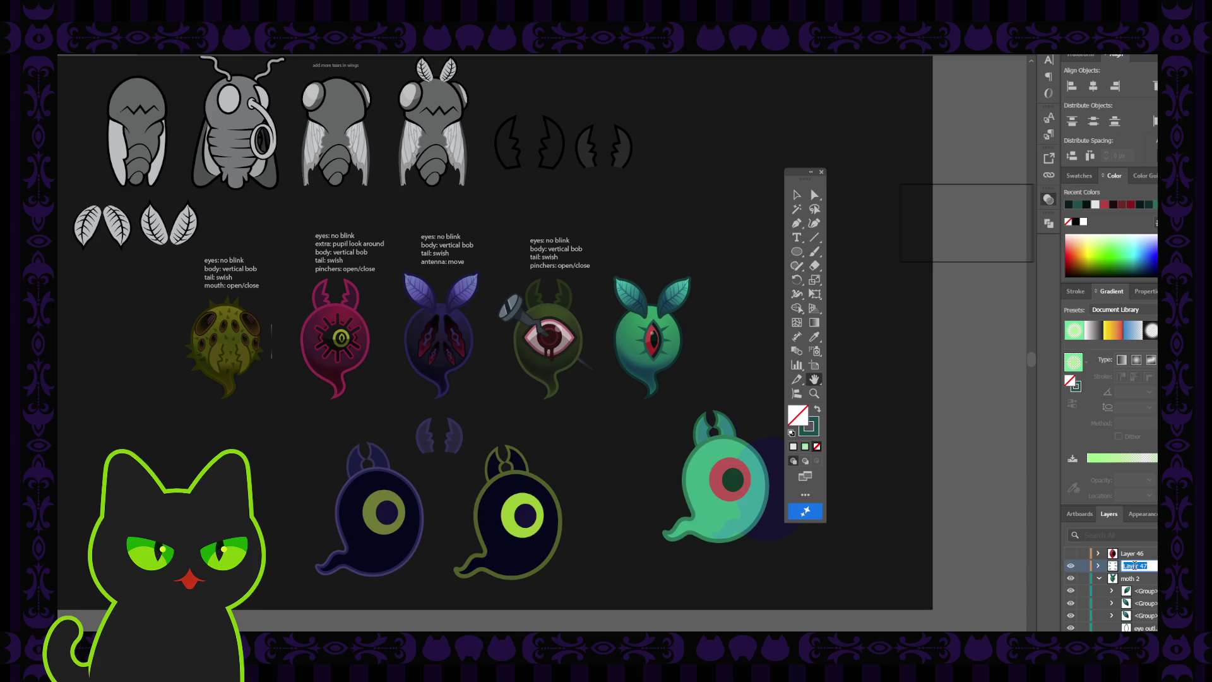
type("eyela")
type("shes")
key("Return")
left_click(1139, 560)
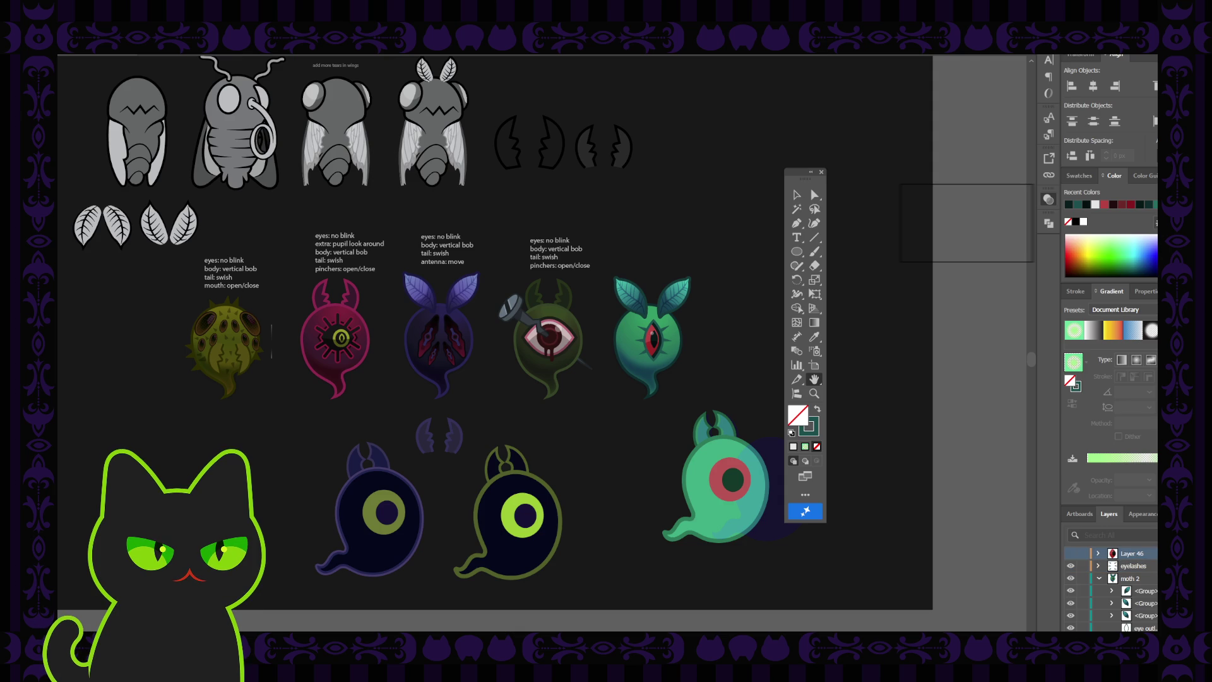
key("Delete")
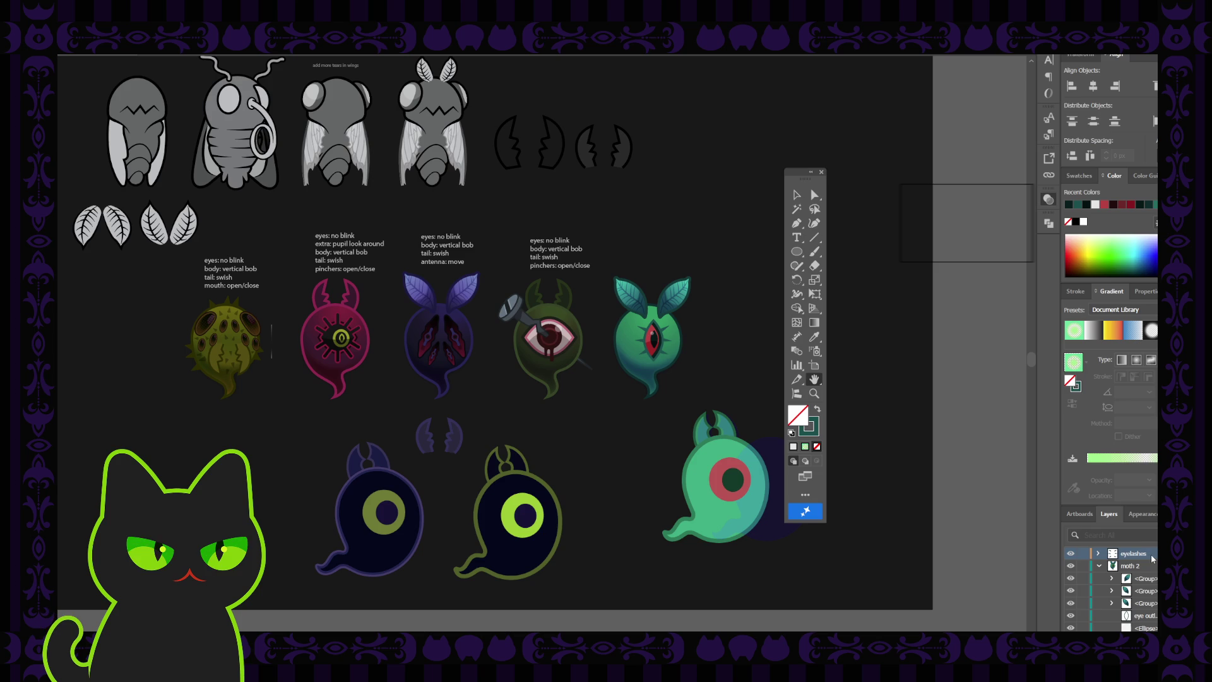
- Move the eyelashes layer into moth 2 below the eye outline
left_click_drag(1150, 560, 1153, 607)
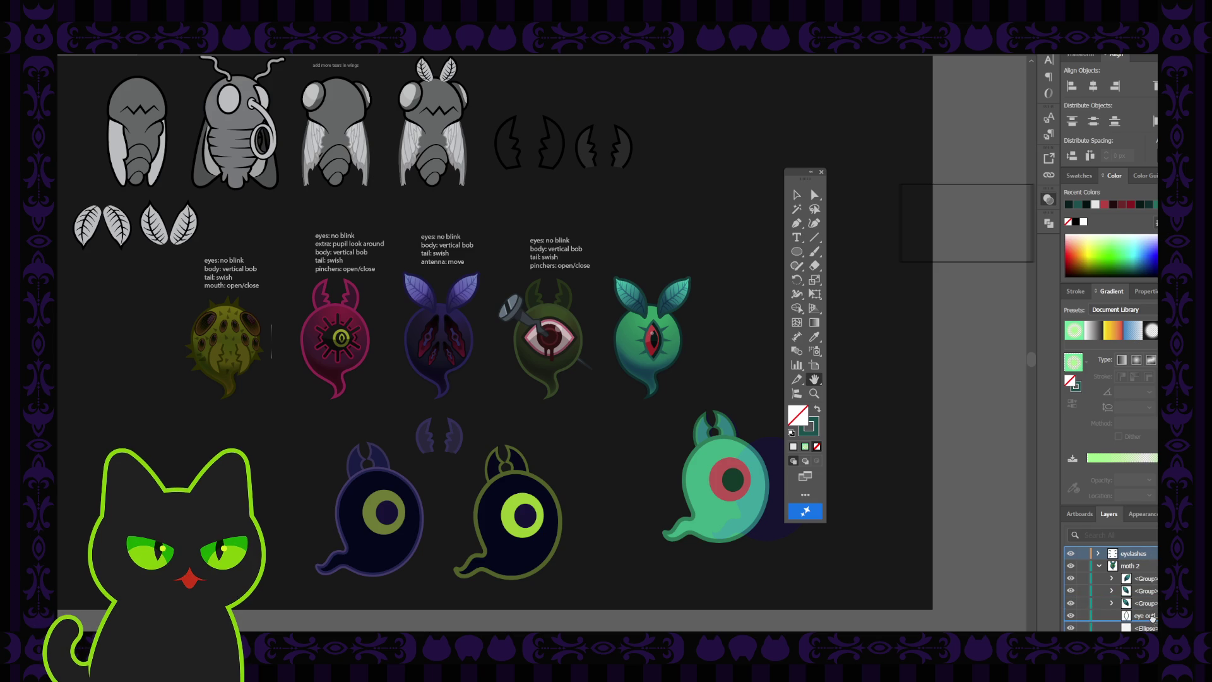
left_click_drag(1152, 607, 1156, 616)
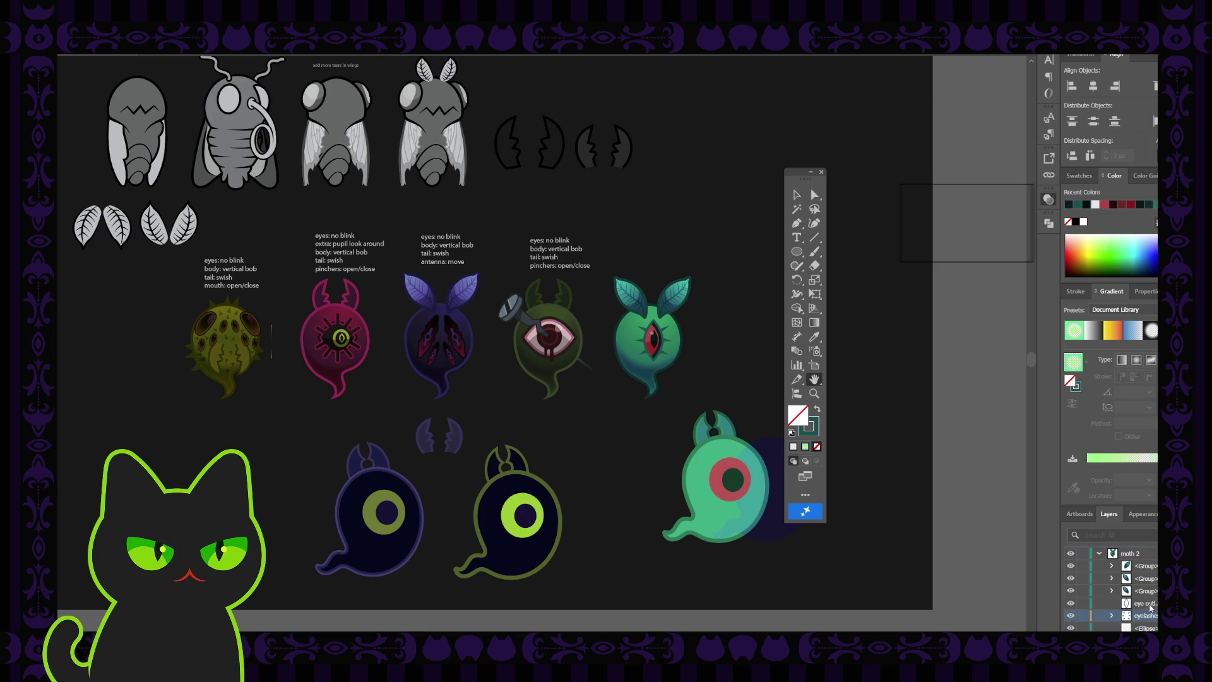
scroll(1147, 605, "up", 1)
scroll(1147, 604, "down", 1)
- Hide then re-show the green creature's two teal leaf groups
left_click(1070, 566)
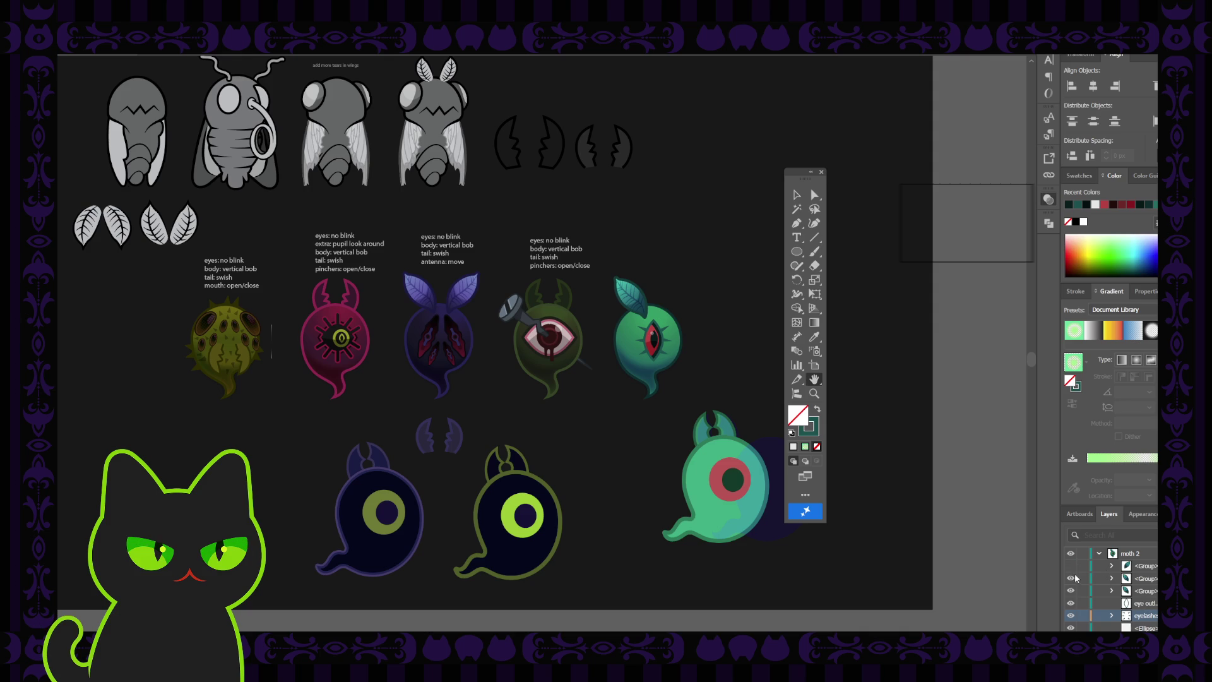
left_click(1071, 590)
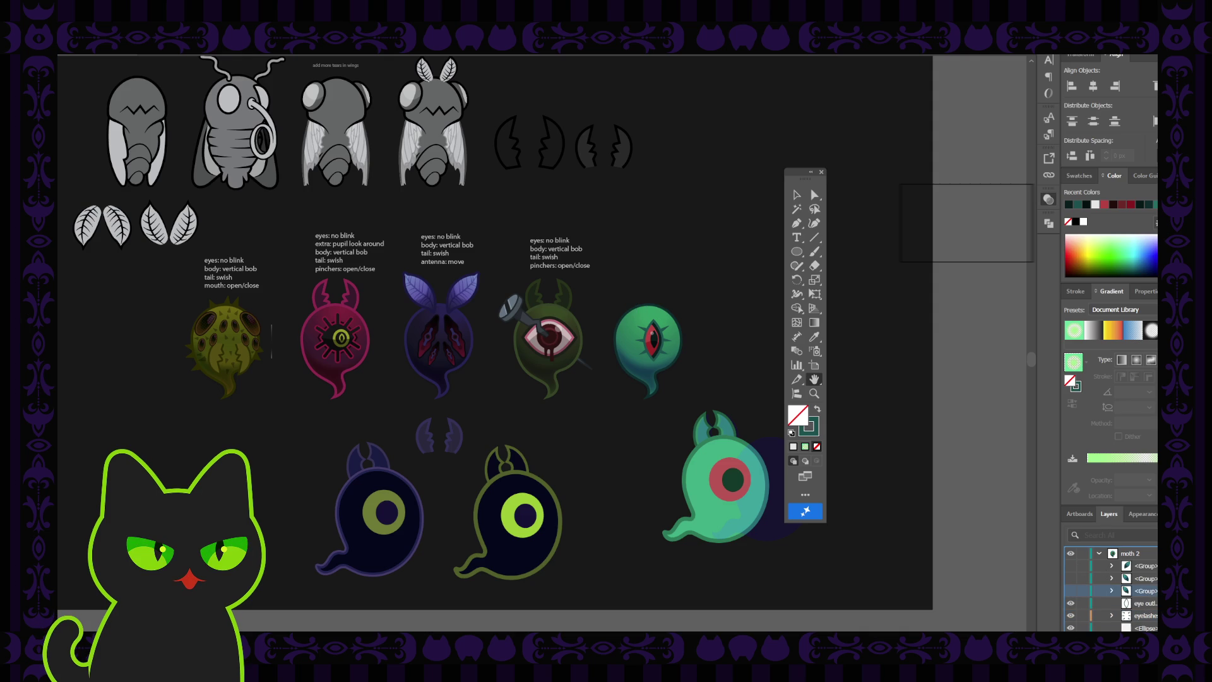
scroll(1111, 591, "down", 1)
scroll(1073, 590, "up", 1)
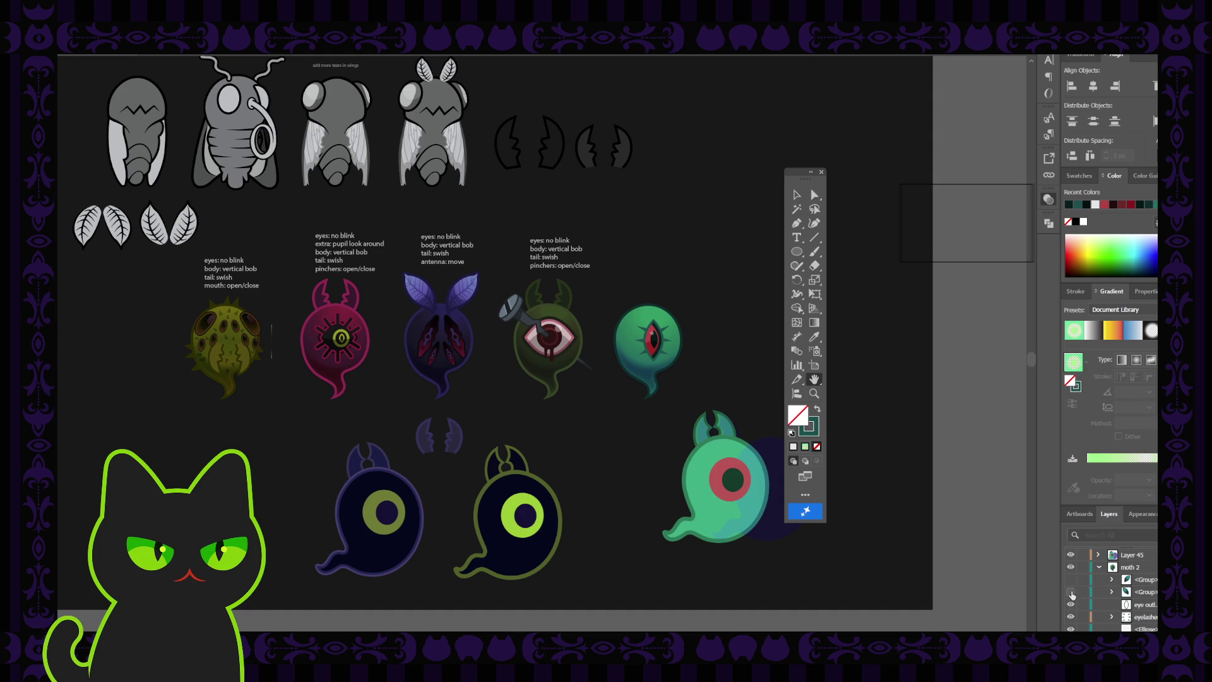
left_click(1071, 593)
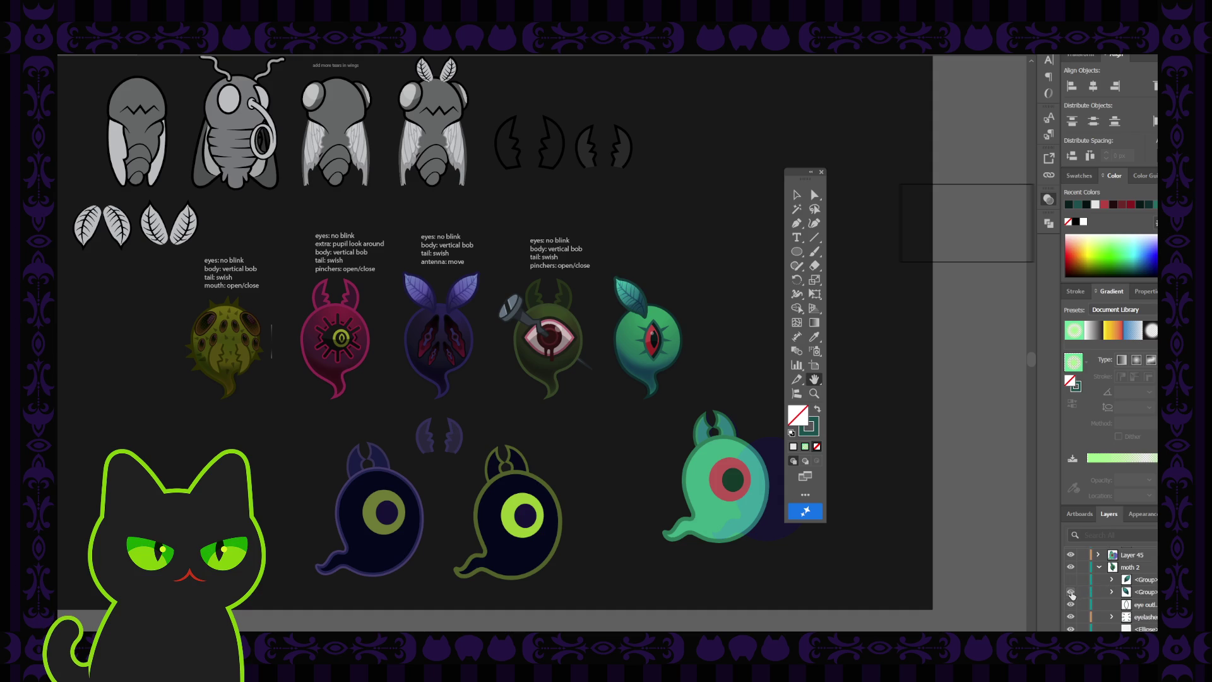
left_click(1071, 580)
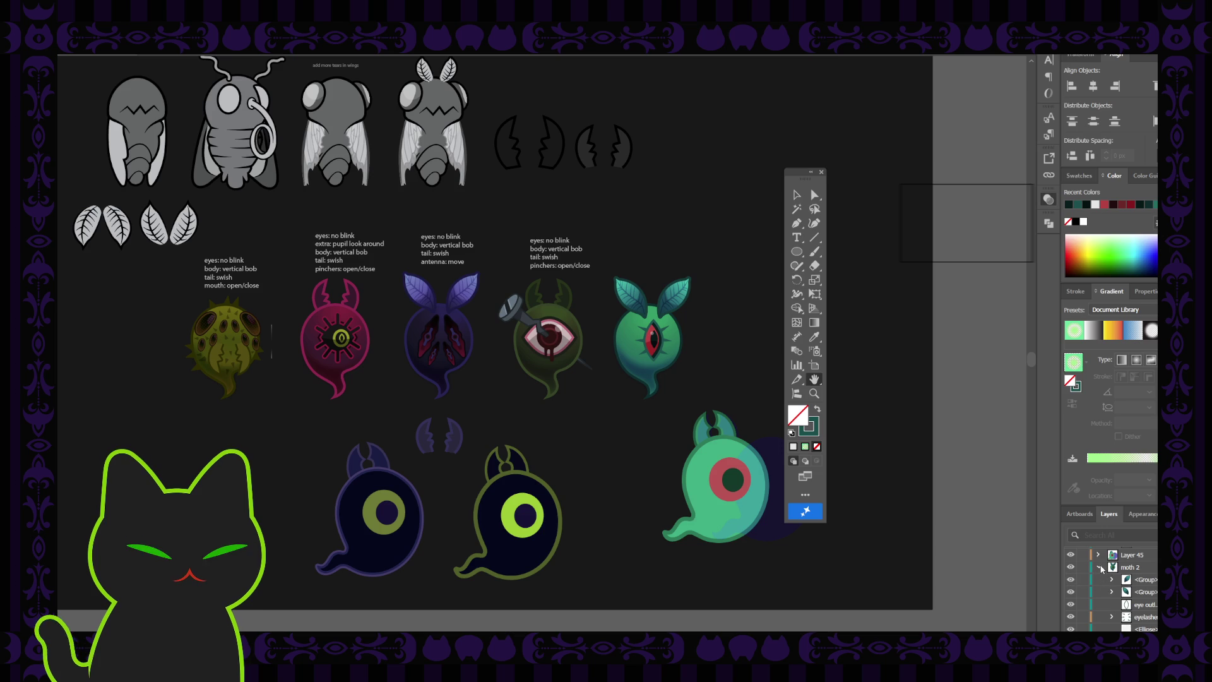
- Collapse moth 2 and rename it 'seed pod'
left_click(1099, 568)
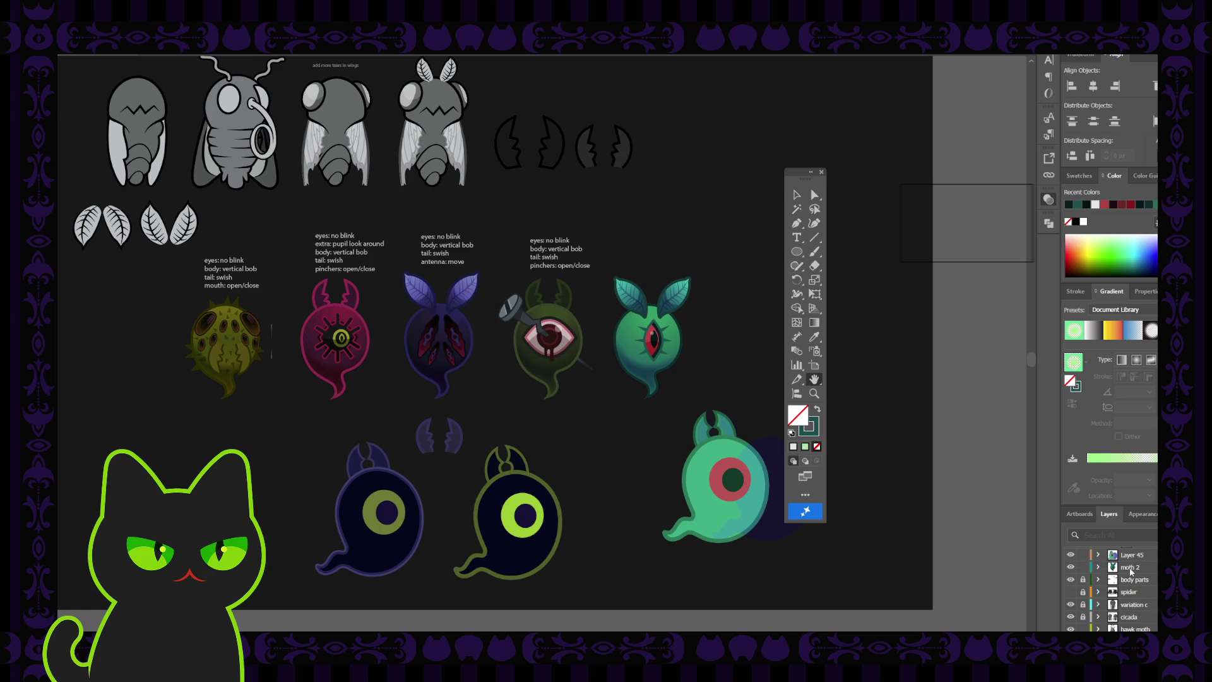
double_click(1127, 567)
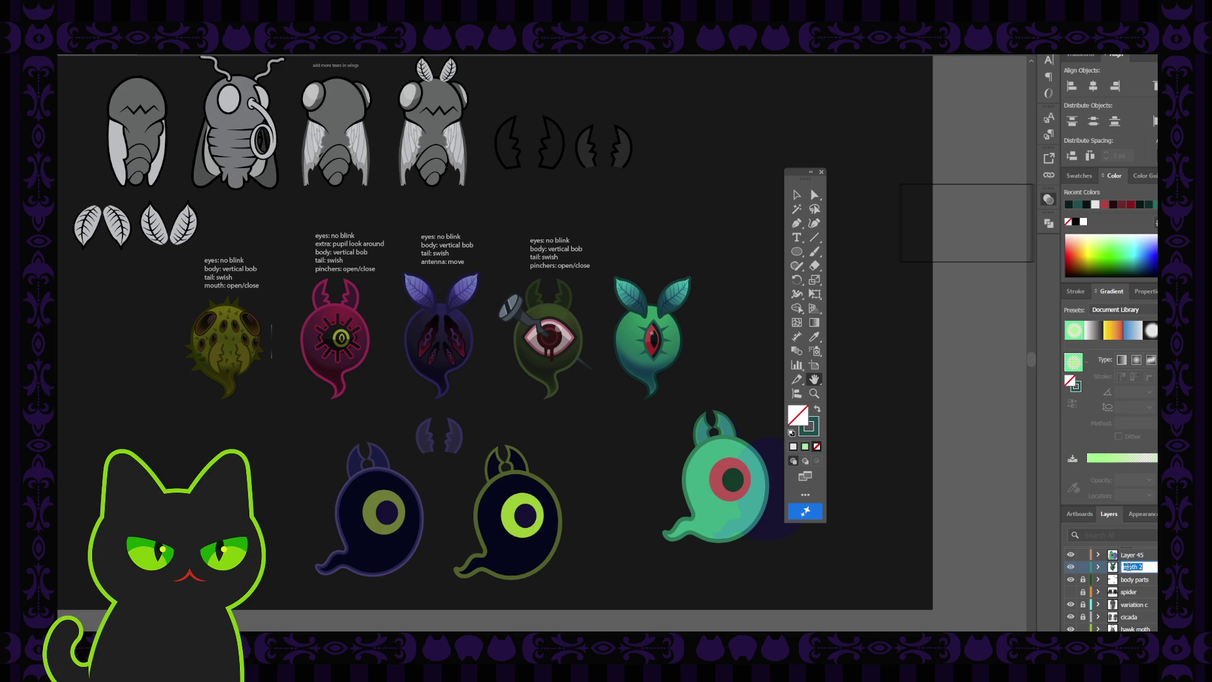
type("sw")
key("BackSpace")
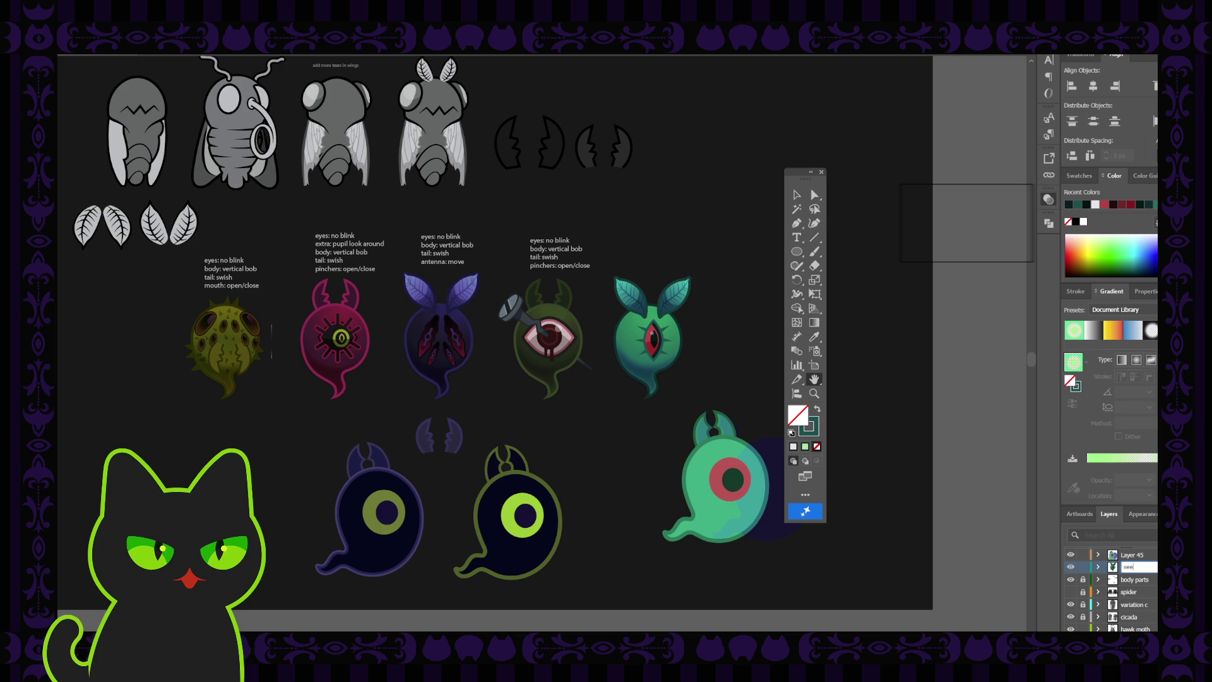
type("eed pod")
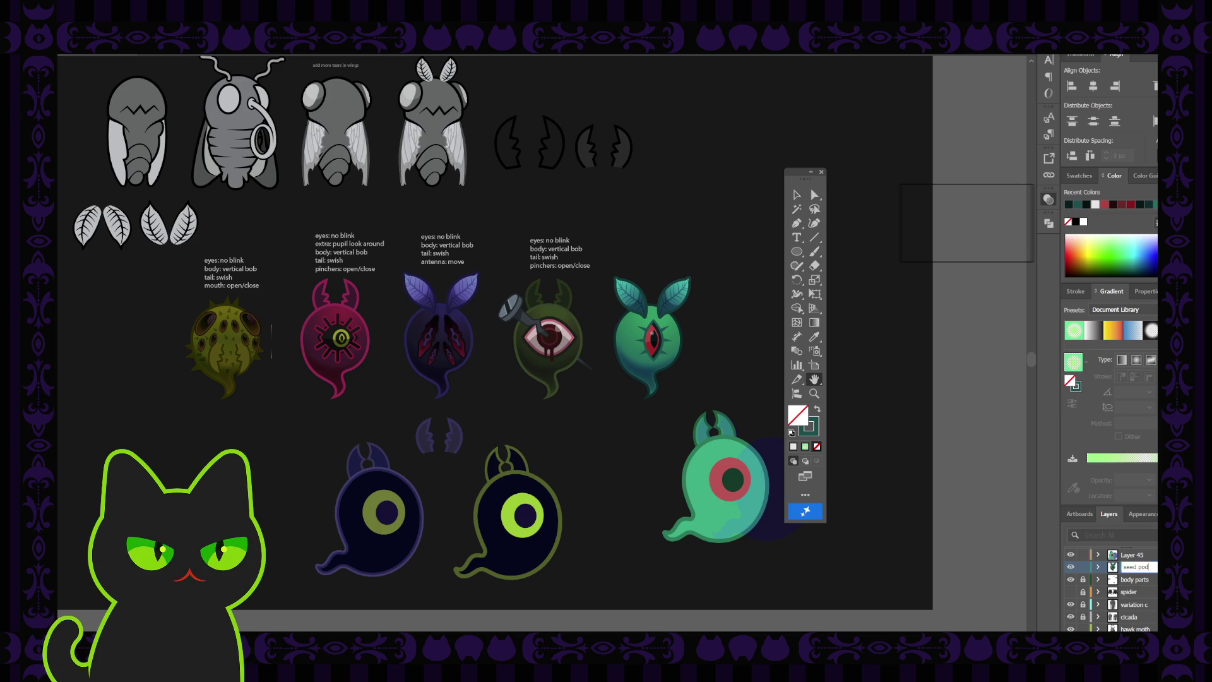
- Confirm the layer name 'seed pod', then delete the teal ghost and dark circle
key("Return")
left_click_drag(792, 175, 816, 177)
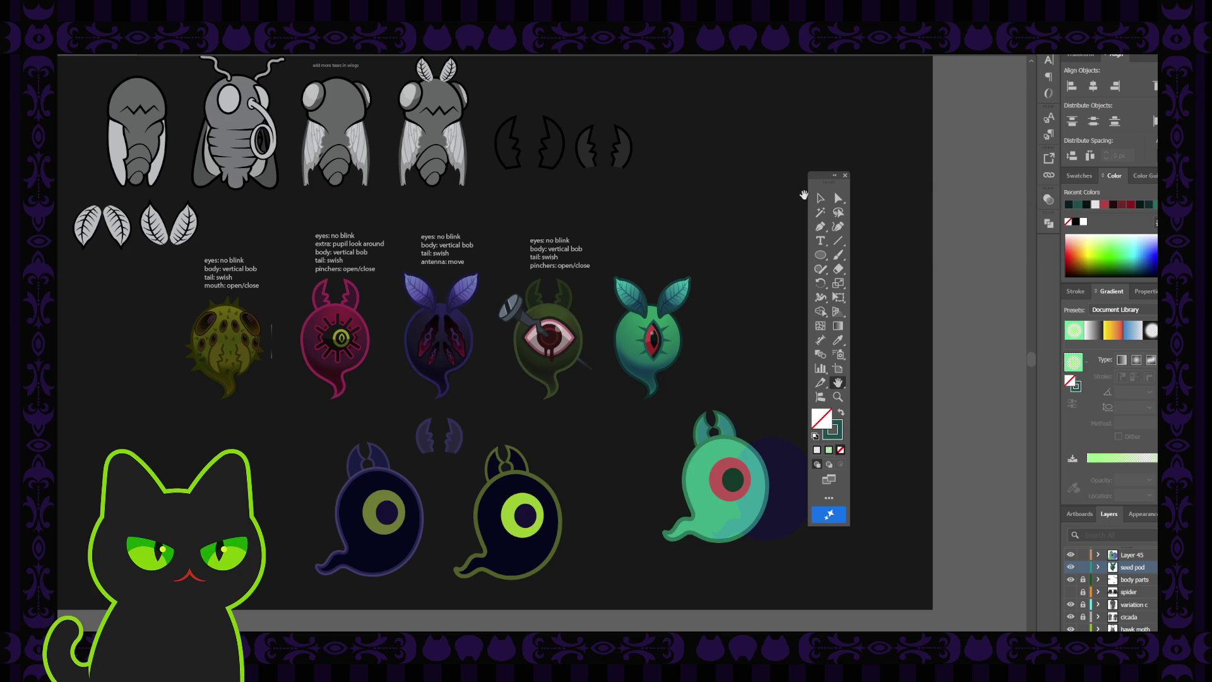
left_click(821, 198)
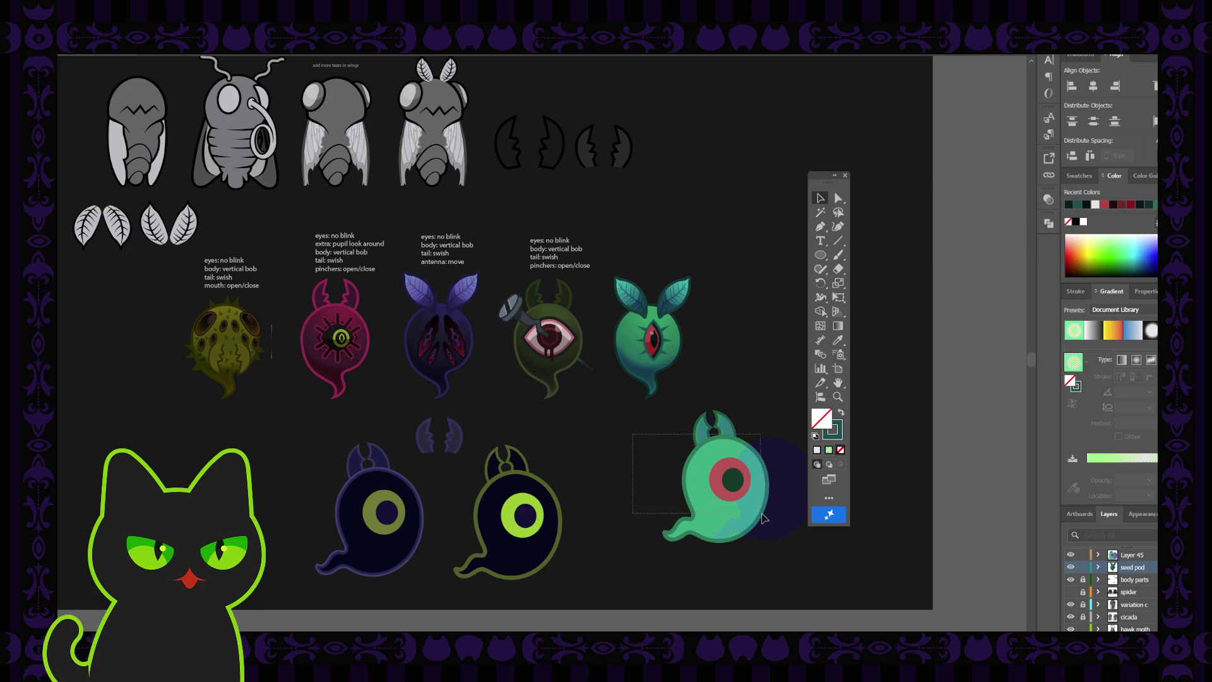
left_click_drag(631, 435, 764, 515)
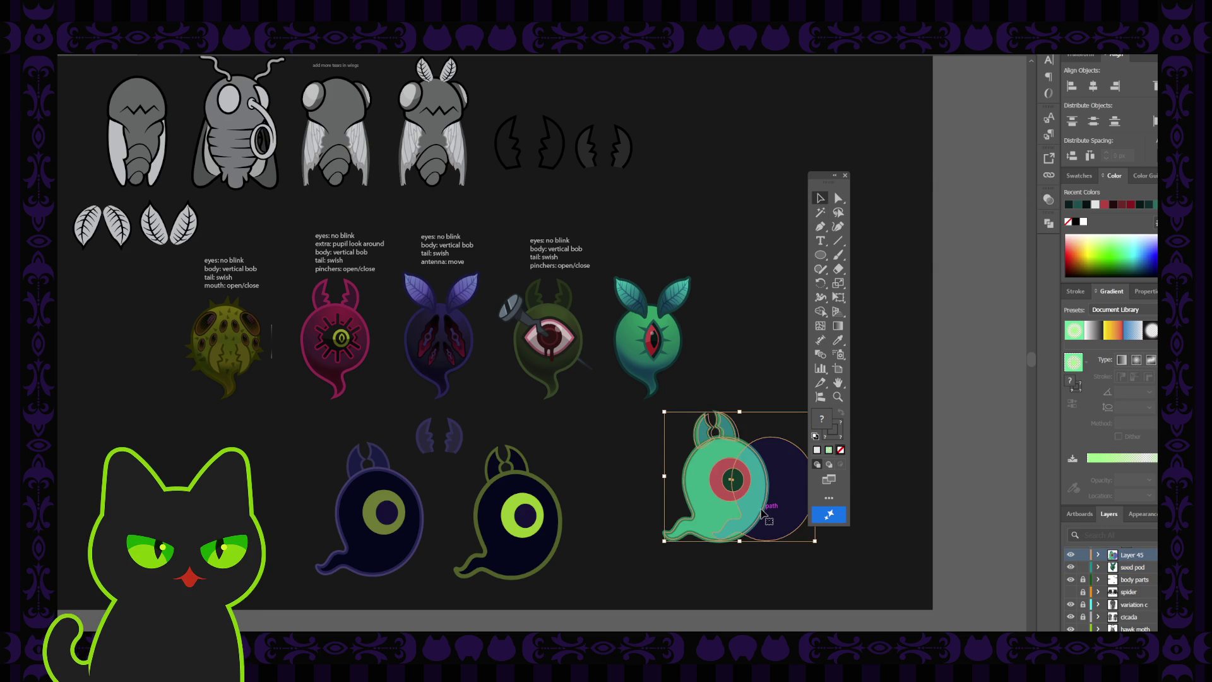
key("Delete")
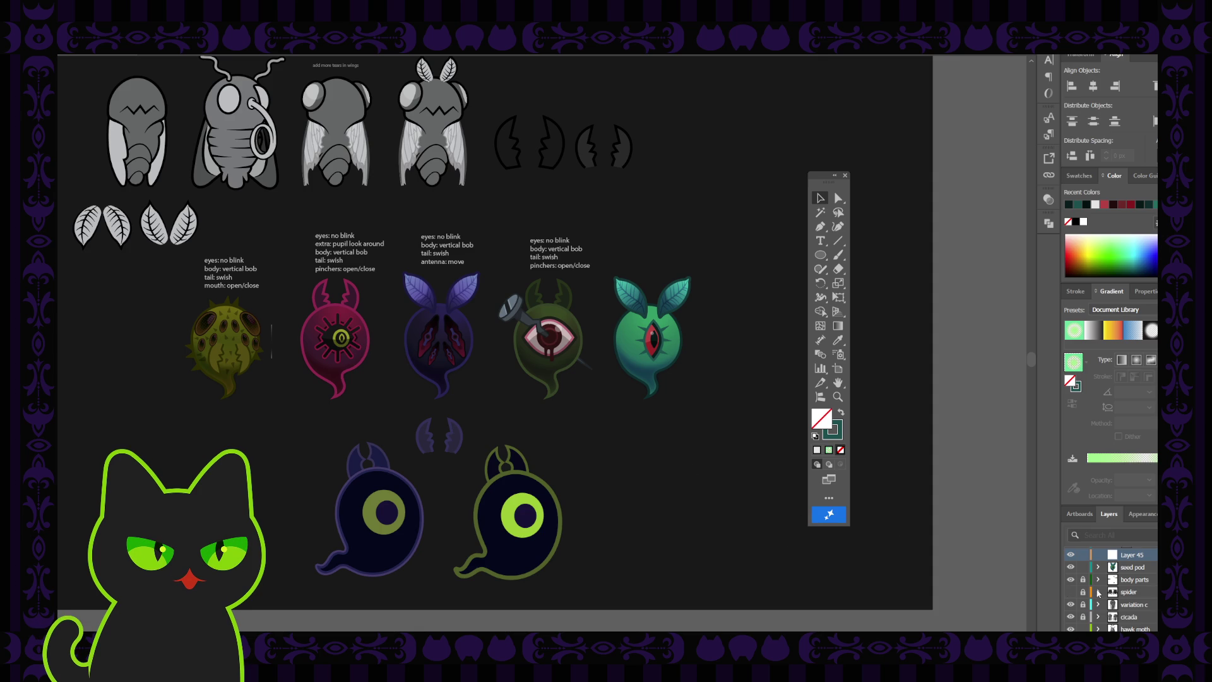
- Collapse the moth layer and select the pink spiked-eye ghost on the oni layer
scroll(1144, 597, "up", 1)
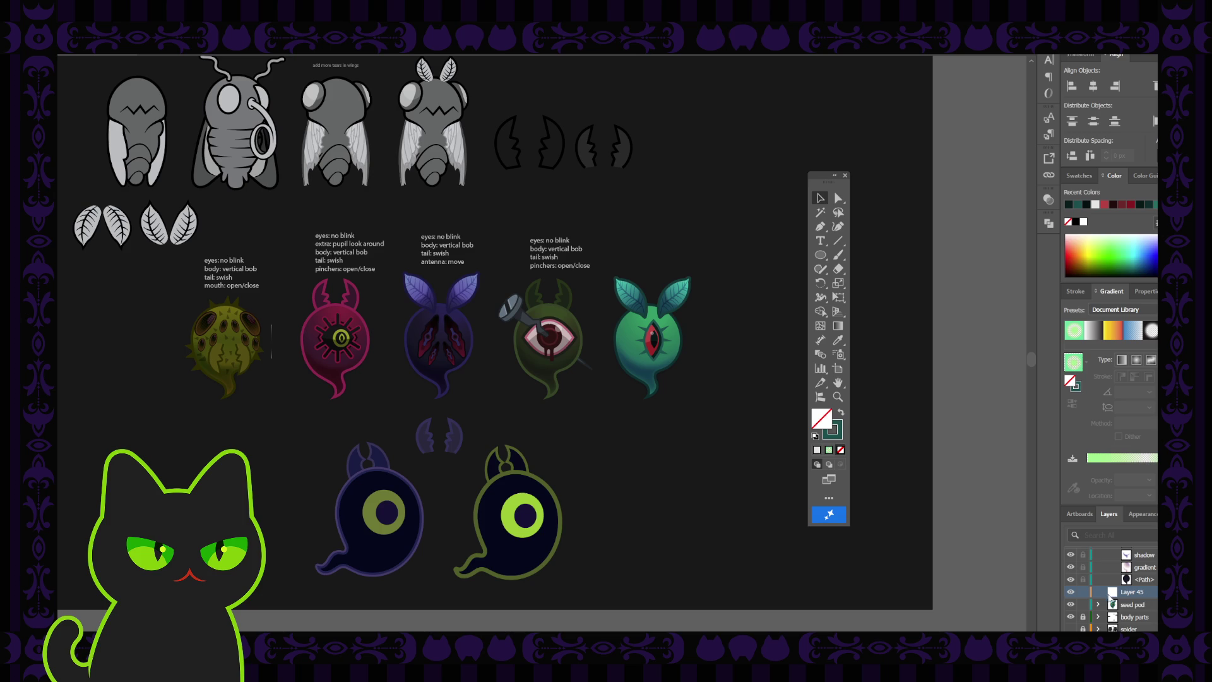
scroll(1137, 595, "up", 2)
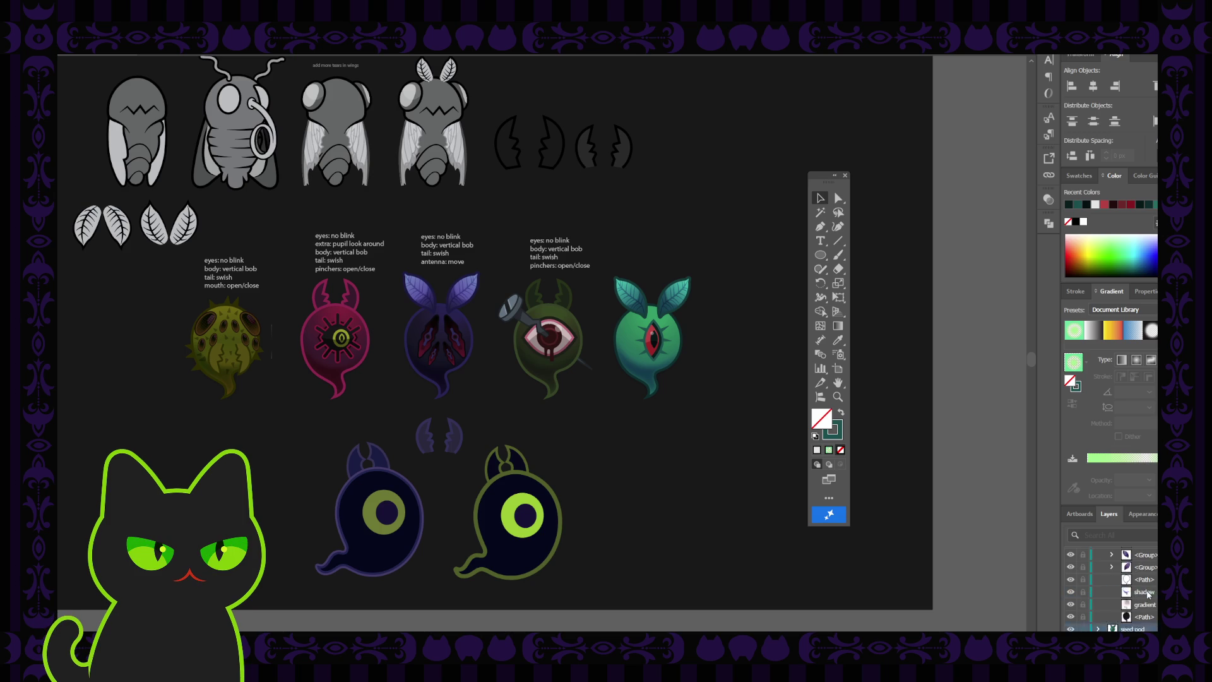
scroll(1139, 597, "up", 1)
left_click(1100, 568)
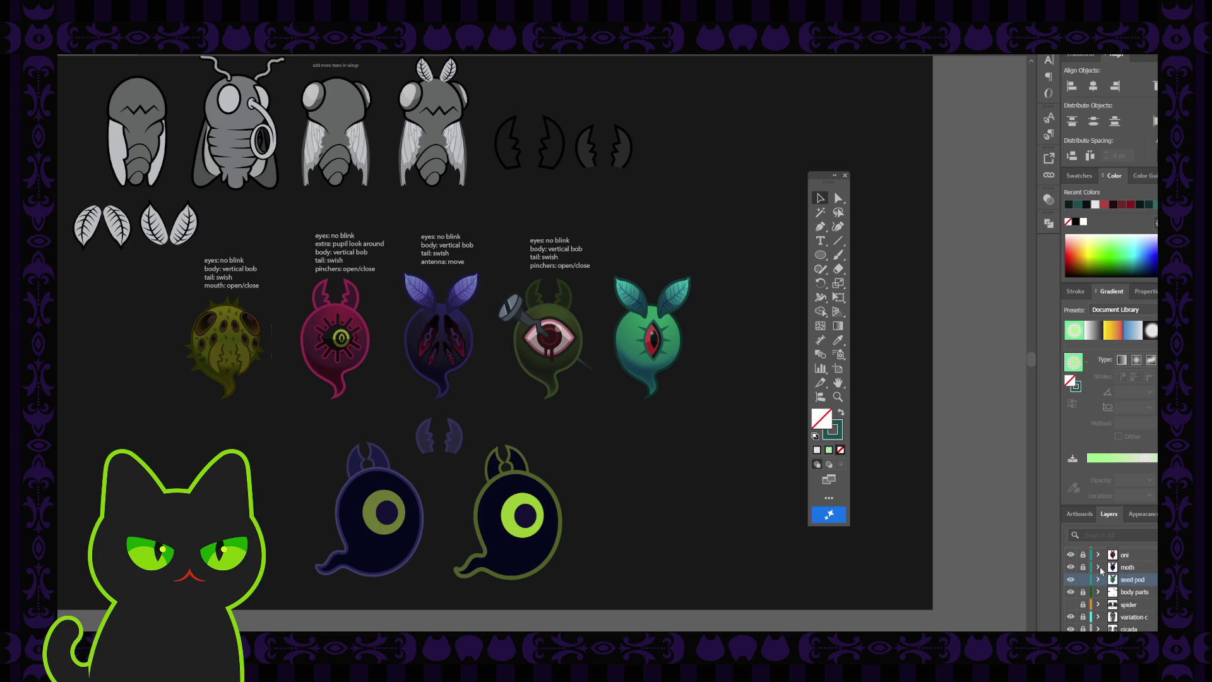
scroll(1104, 583, "up", 1)
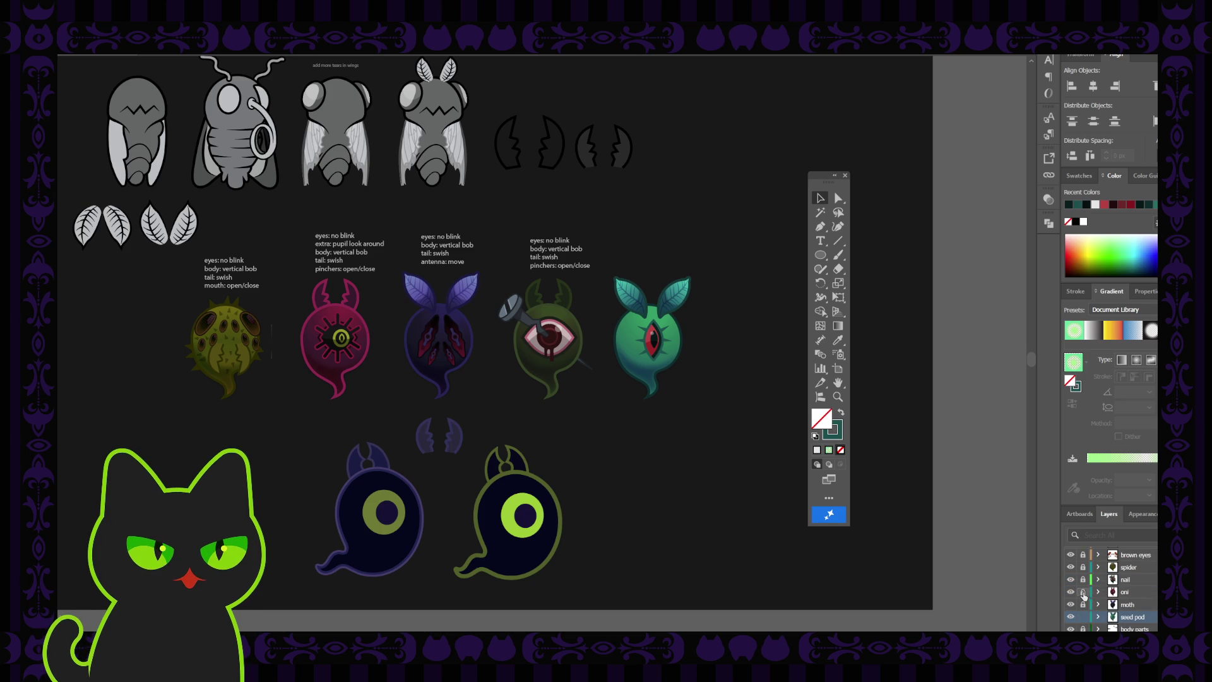
left_click(1114, 594)
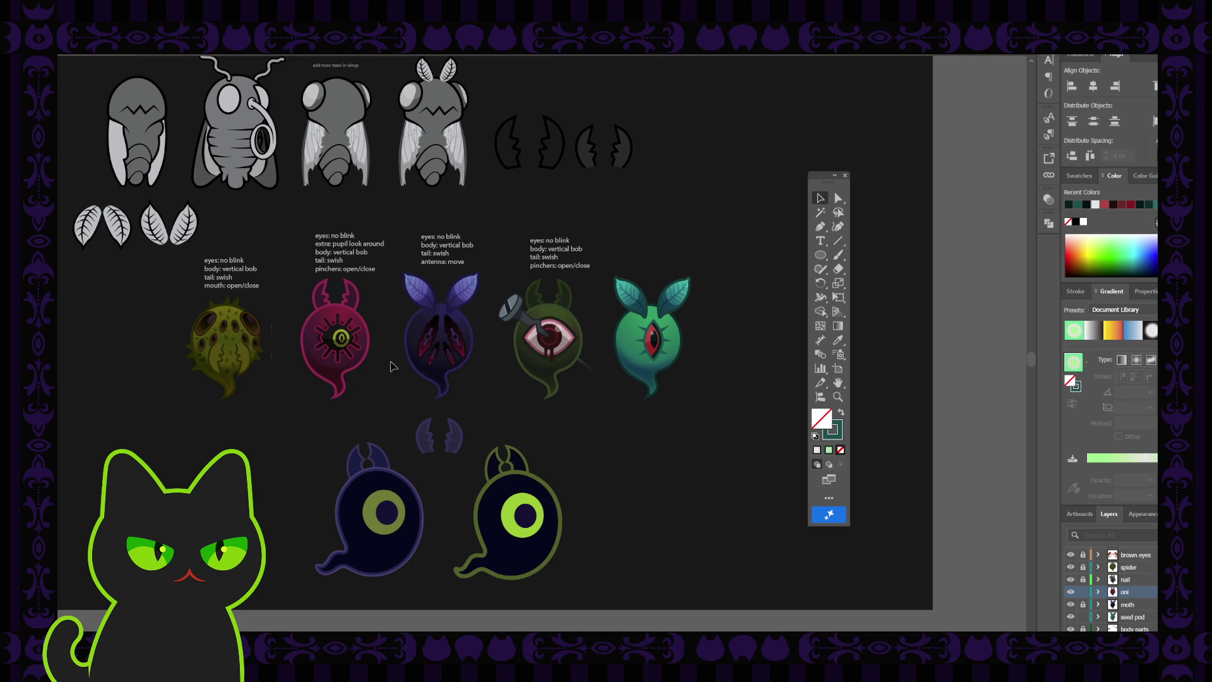
left_click(333, 321)
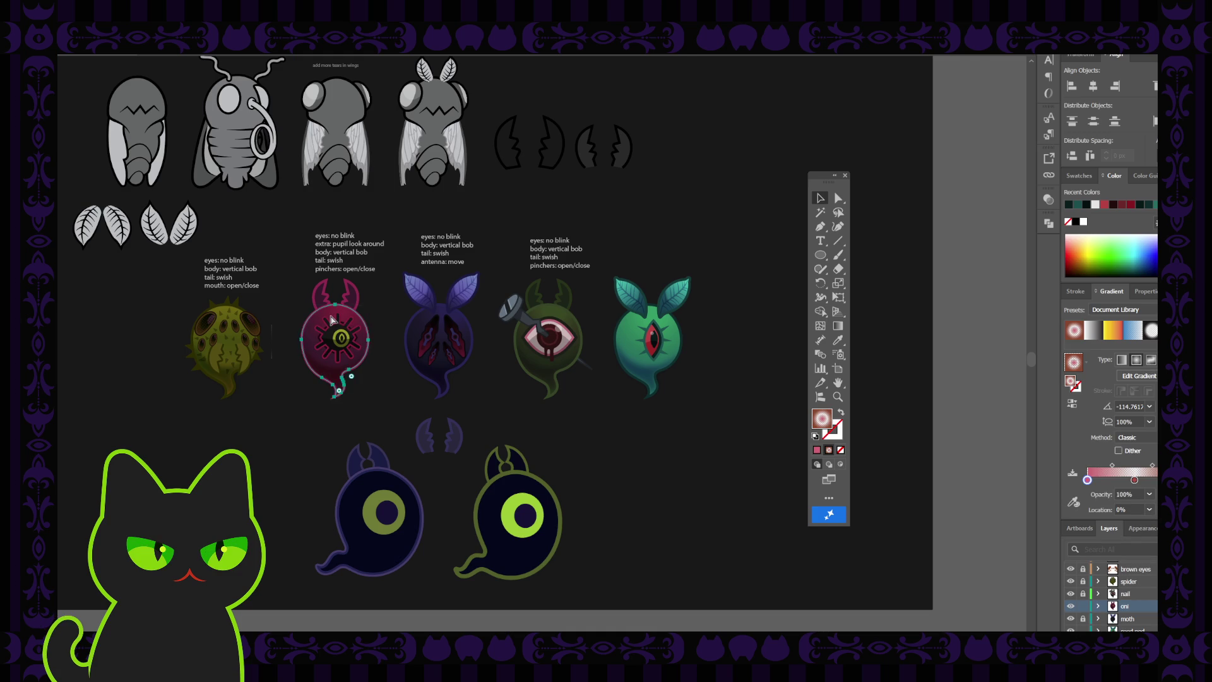
- Zoom in and centre the view on the pink ghost, then deselect it
key("ctrl+plus")
key("ctrl+plus")
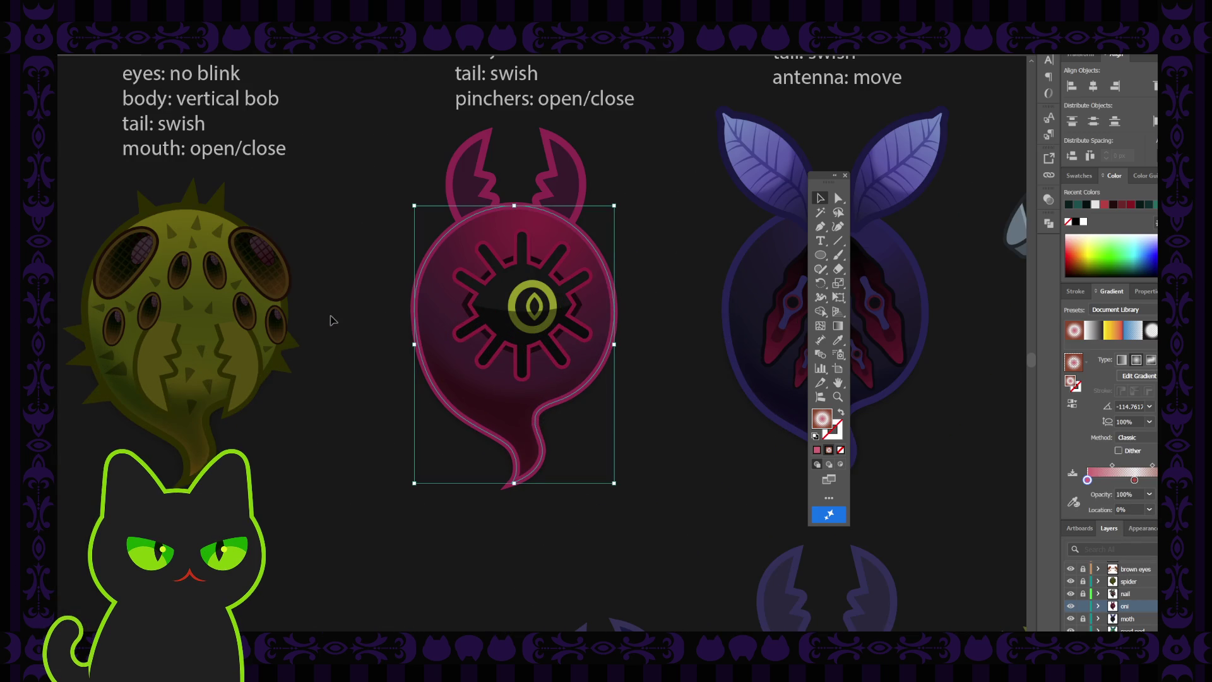
left_click_drag(366, 275, 360, 333)
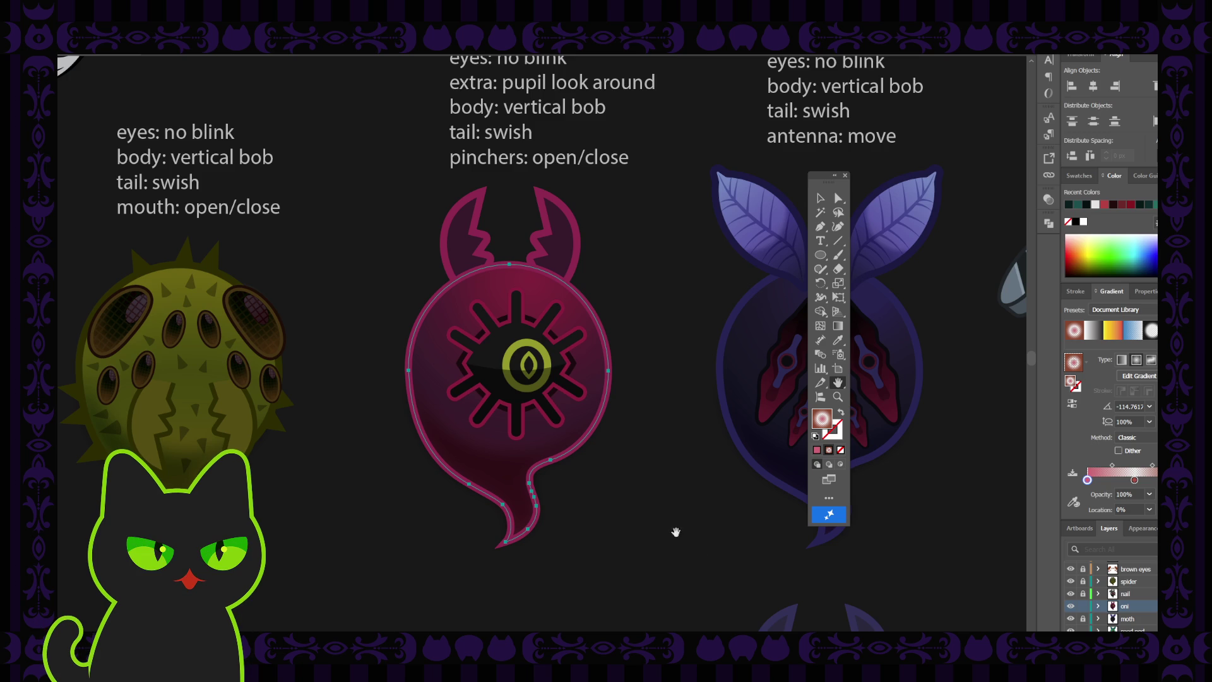
left_click(819, 199)
left_click(648, 286)
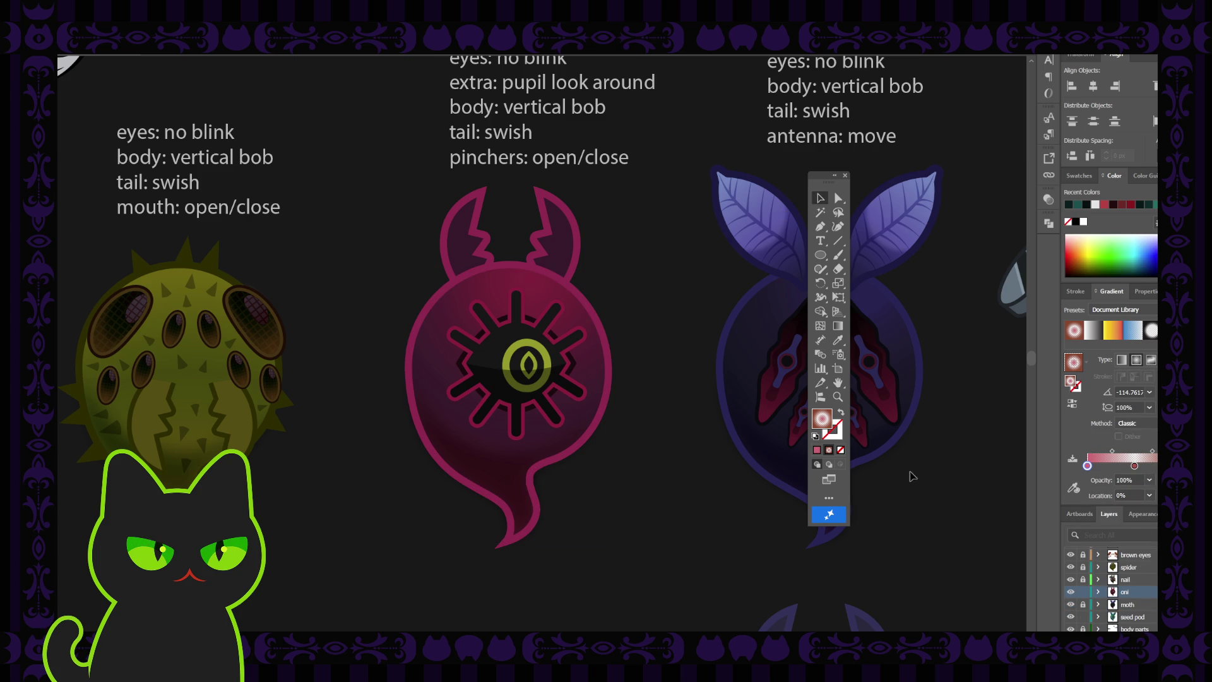
- Expand the oni layer in the Layers panel to list the pink ghost's parts
left_click(1099, 591)
scroll(1116, 601, "down", 1)
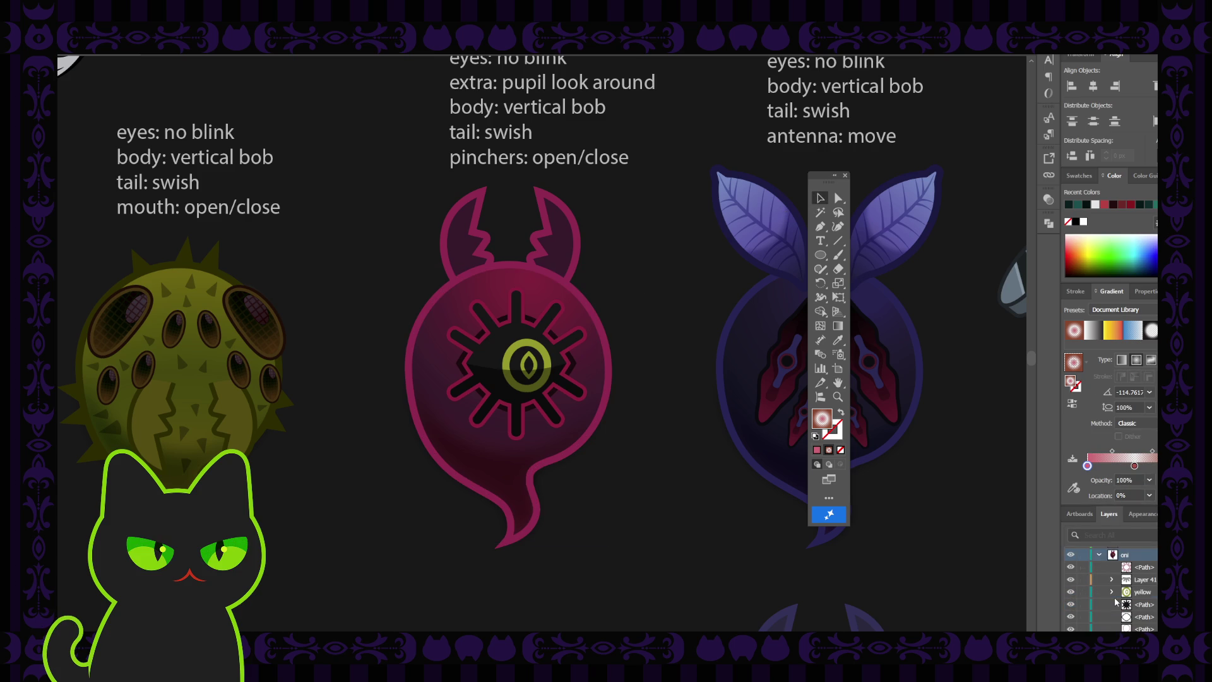
scroll(1116, 601, "down", 1)
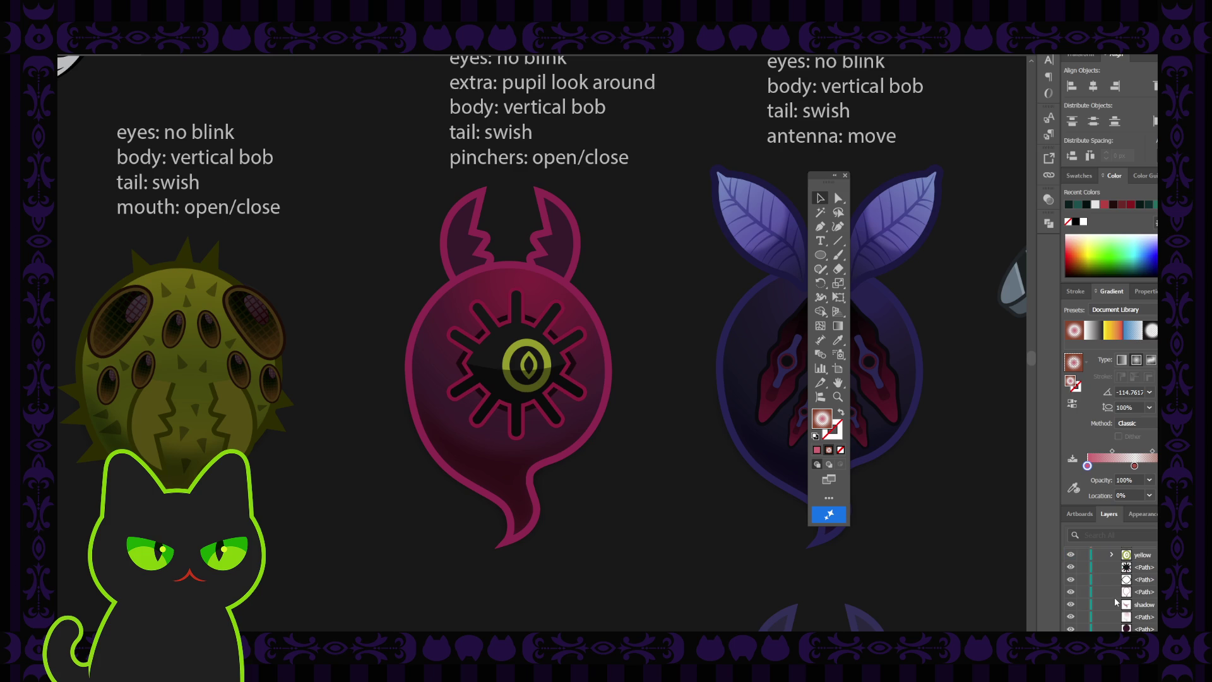
scroll(1116, 601, "down", 1)
scroll(1081, 592, "up", 1)
left_click(845, 175)
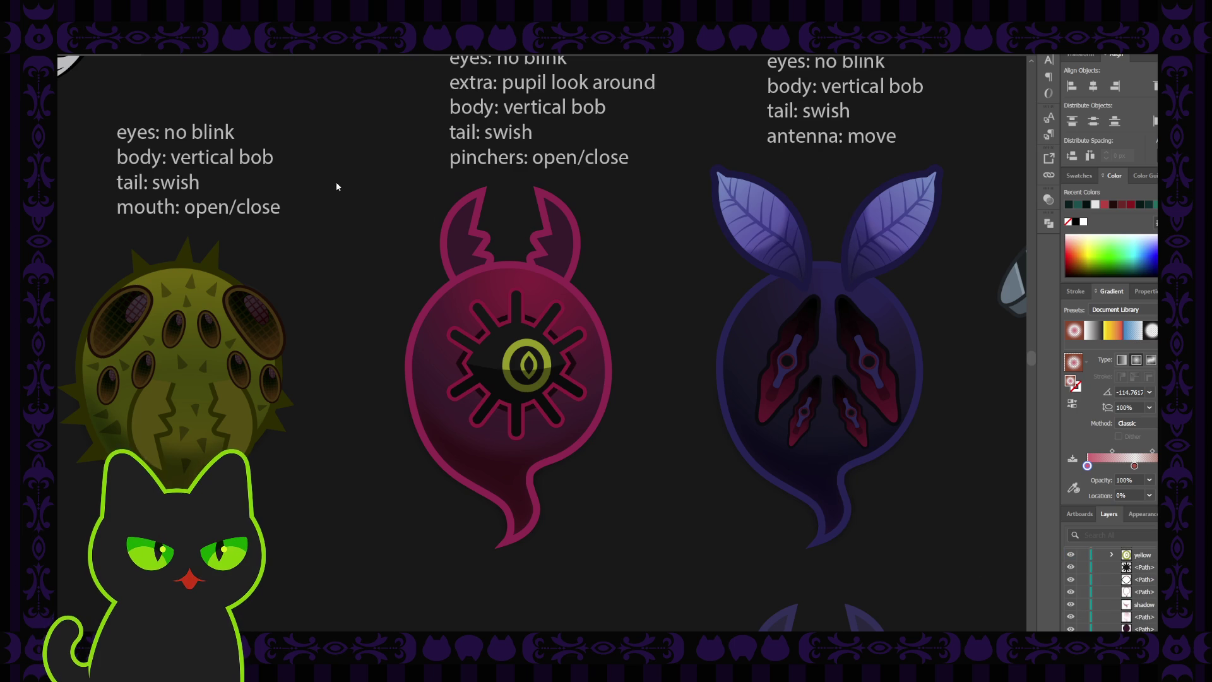
- Draw a small solid-filled circle beside the pink ghost with the Ellipse tool
left_click_drag(382, 207, 341, 183)
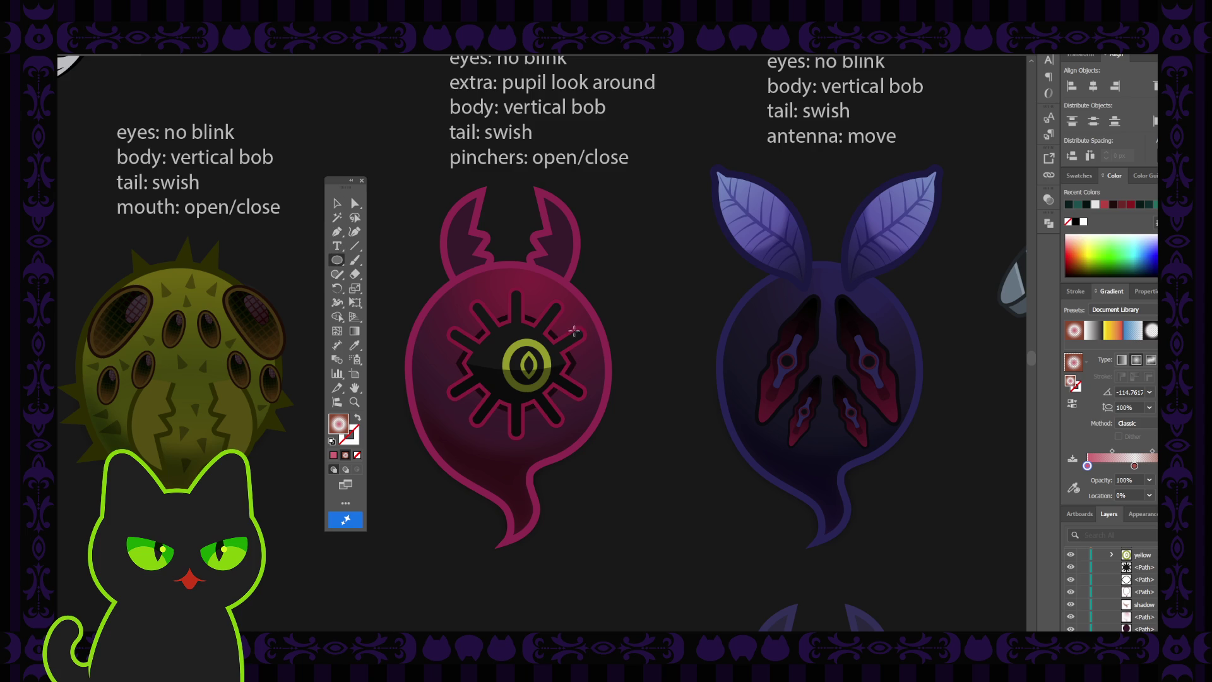
key("v")
key("comma")
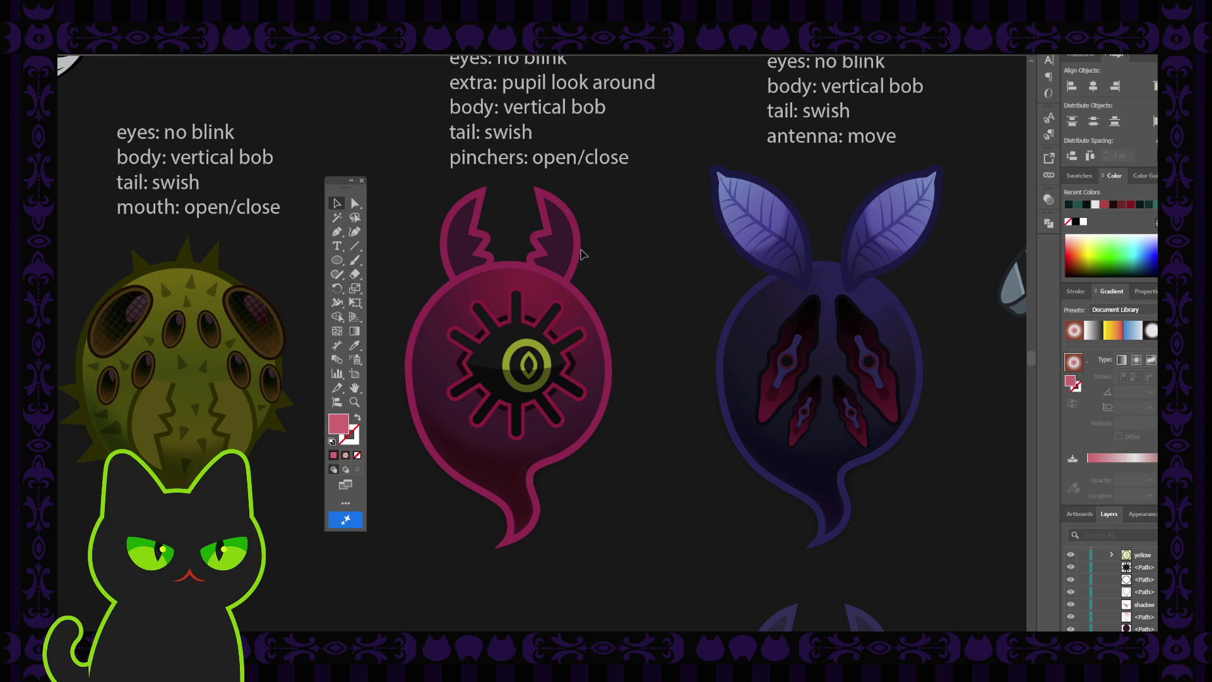
left_click(337, 260)
mouse_move(631, 265)
left_mouse_down()
mouse_move(641, 292)
mouse_move(639, 280)
left_mouse_up()
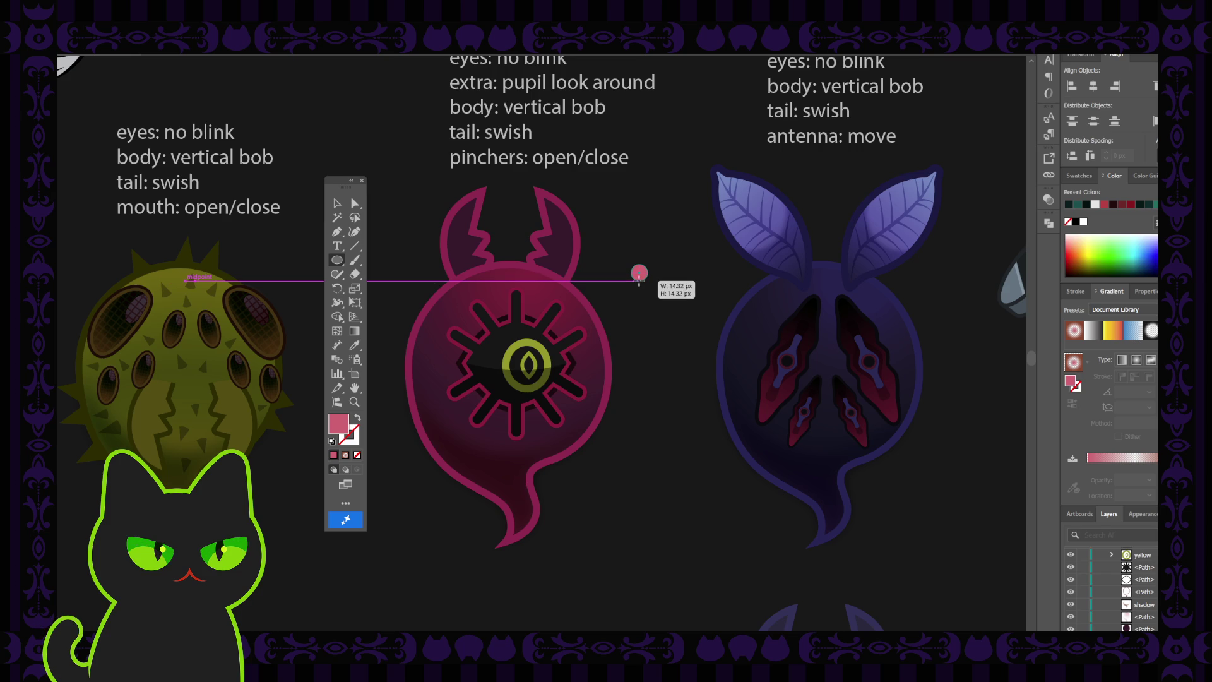
- Move the small circle onto the upper left of the yellow iris and make it white
left_click(338, 204)
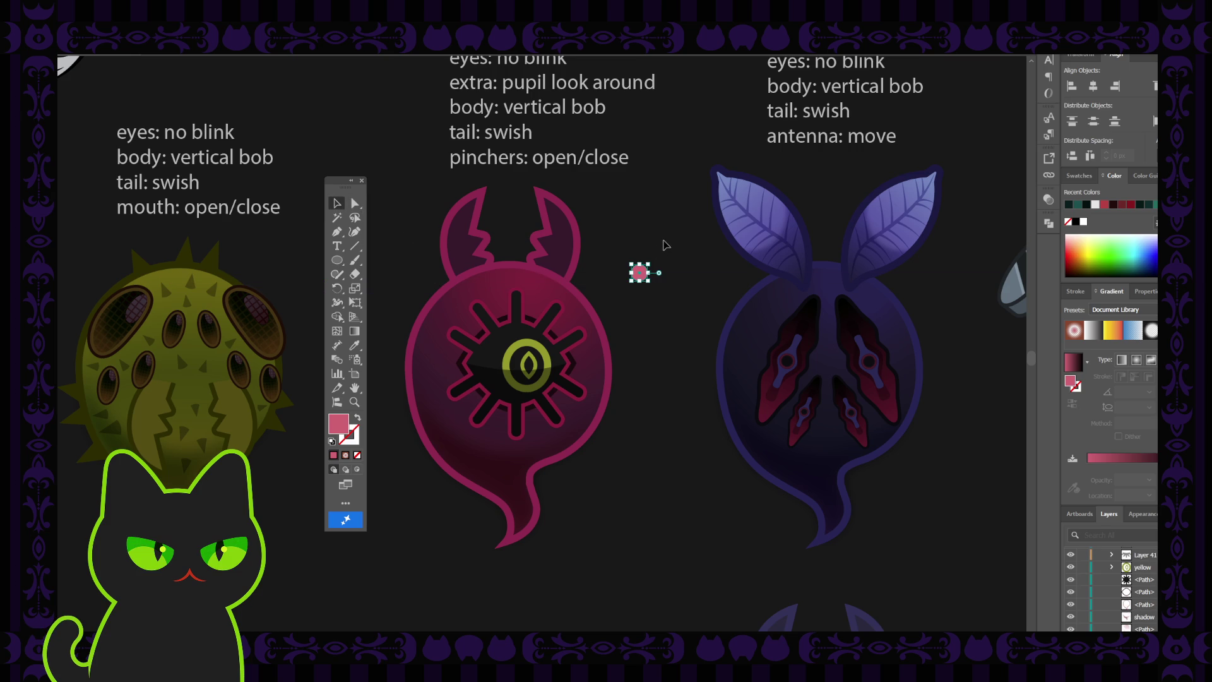
key("period")
left_click_drag(639, 274, 631, 282)
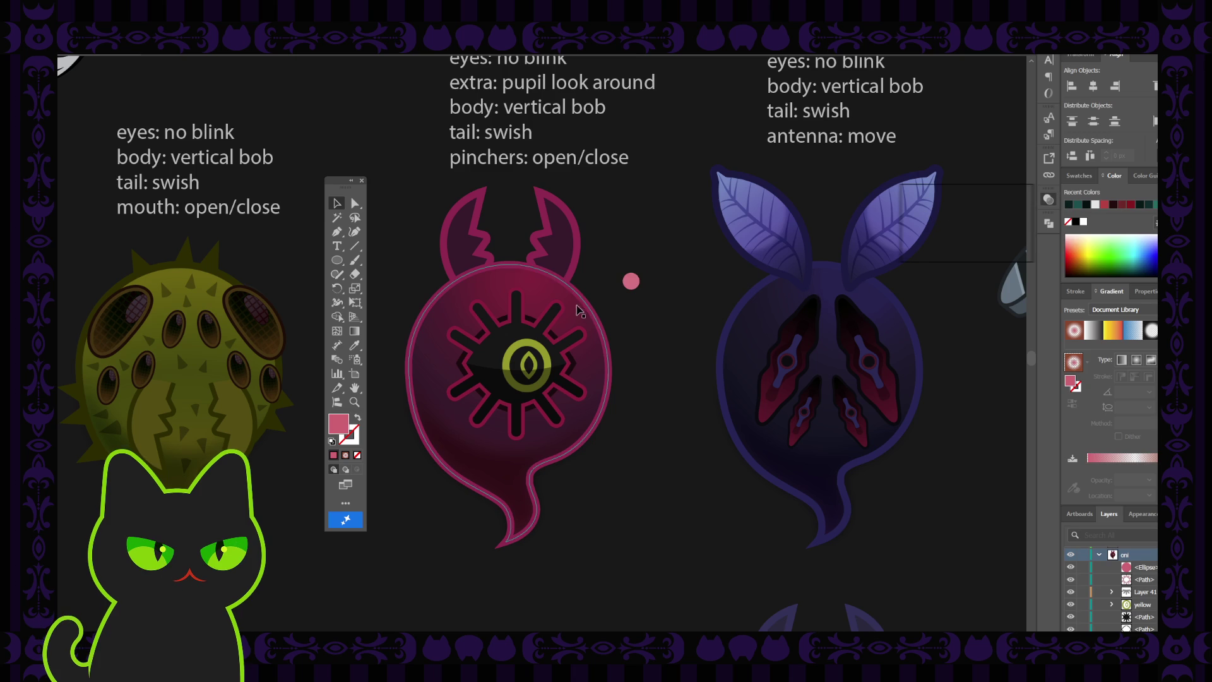
mouse_move(619, 294)
left_mouse_down()
mouse_move(581, 331)
mouse_move(510, 350)
left_mouse_up()
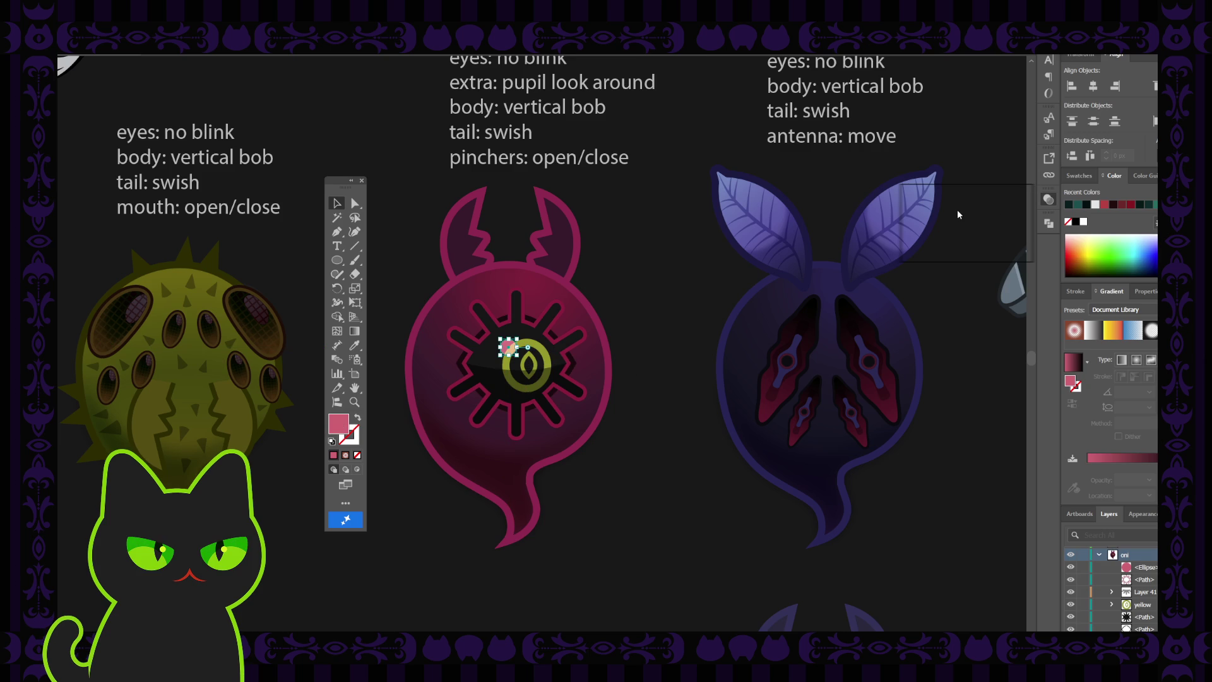
key("d")
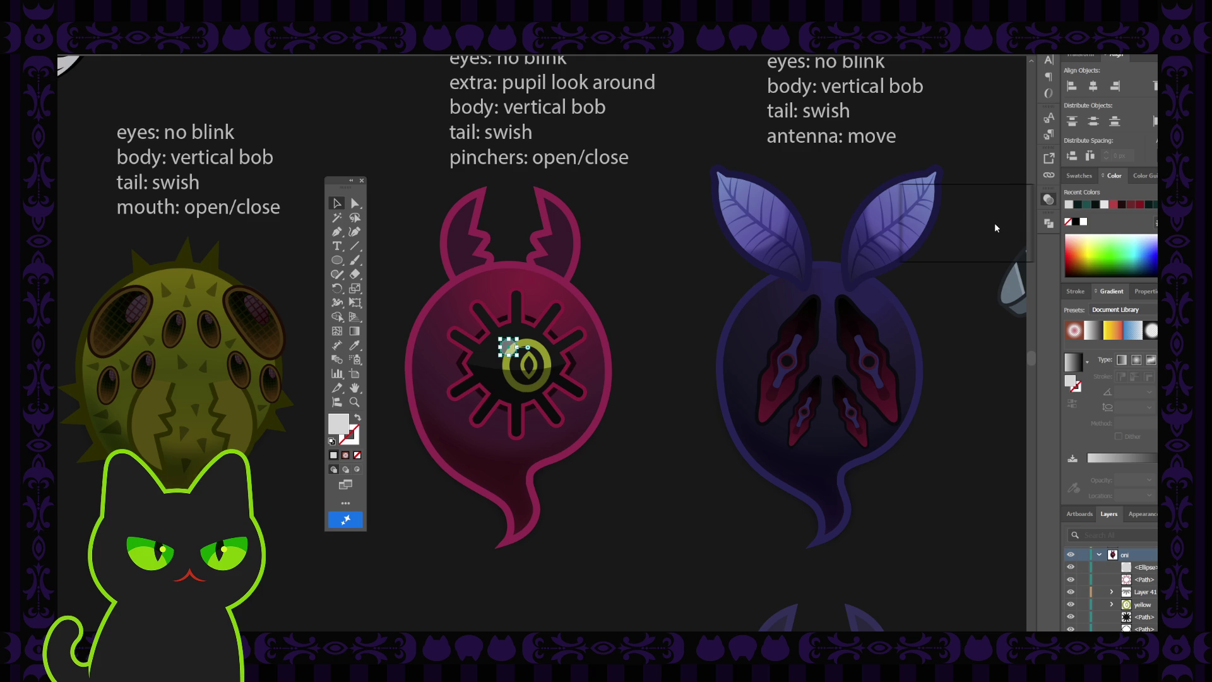
- Drag the small grey dot off the eye to the empty space up-right of the ghost
left_click(518, 363)
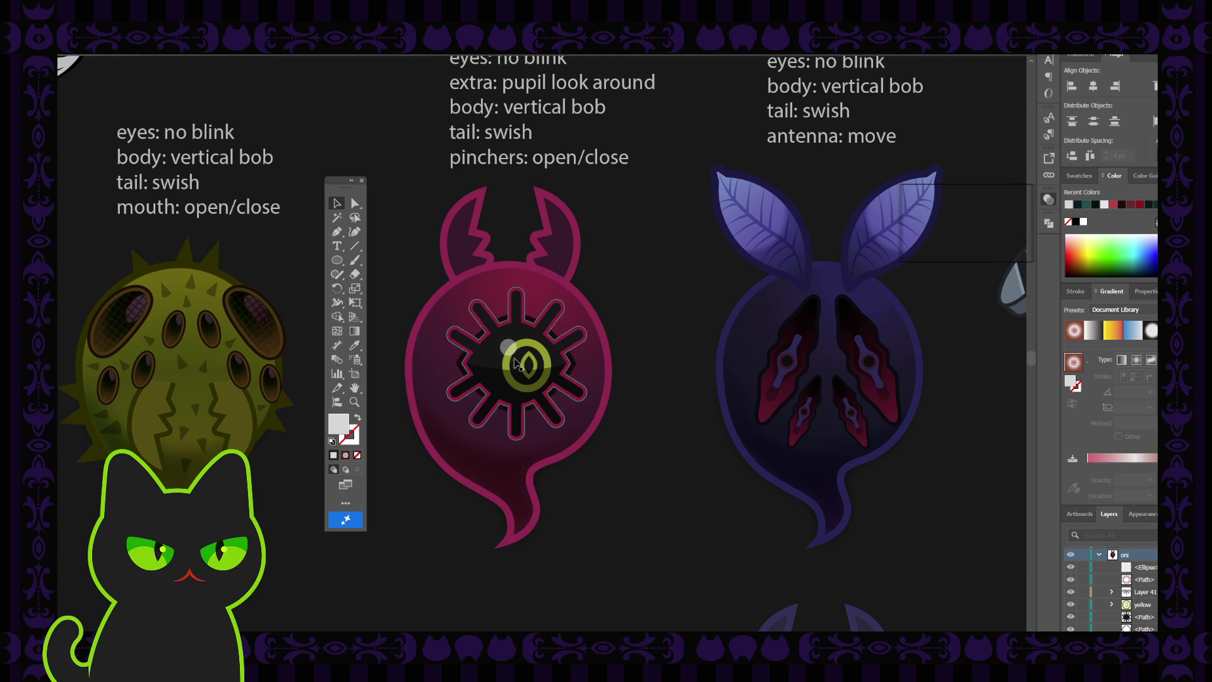
mouse_move(517, 363)
left_mouse_down()
mouse_move(543, 352)
mouse_move(507, 354)
left_mouse_up()
key("ctrl+minus")
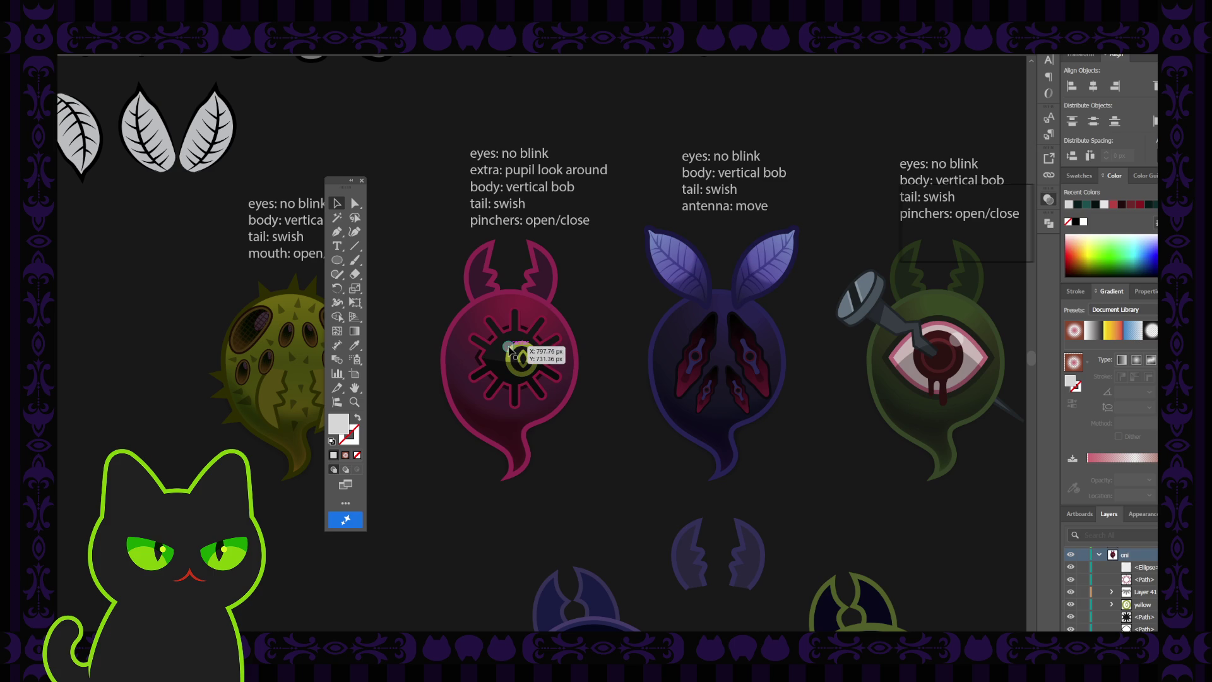
left_click_drag(509, 349, 593, 322)
left_click(612, 373)
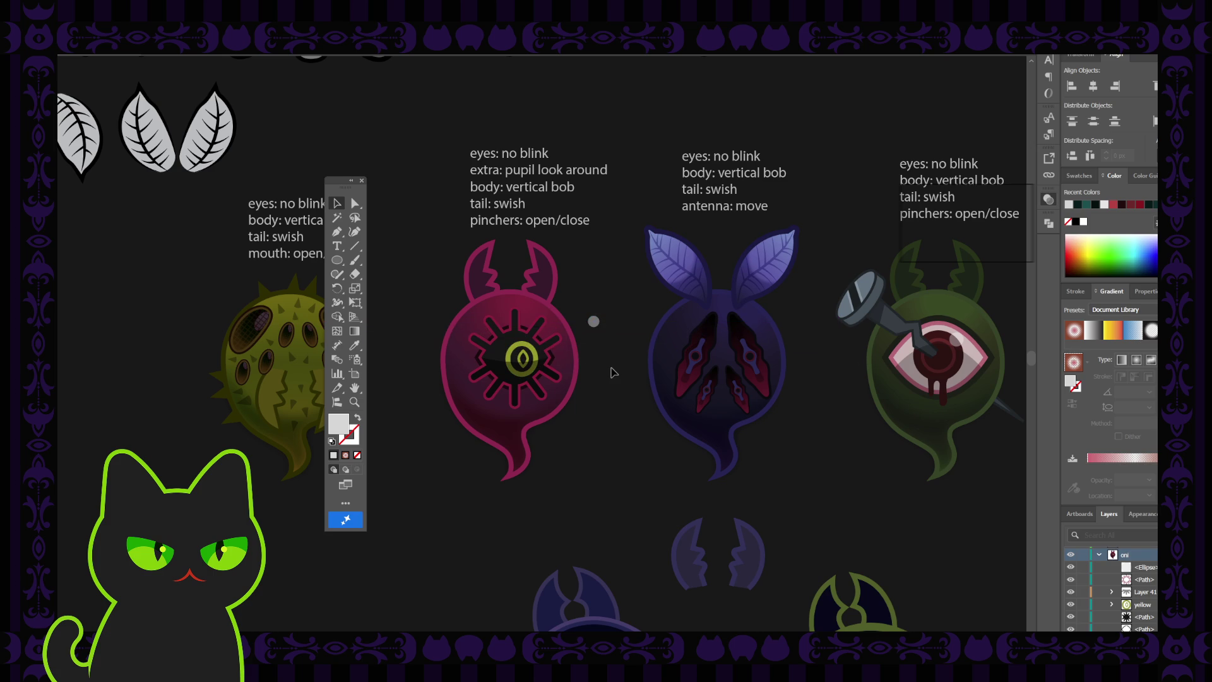
- Pan the canvas with the Hand tool to reframe the pink ghost
key("h")
left_click_drag(611, 358, 589, 356)
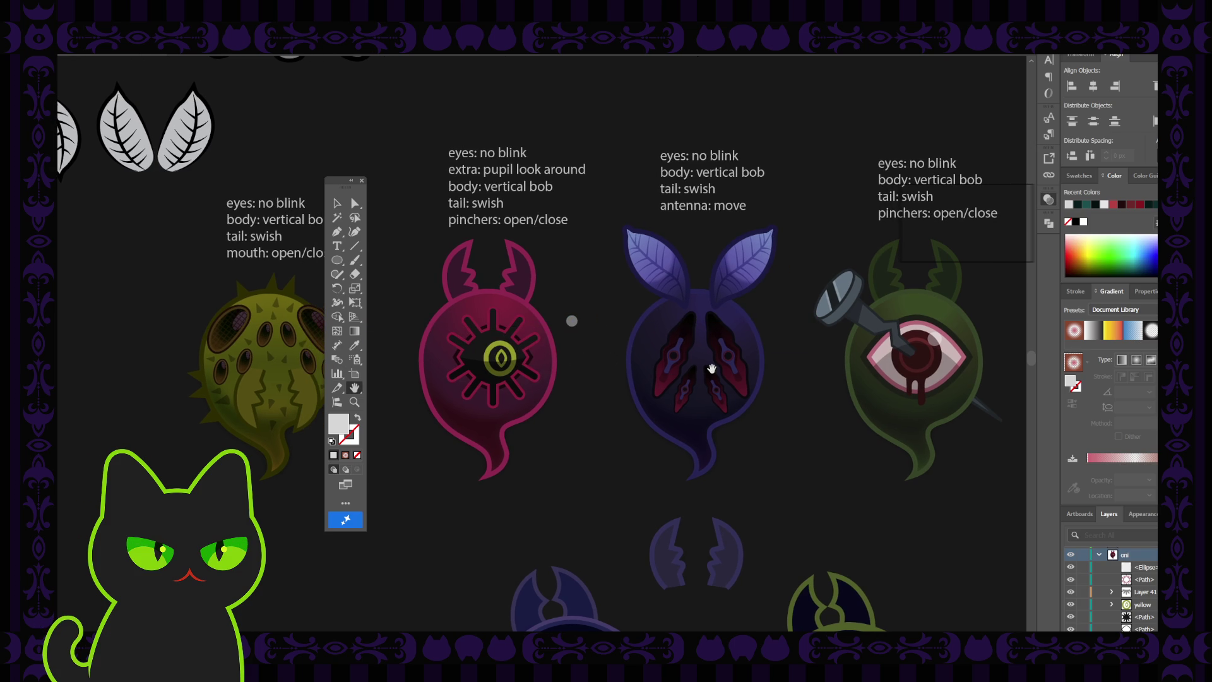
scroll(590, 360, "right", 5)
scroll(524, 367, "left", 4)
scroll(527, 366, "left", 2)
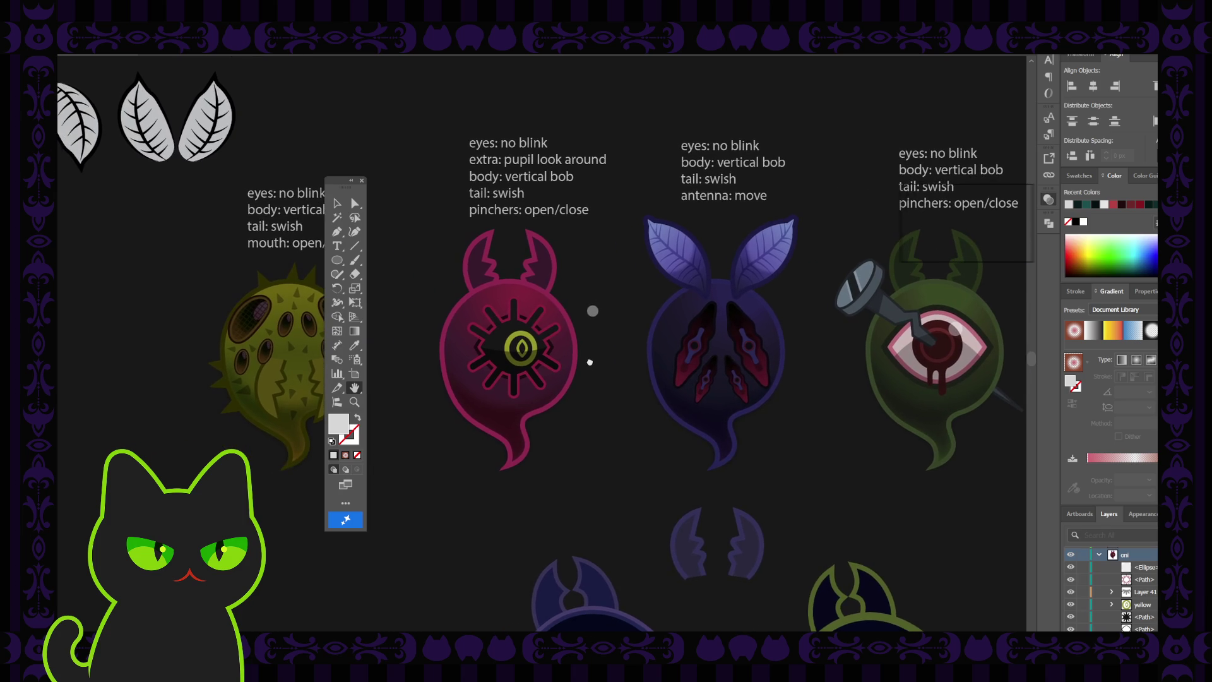
scroll(539, 363, "up", 2)
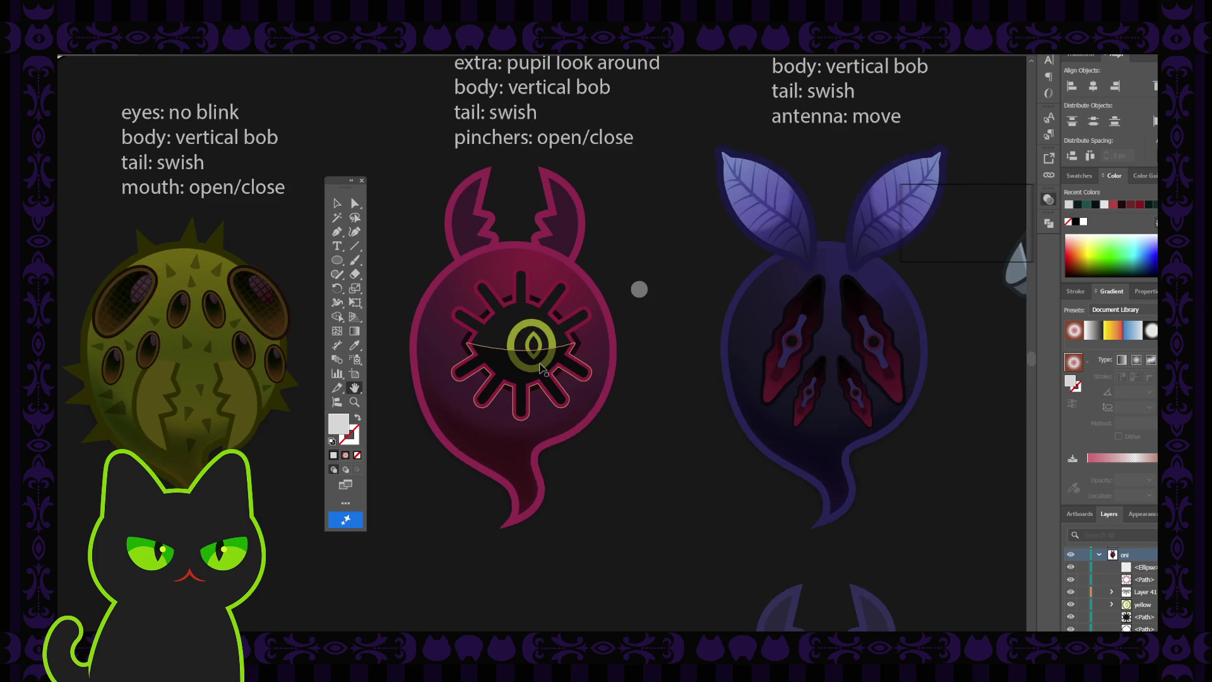
scroll(540, 363, "up", 2)
key("v")
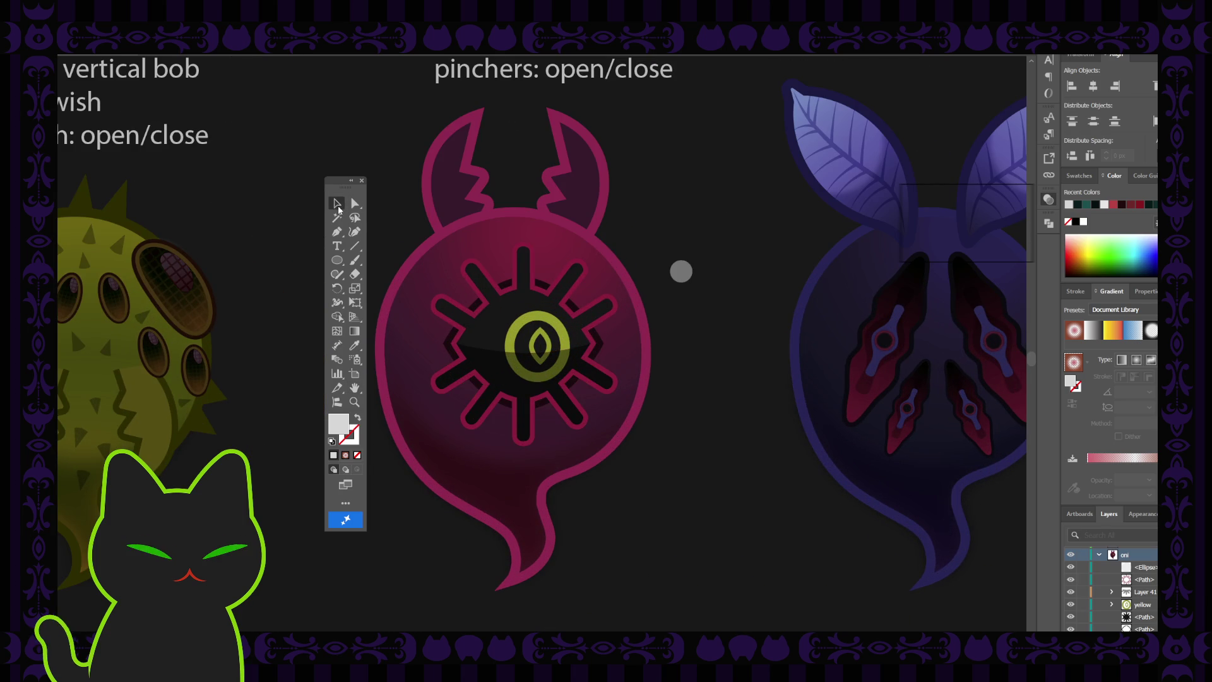
left_click(557, 333)
left_click(557, 333)
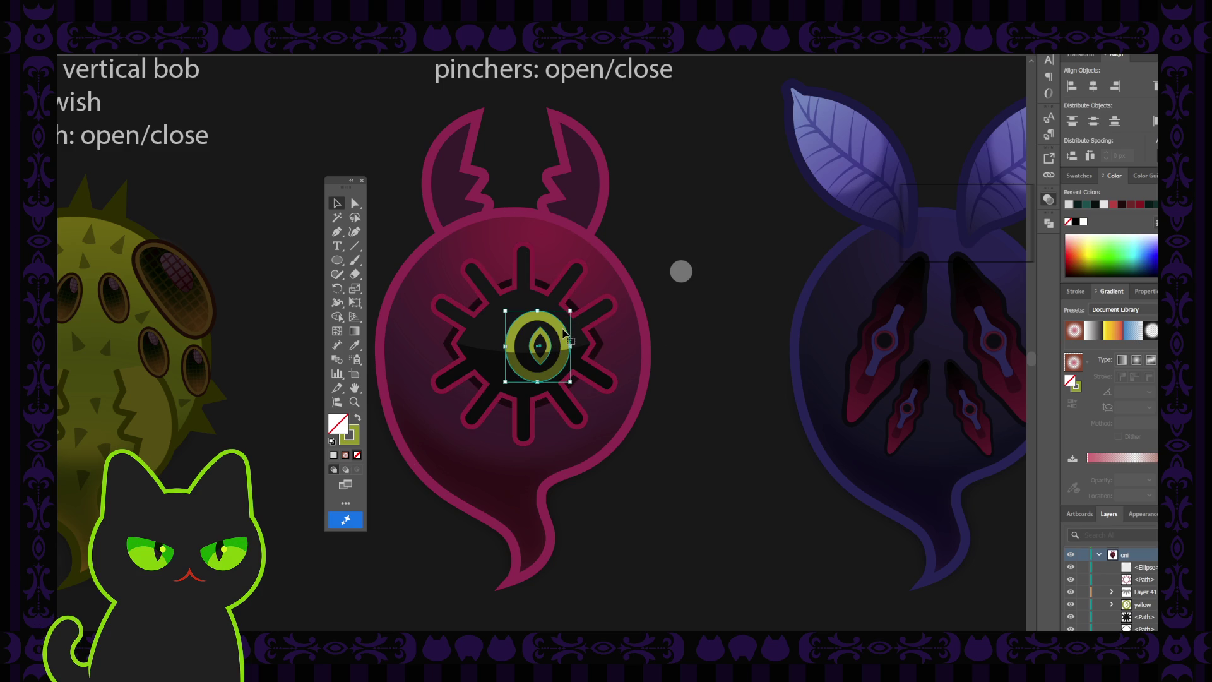
key("a")
key("ctrl+c")
key("ctrl+f")
key("v")
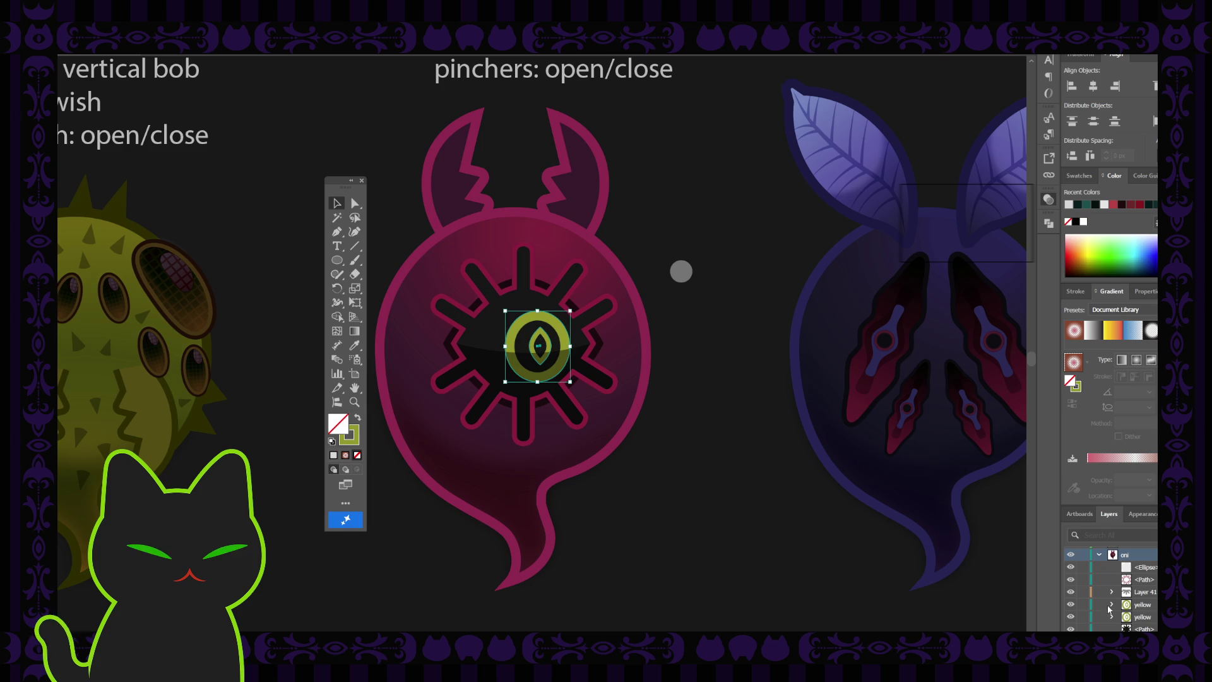
left_click(1083, 604)
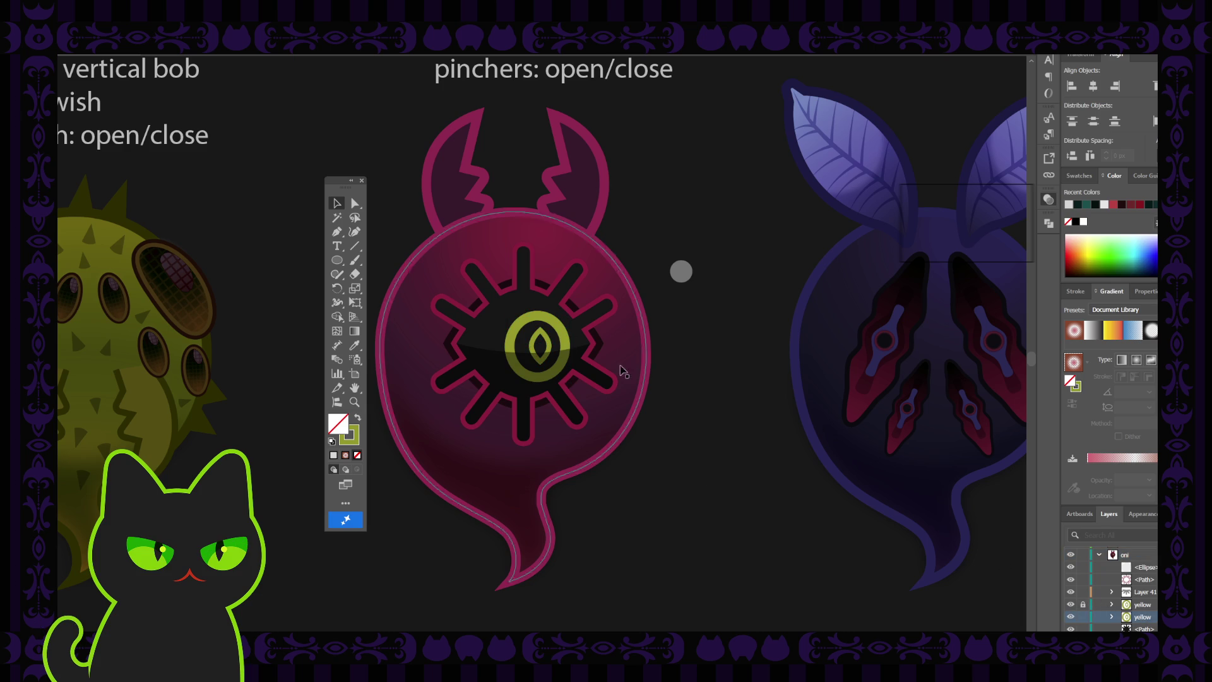
left_click(564, 338)
key("i")
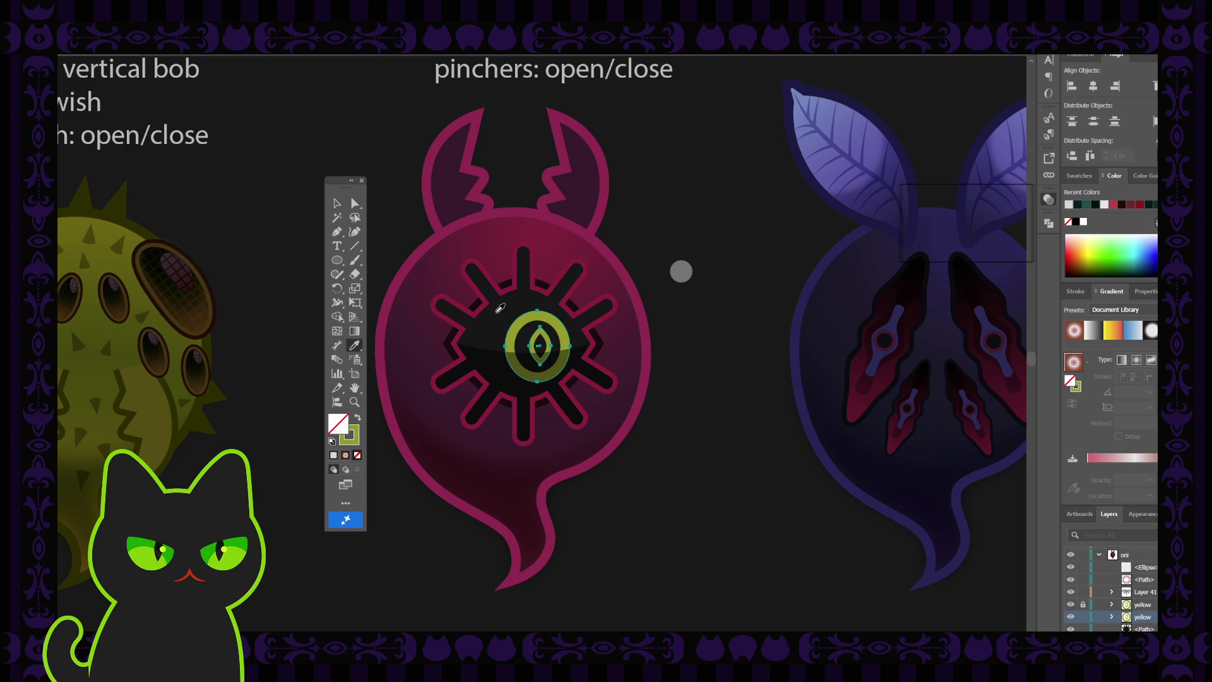
left_click(480, 341)
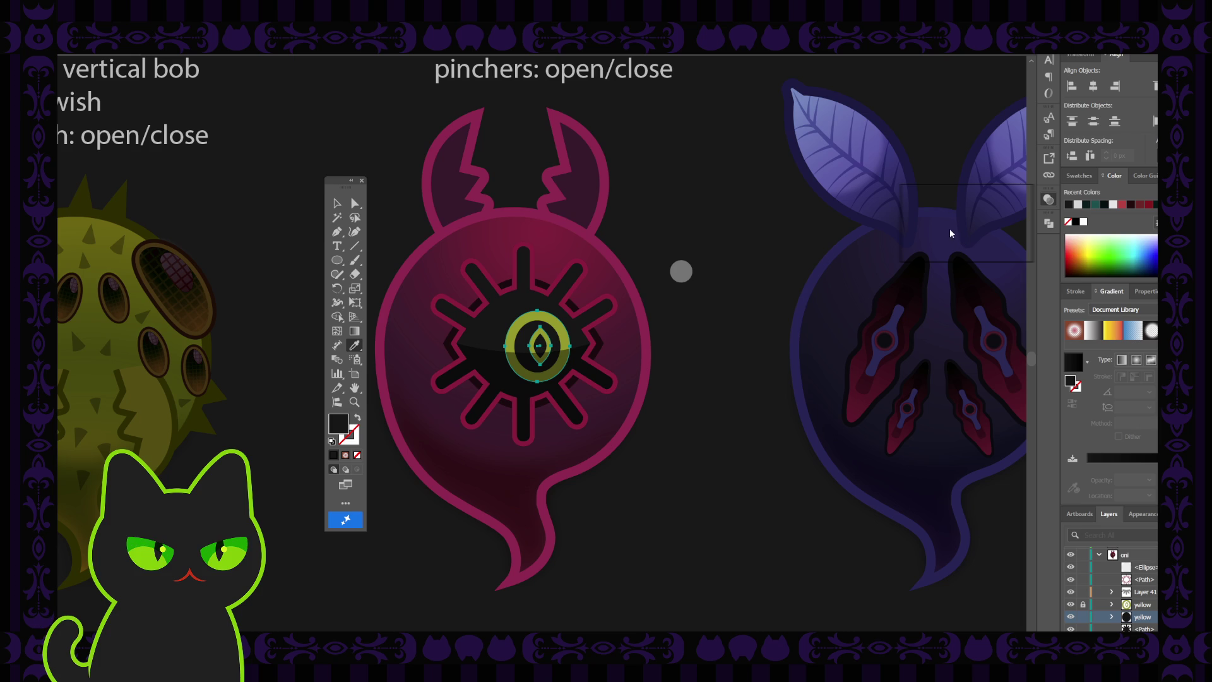
left_click(934, 310)
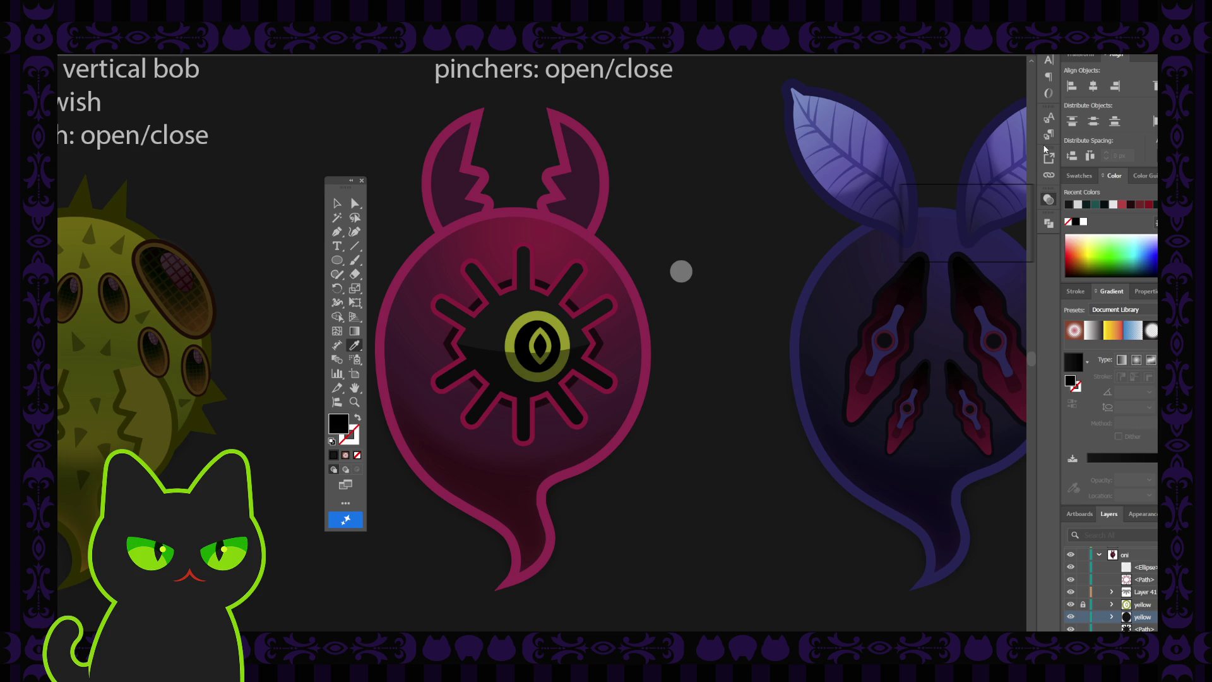
key("ctrl+z")
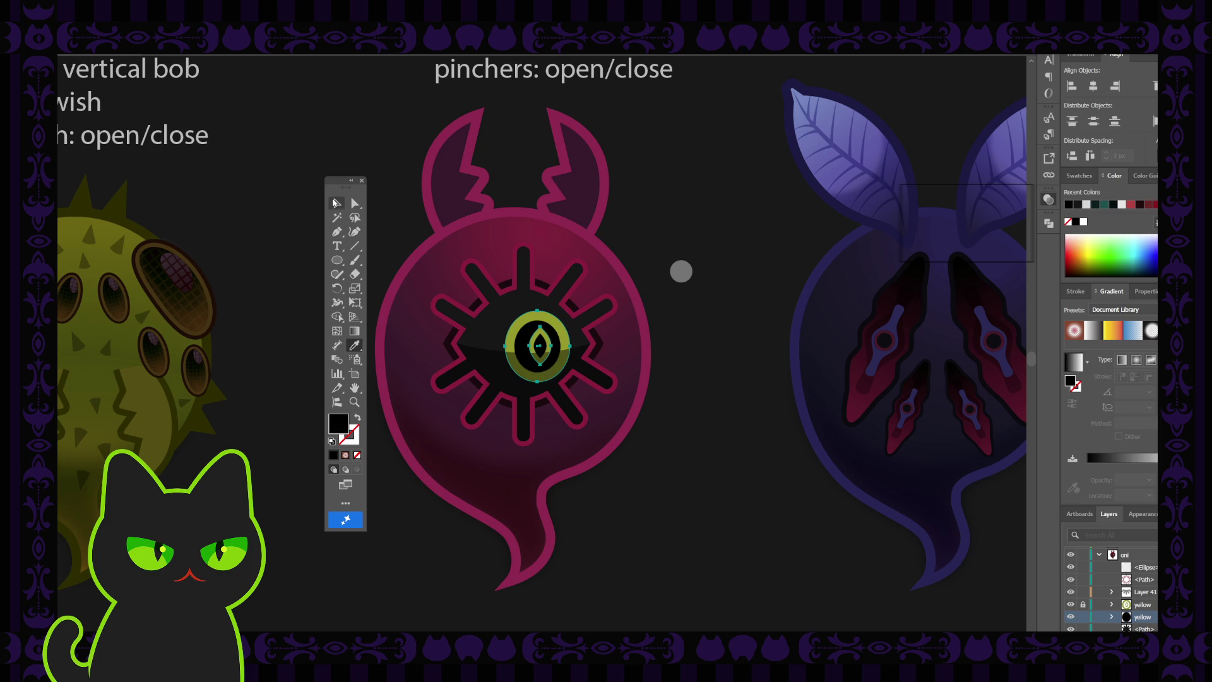
left_click(335, 202)
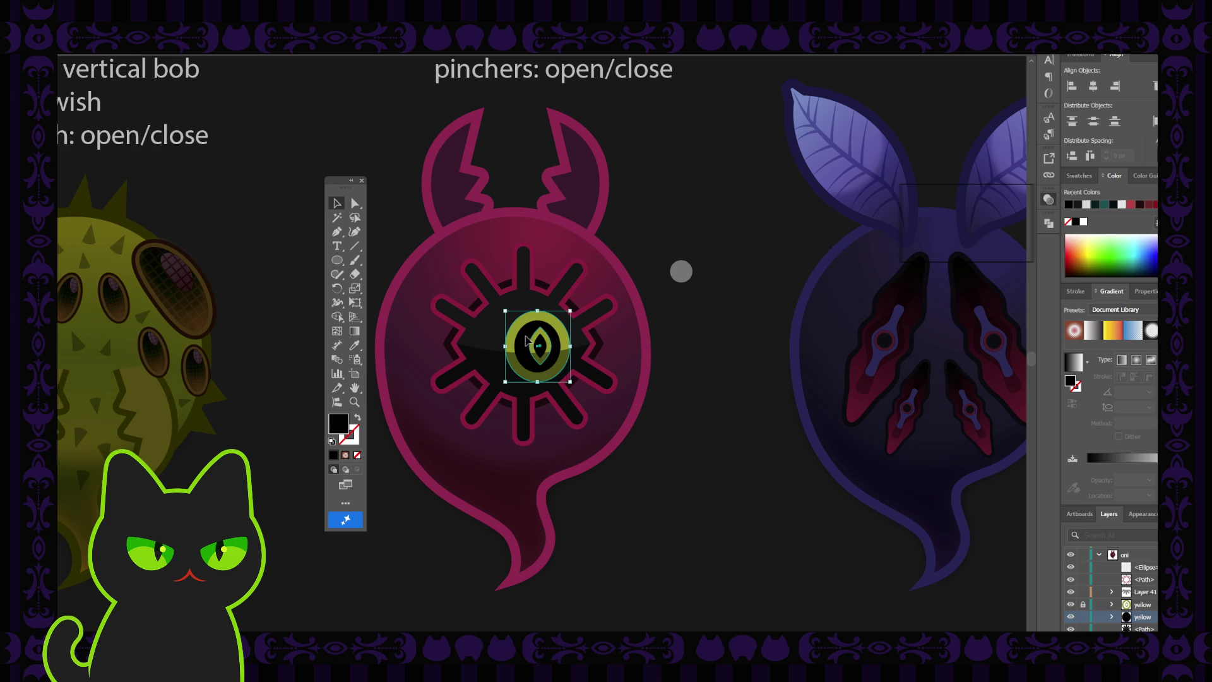
left_click_drag(527, 341, 514, 346)
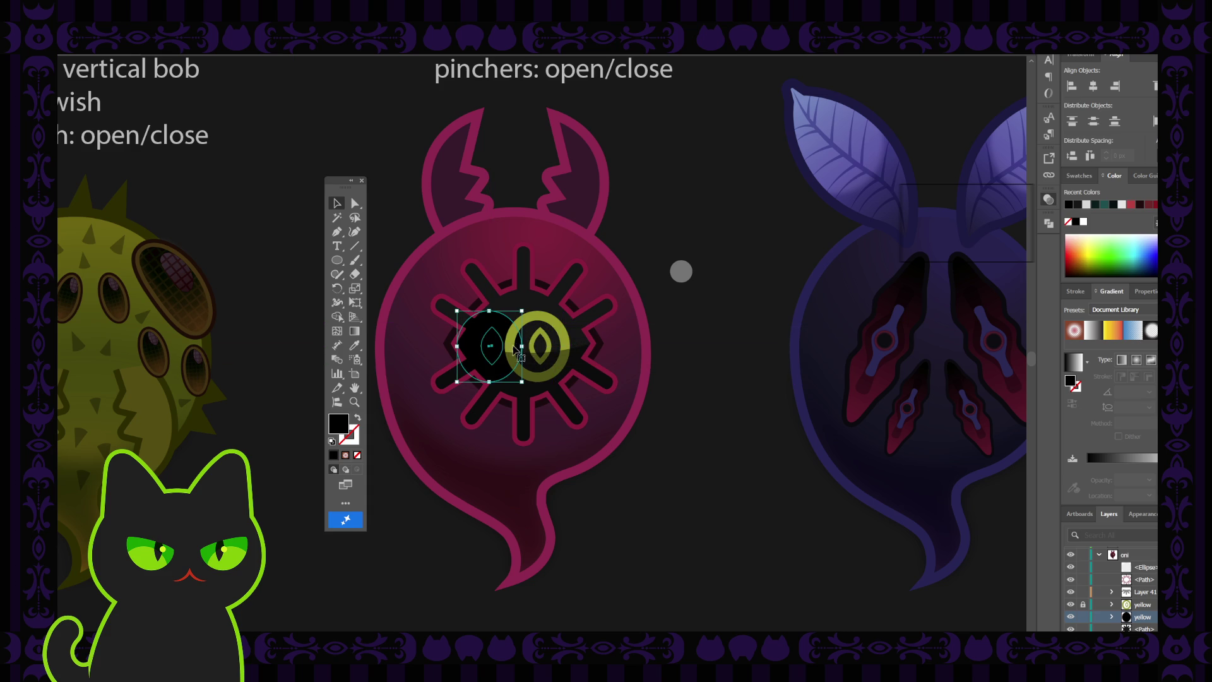
double_click(483, 343)
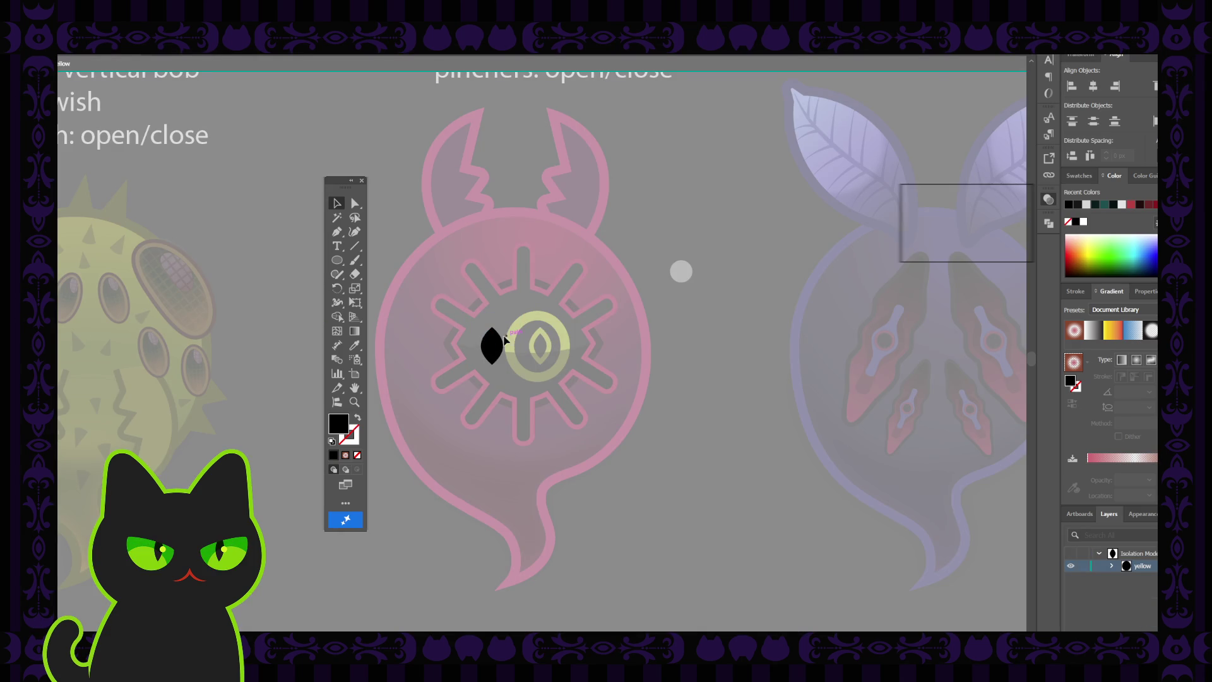
left_click_drag(483, 343, 495, 348)
key("Delete")
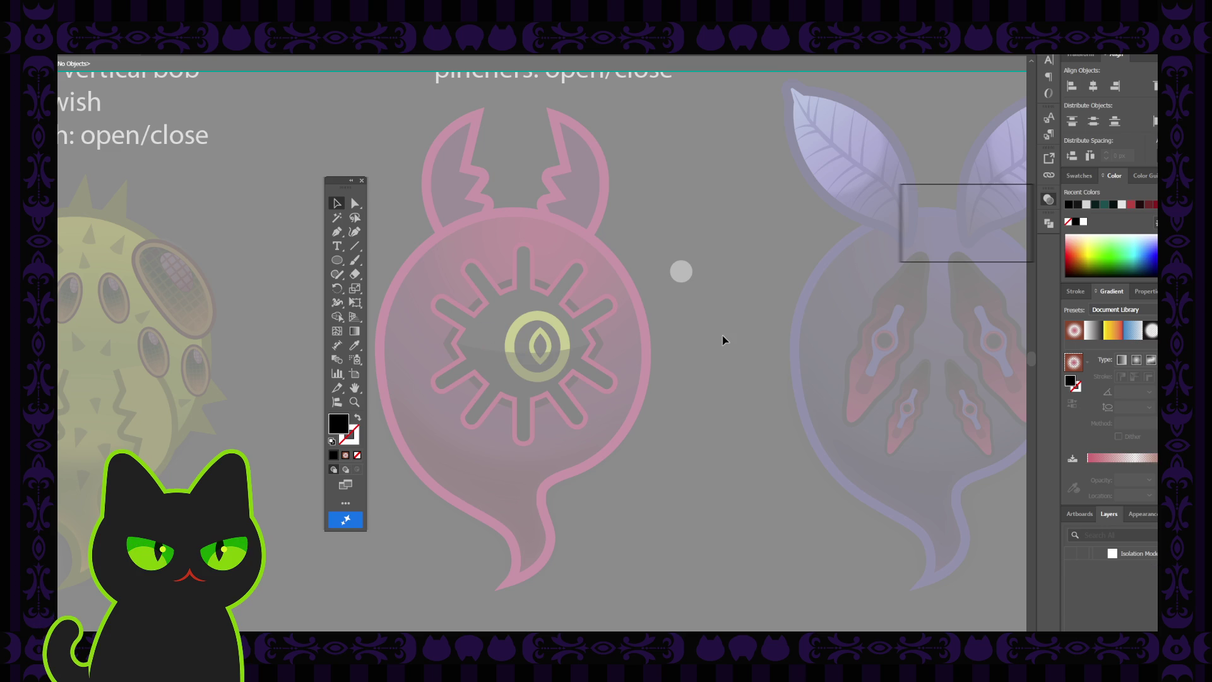
double_click(724, 341)
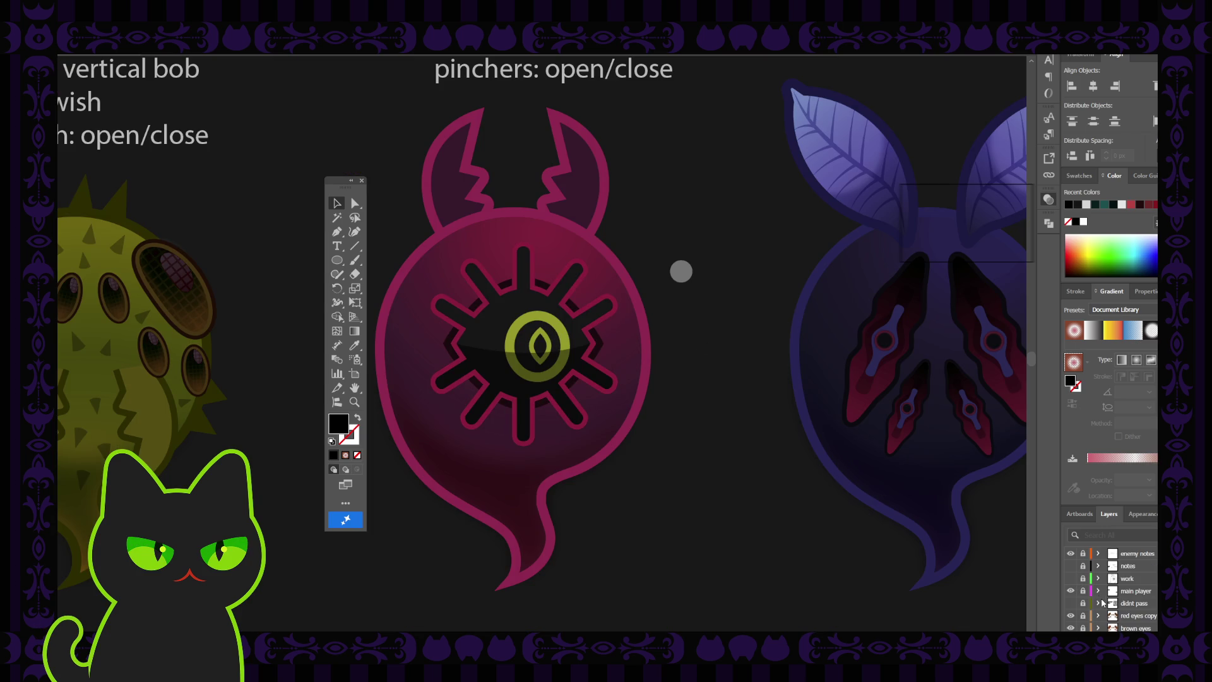
scroll(1111, 591, "down", 6)
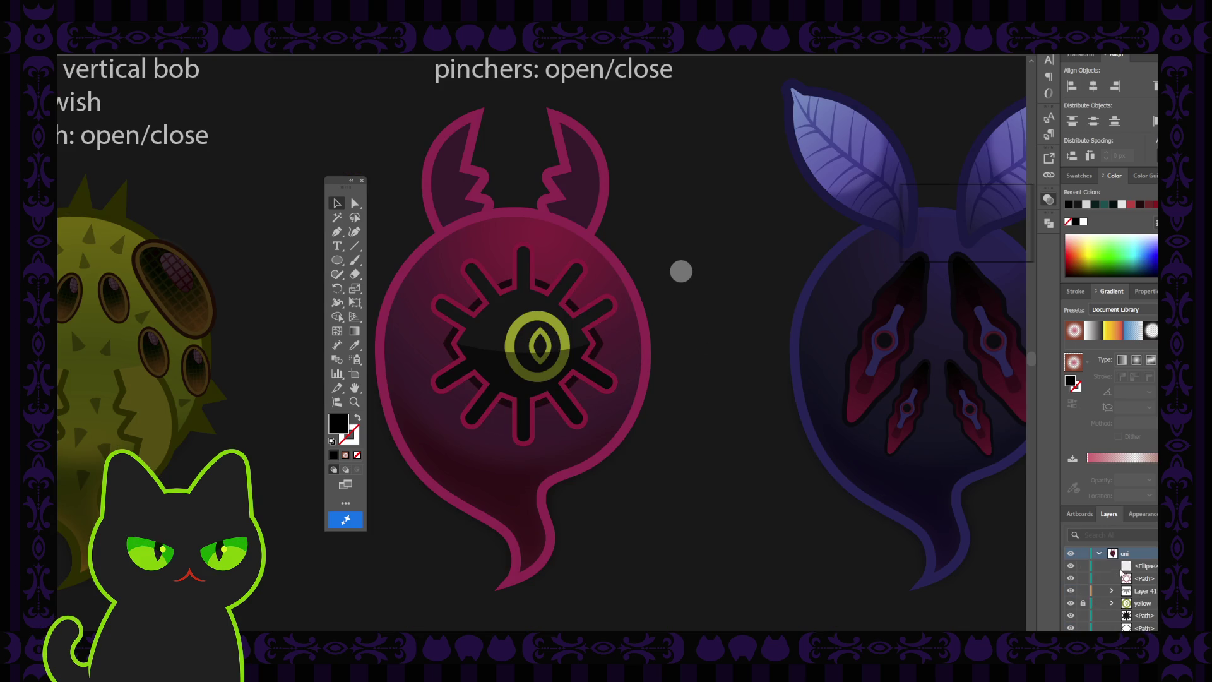
left_click(1130, 604)
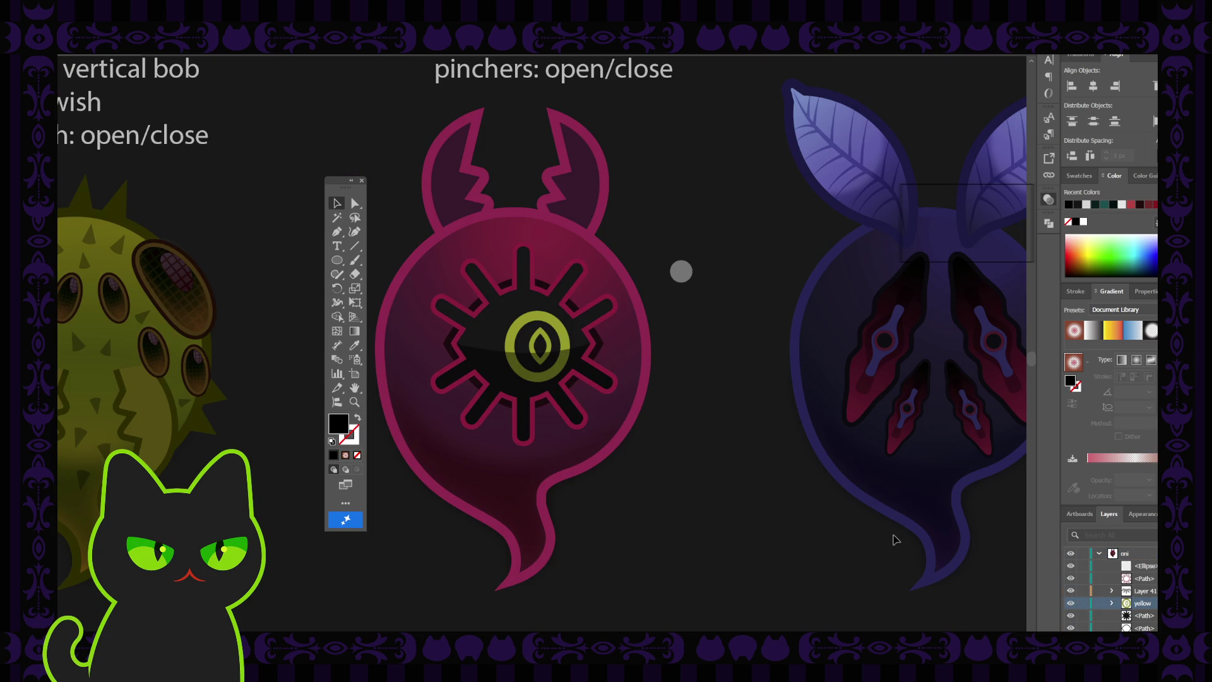
left_click(558, 330)
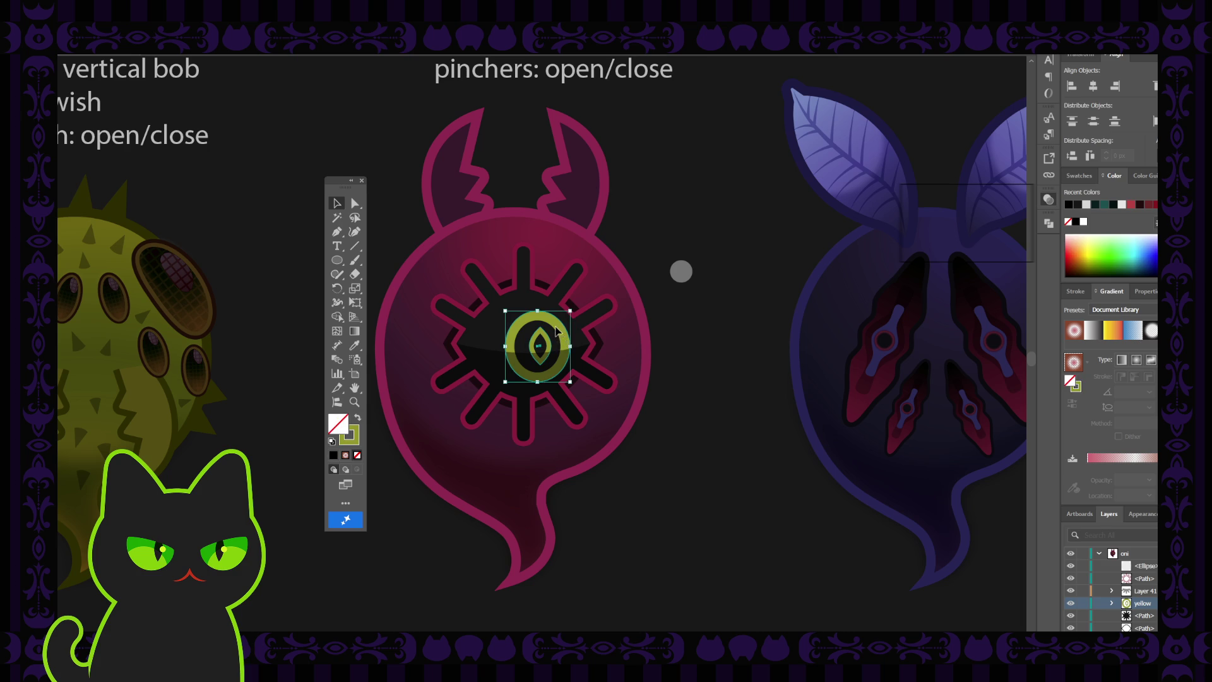
double_click(557, 331)
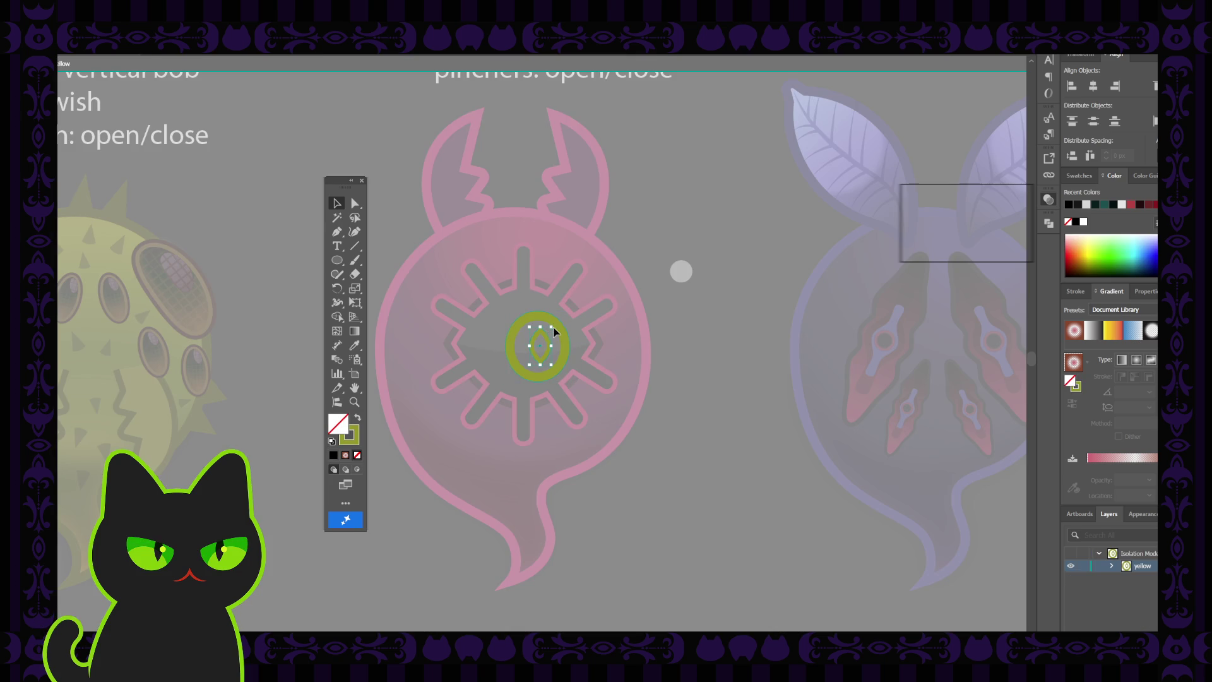
left_click(561, 343)
double_click(726, 364)
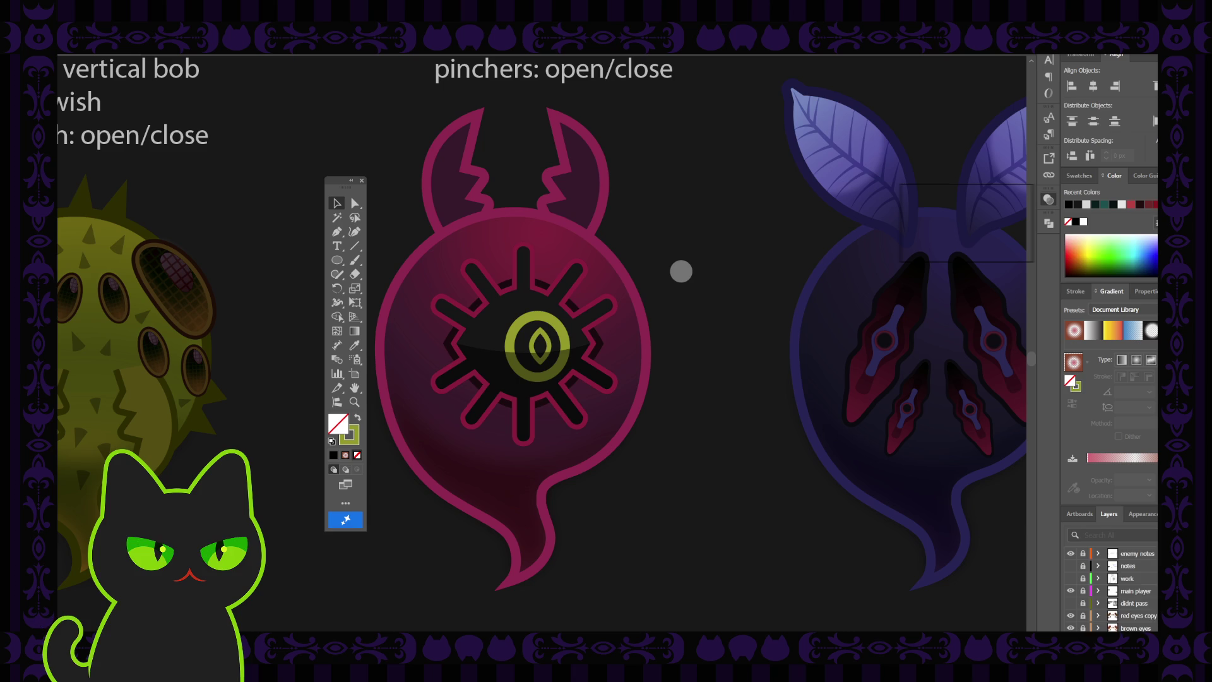
- Lock the yellow group, paste a copy of the eye ring, and move the group below Layer 41
scroll(1136, 594, "down", 3)
scroll(1136, 593, "down", 3)
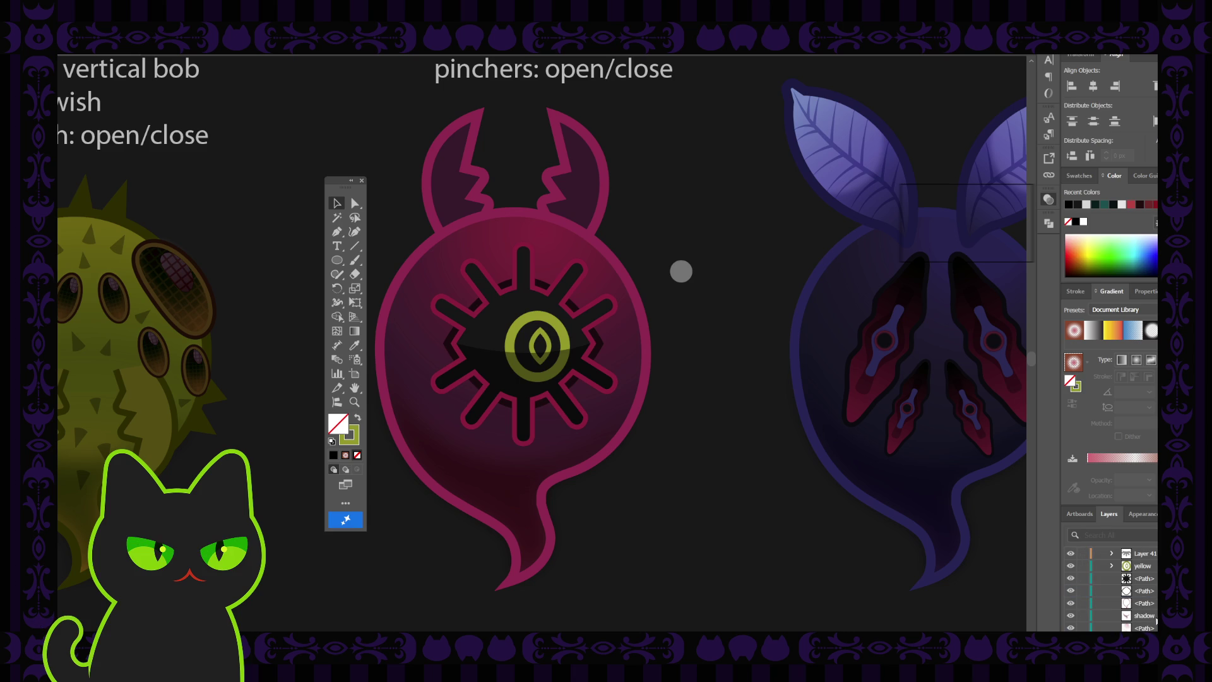
left_click(1084, 567)
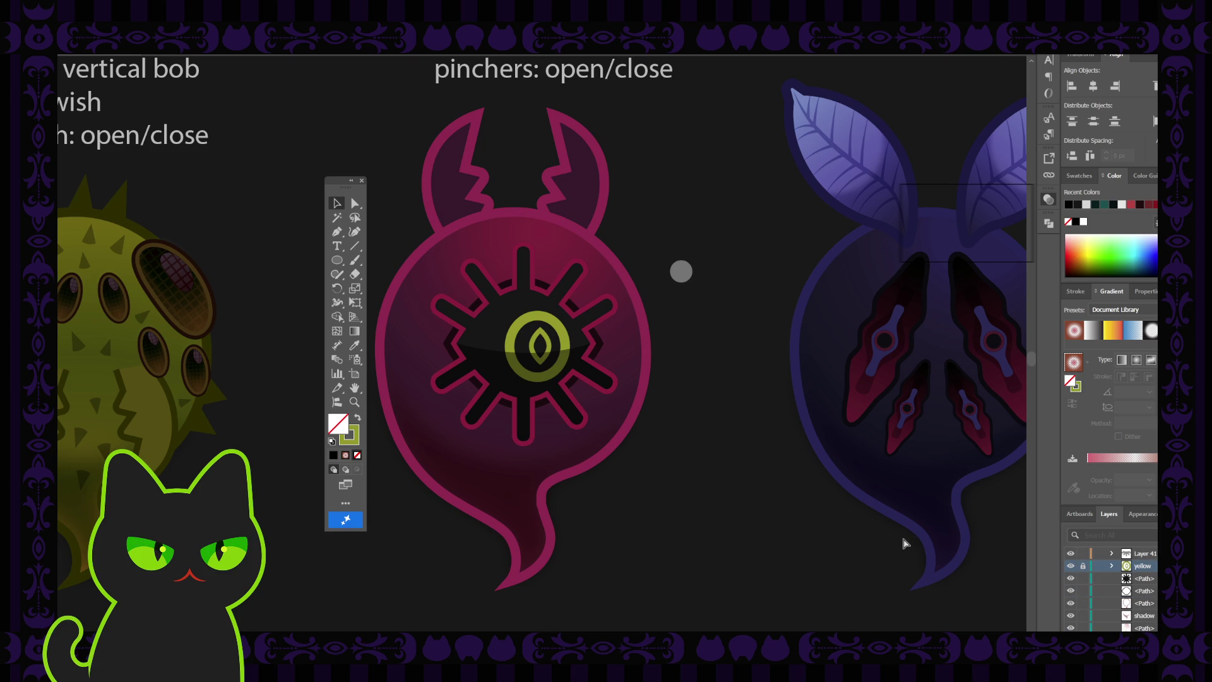
key("ctrl+f")
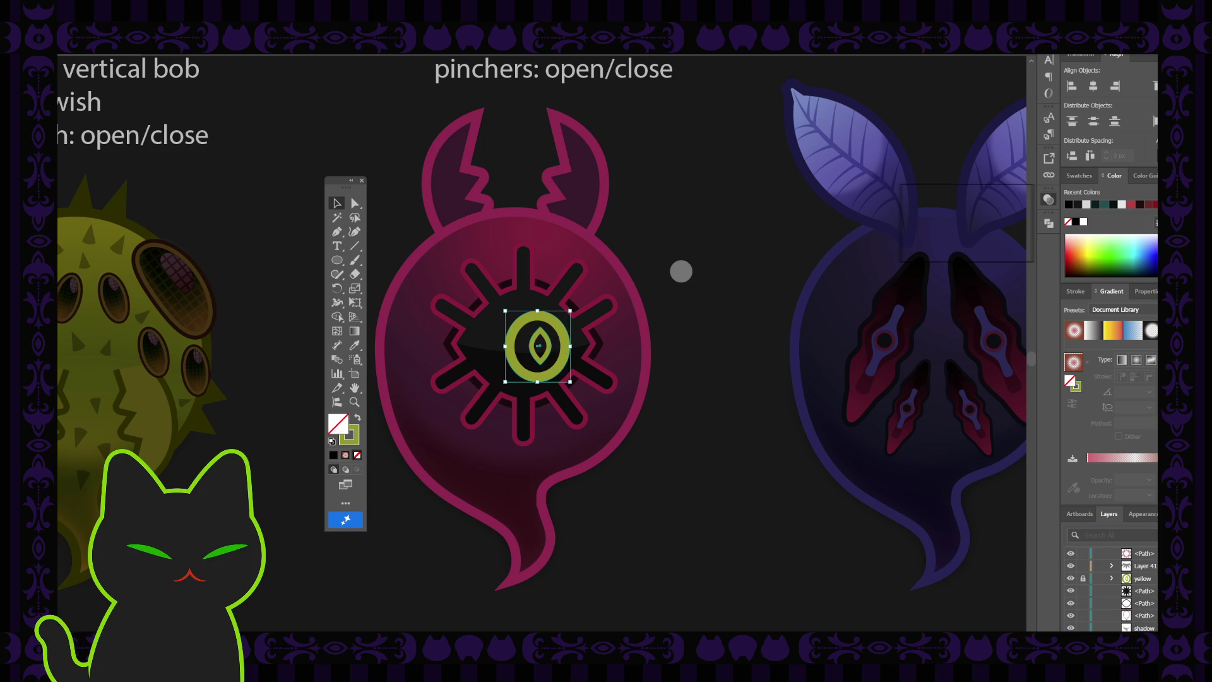
scroll(1156, 591, "up", 2)
left_click_drag(1149, 570, 1080, 609)
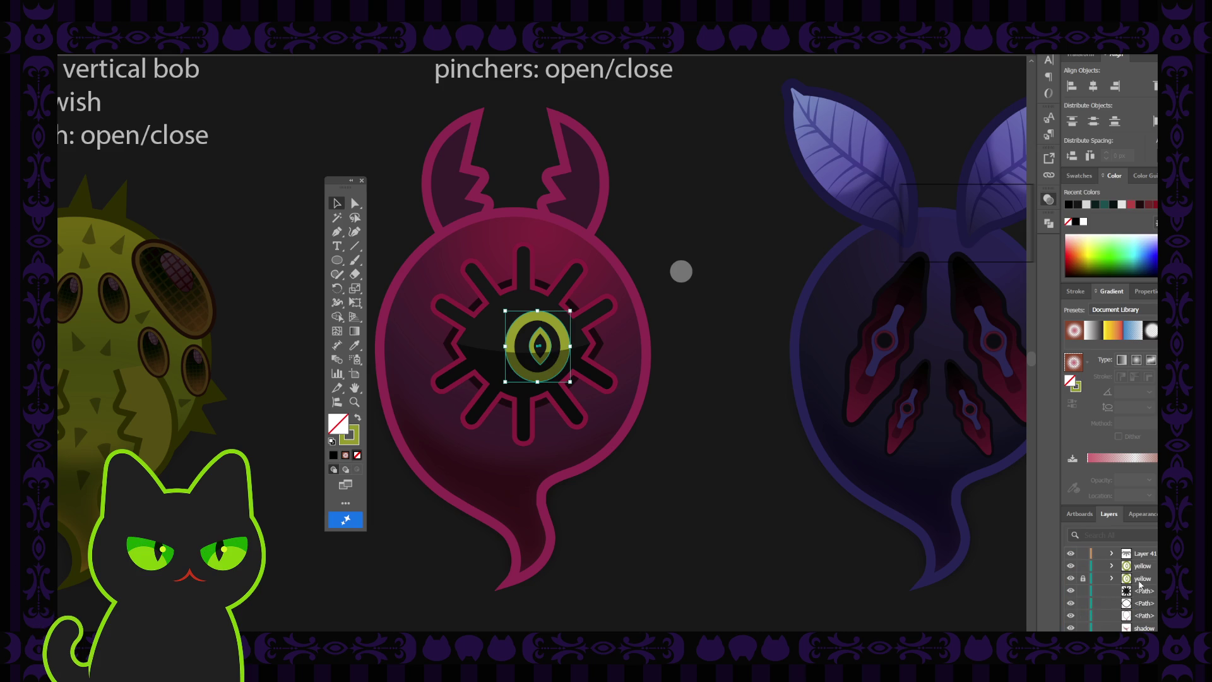
scroll(1146, 596, "down", 2)
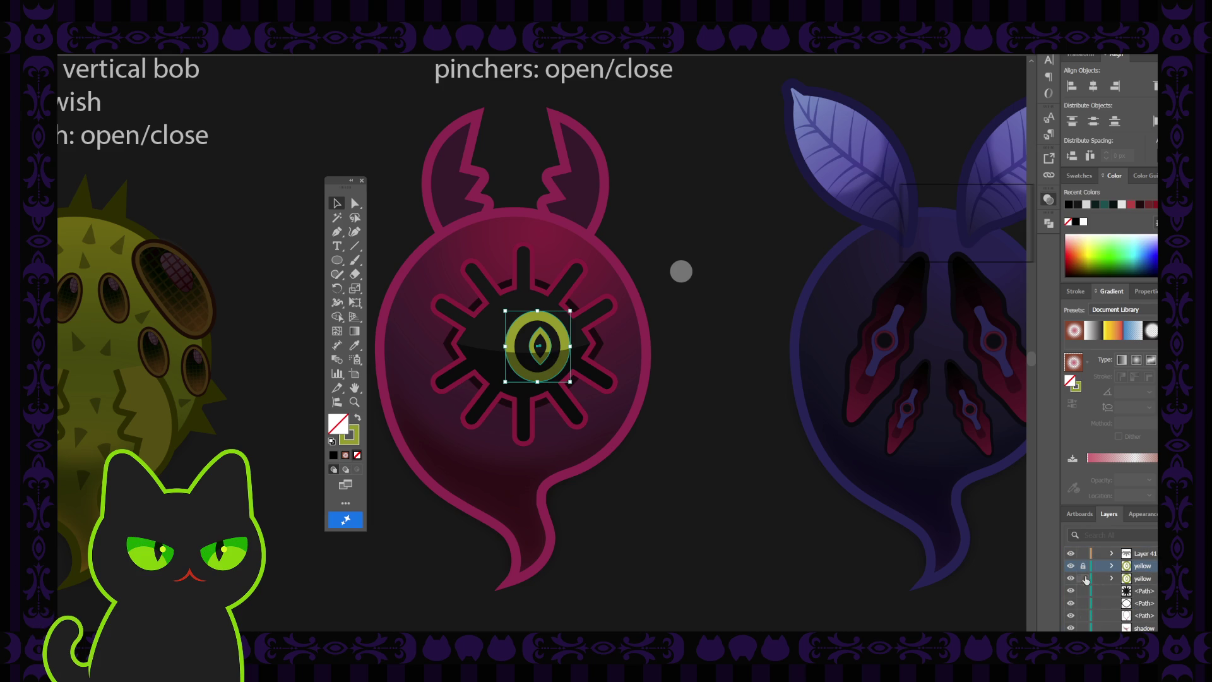
- Inside the yellow eye group, keep the ring's yellow-green gradient stroke, then exit Isolation Mode
double_click(556, 329)
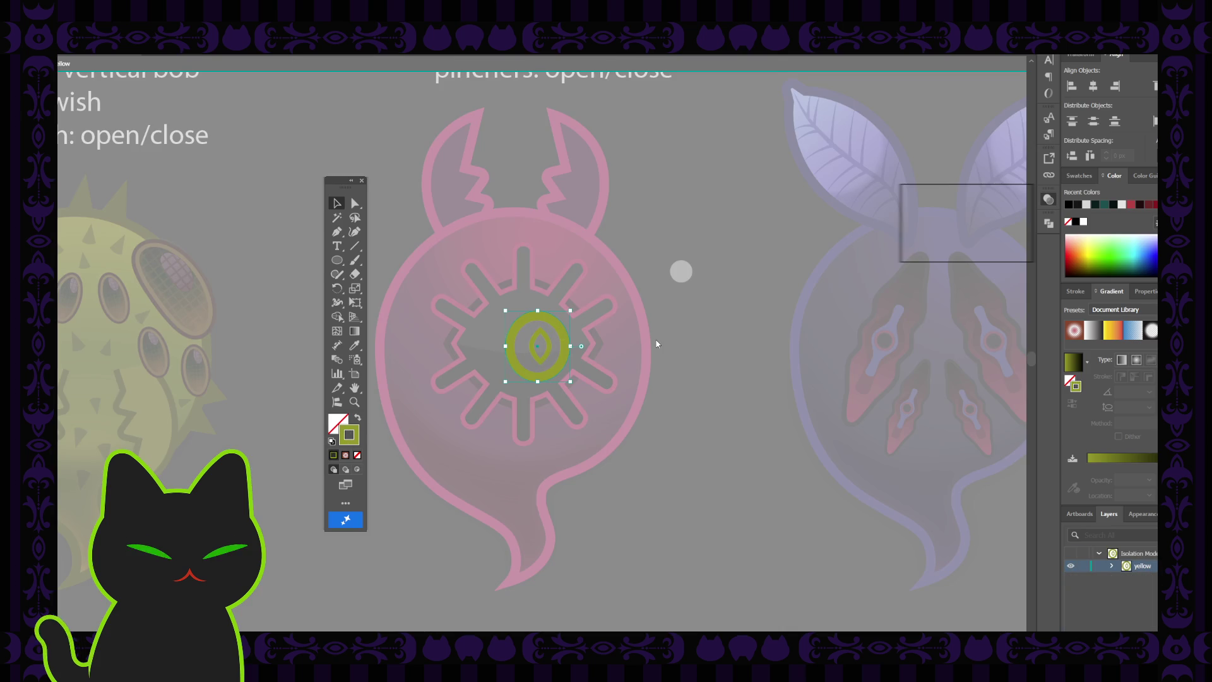
key("comma")
key("period")
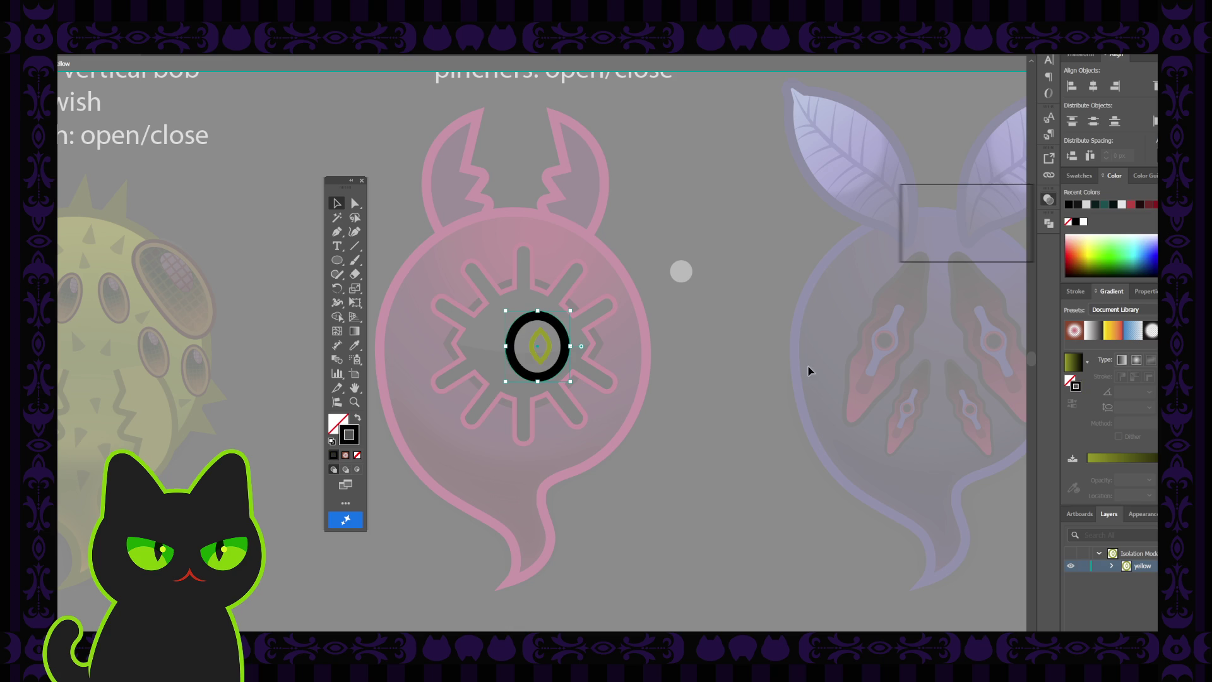
double_click(805, 366)
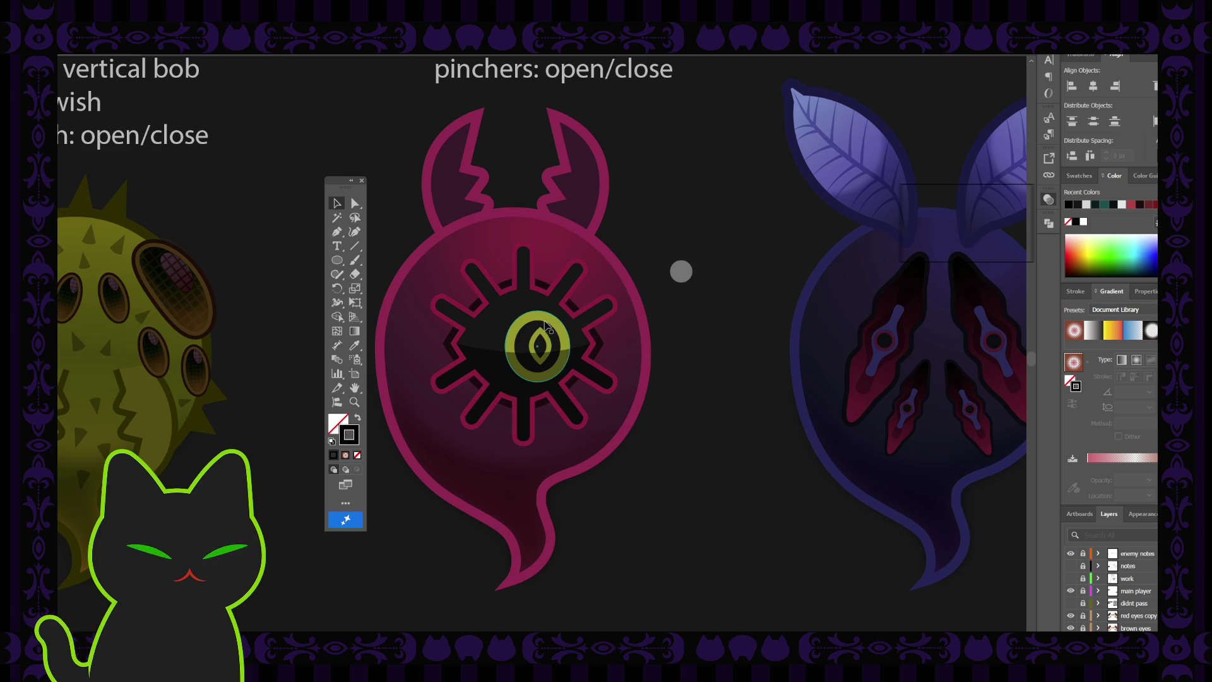
scroll(1107, 584, "down", 5)
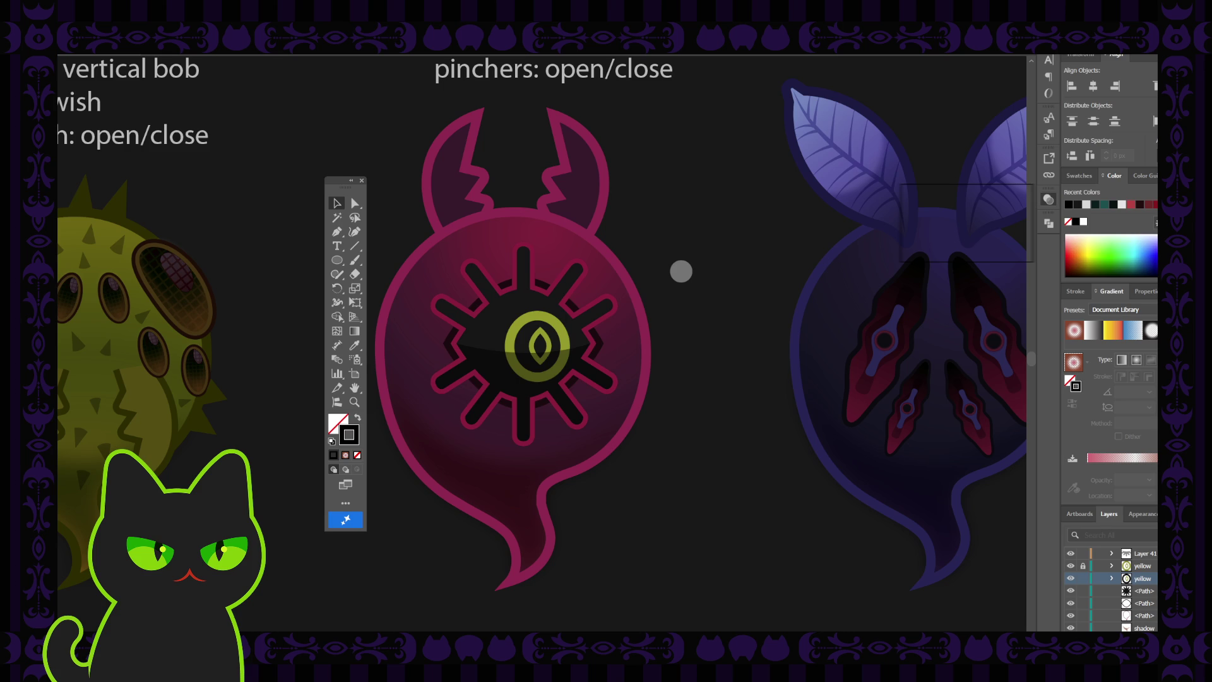
- Inside the eye group, apply a black-to-white gradient to the inner eye and nudge the ring left
left_click(551, 346)
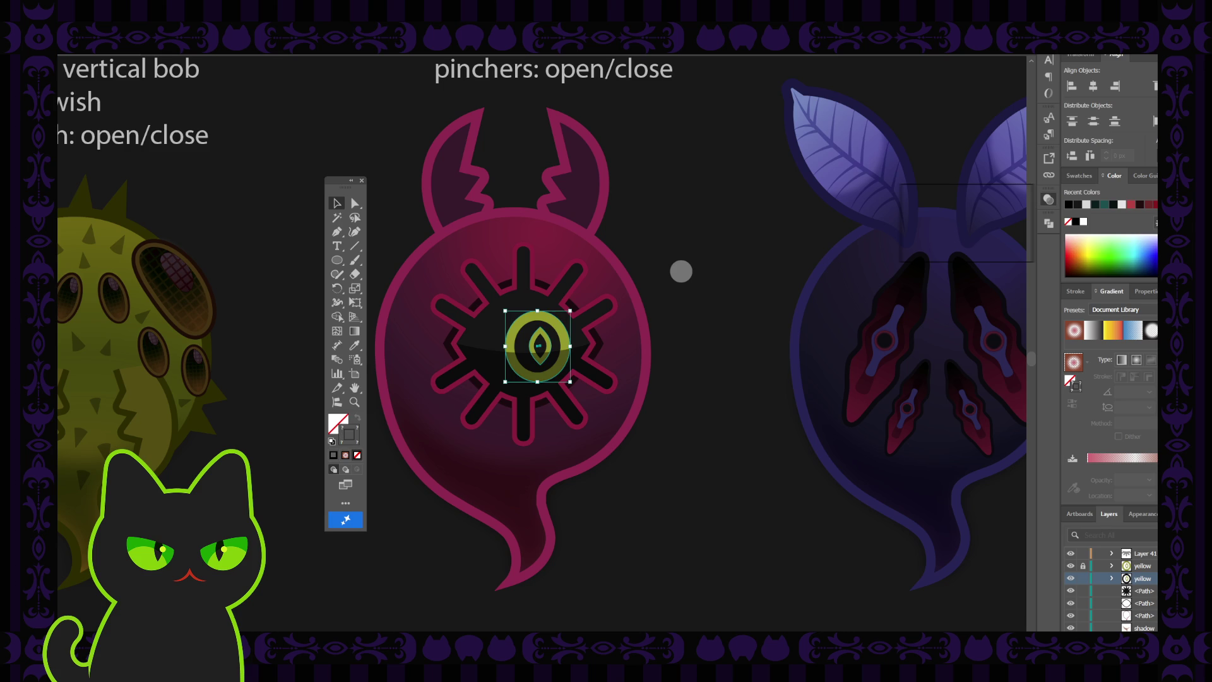
double_click(551, 346)
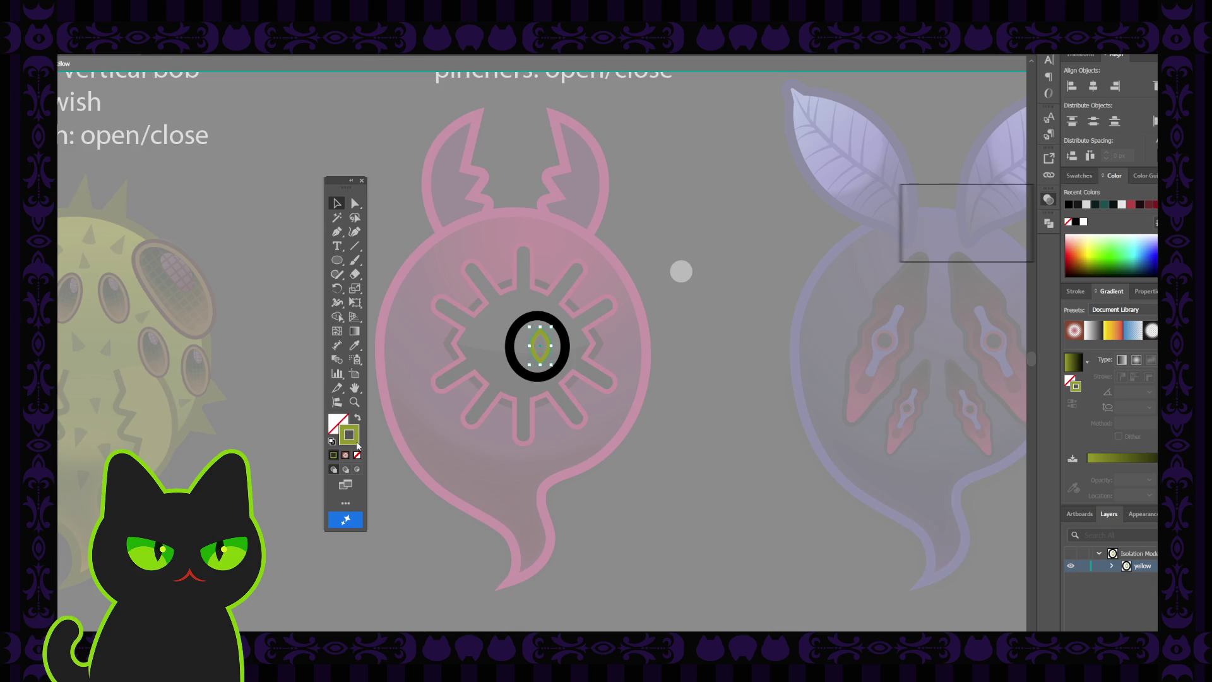
key("i")
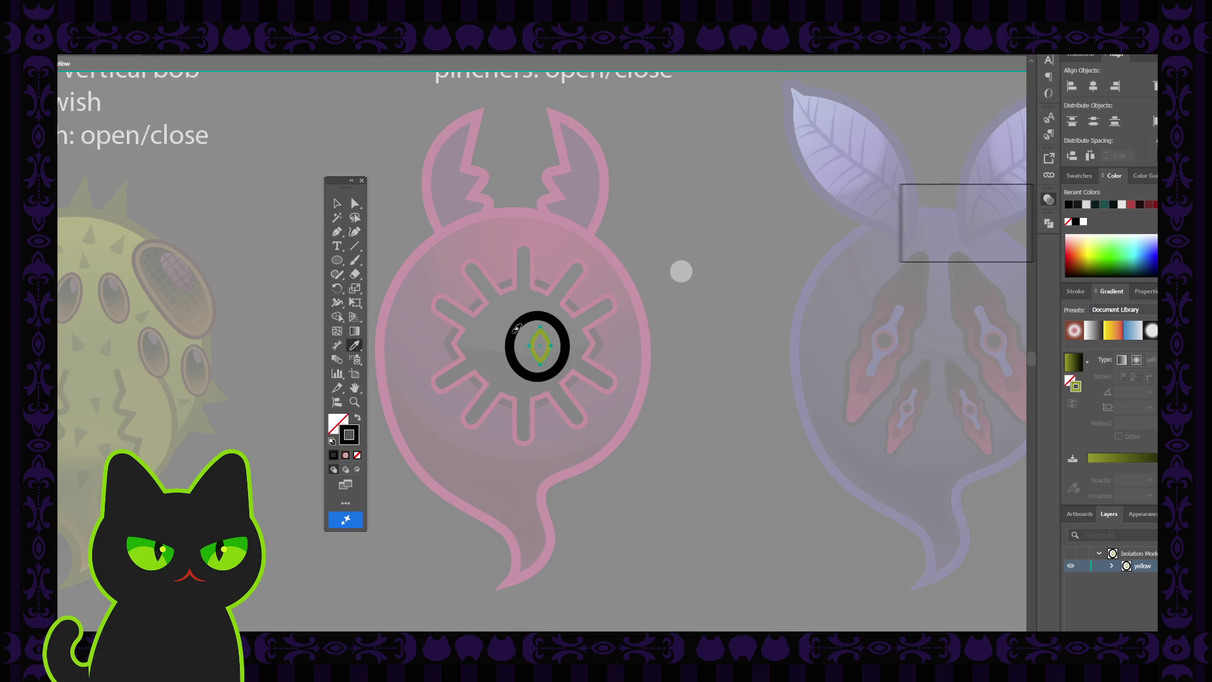
left_click(509, 334)
left_click(336, 203)
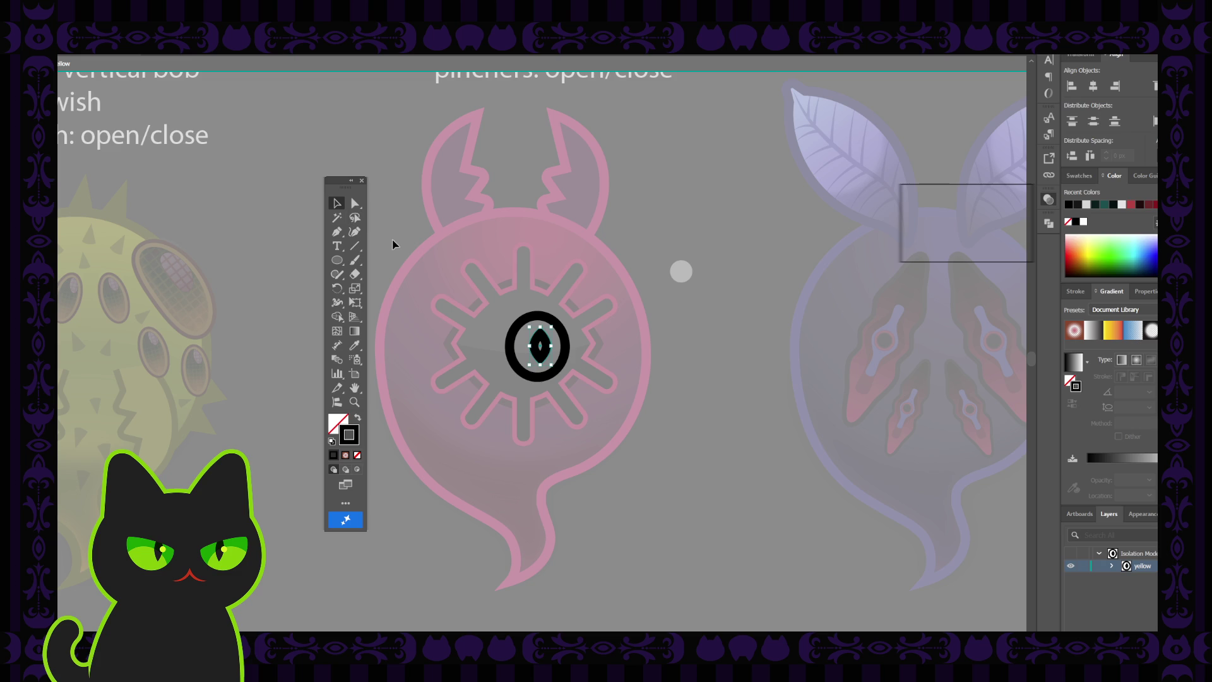
left_click(538, 353)
left_click(1073, 363)
left_click_drag(565, 343, 558, 344)
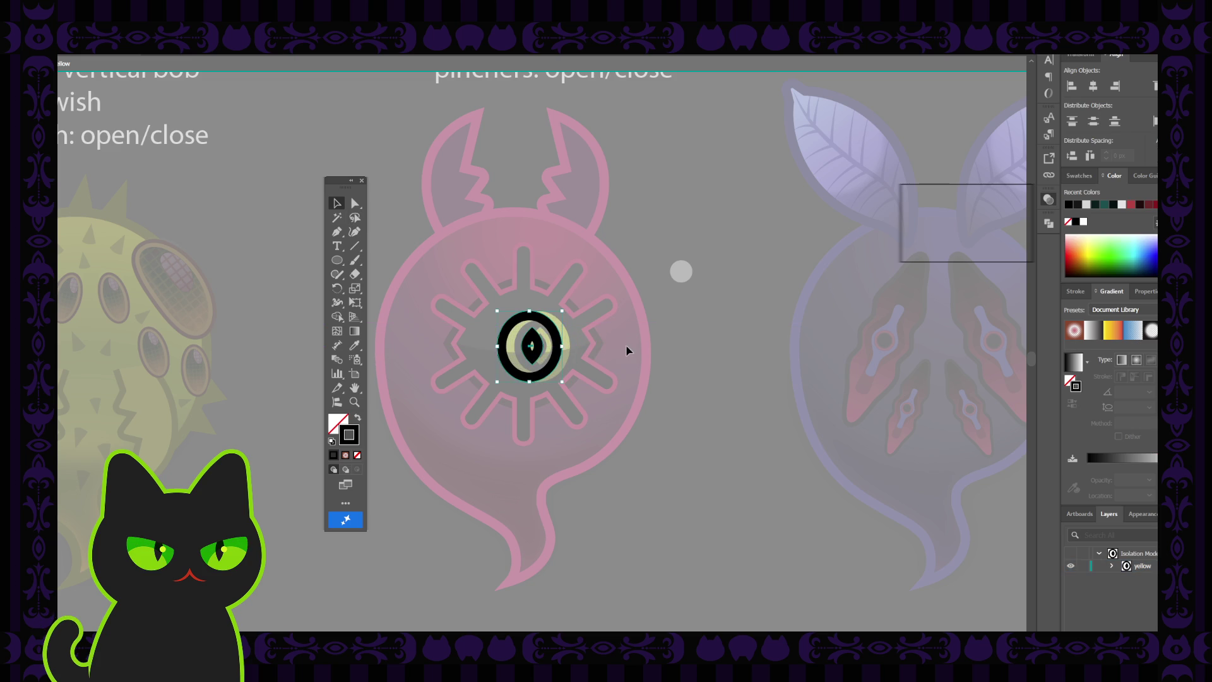
double_click(703, 344)
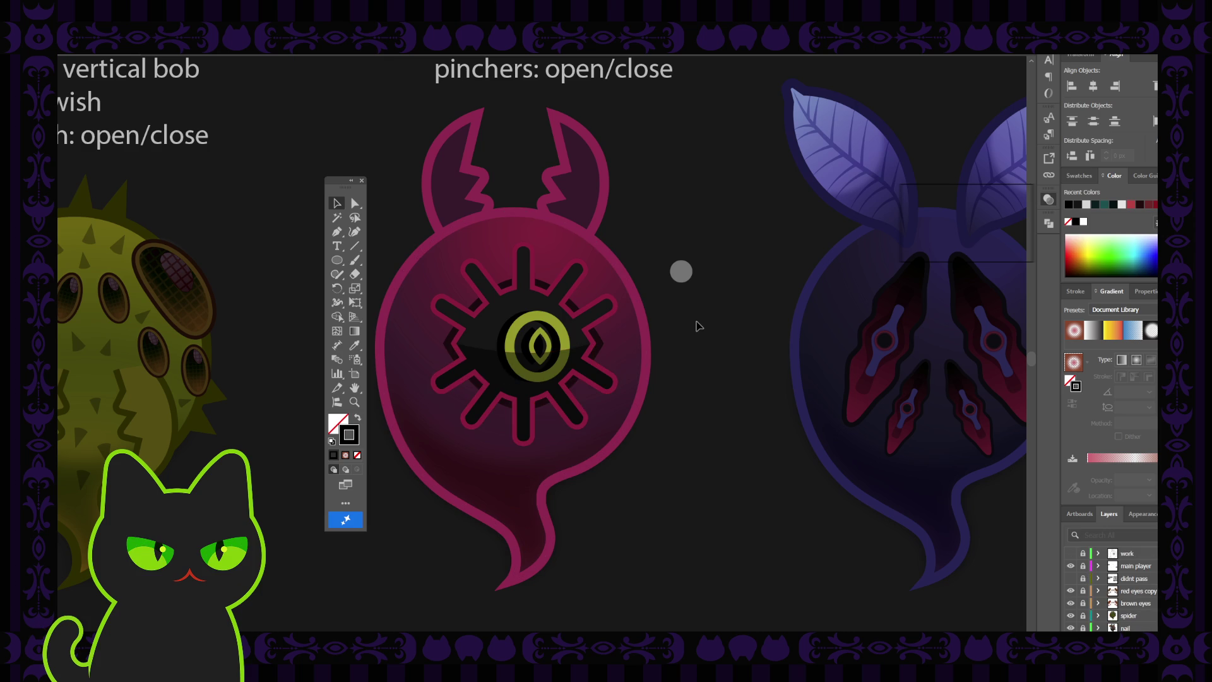
- Select the spiky eye shape and then the dark eye ellipse
scroll(698, 325, "down", 3)
scroll(698, 326, "down", 3)
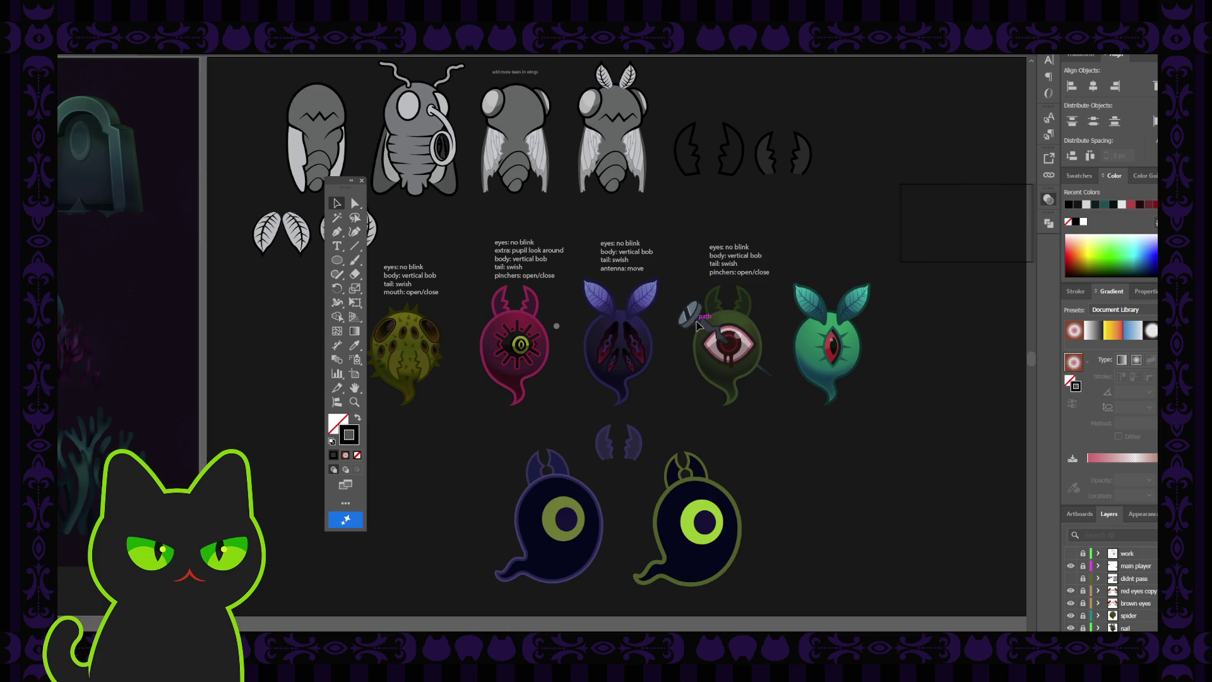
scroll(698, 326, "up", 2)
scroll(698, 326, "up", 2)
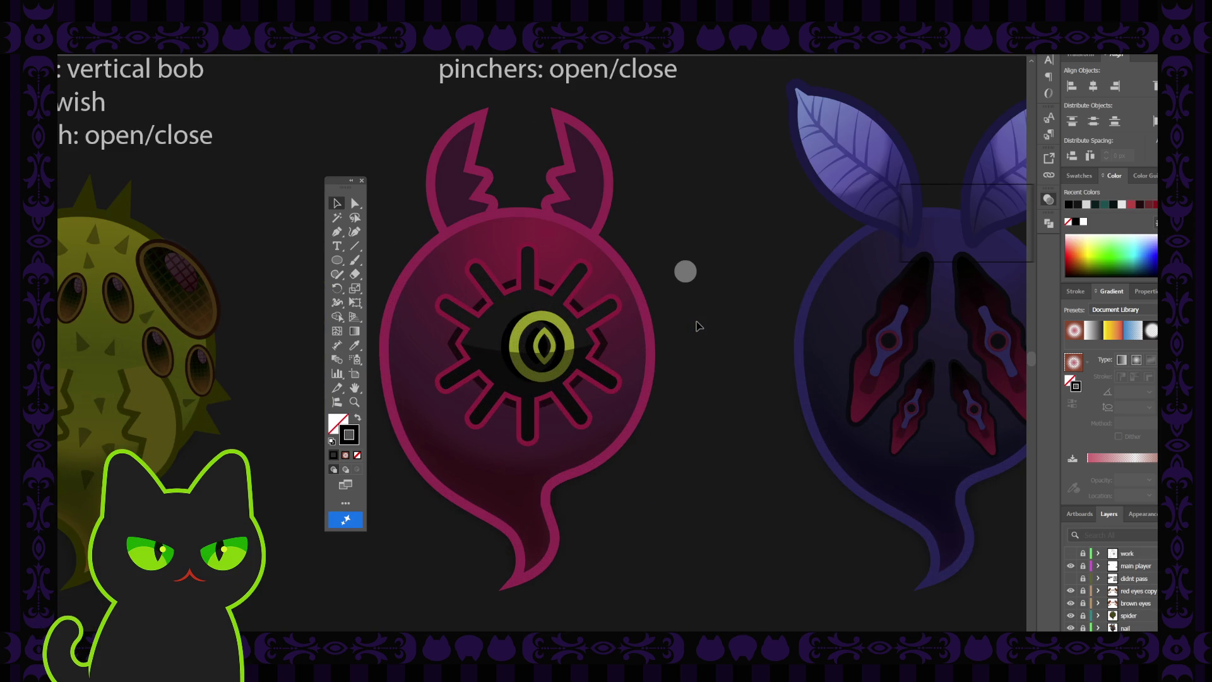
left_click(504, 386)
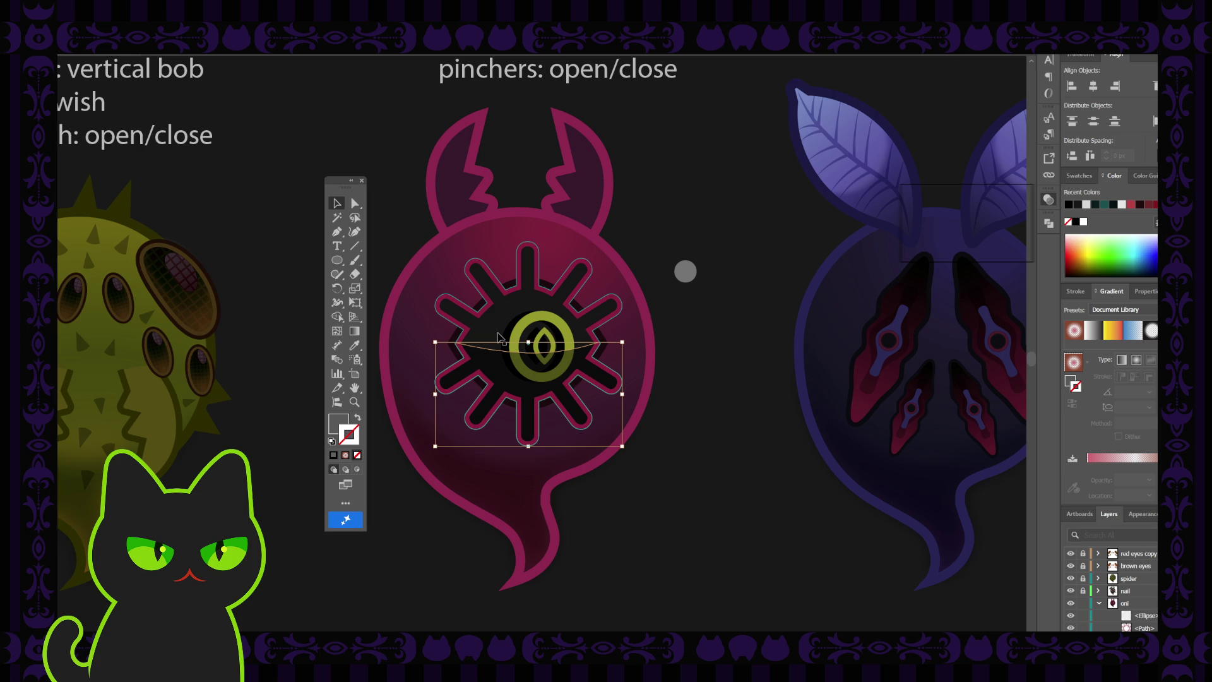
left_click(507, 287)
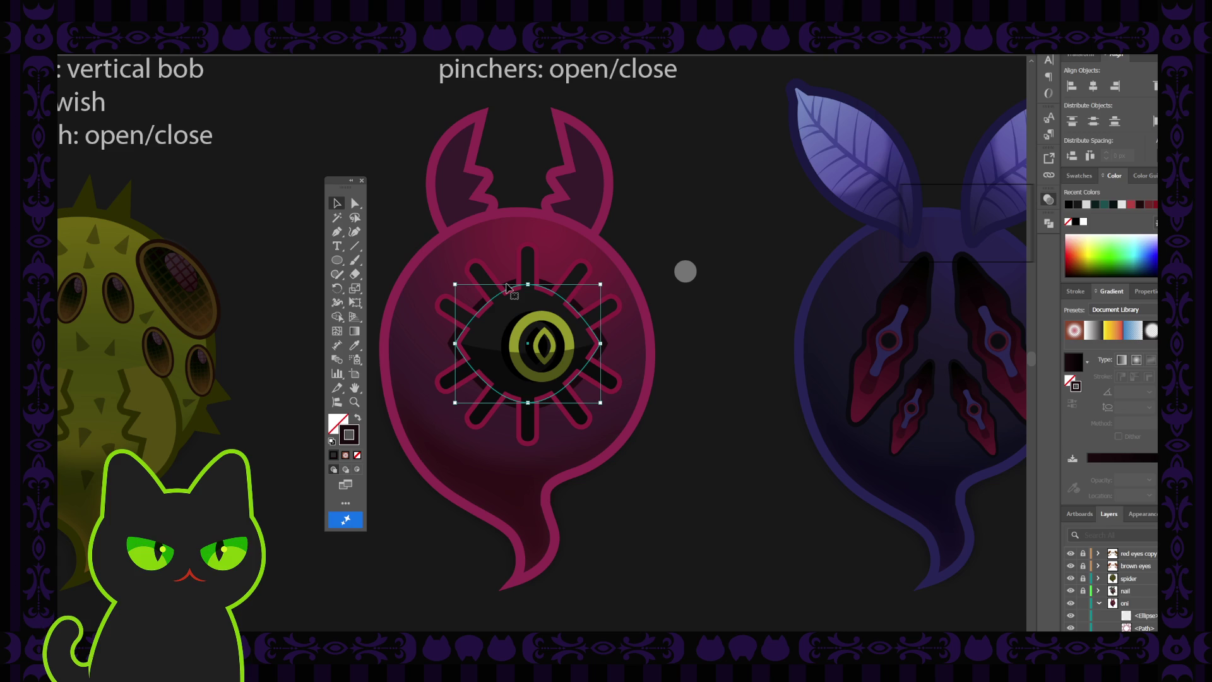
- Lock the eye's backing <Path> in Layers and paste the almond ellipse in front with Ctrl+F
scroll(1130, 587, "down", 3)
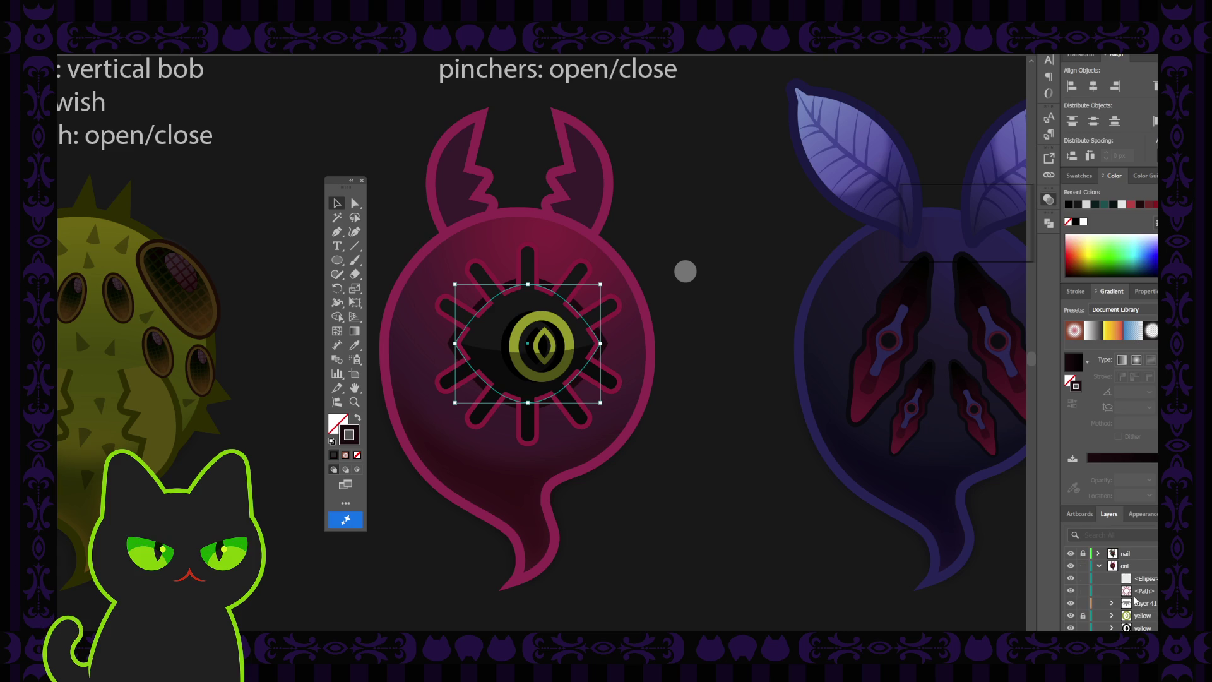
scroll(1130, 607, "down", 3)
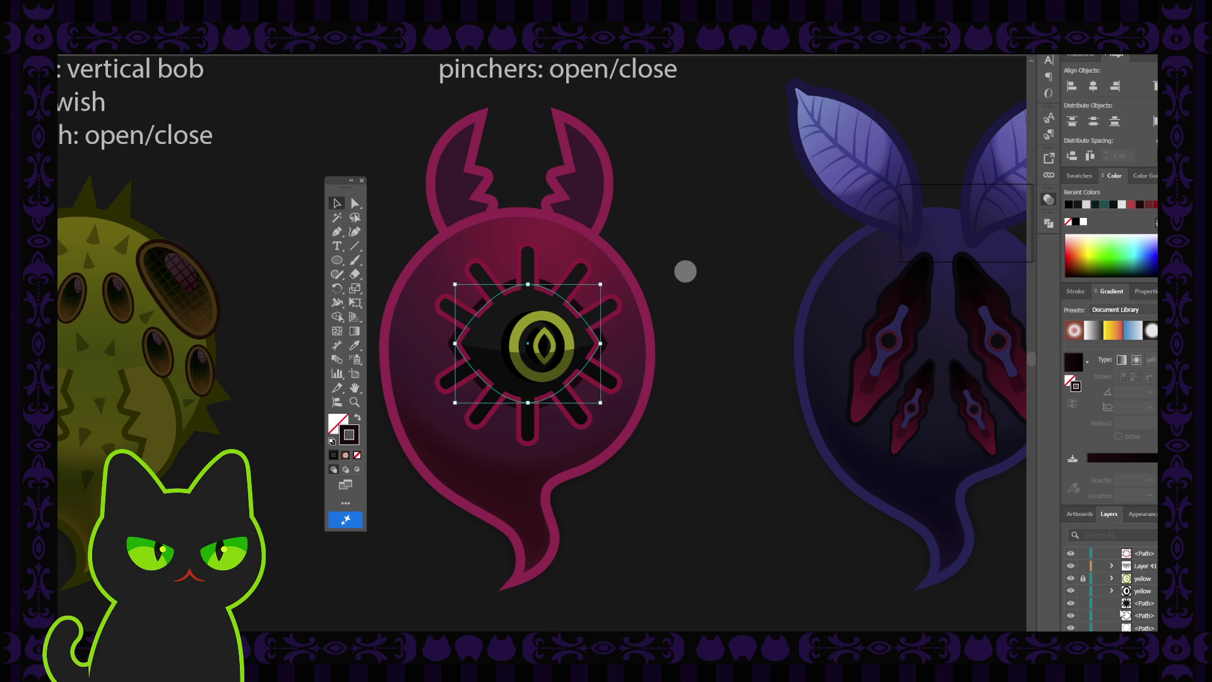
left_click(1083, 615)
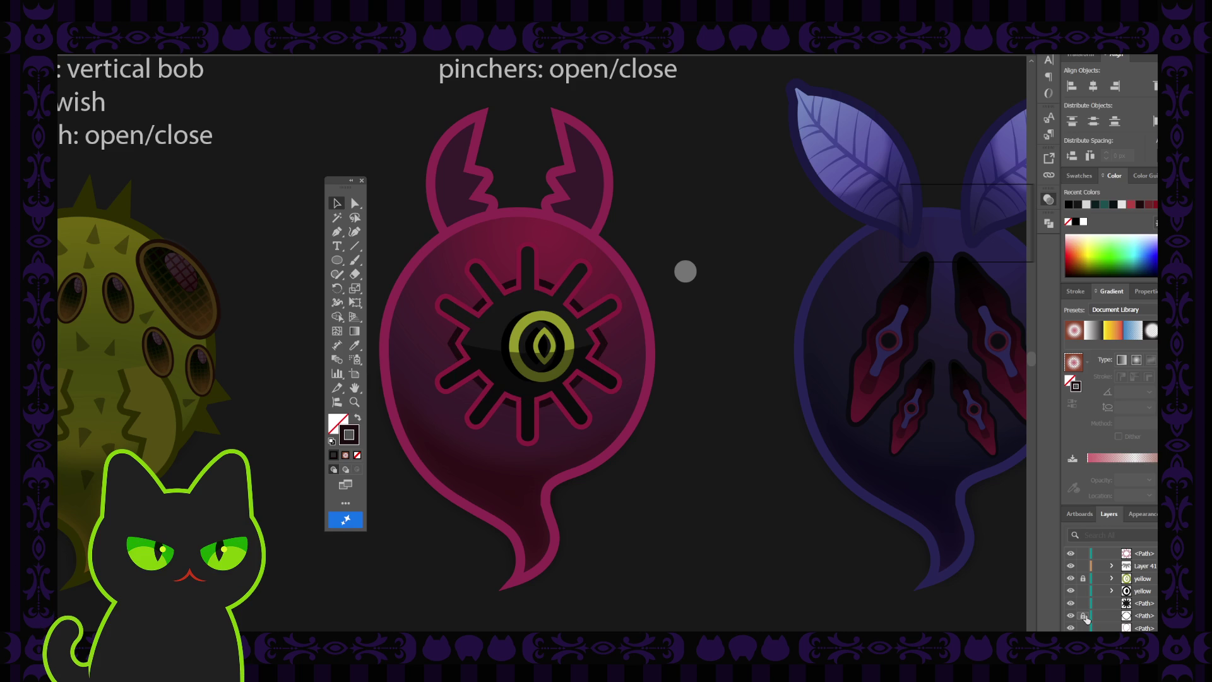
left_click(1126, 605)
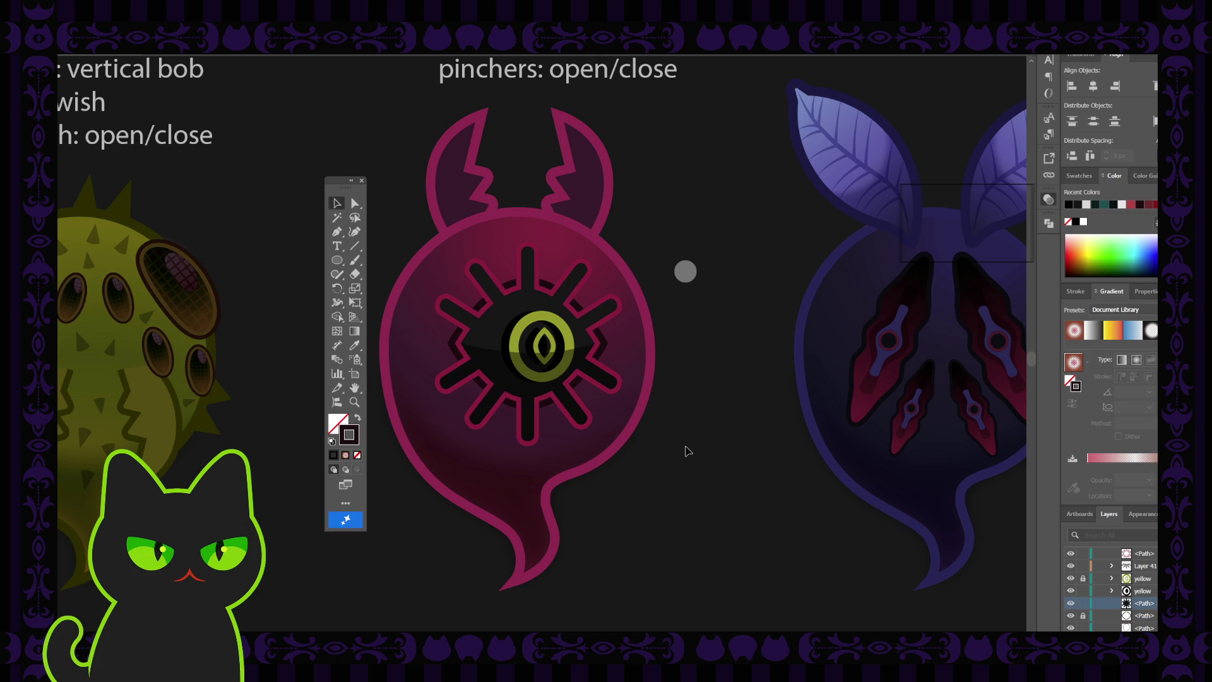
key("ctrl+f")
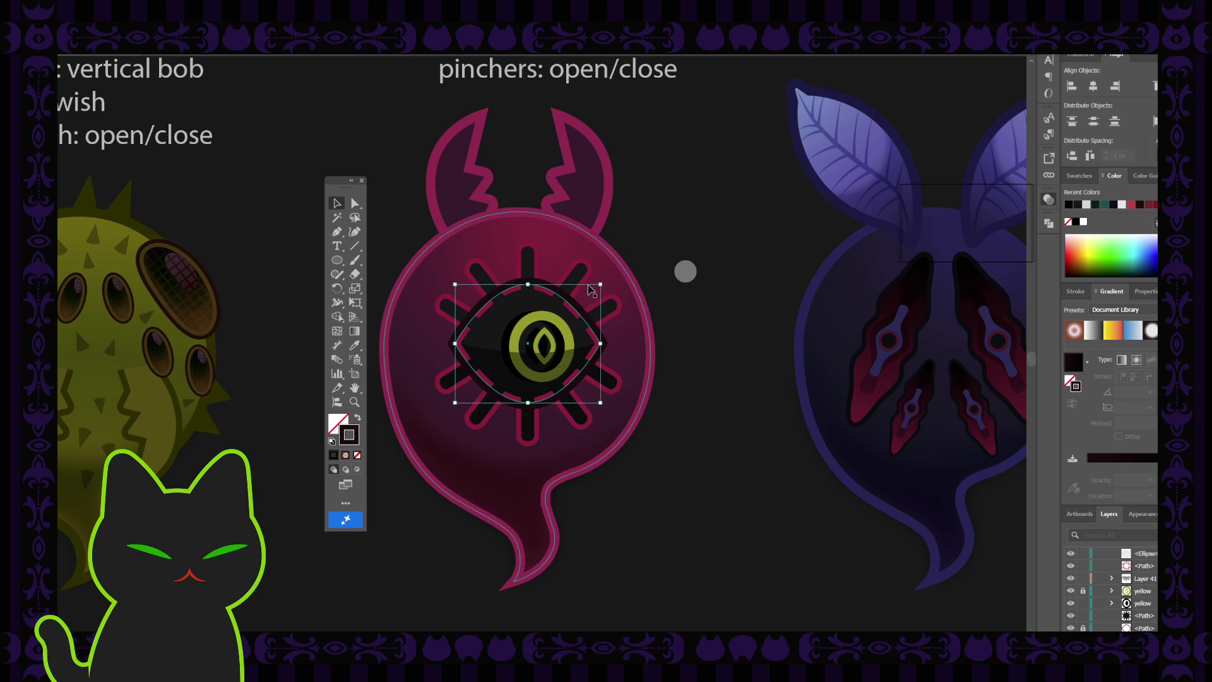
- Swap the almond's fill and stroke, shrink it, and move it onto the eye
left_click(357, 419)
left_click_drag(600, 284, 562, 317)
left_click_drag(522, 375, 548, 357)
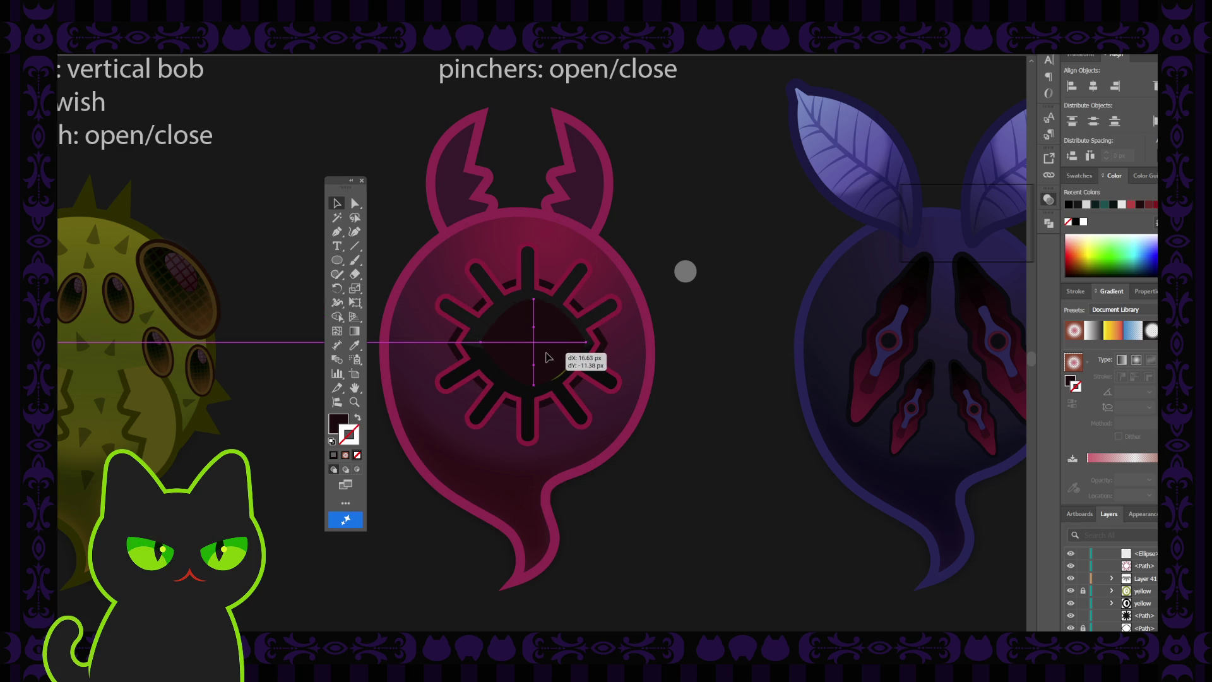
left_click_drag(548, 357, 548, 357)
- Give the almond lens a near-black fill sampled with the Eyedropper and reselect it
left_click(341, 423)
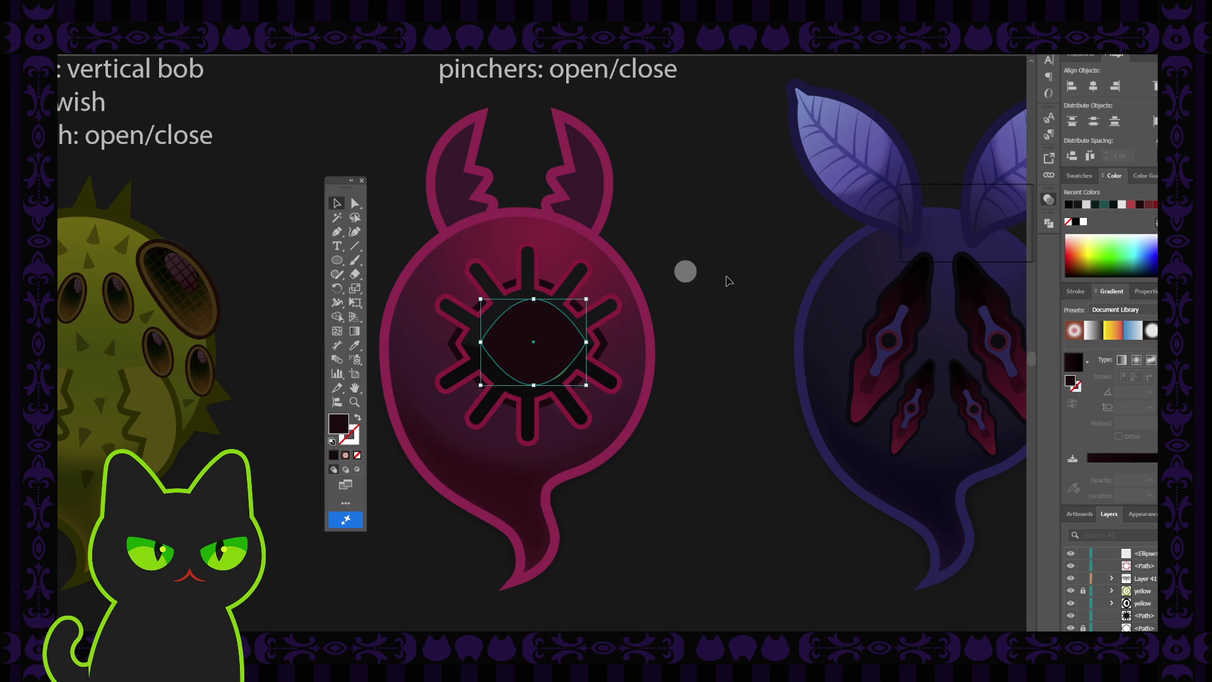
key("i")
left_click(492, 313)
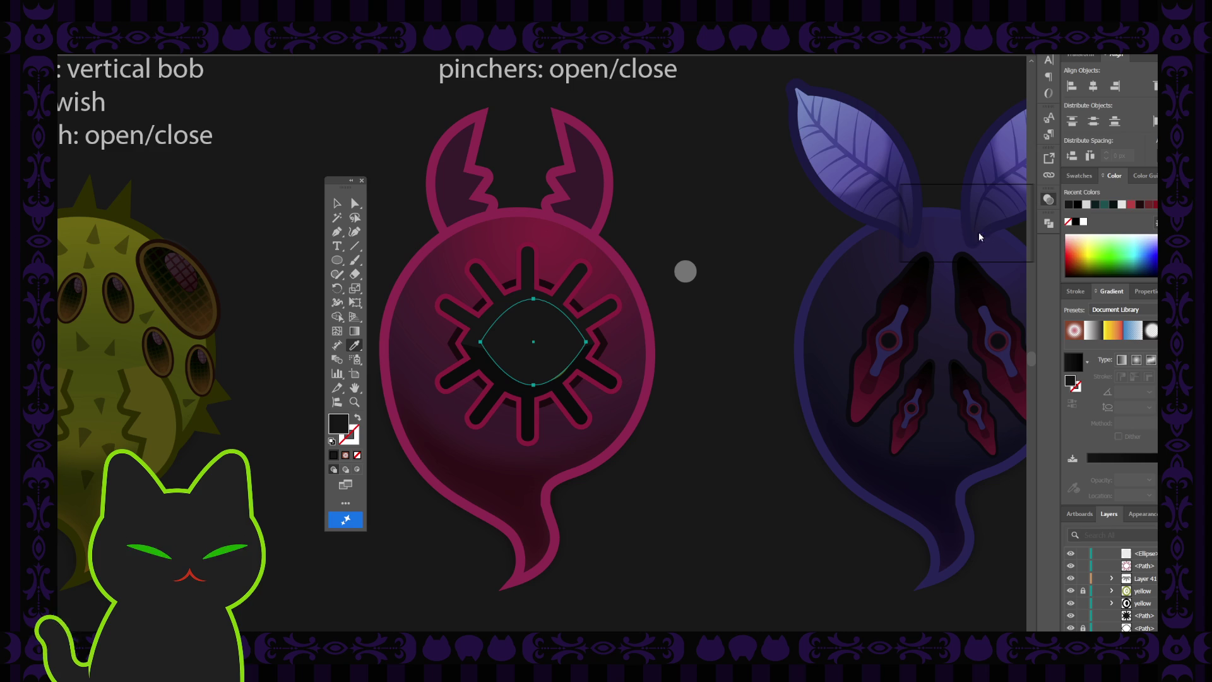
left_click(927, 272)
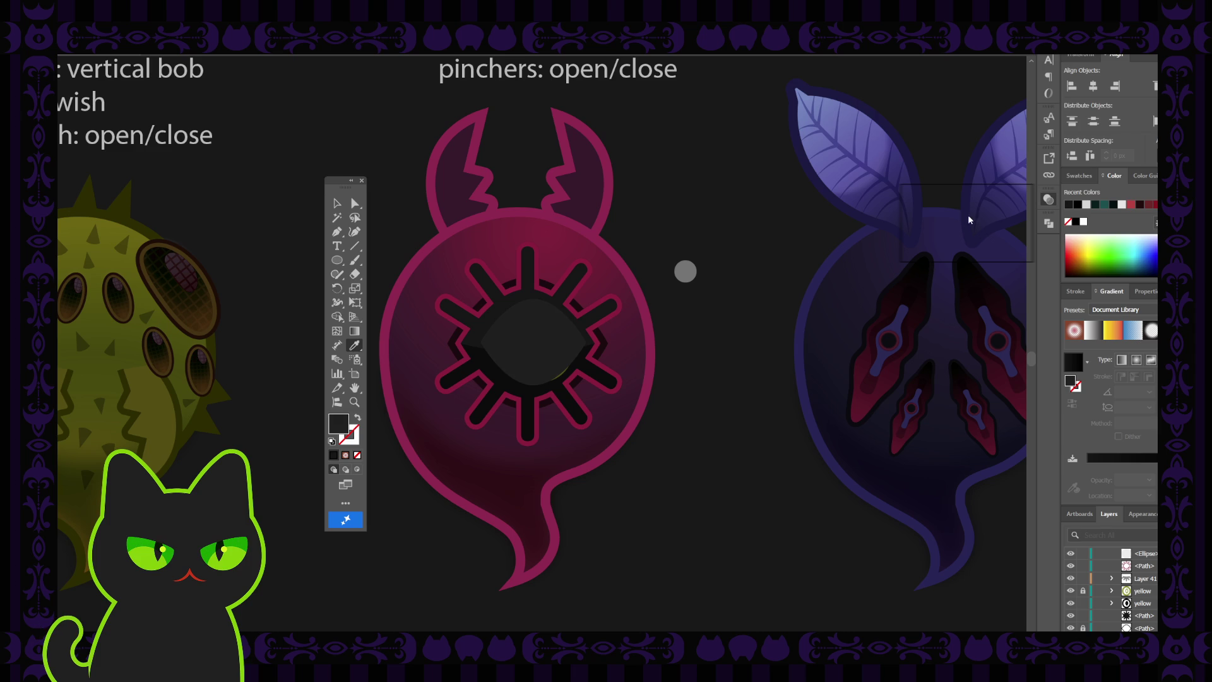
key("ctrl+z")
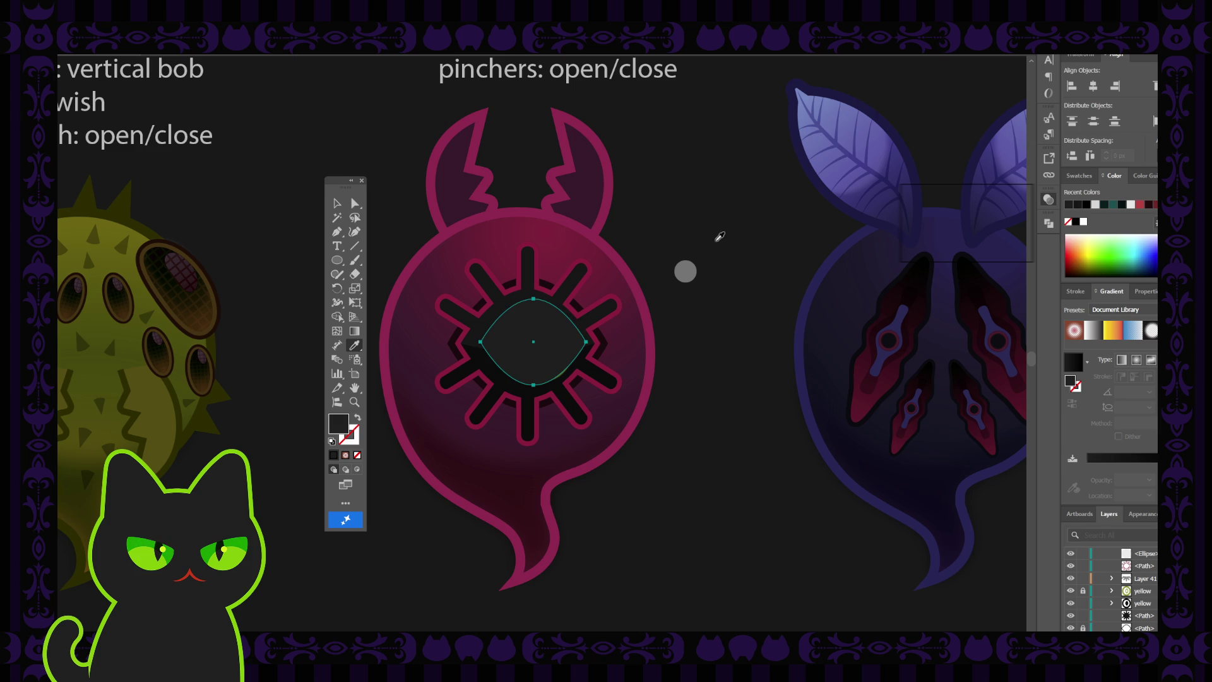
left_click(338, 204)
left_click(712, 229)
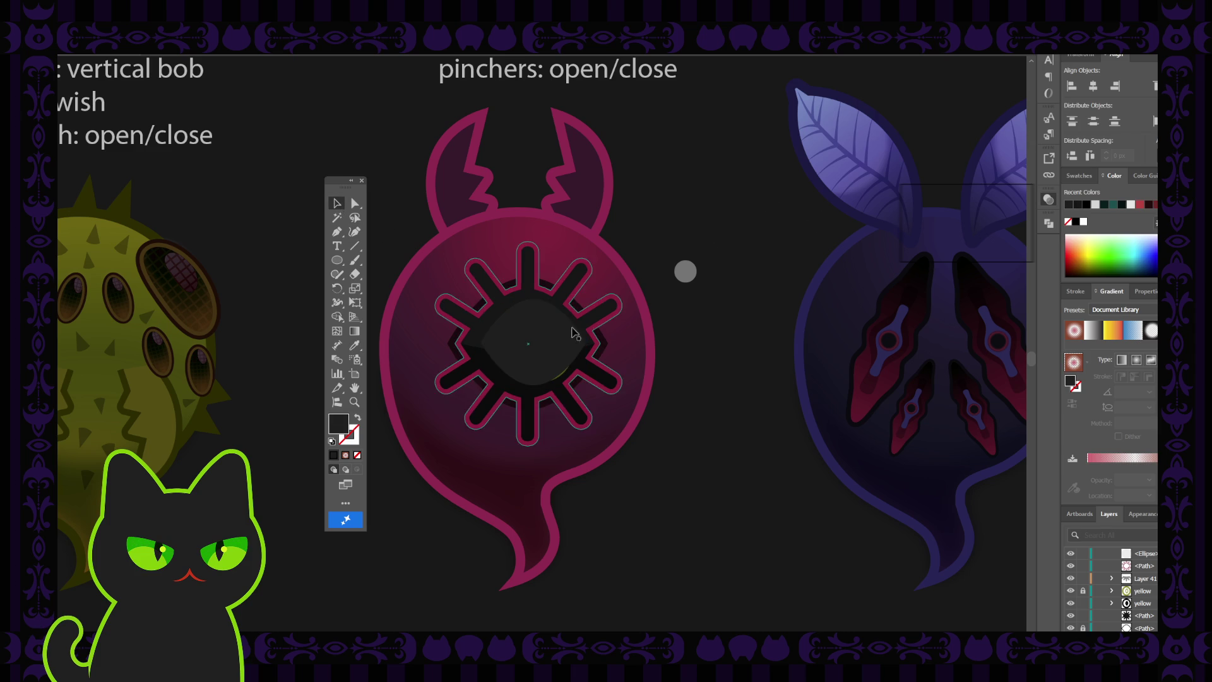
left_click(540, 349)
scroll(1140, 591, "up", 1)
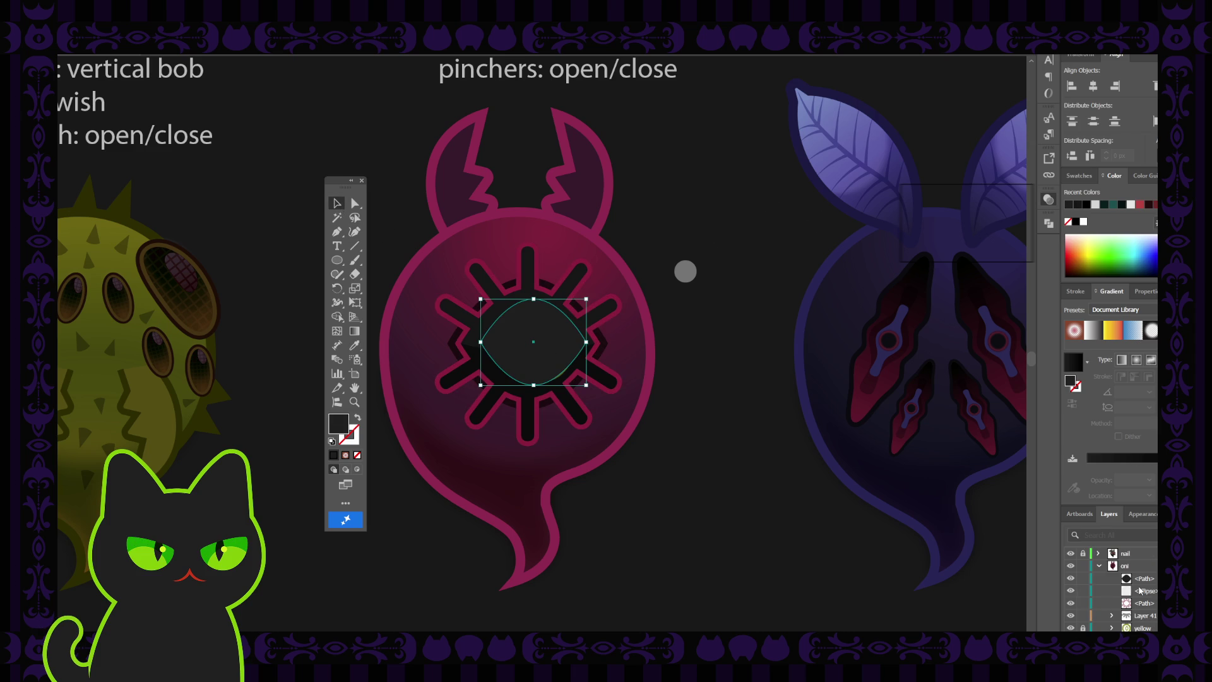
- Delete the dark path covering the yellow iris and enlarge the dark eye ellipse slightly
left_click(1145, 582)
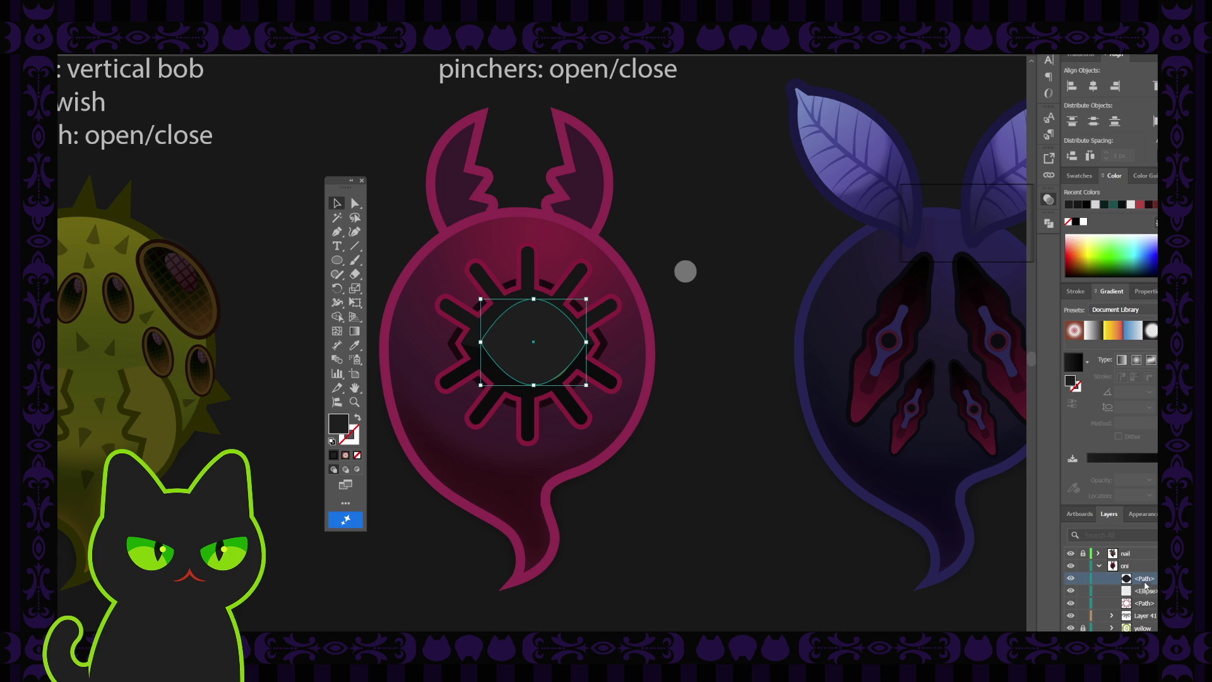
scroll(1149, 580, "down", 1)
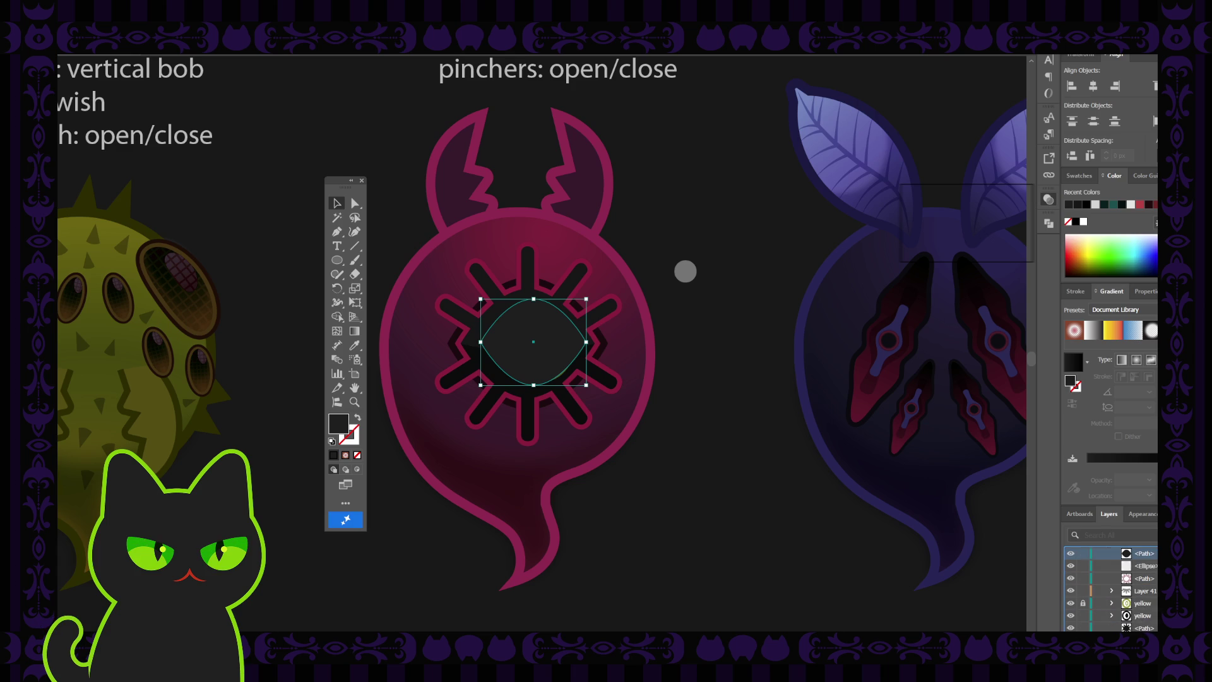
key("Delete")
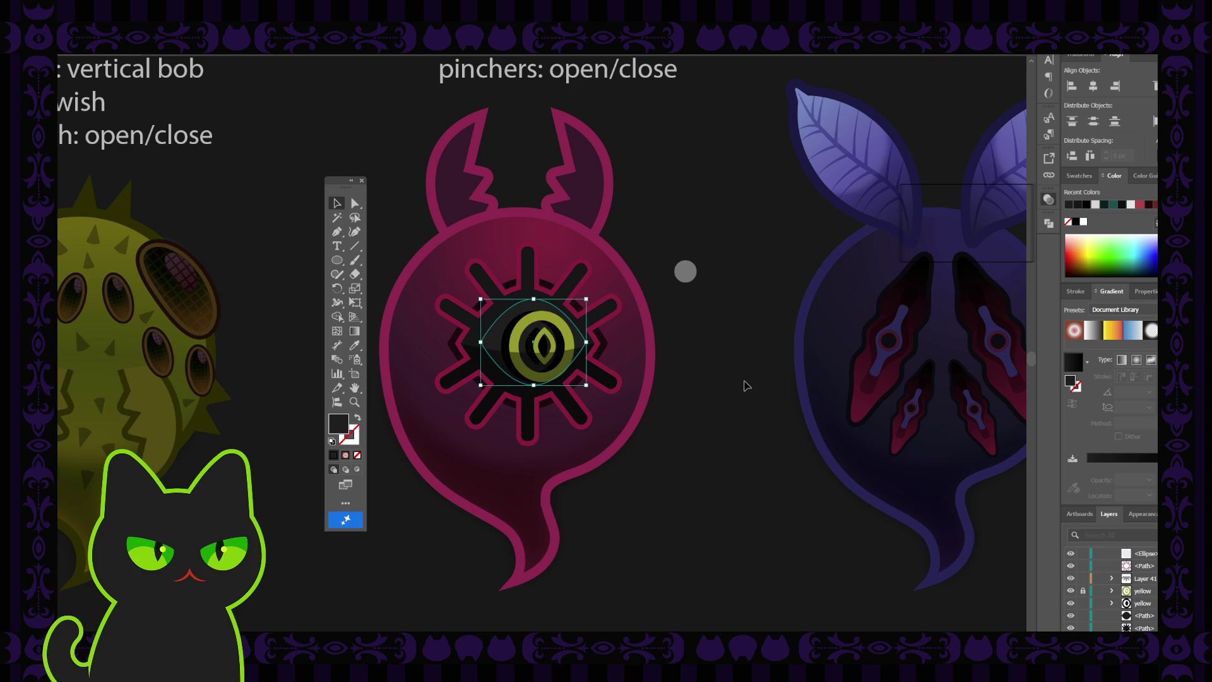
left_click(589, 343)
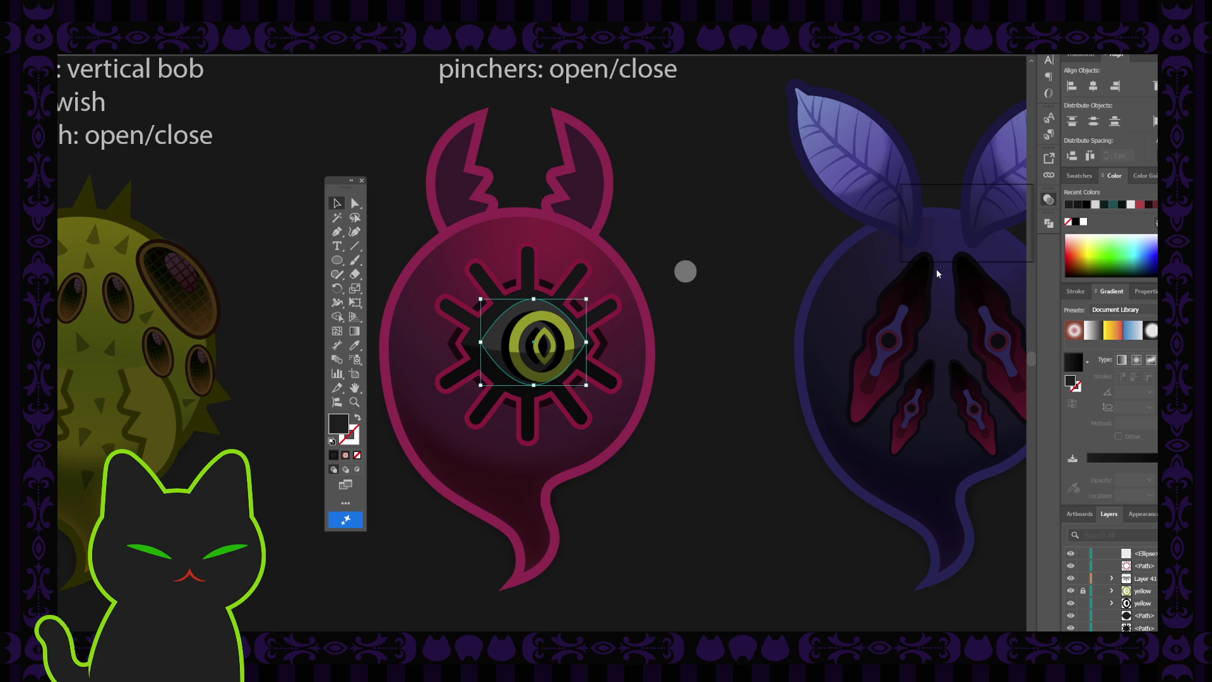
left_click(772, 298)
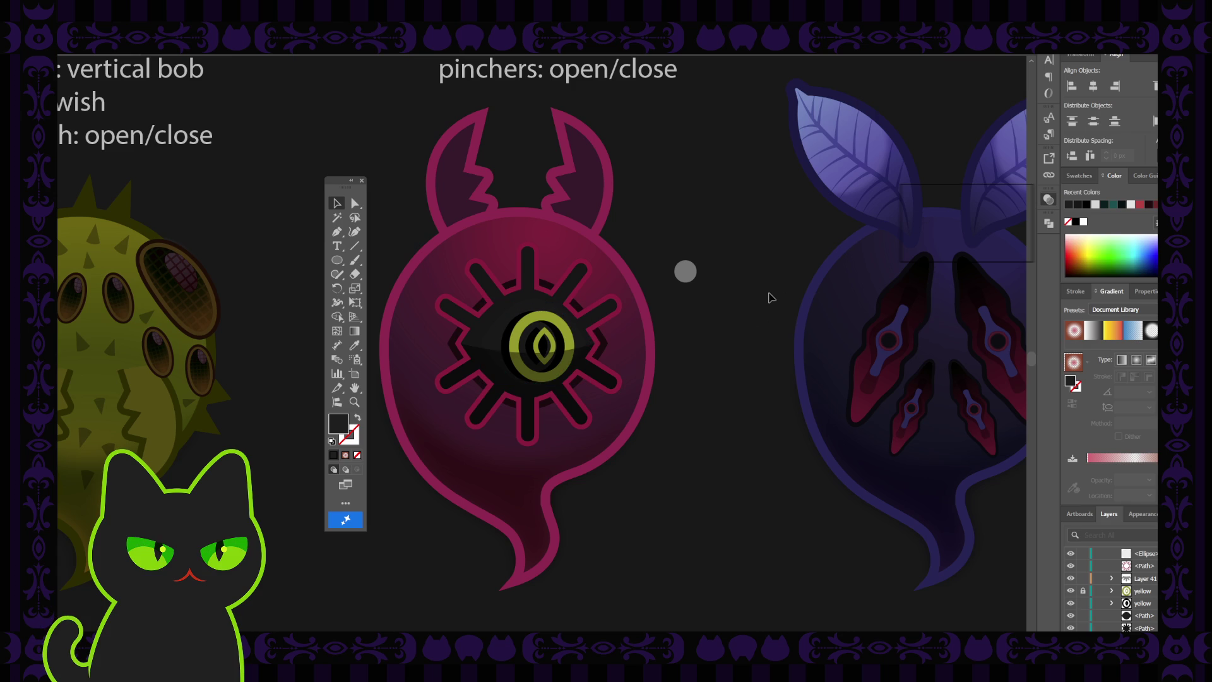
left_click(572, 326)
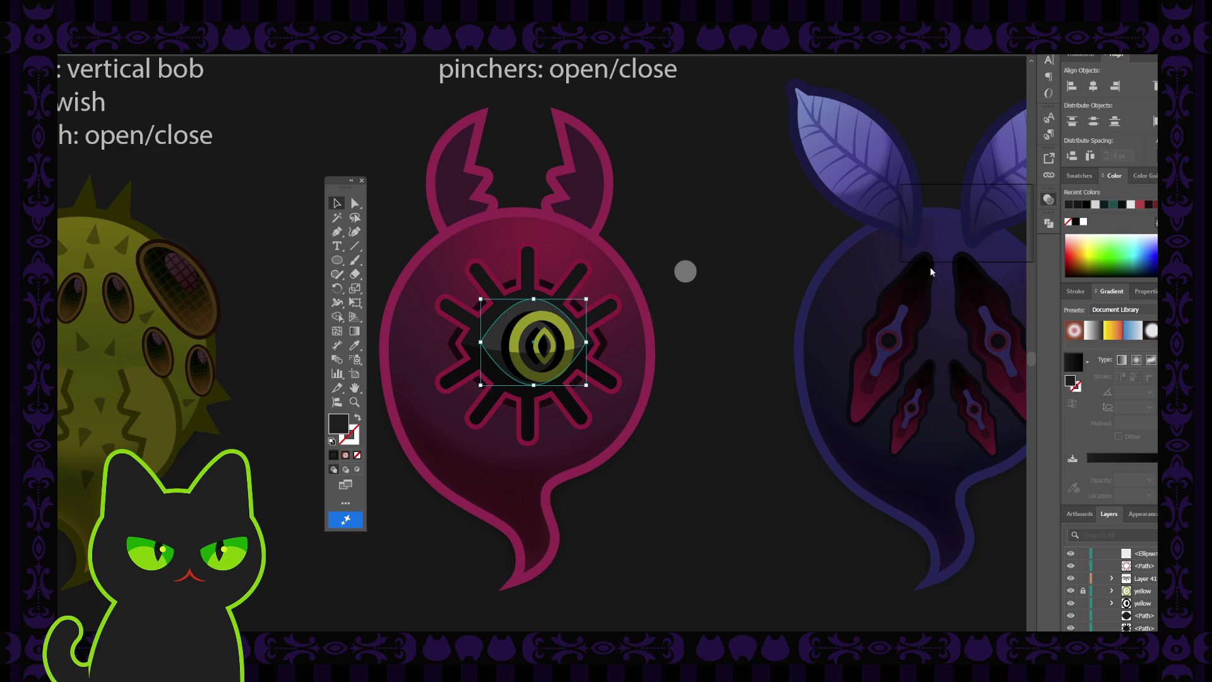
key("ctrl+shift+a")
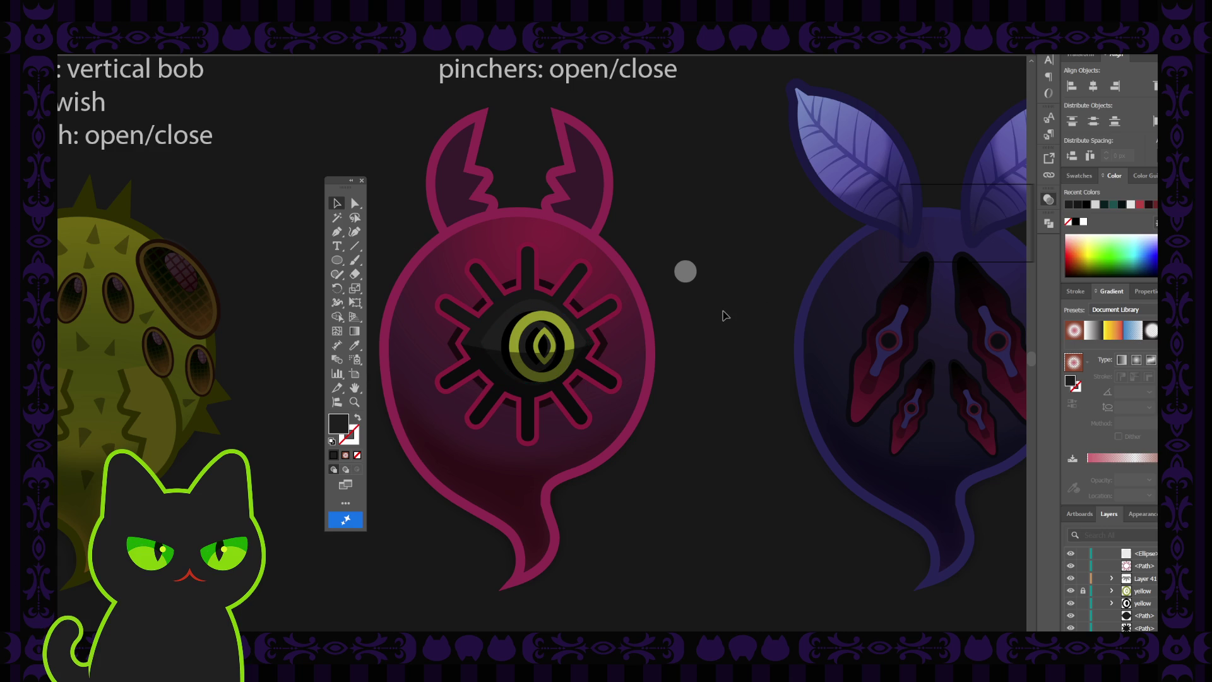
left_click(565, 339)
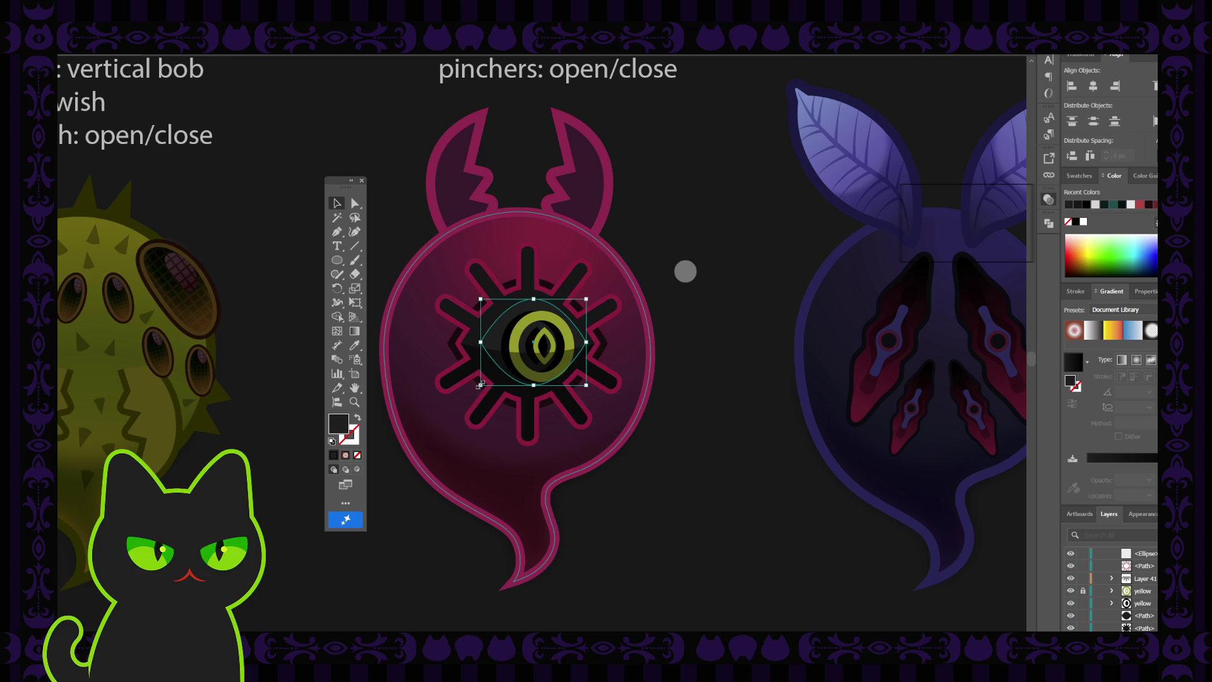
left_click_drag(480, 384, 478, 387)
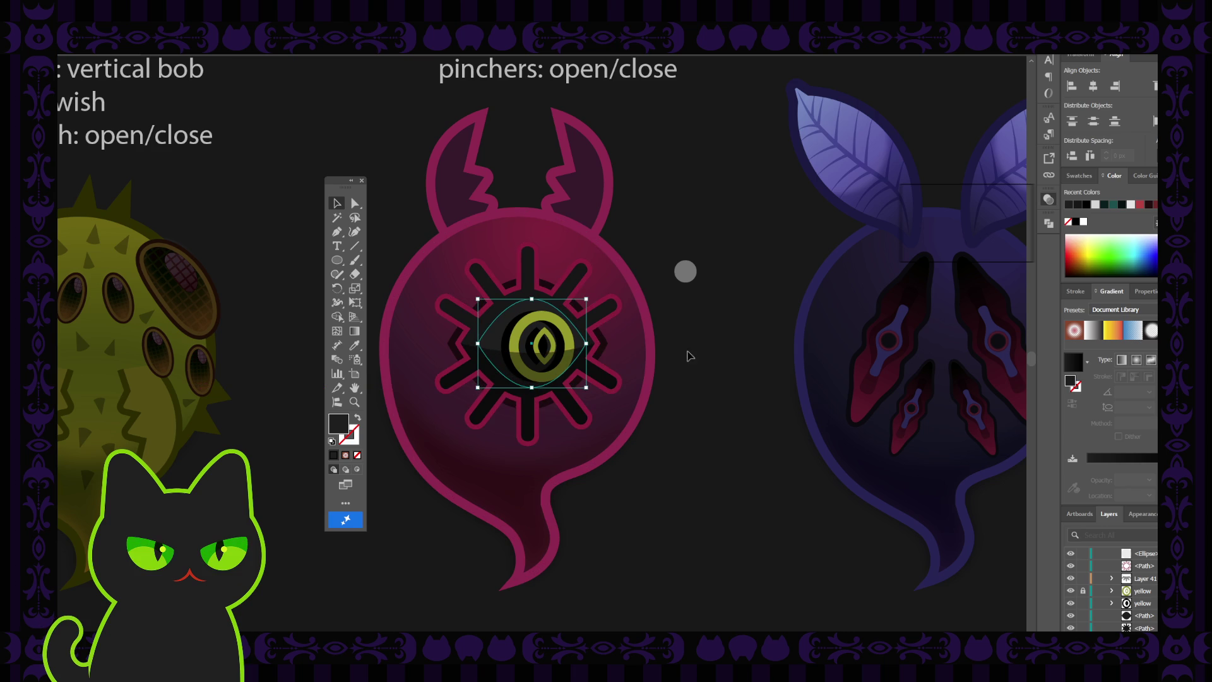
- Stretch the eye ellipse up and right and recentre it around the yellow iris
left_click(733, 337)
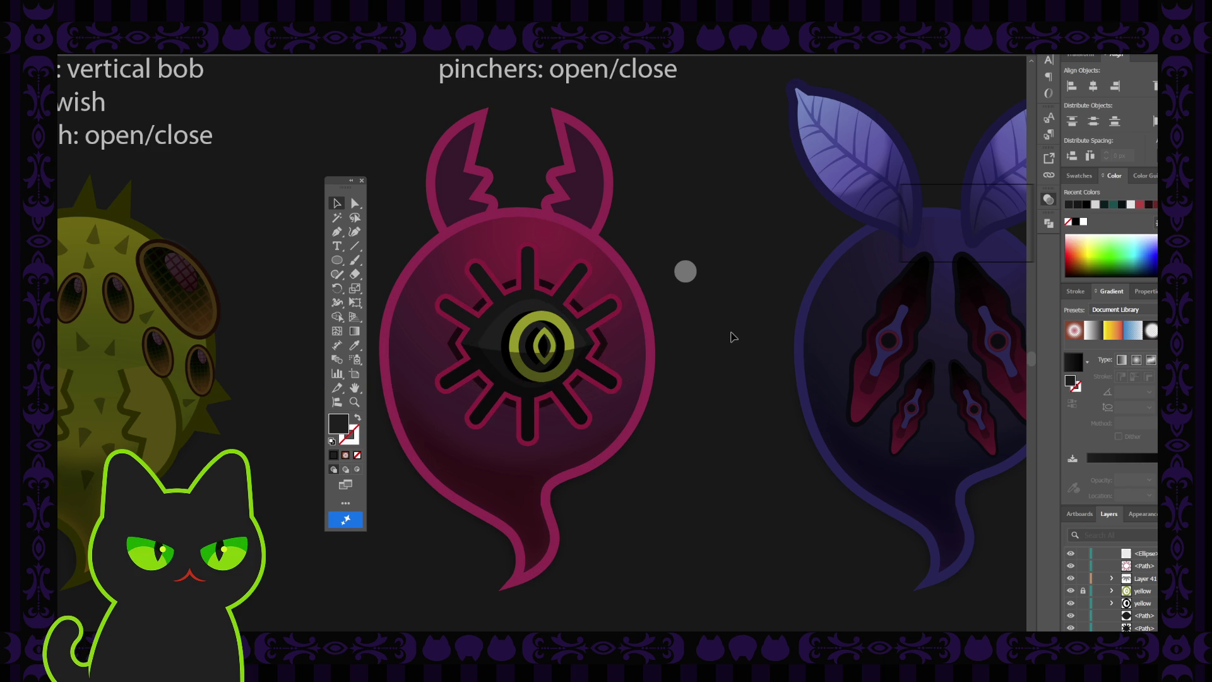
left_click(494, 340)
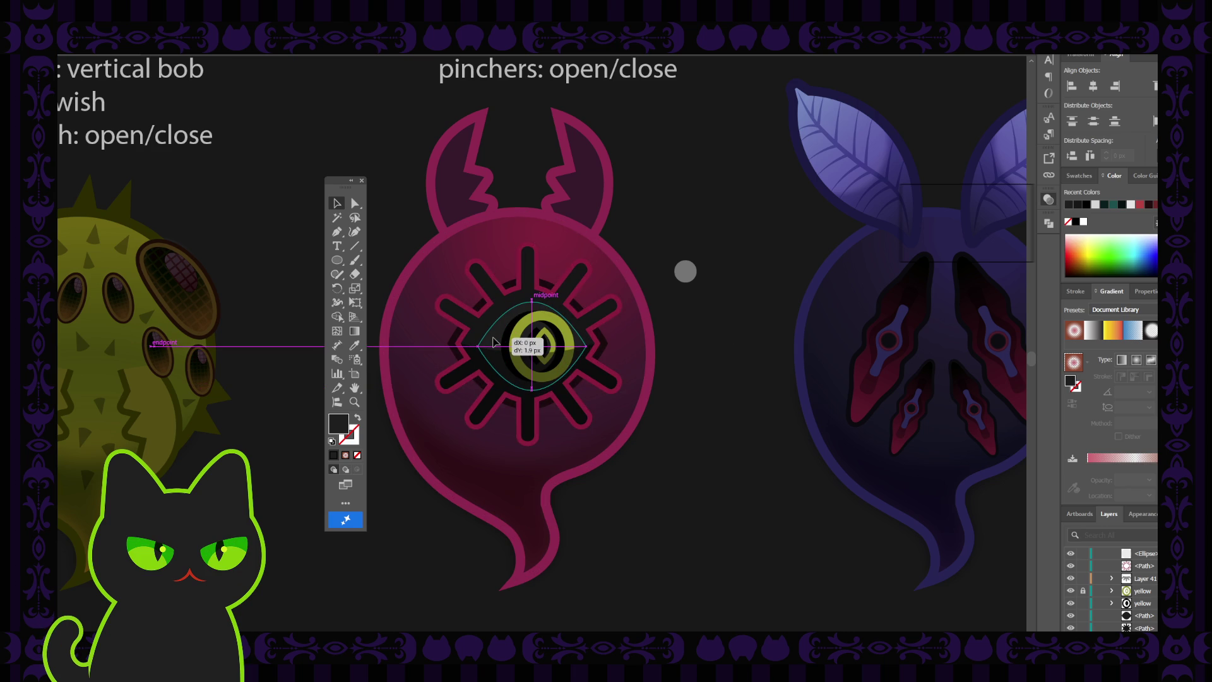
left_click(712, 337)
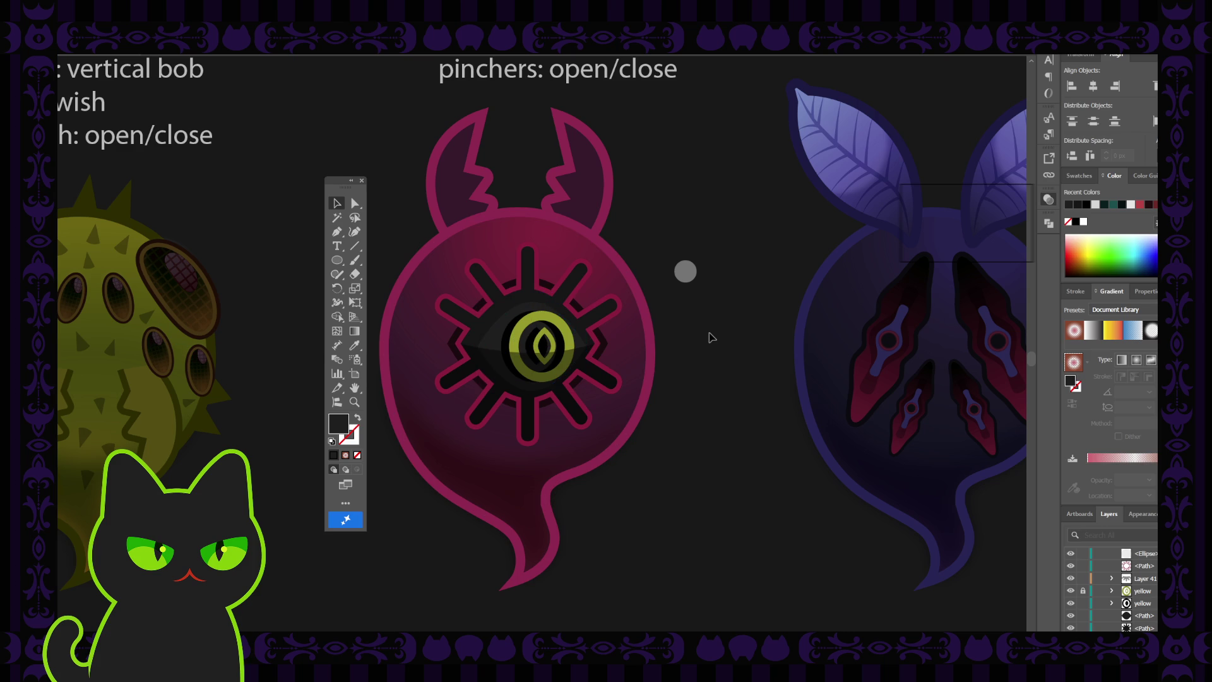
left_click(534, 346)
left_click_drag(587, 301, 591, 297)
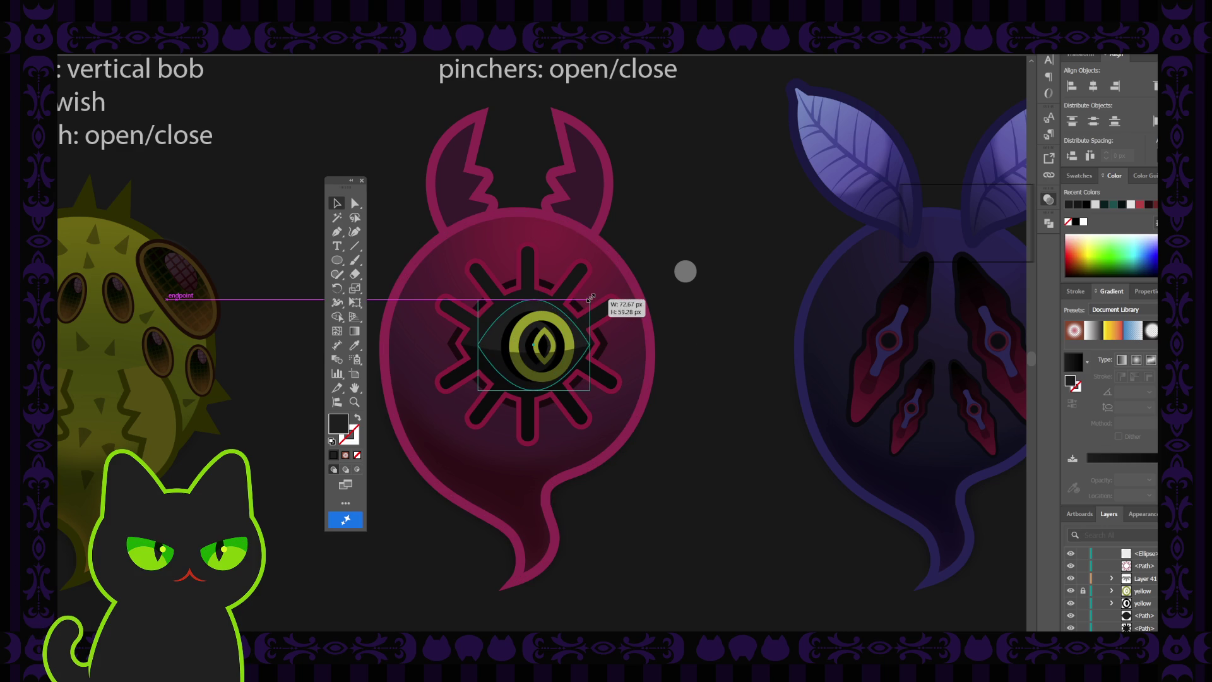
left_click(716, 343)
left_click(493, 344)
left_click_drag(493, 344, 492, 342)
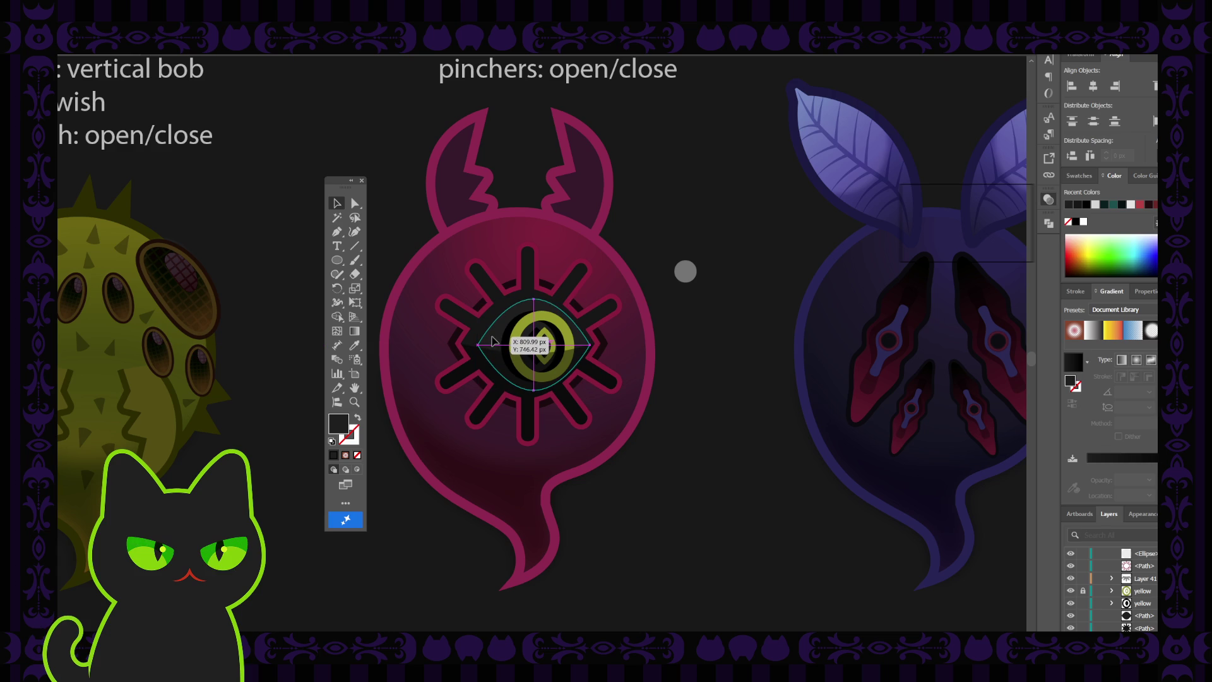
left_click(736, 324)
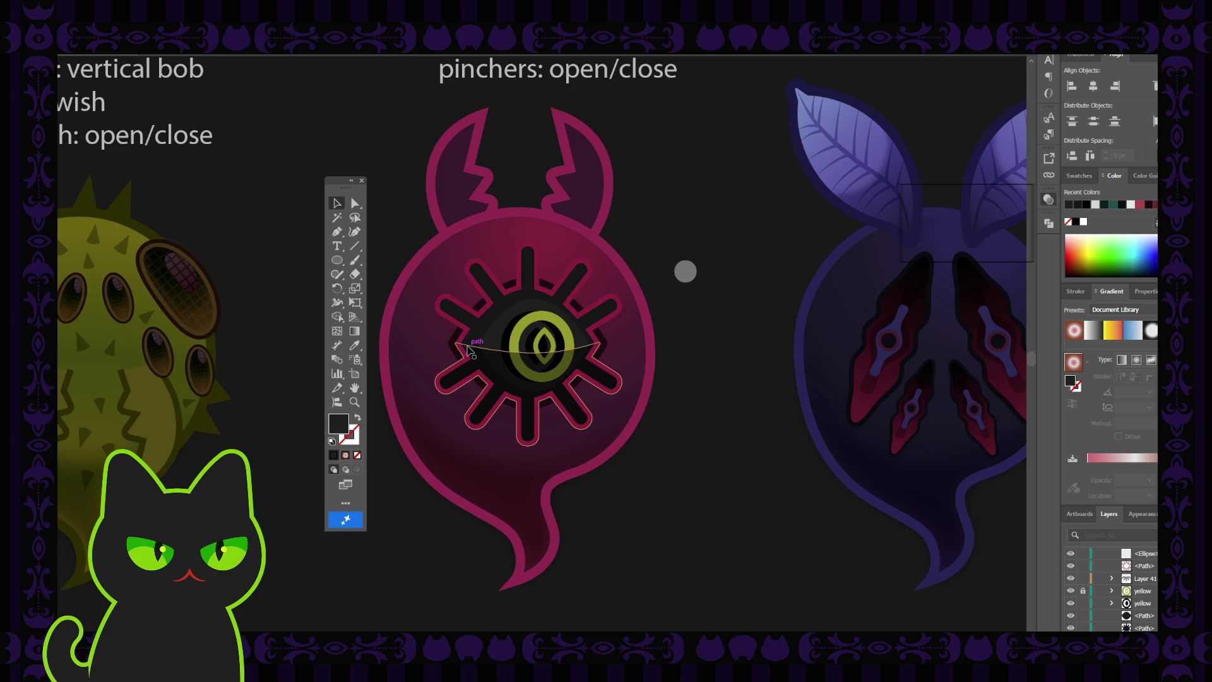
- Fill the small inner eye circle with black sampled from a dark ray
left_click(505, 344)
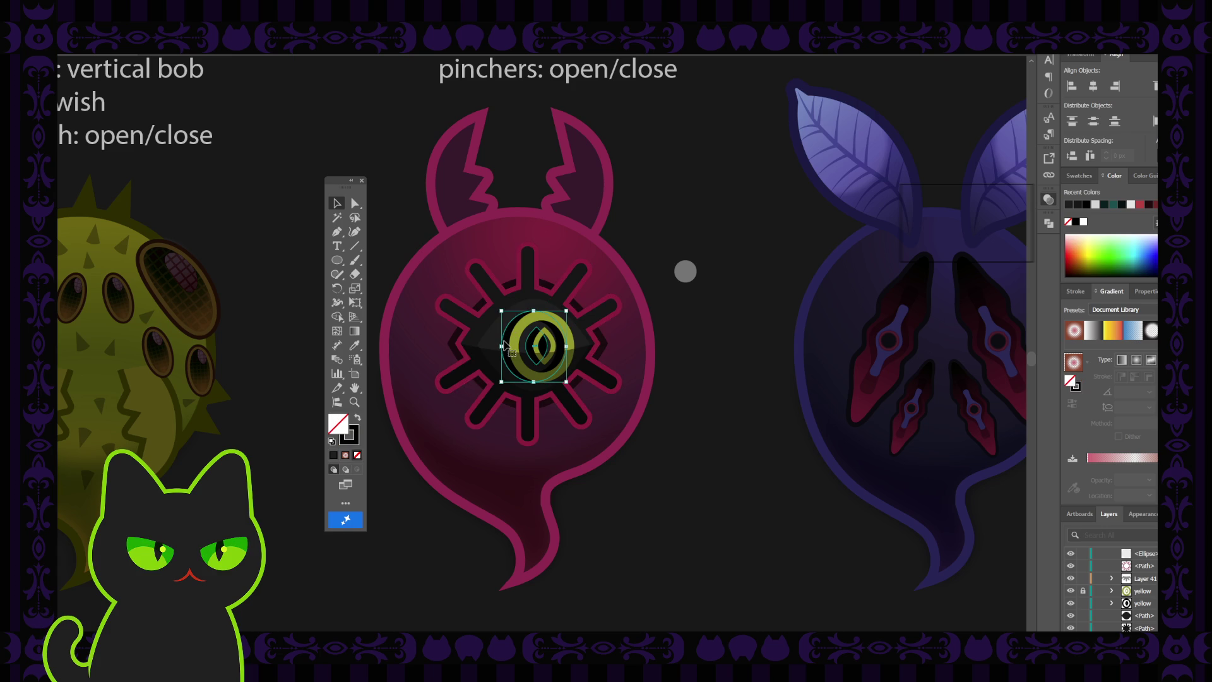
key("i")
left_click(485, 319)
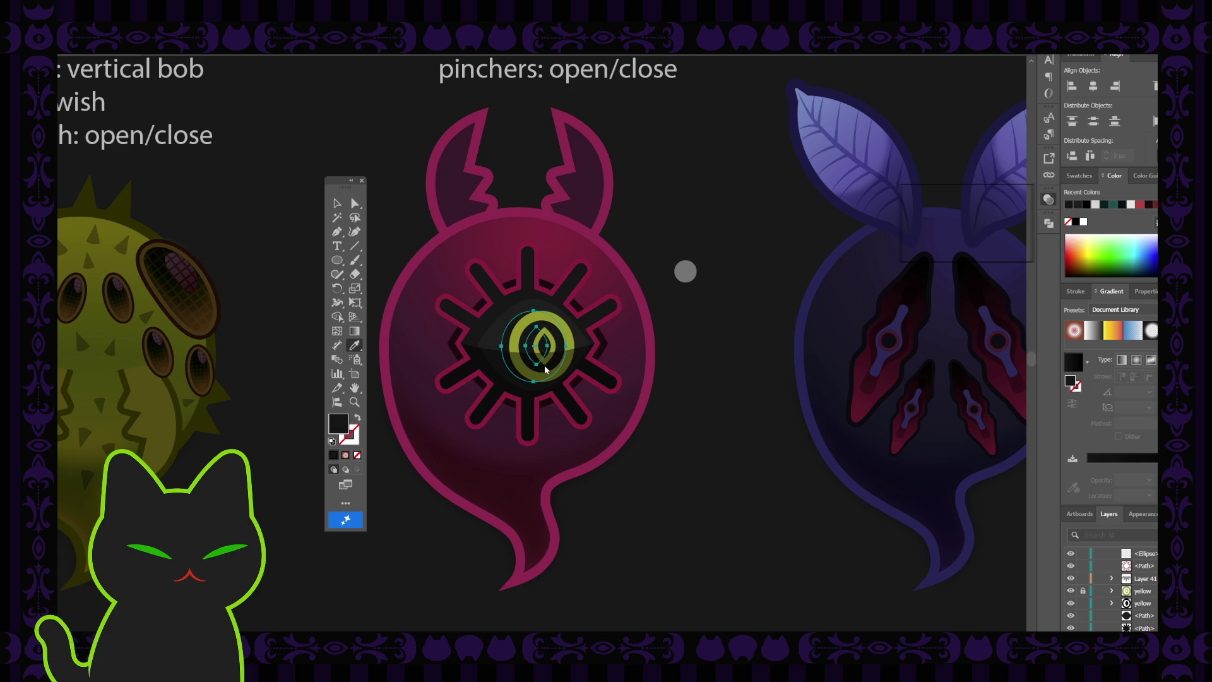
key("ctrl+shift+a")
key("ctrl+z")
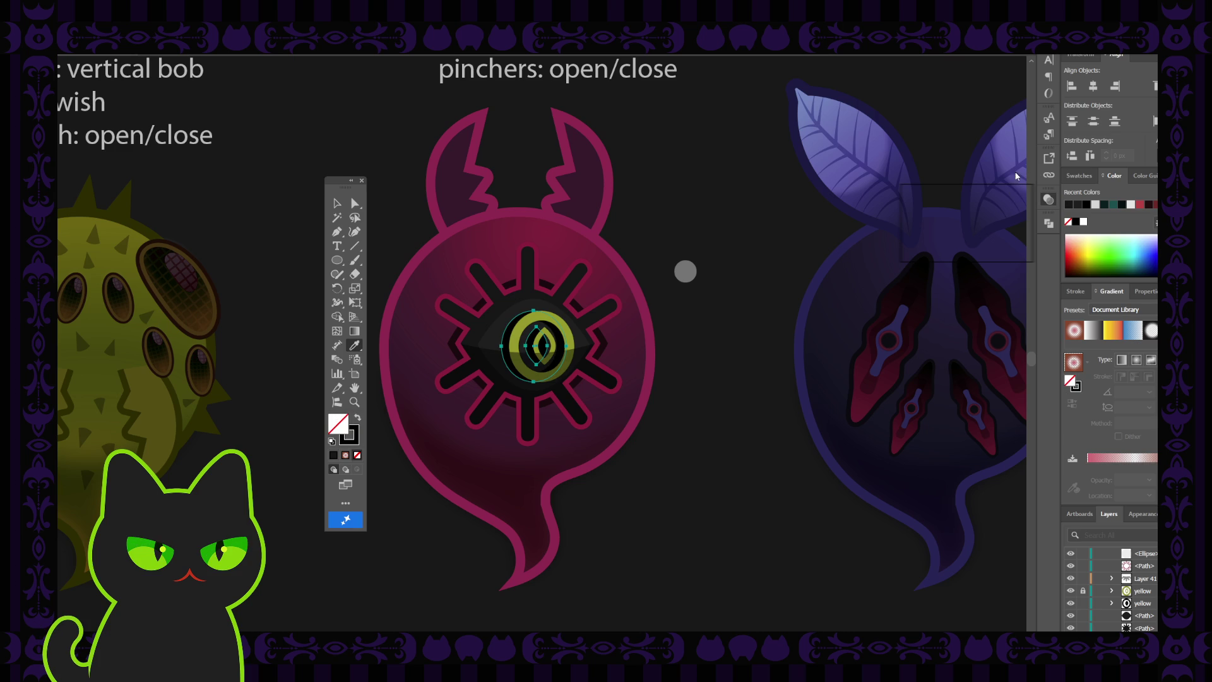
key("v")
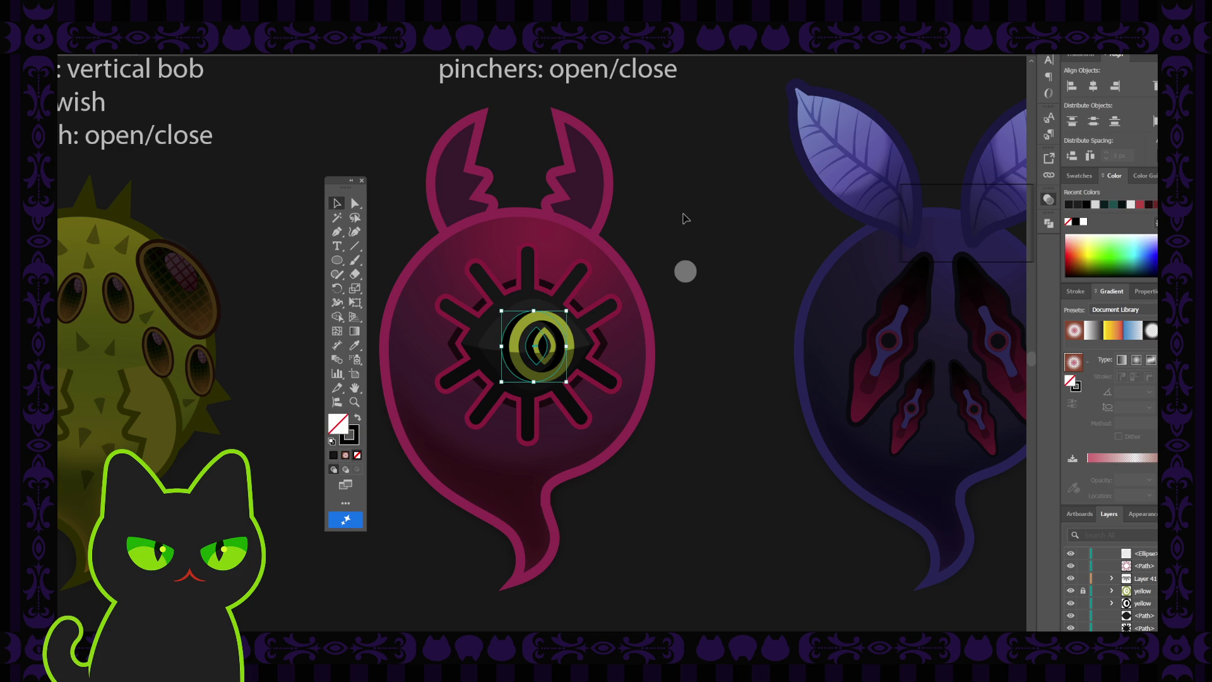
- Nudge the almond eye shape up slightly over the iris
left_click(494, 347)
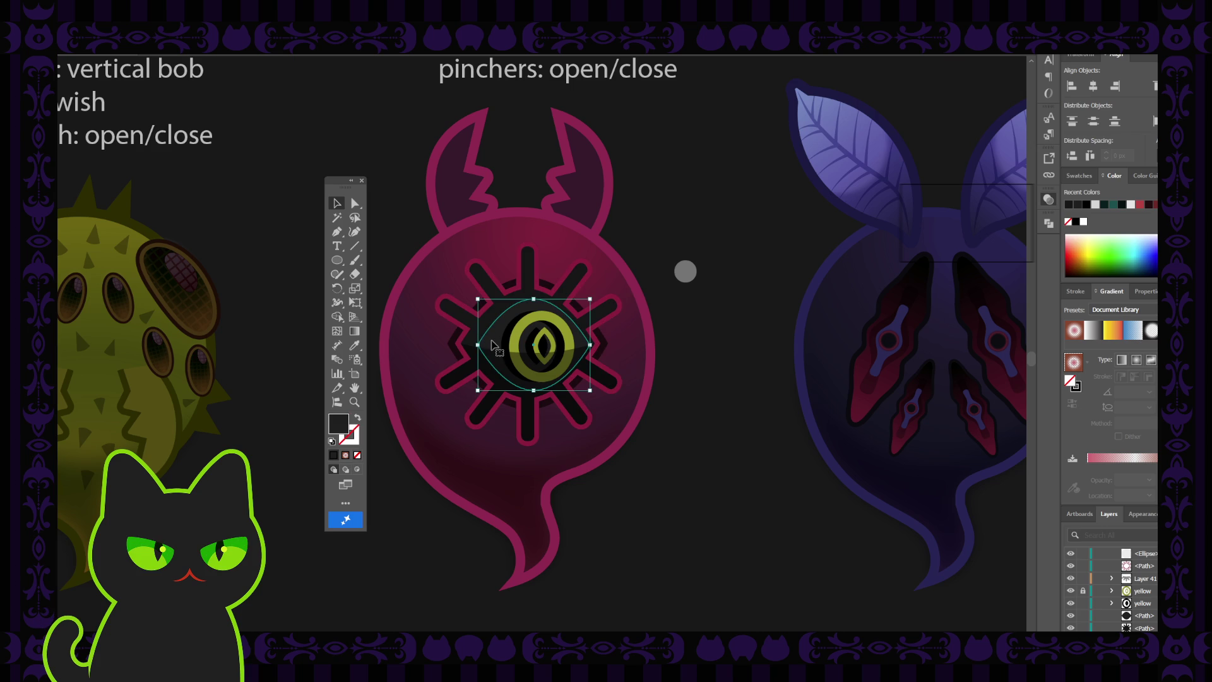
left_click(475, 322)
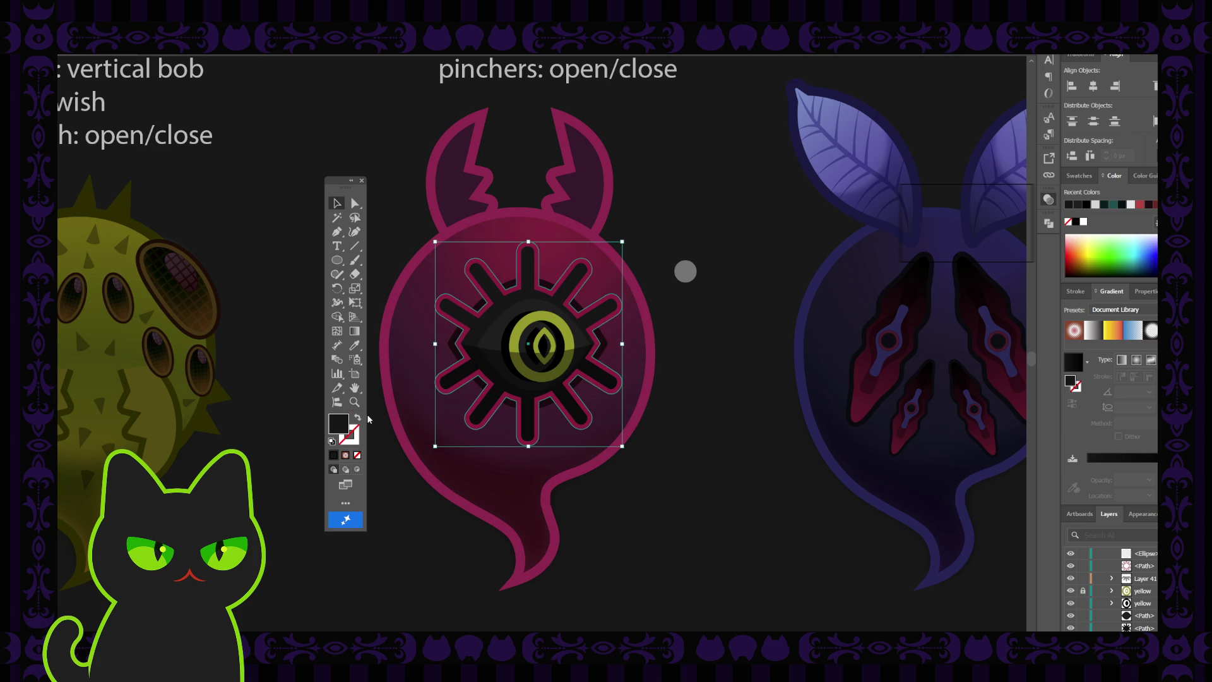
left_click(945, 275)
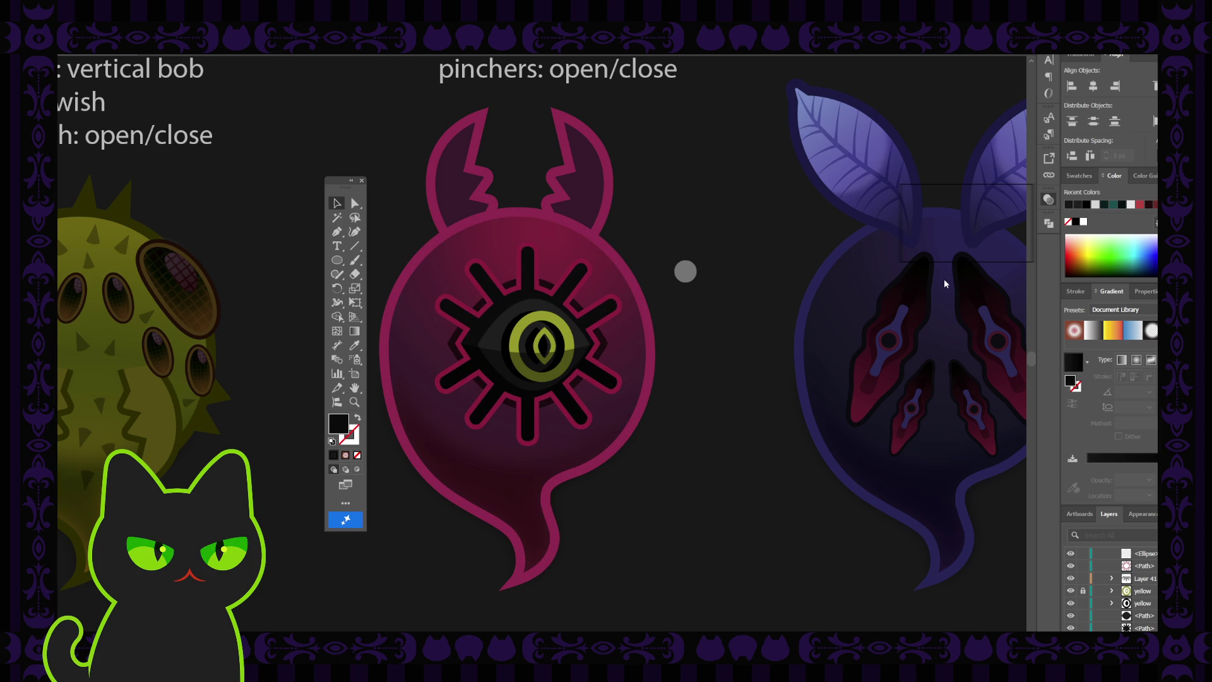
key("ctrl+z")
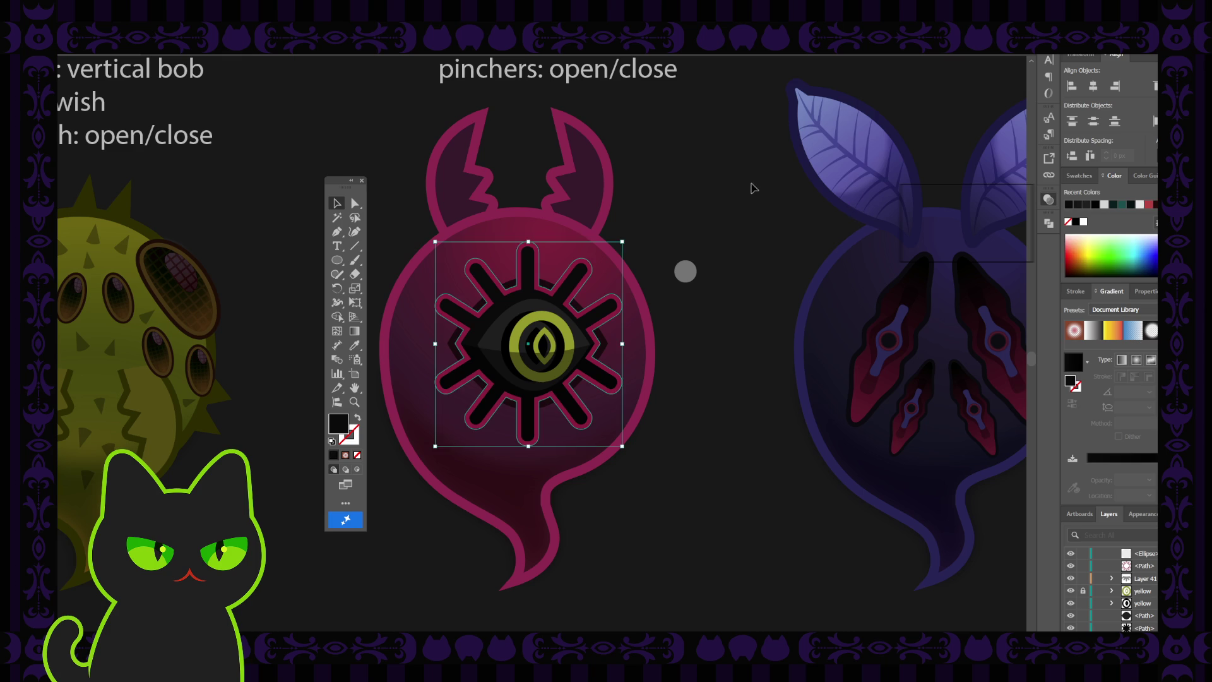
left_click(752, 189)
left_click(503, 352)
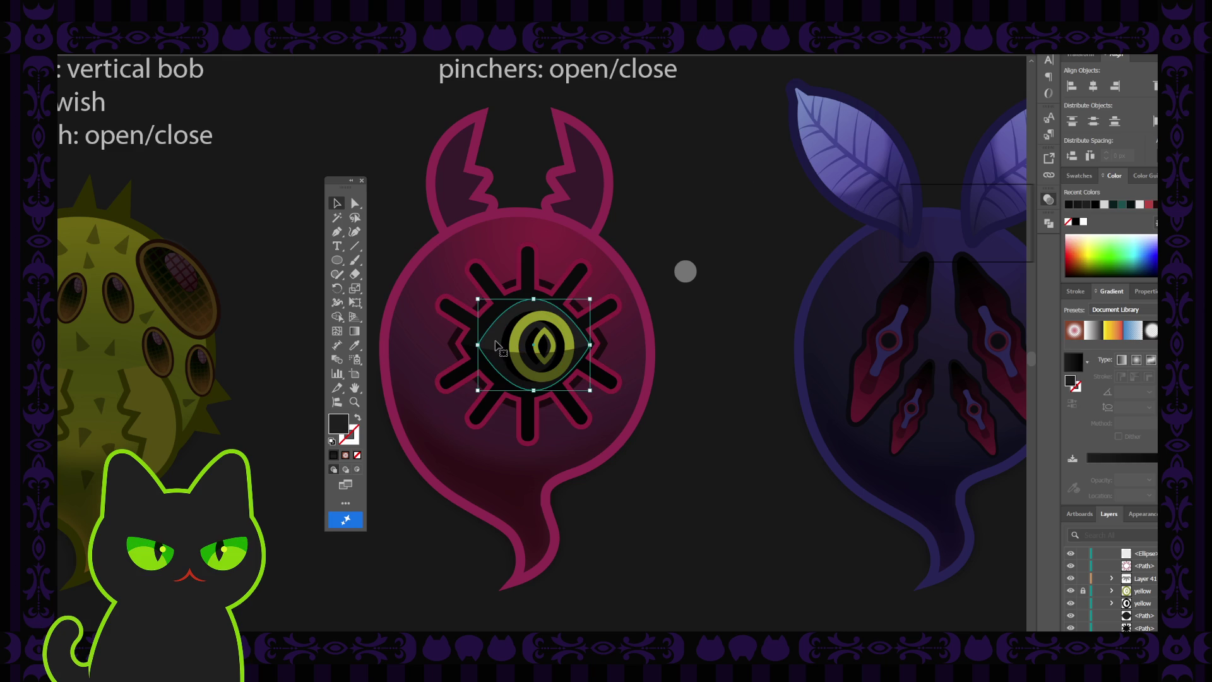
left_click(497, 349)
left_click_drag(495, 348, 496, 347)
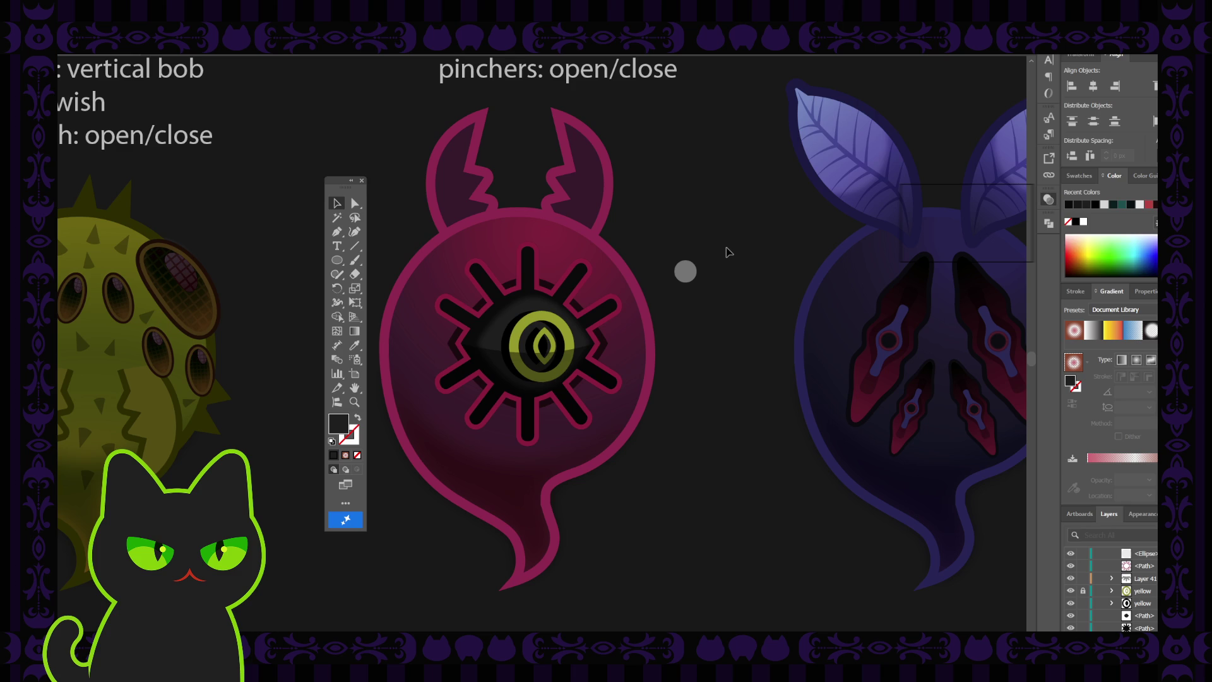
key("ctrl+minus")
key("ctrl+minus")
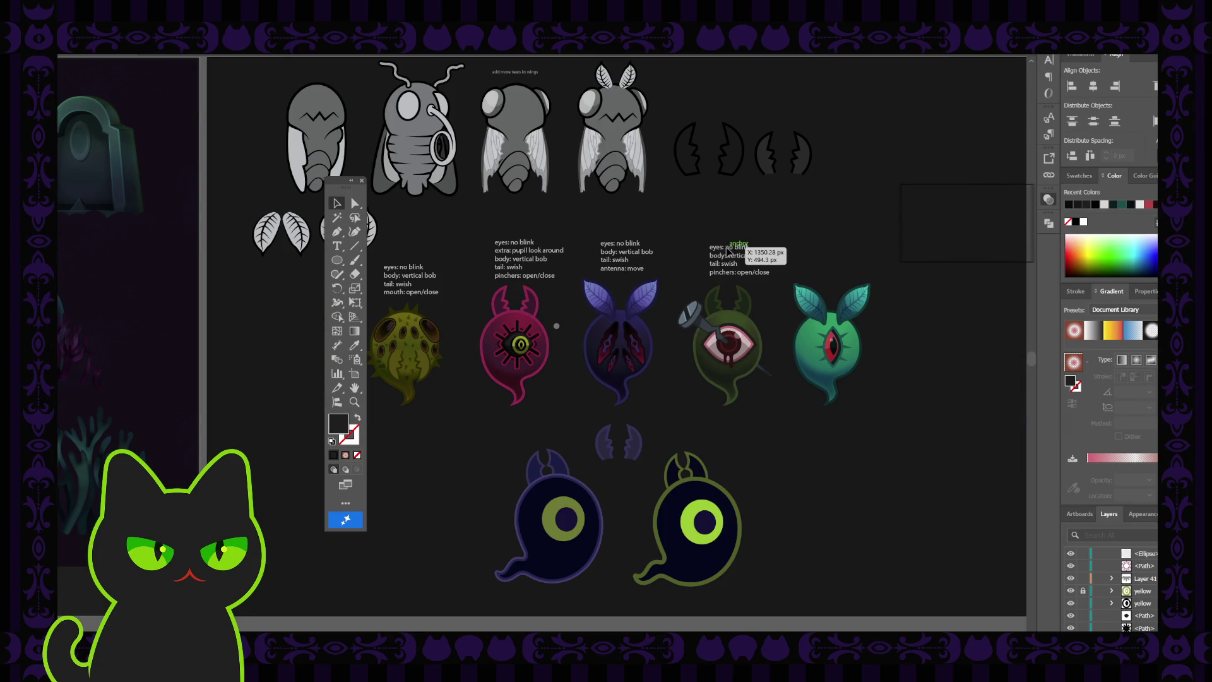
- Zoom in on the pink ghost and select its dark eye ellipse
key("ctrl+plus")
key("ctrl+plus")
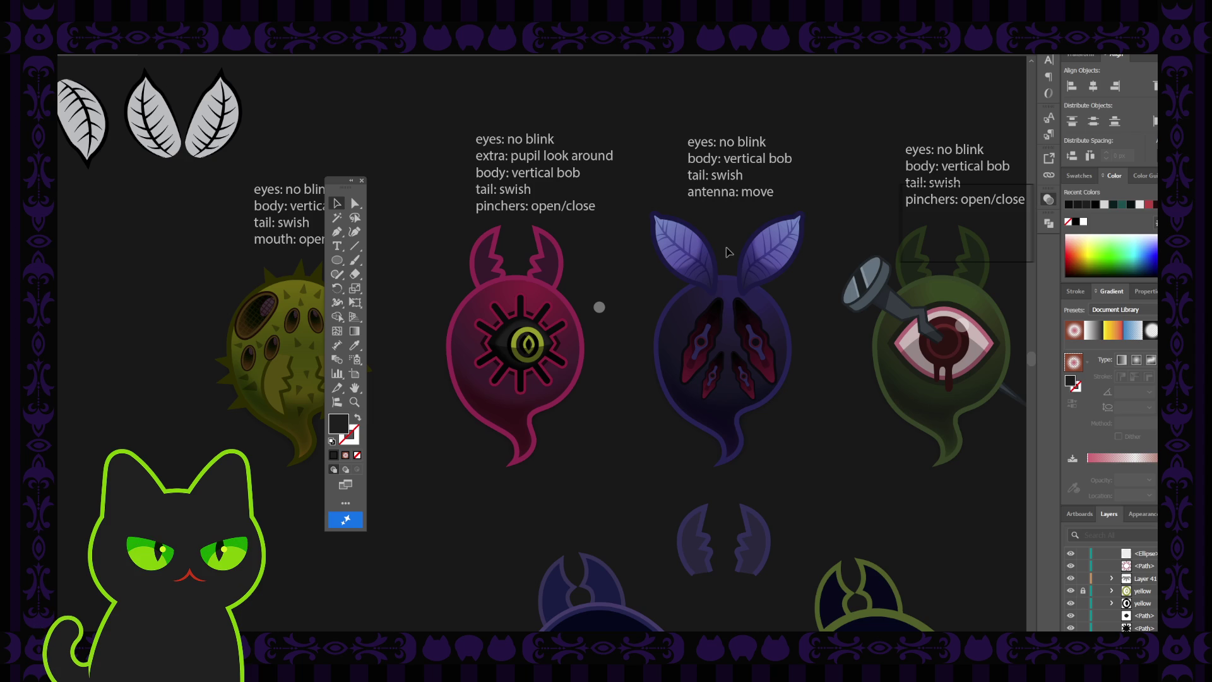
key("ctrl+plus")
key("ctrl+plus")
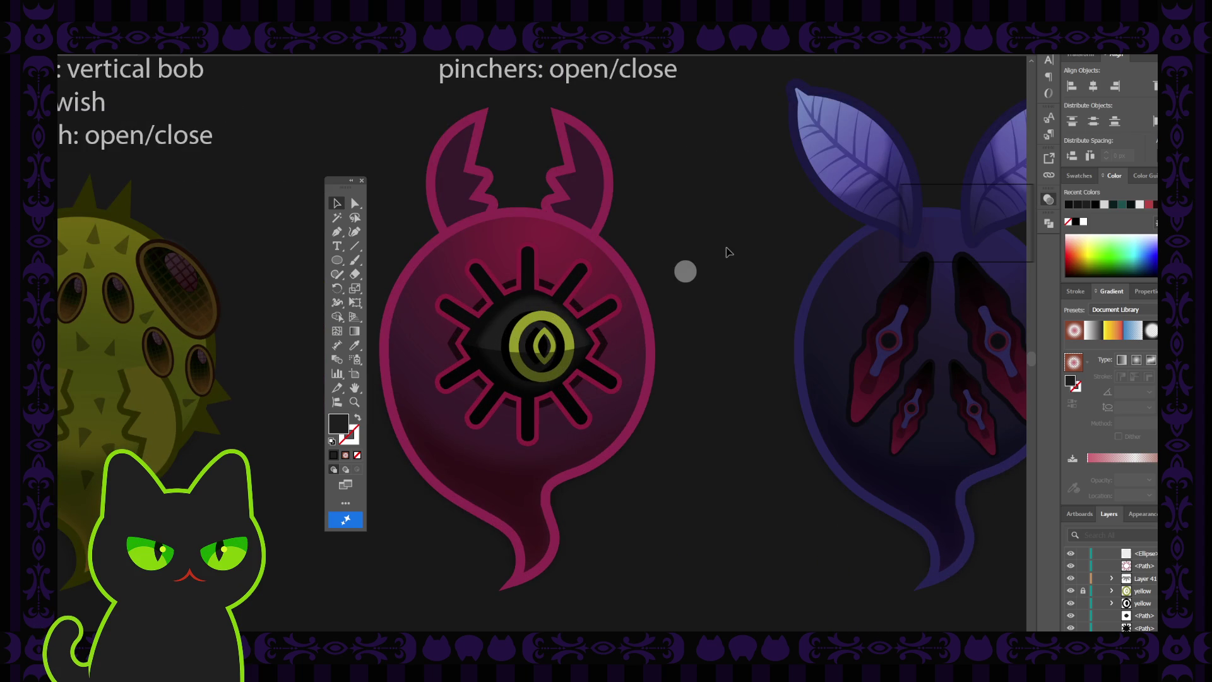
left_click(495, 334)
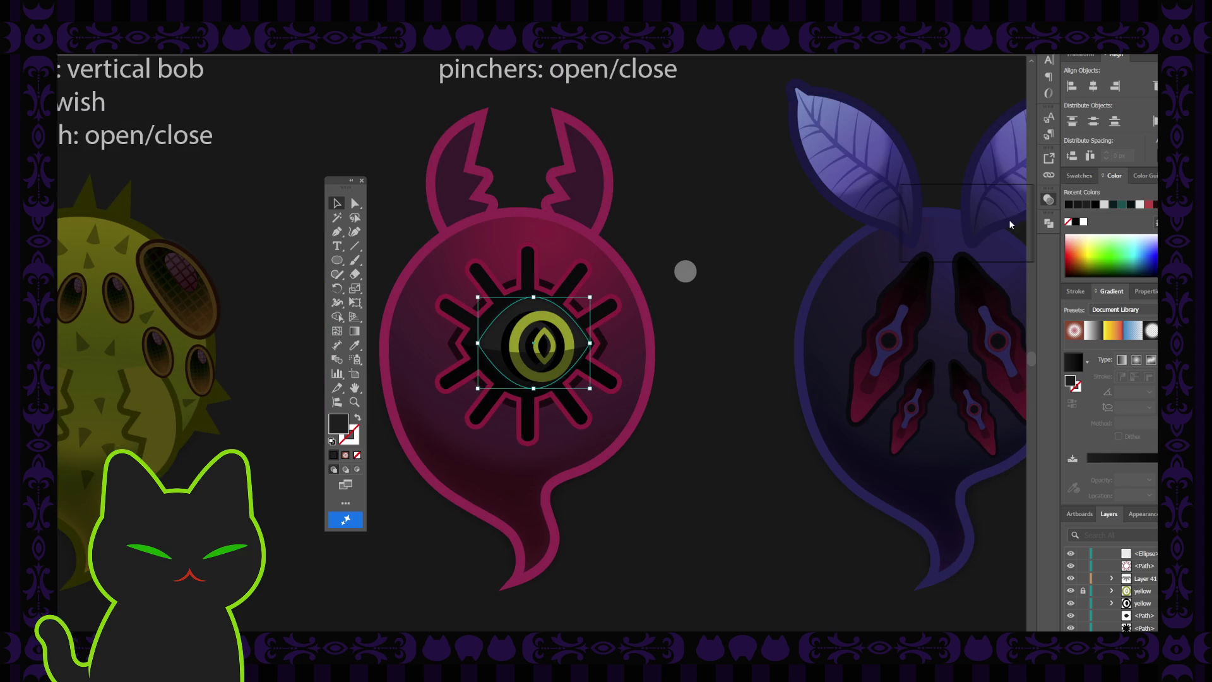
key("ctrl+shift+b")
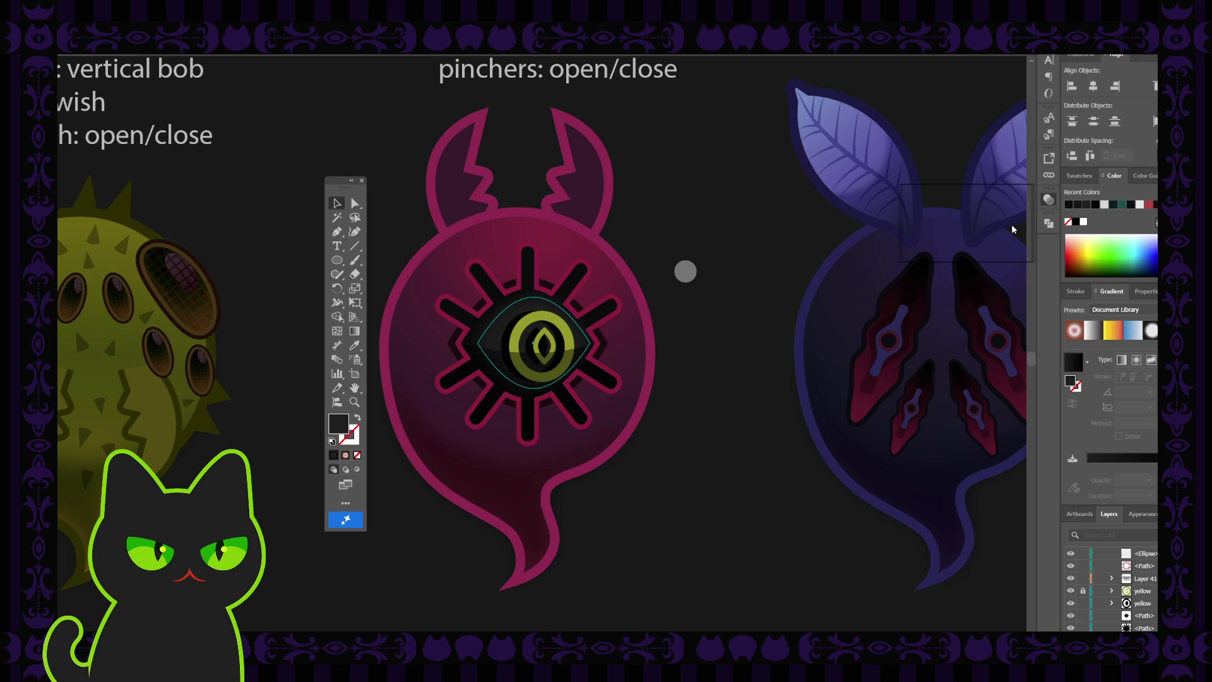
left_click(760, 228)
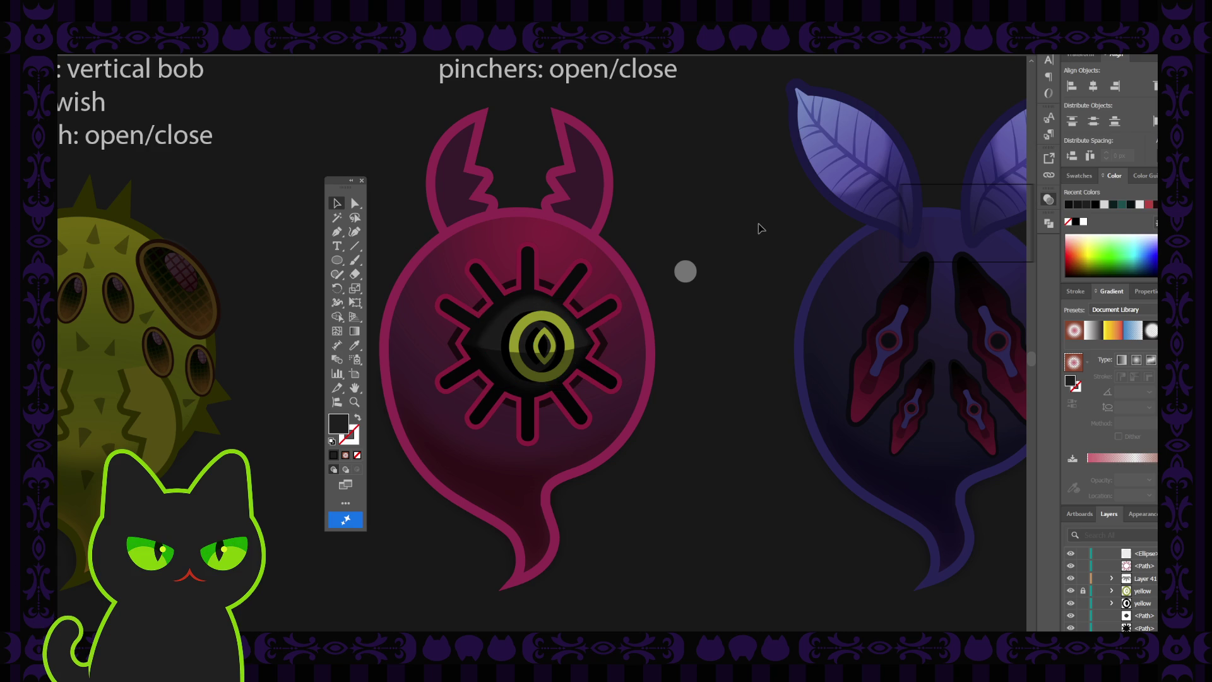
left_click(504, 341)
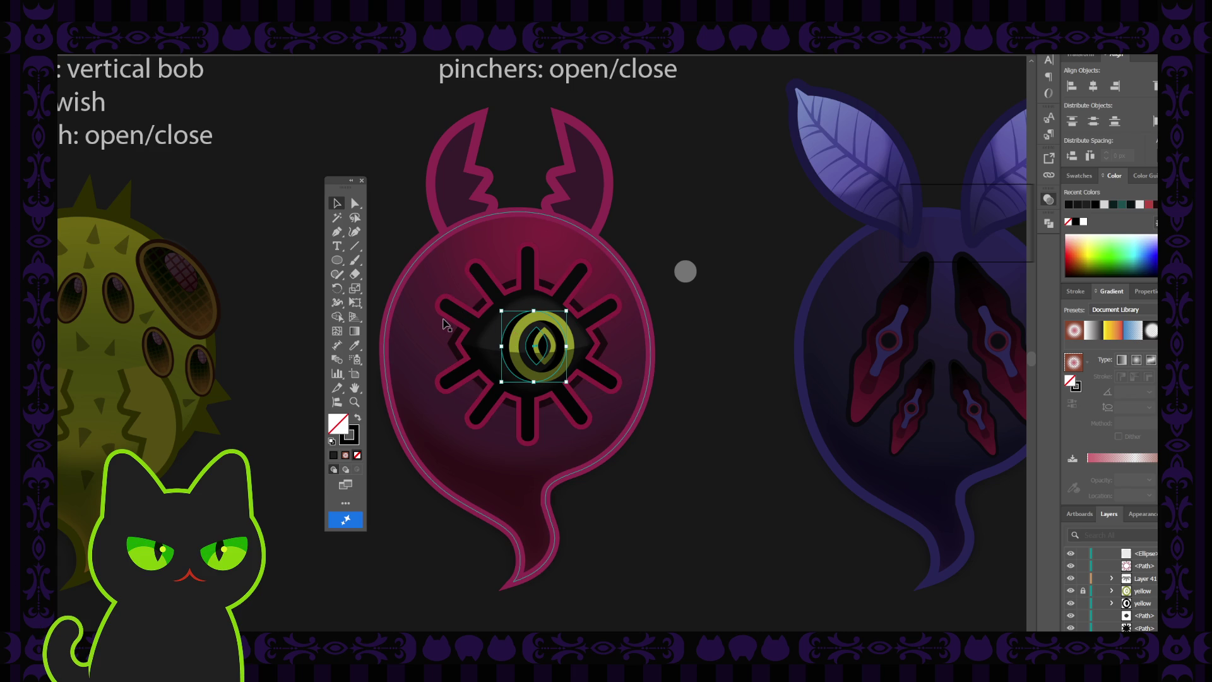
- Give the eye ellipse a sampled black fill, then enter the yellow eye group in Isolation Mode
key("i")
left_click(496, 335)
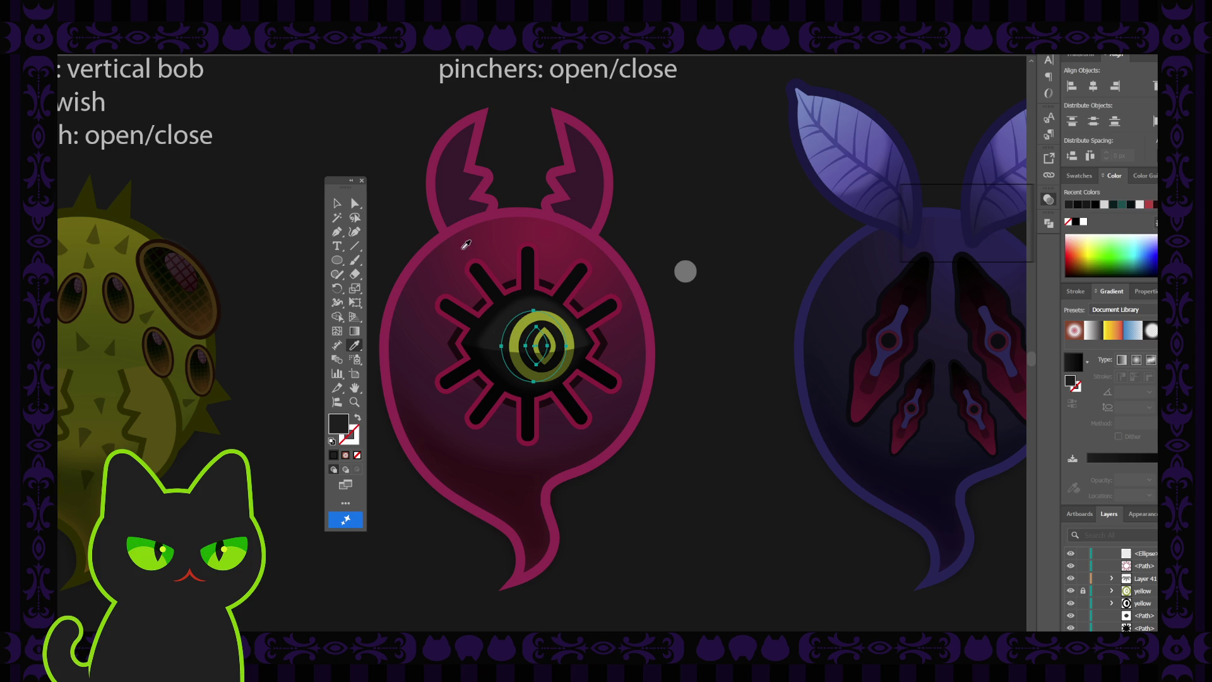
key("v")
left_click(688, 217)
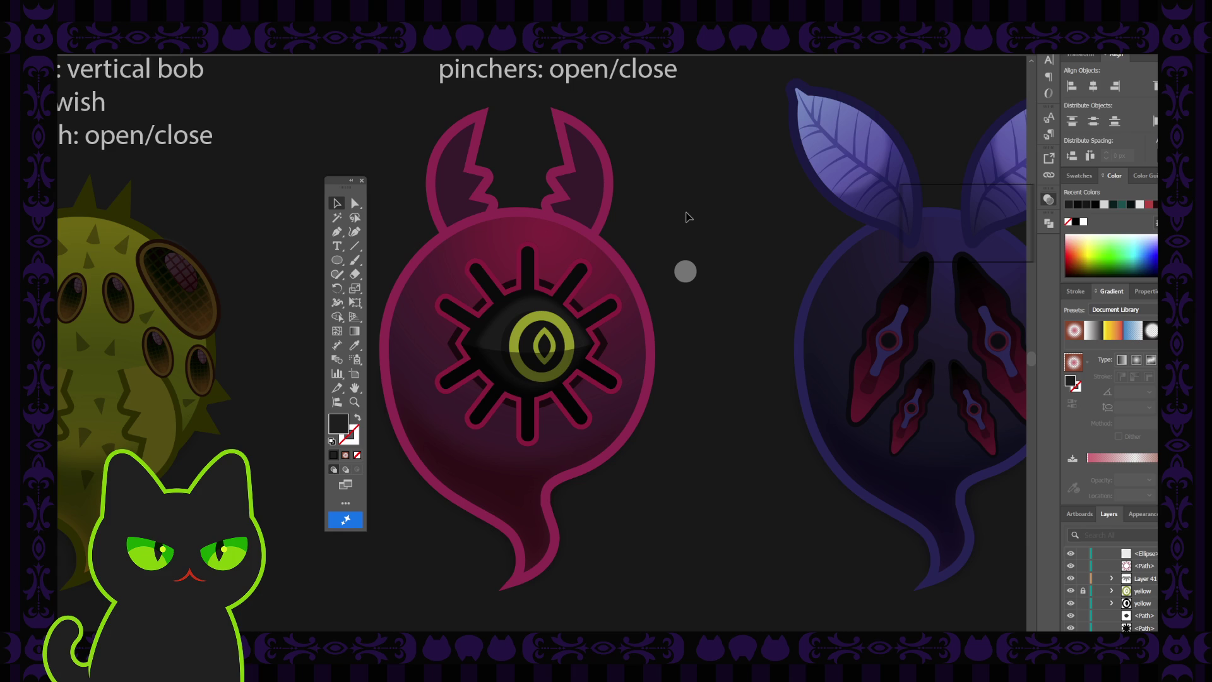
left_click(529, 344)
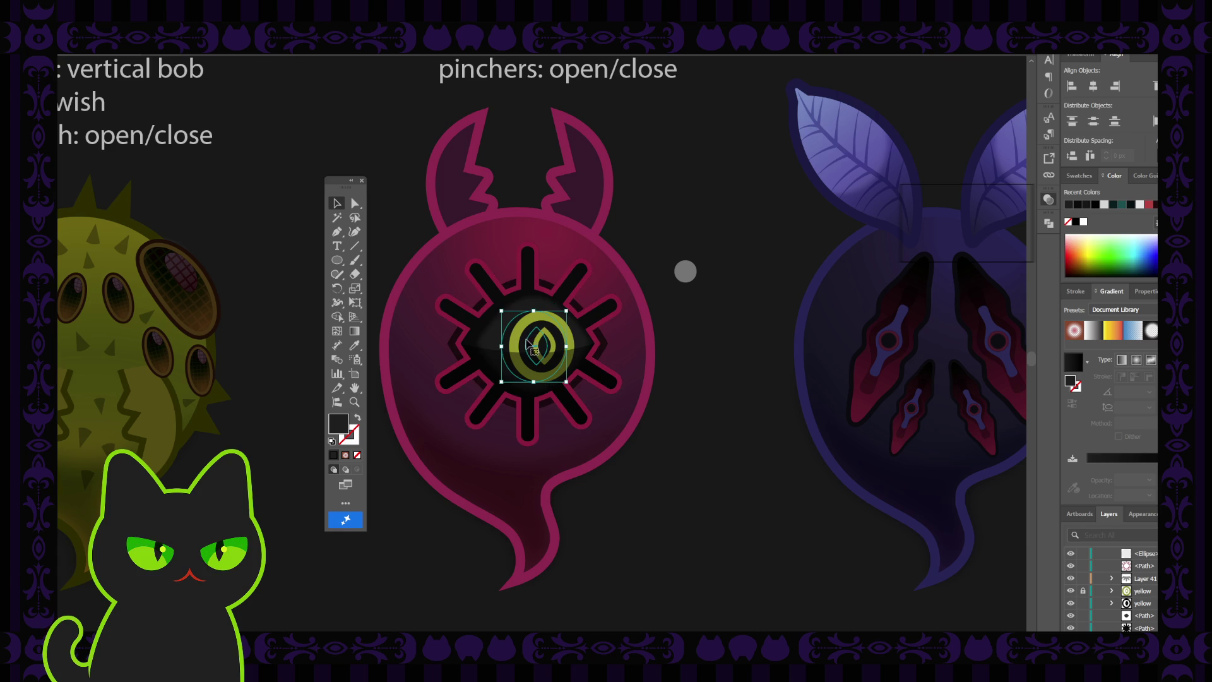
double_click(533, 346)
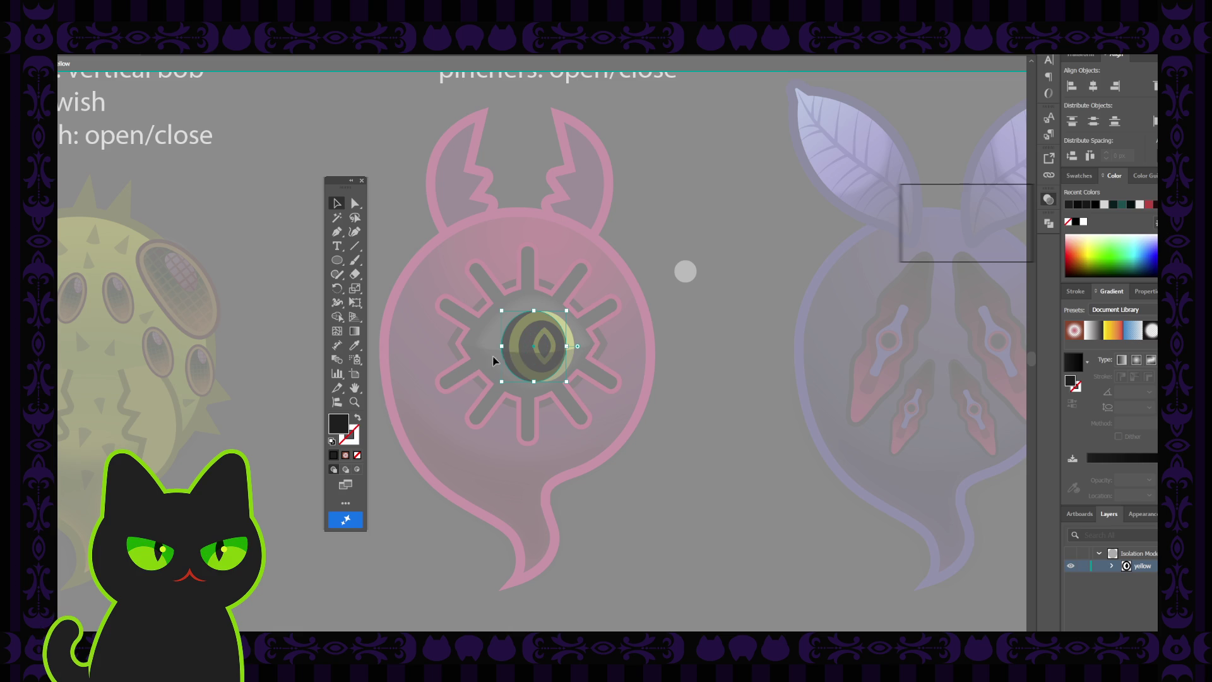
- Swap the fill and stroke on the pink ghost's eye ring
double_click(719, 326)
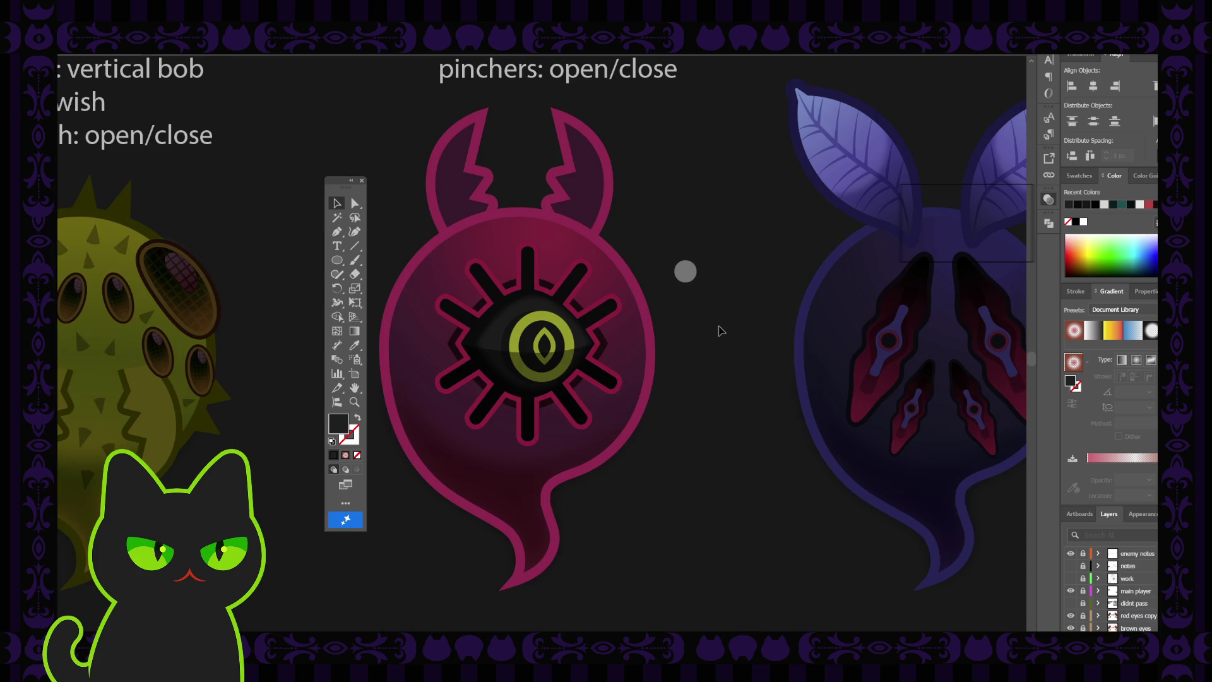
left_click(519, 343)
left_click(685, 333)
key("ctrl+z")
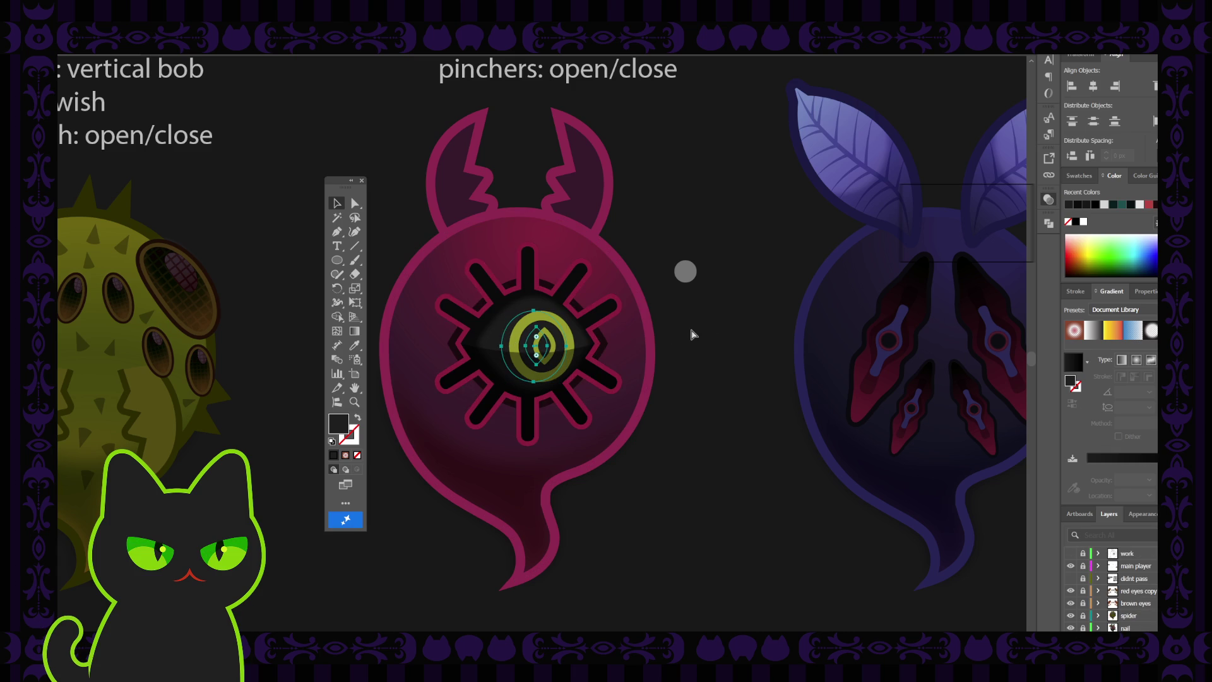
key("shift+x")
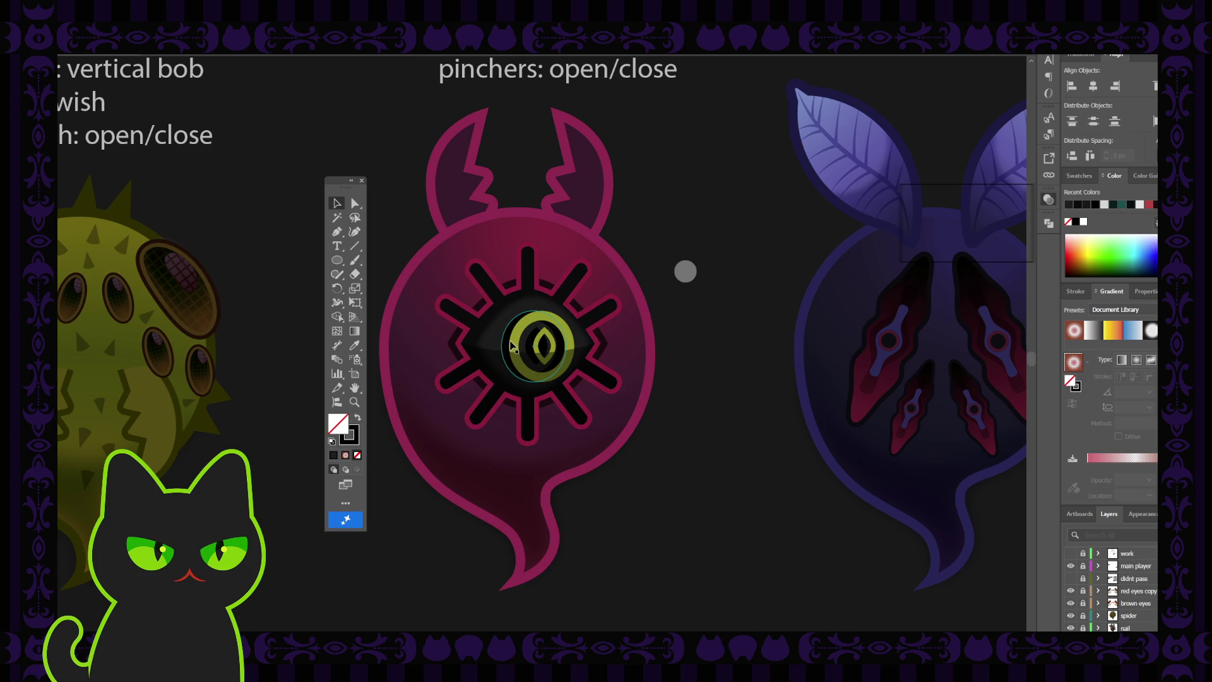
- Inside the eye group, eyedropper a dark fill, black ring and light gradient onto the eye
double_click(507, 346)
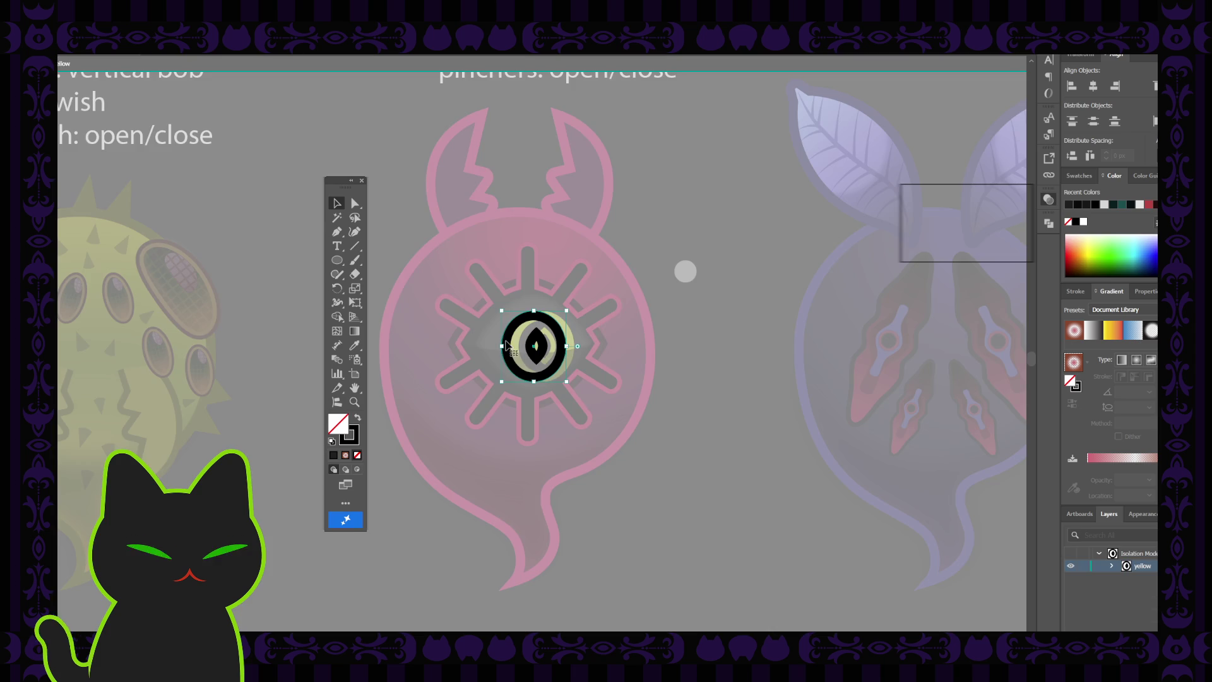
key("i")
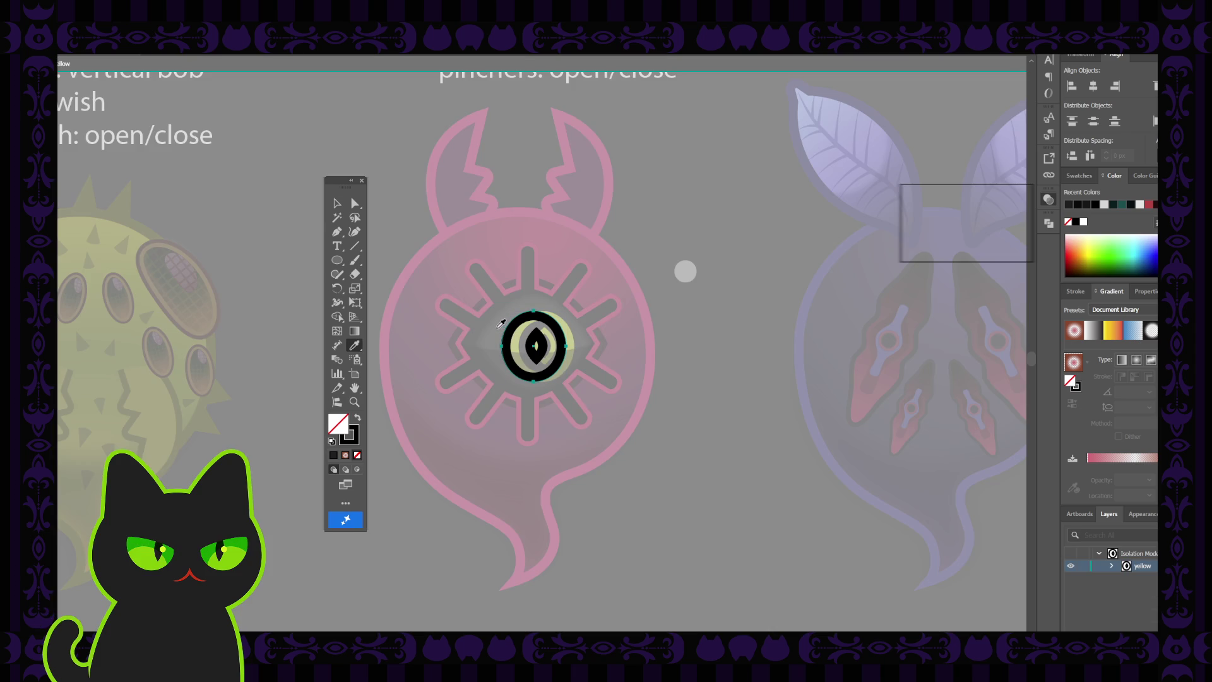
left_click(500, 326)
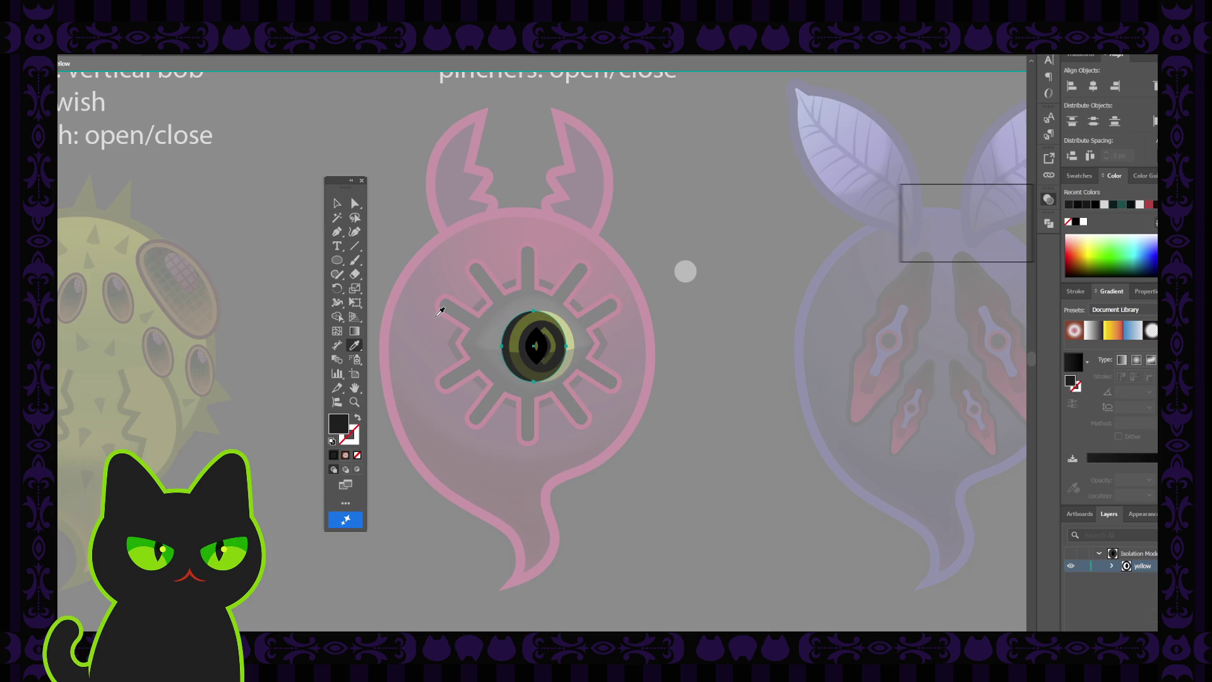
left_click(437, 315)
left_click(335, 203)
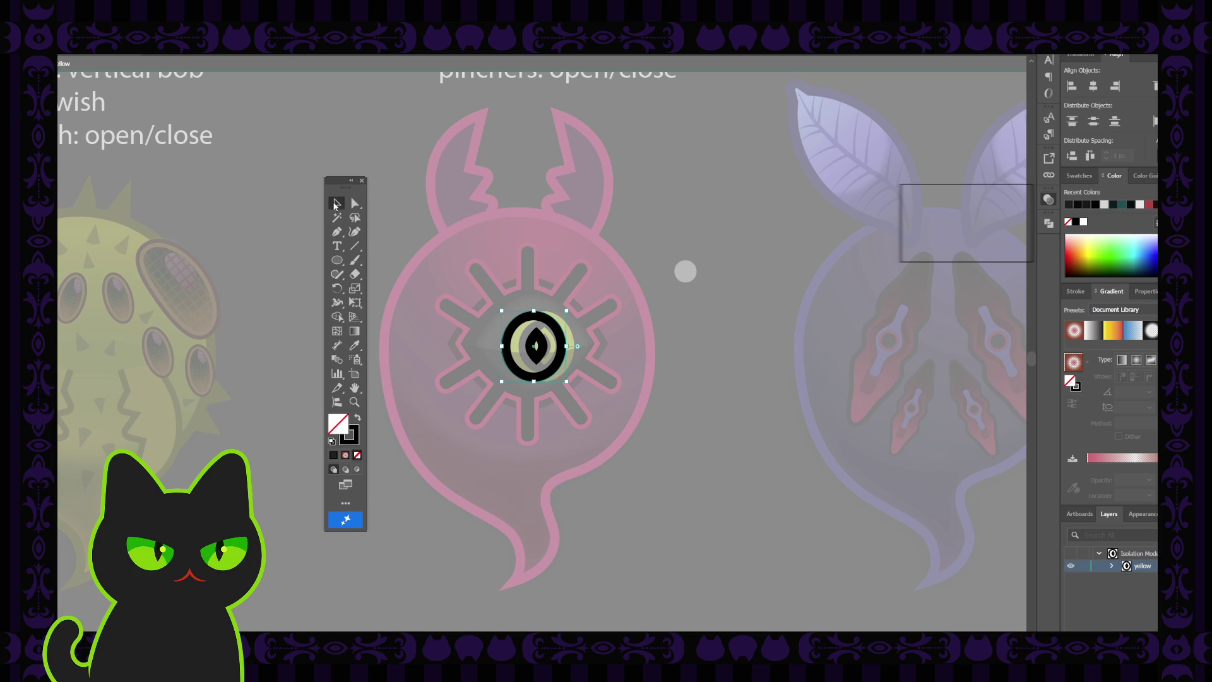
left_click(348, 442)
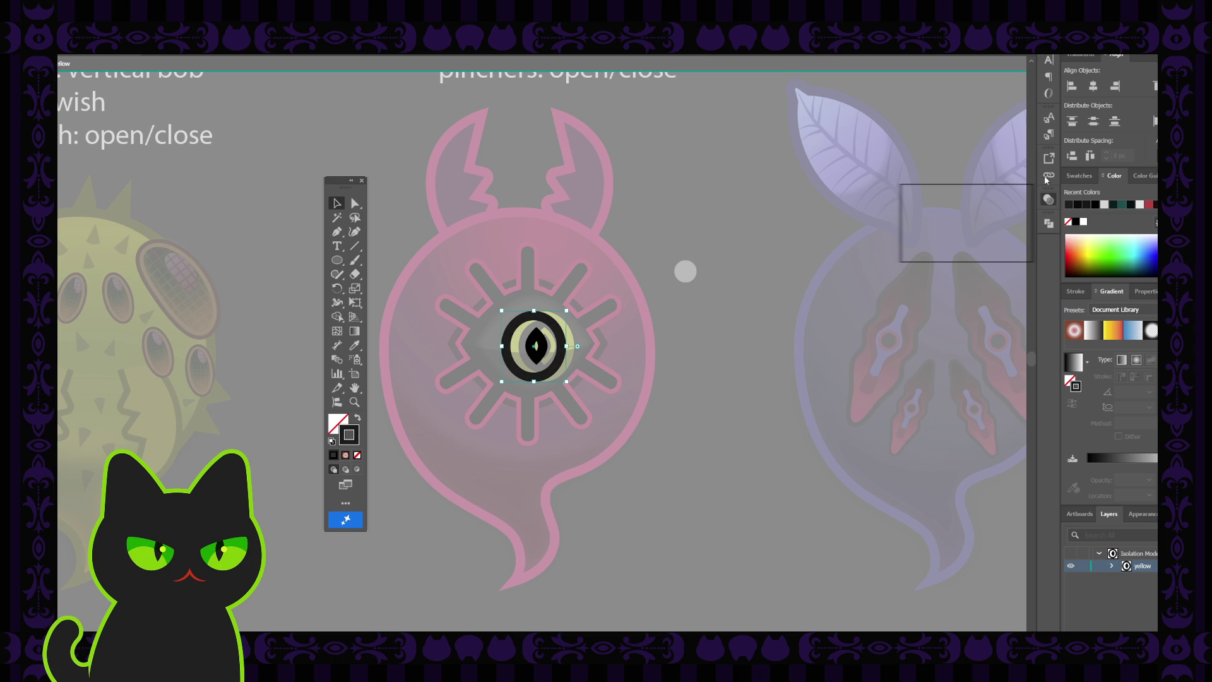
- Check the restyled eye in context, then zoom in closely on the pink ghost's eye
double_click(755, 209)
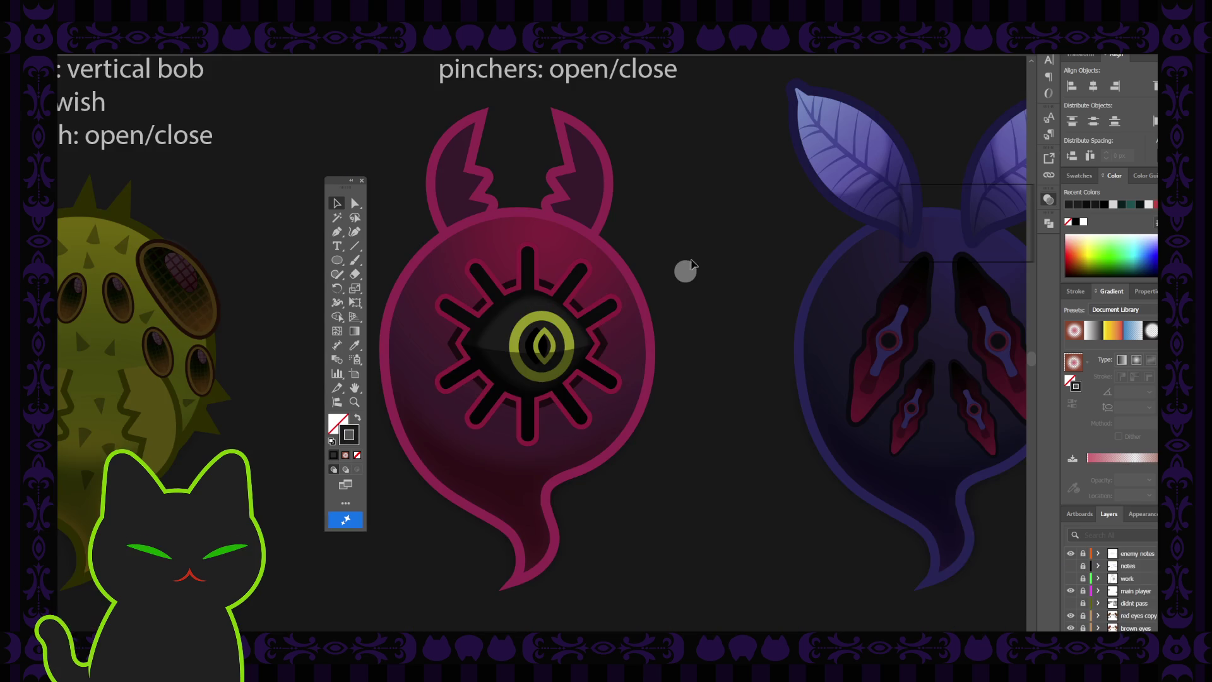
double_click(509, 339)
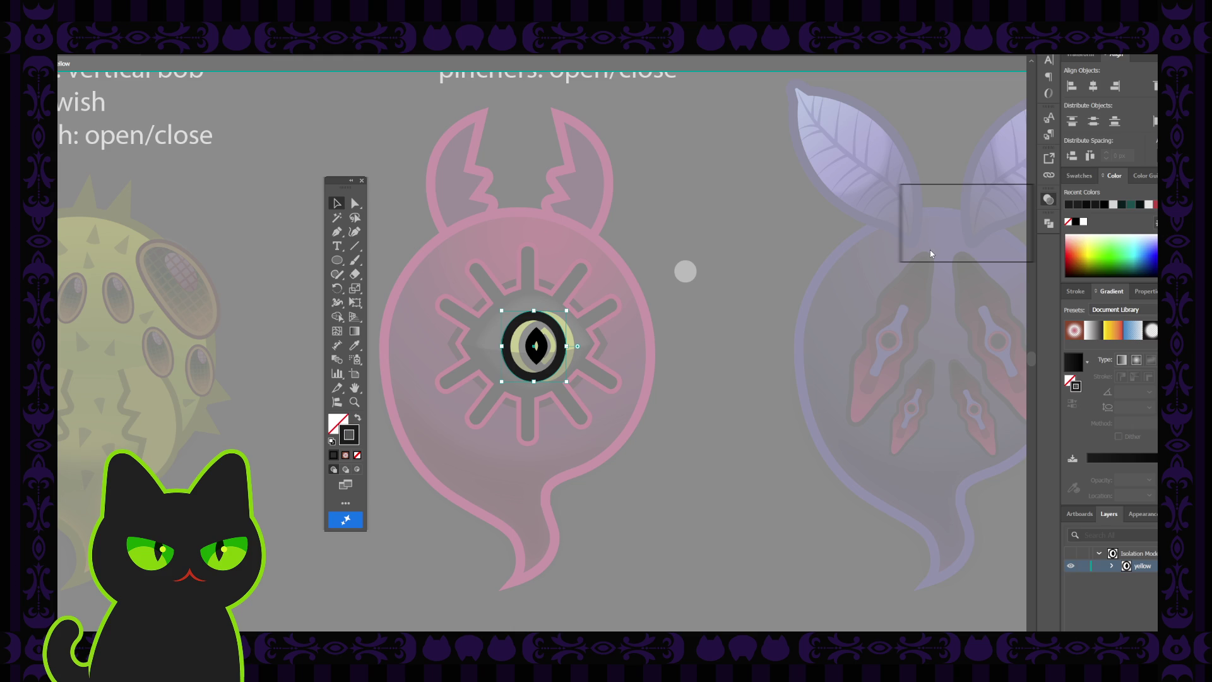
double_click(759, 229)
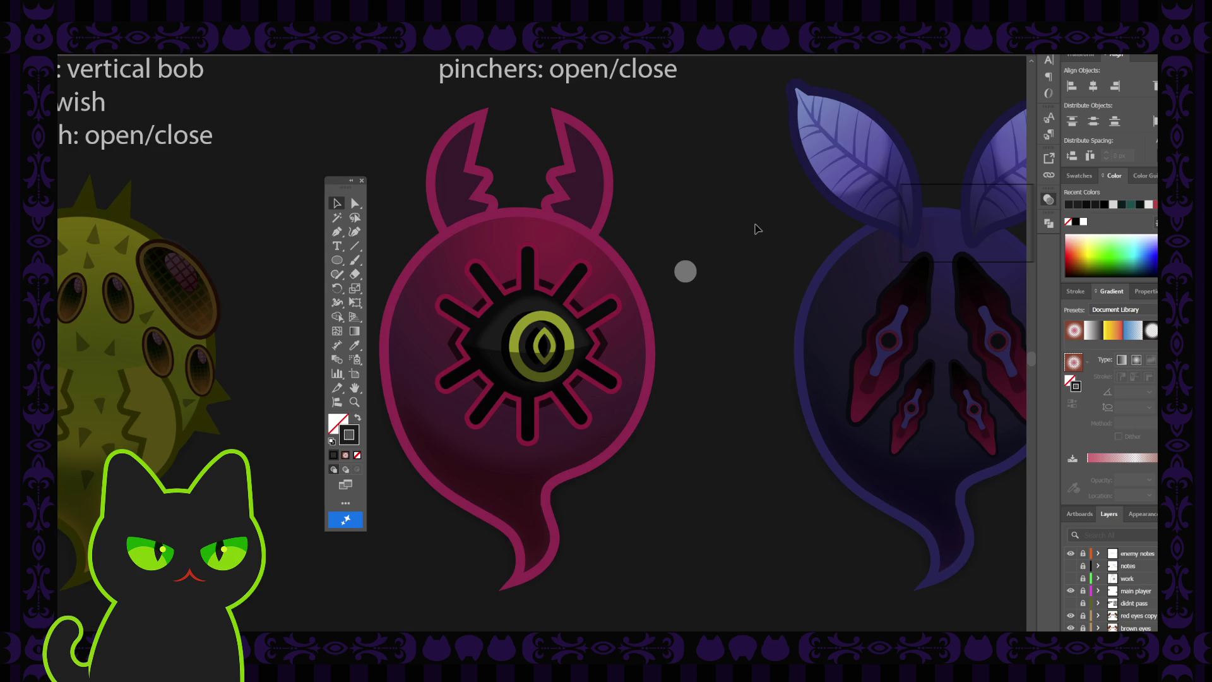
double_click(536, 346)
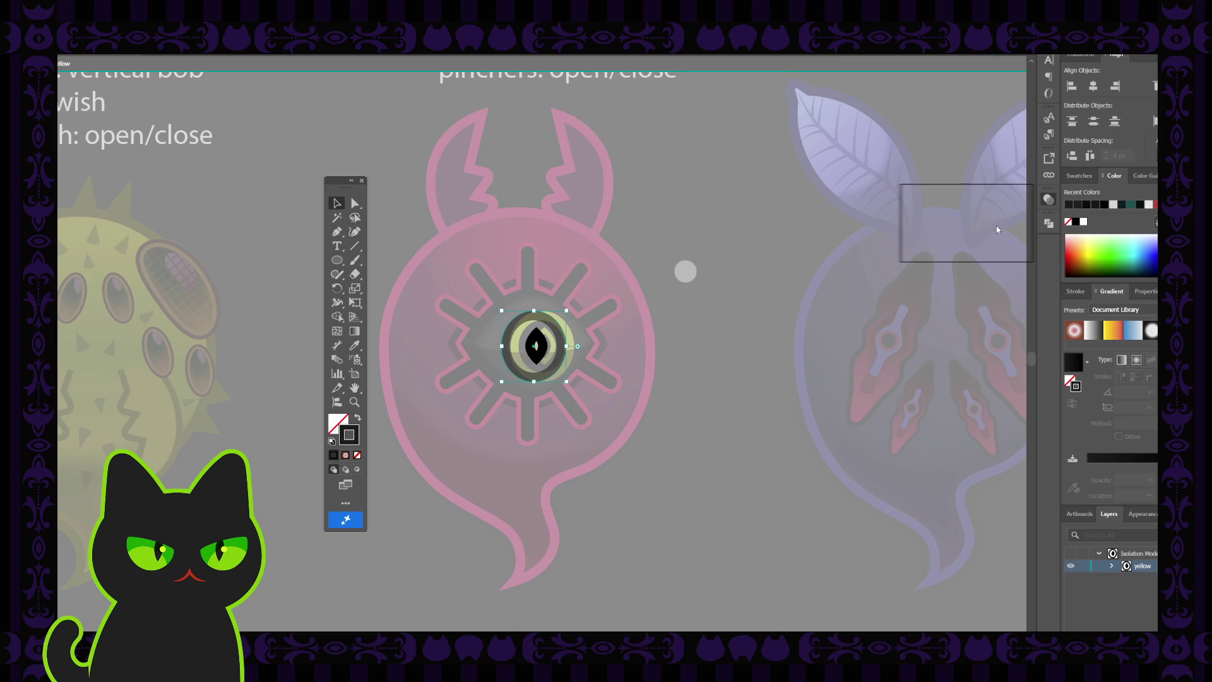
double_click(757, 268)
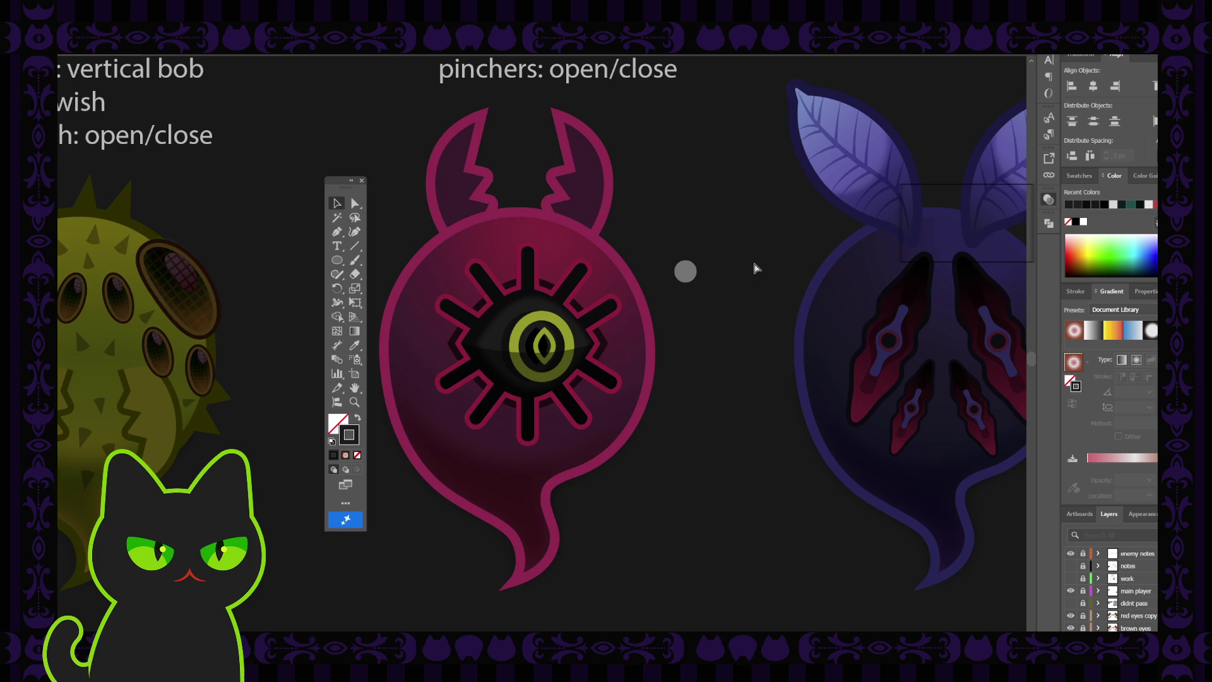
key("ctrl+minus")
key("ctrl+minus")
key("ctrl+plus")
key("ctrl+plus")
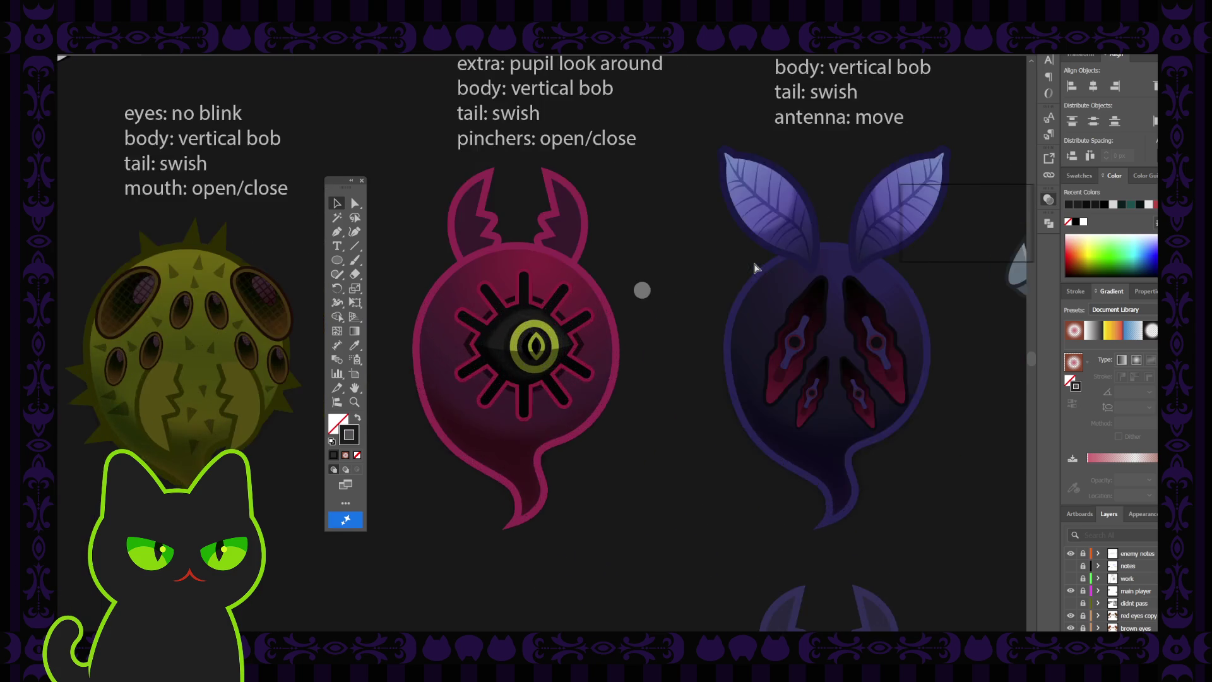
key("ctrl+plus")
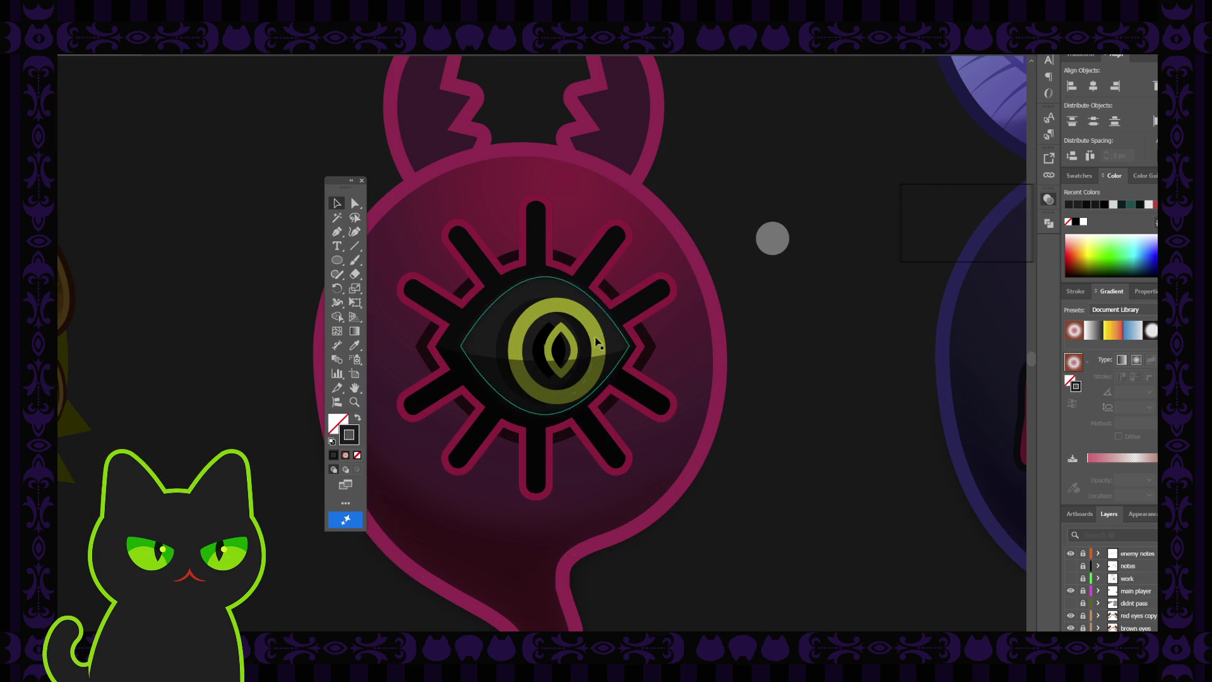
- Eyedropper a solid black fill onto the slit pupil, replacing its gradient
double_click(546, 348)
key("i")
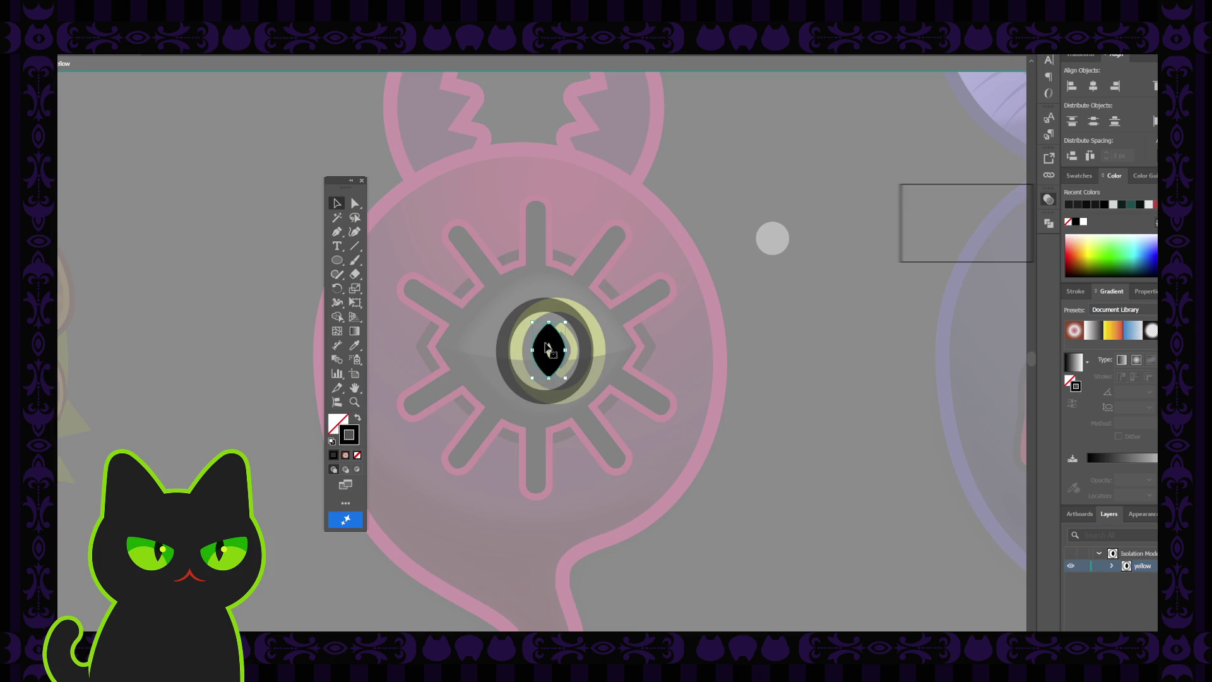
left_click(463, 332)
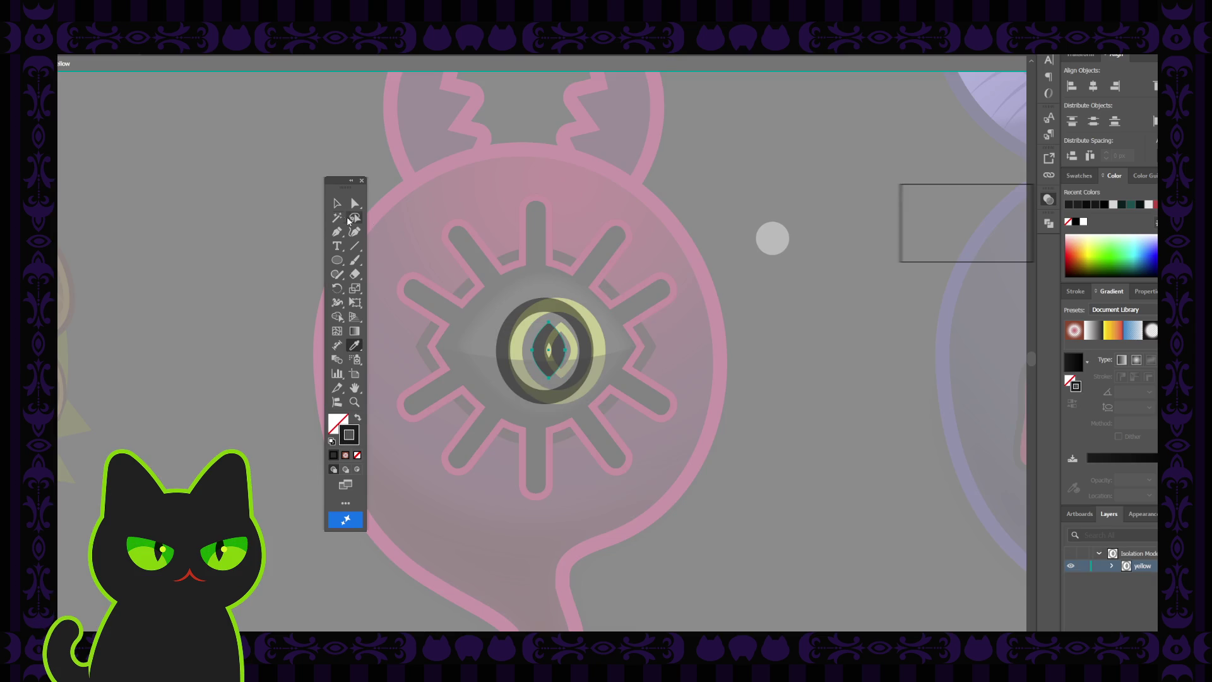
left_click(336, 203)
double_click(725, 206)
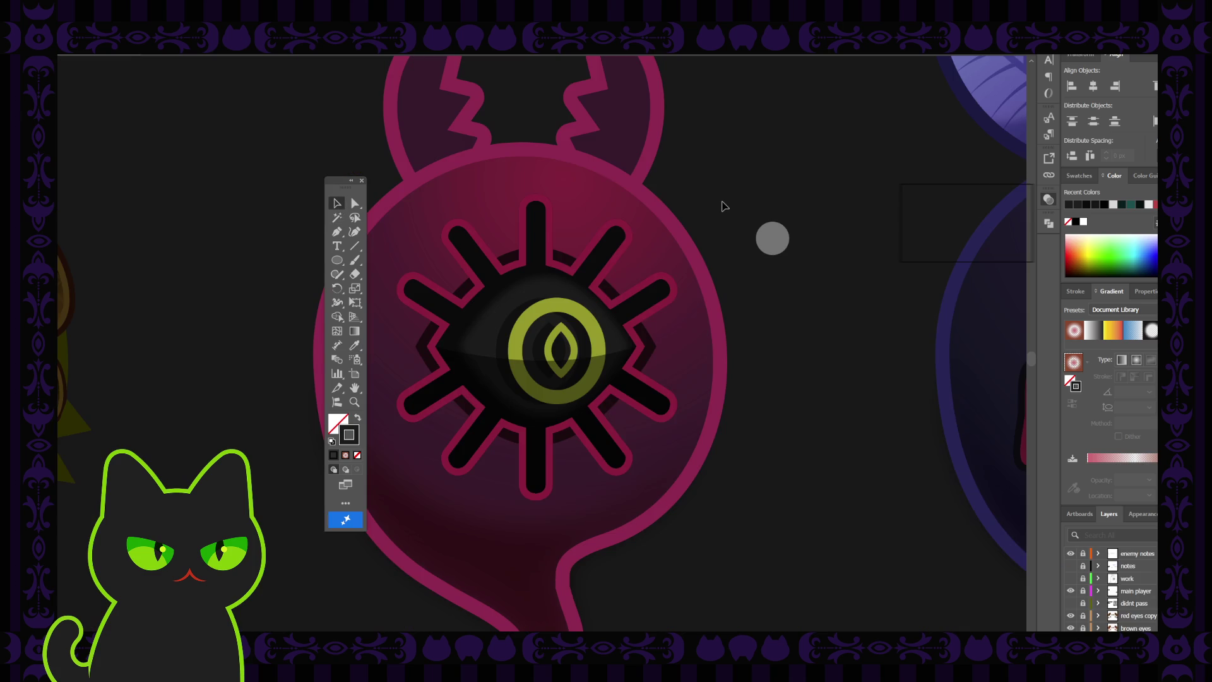
key("ctrl+minus")
key("ctrl+minus")
key("ctrl+minus")
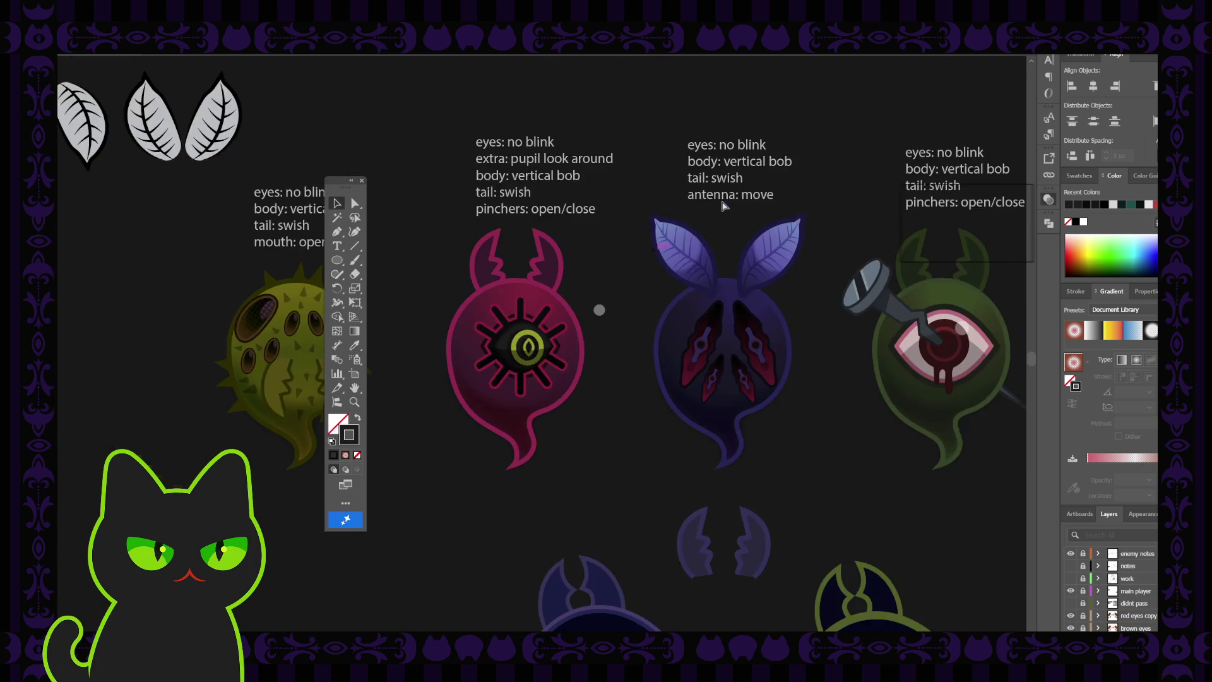
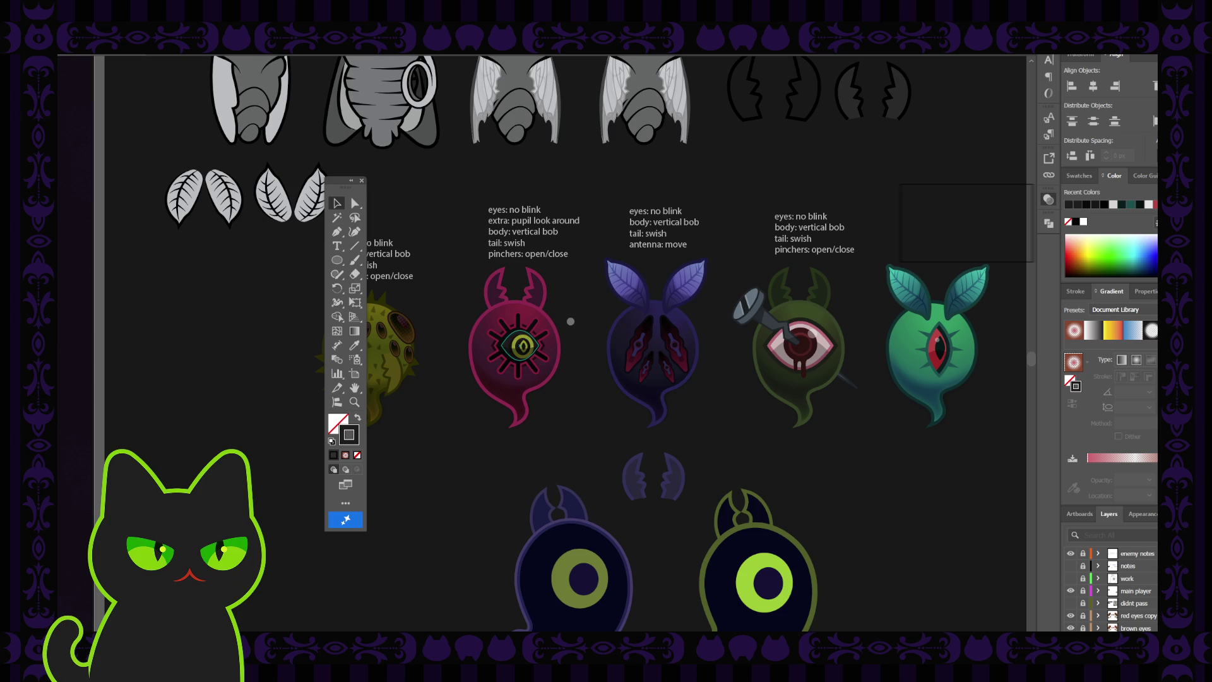
- Select the pink creature's eye and eyedrop the dark maroon horn colour into its fill
left_click(512, 346)
double_click(510, 346)
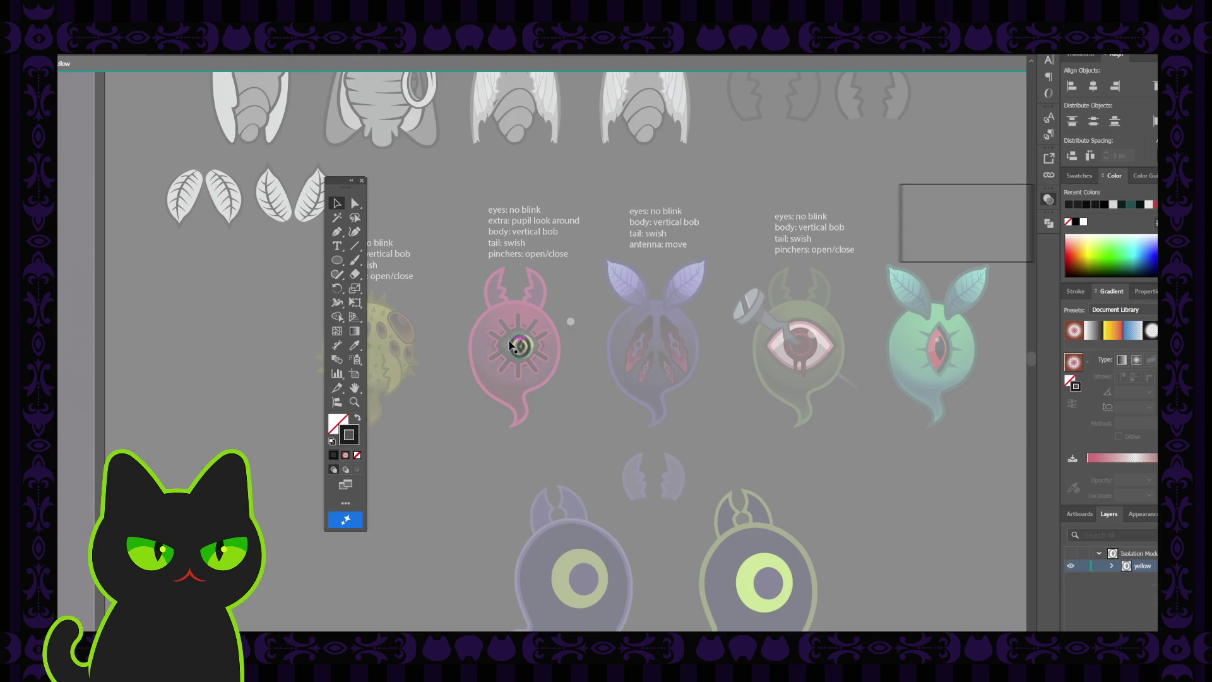
double_click(560, 316)
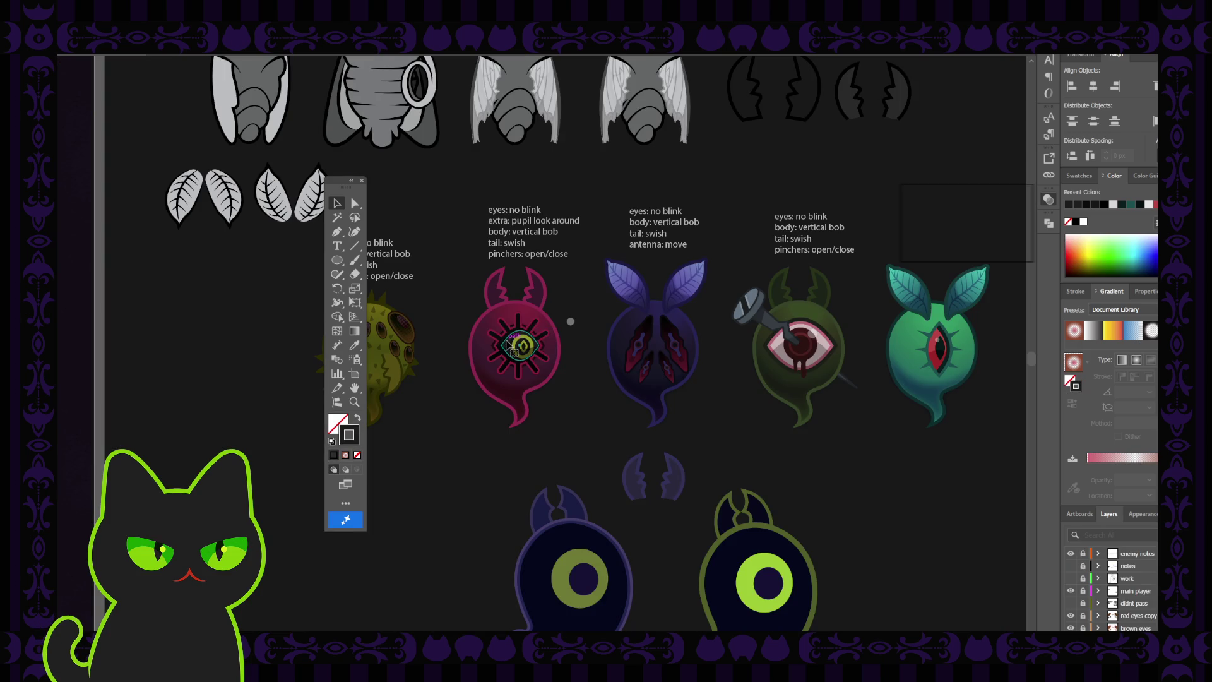
left_click(508, 344)
scroll(509, 344, "up", 1)
scroll(509, 344, "up", 1)
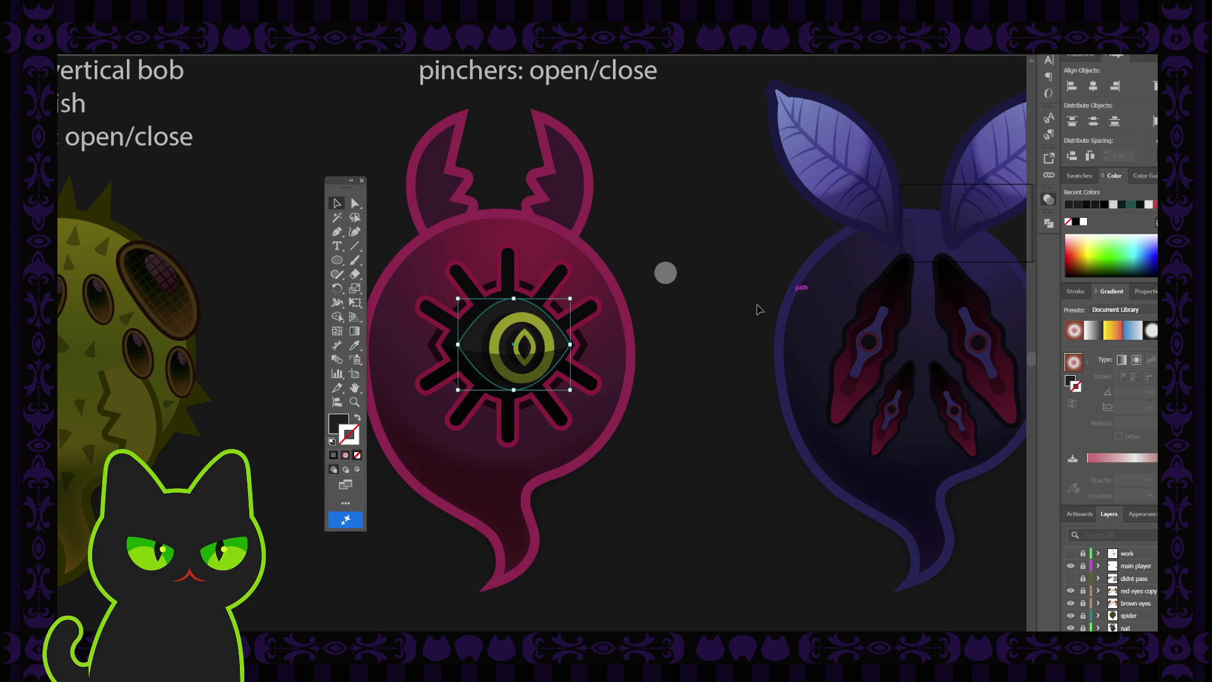
left_click(338, 422)
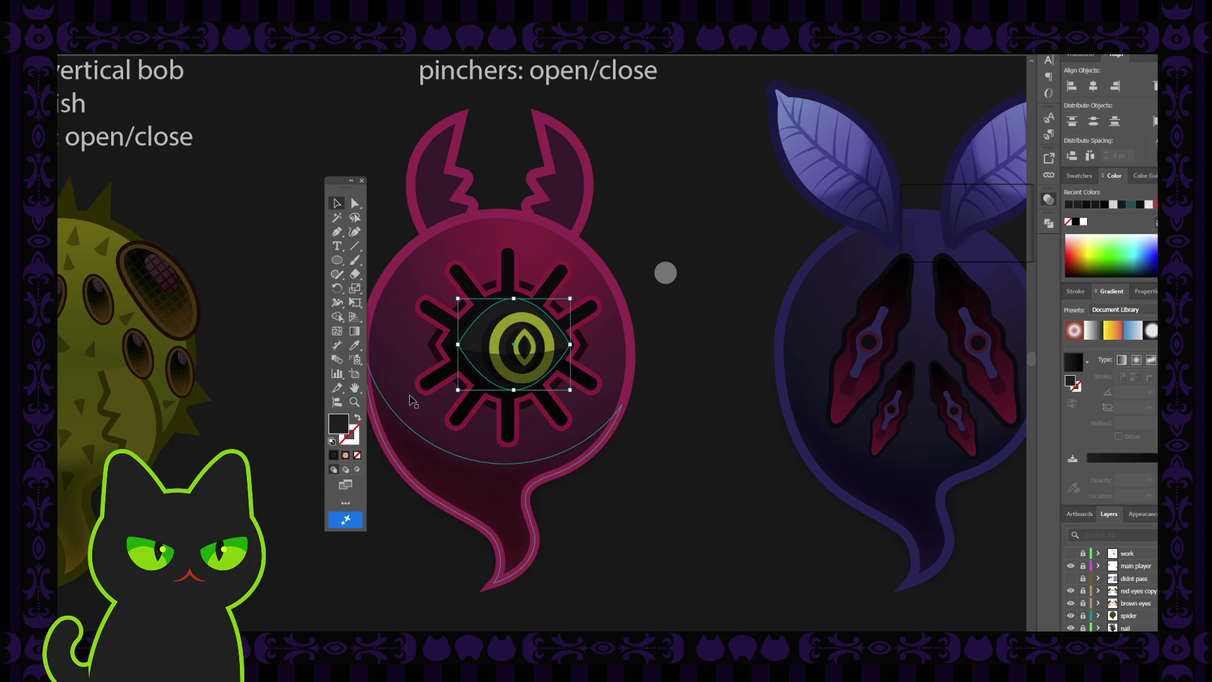
key("i")
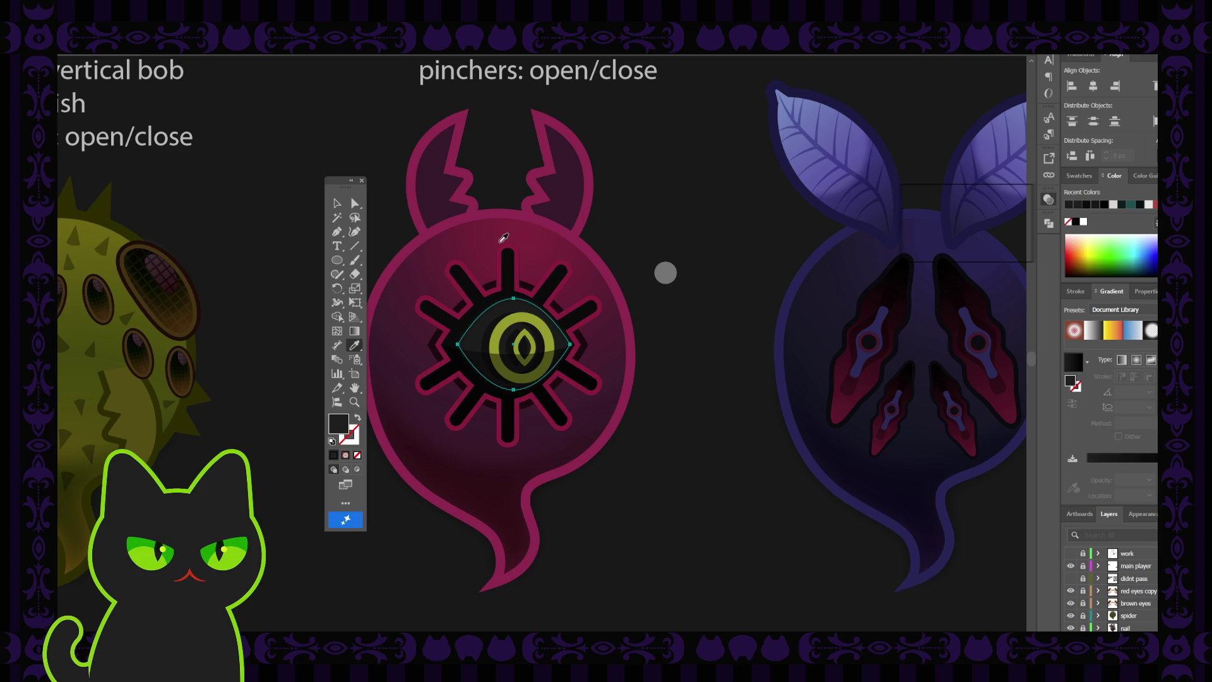
left_click(565, 176)
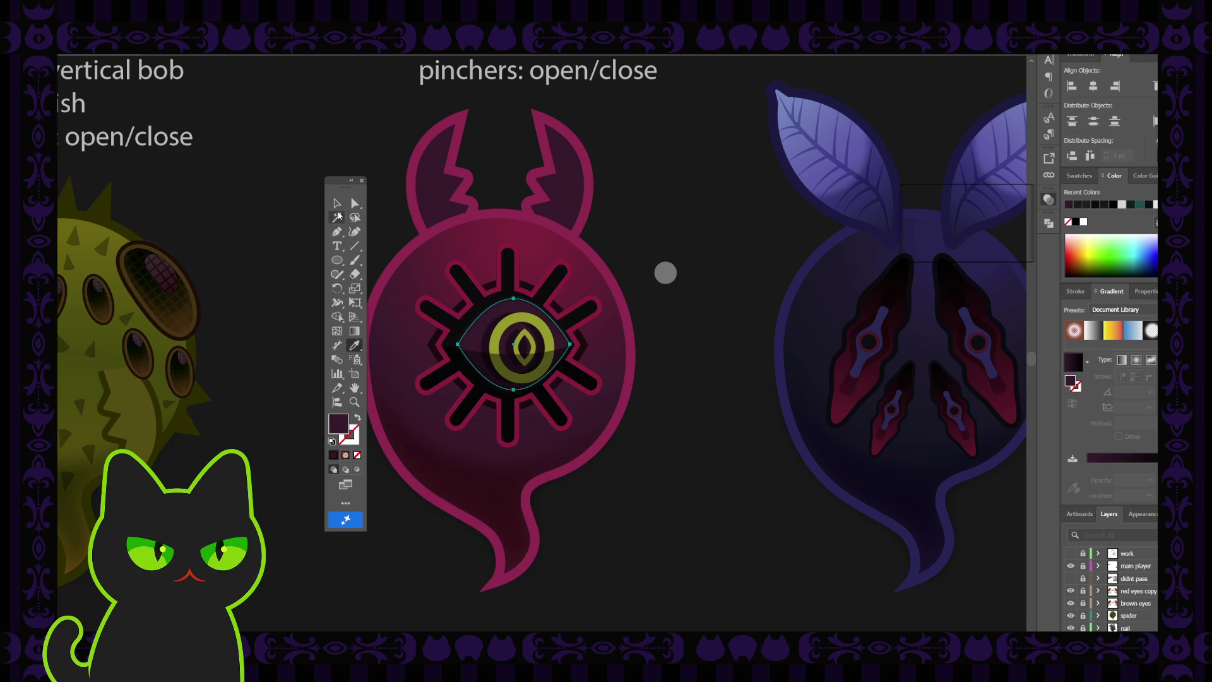
- Select the larger eye-white shape and give it a radial gradient fill
left_click(336, 204)
left_click(651, 232)
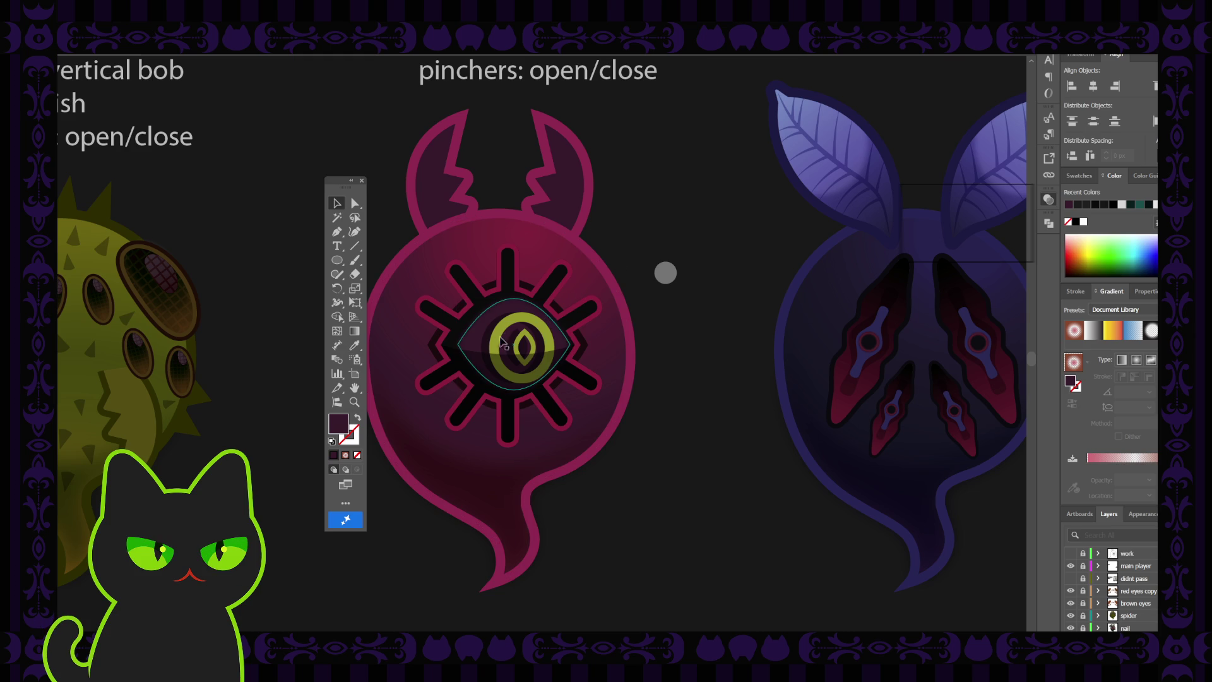
left_click(485, 350)
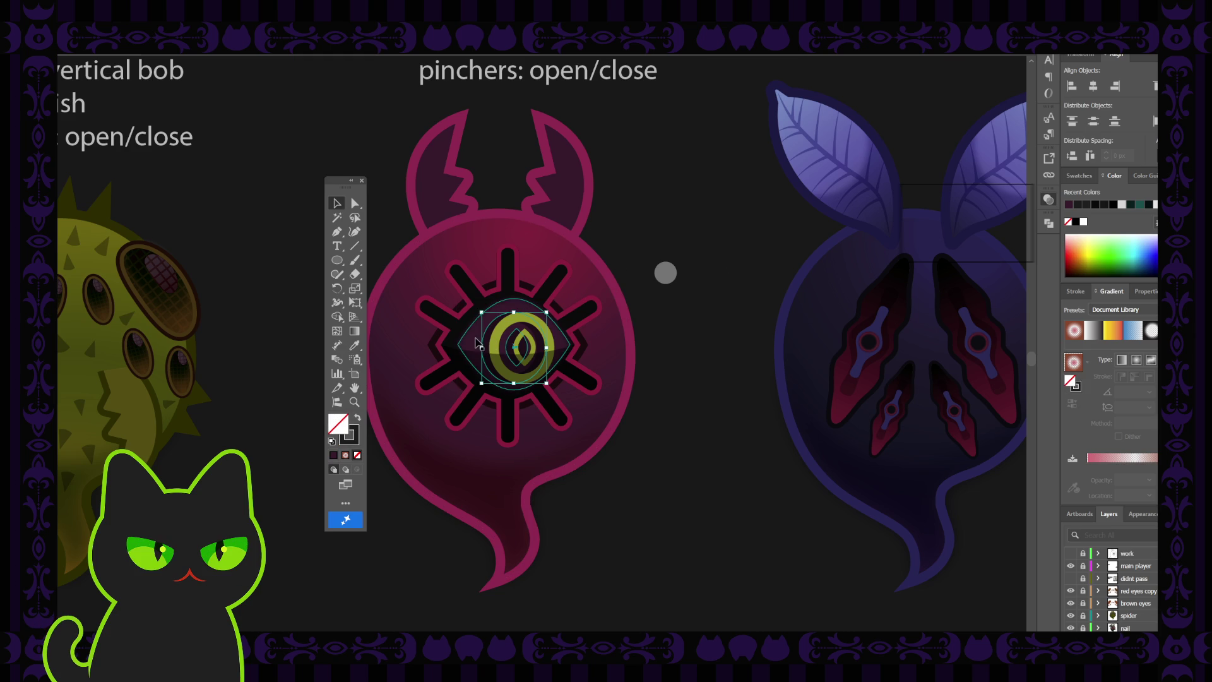
left_click(557, 320)
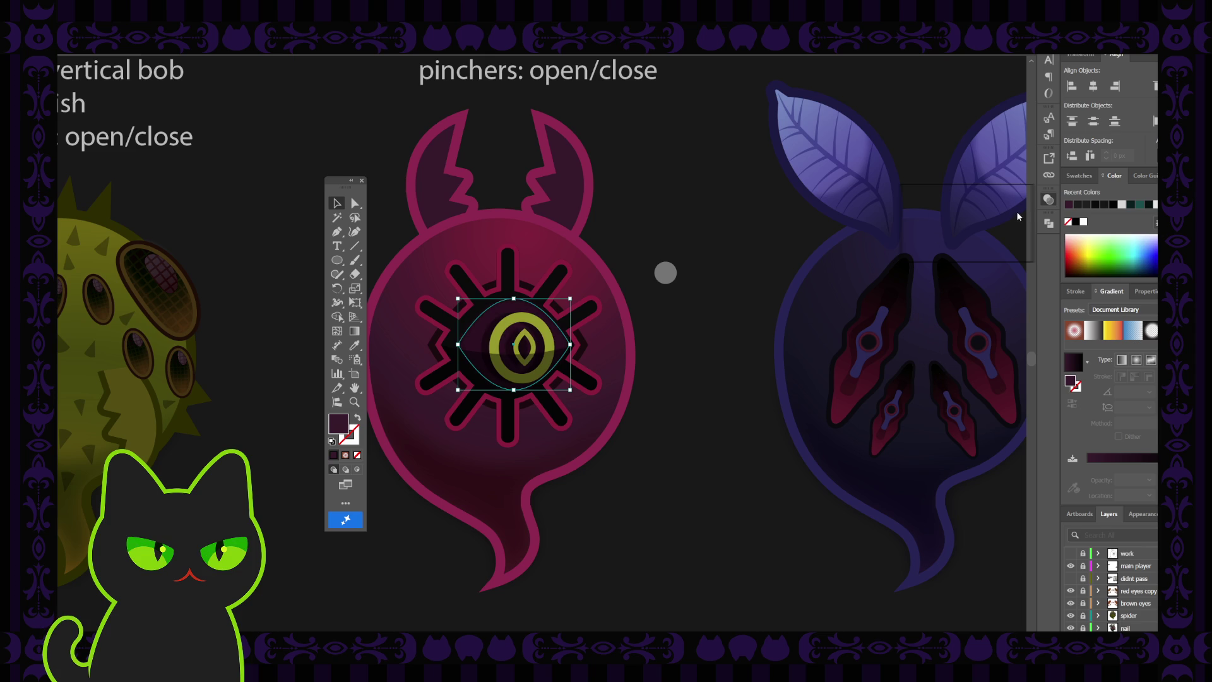
key("a")
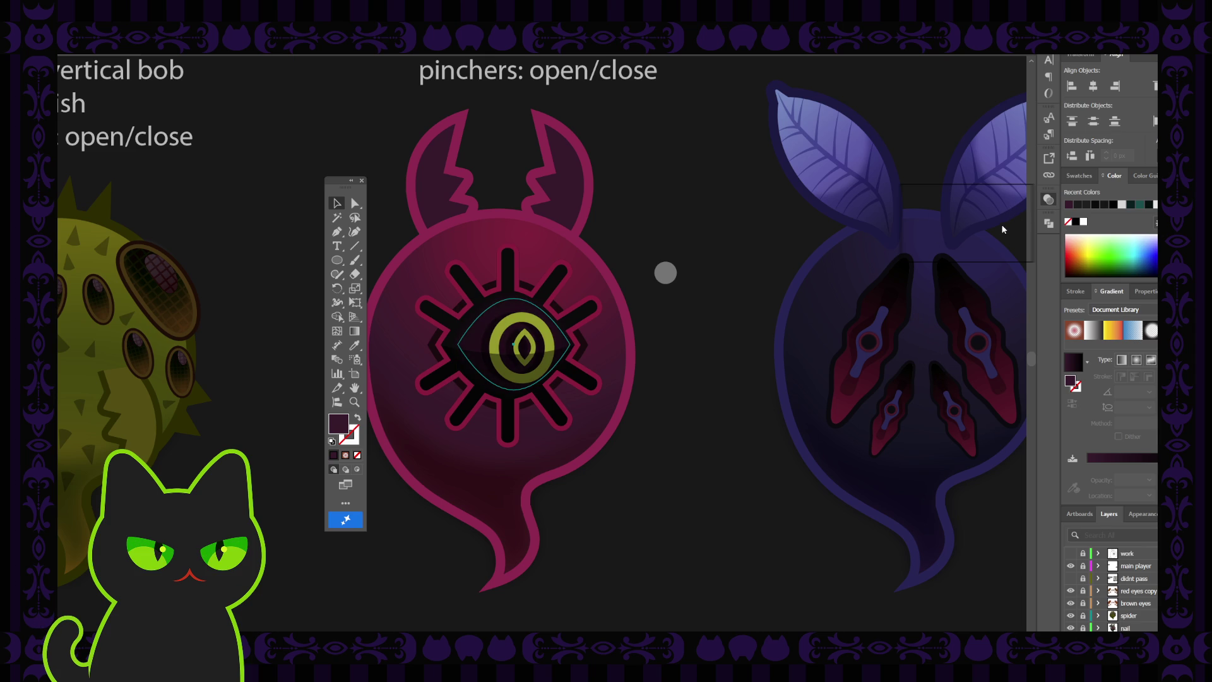
key("period")
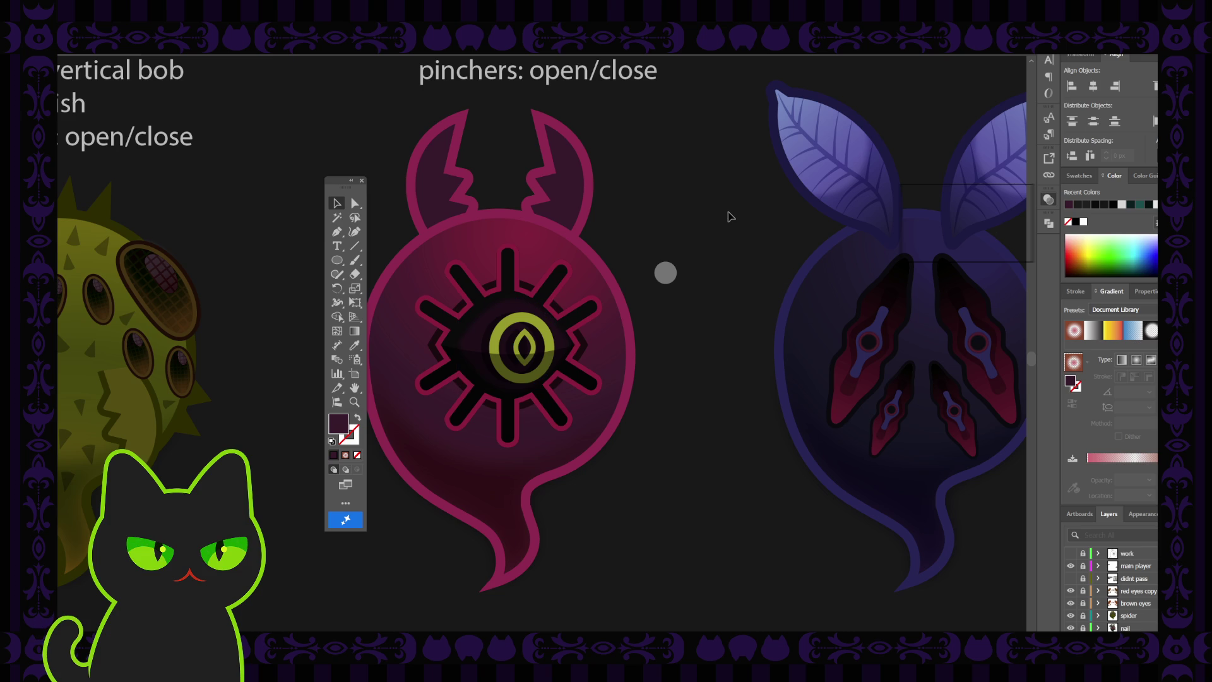
- Zoom in on the pink ghost and select the small grey circle near its eye
key("ctrl+minus")
key("ctrl+minus")
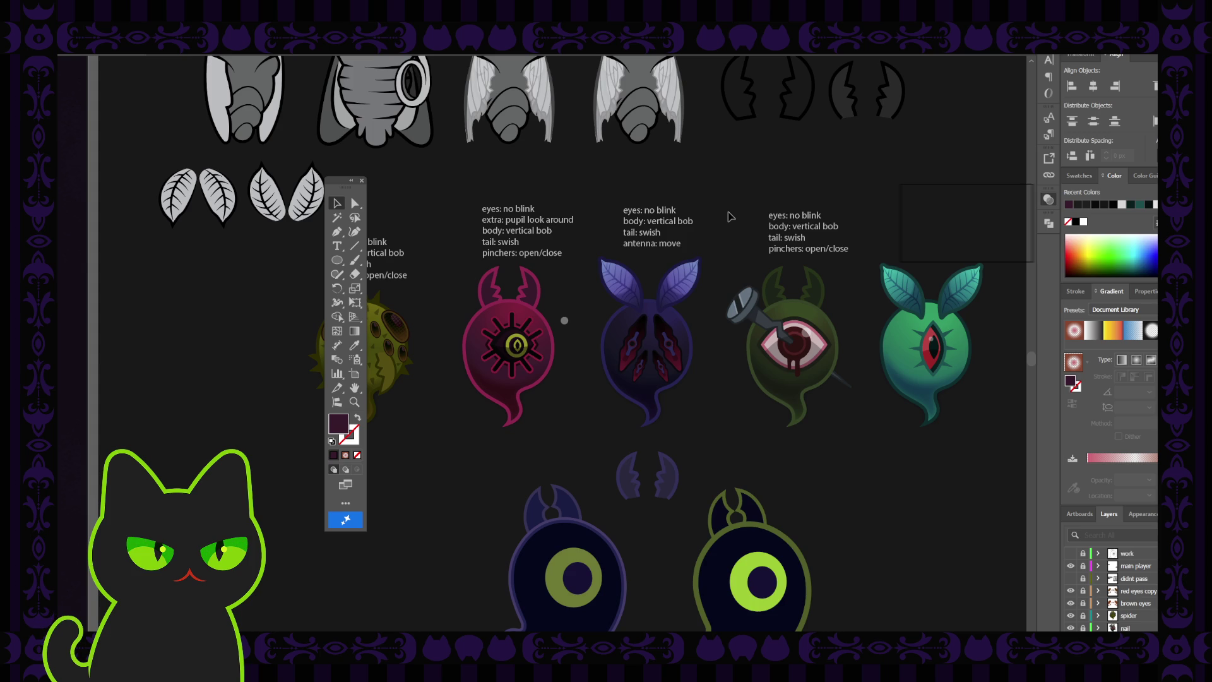
key("ctrl+equal")
key("ctrl+equal")
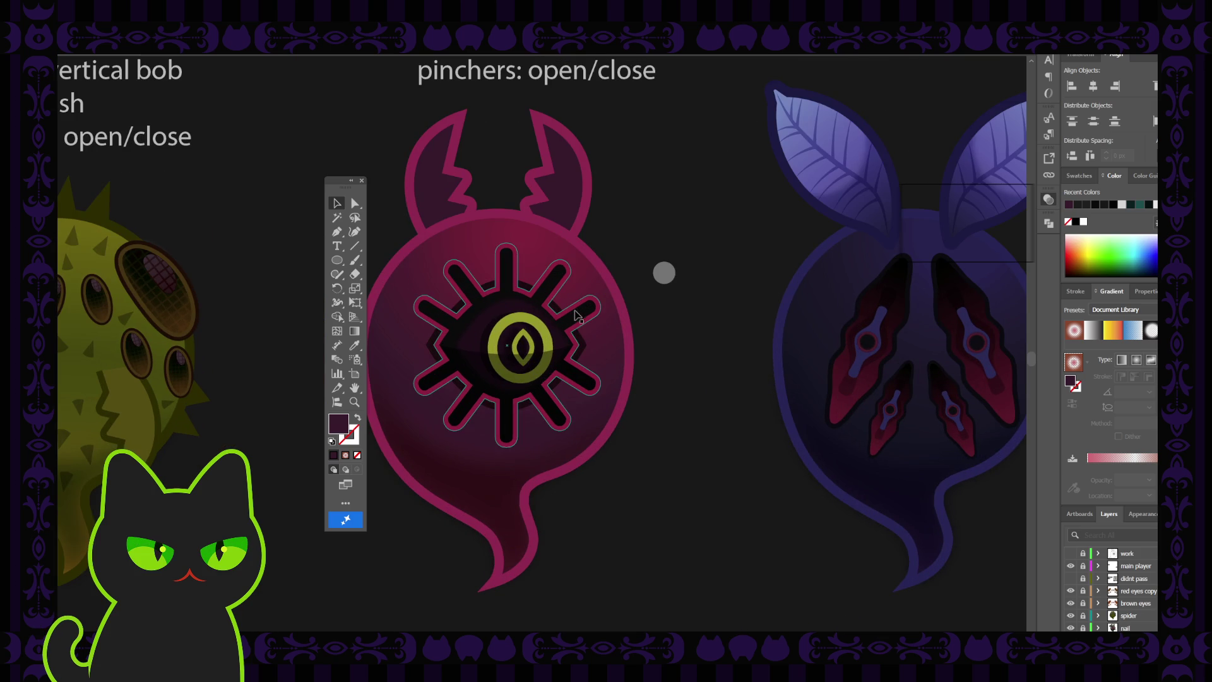
left_click(666, 276)
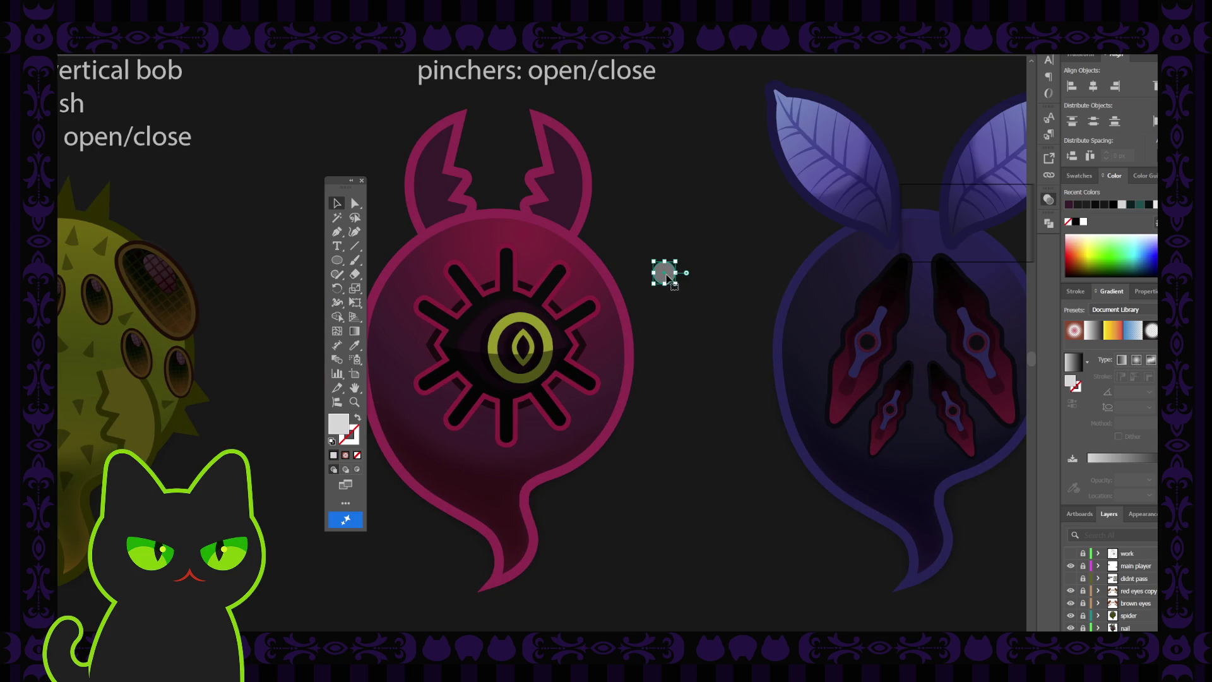
mouse_move(668, 279)
left_mouse_down()
mouse_move(543, 324)
mouse_move(613, 312)
mouse_move(676, 277)
left_mouse_up()
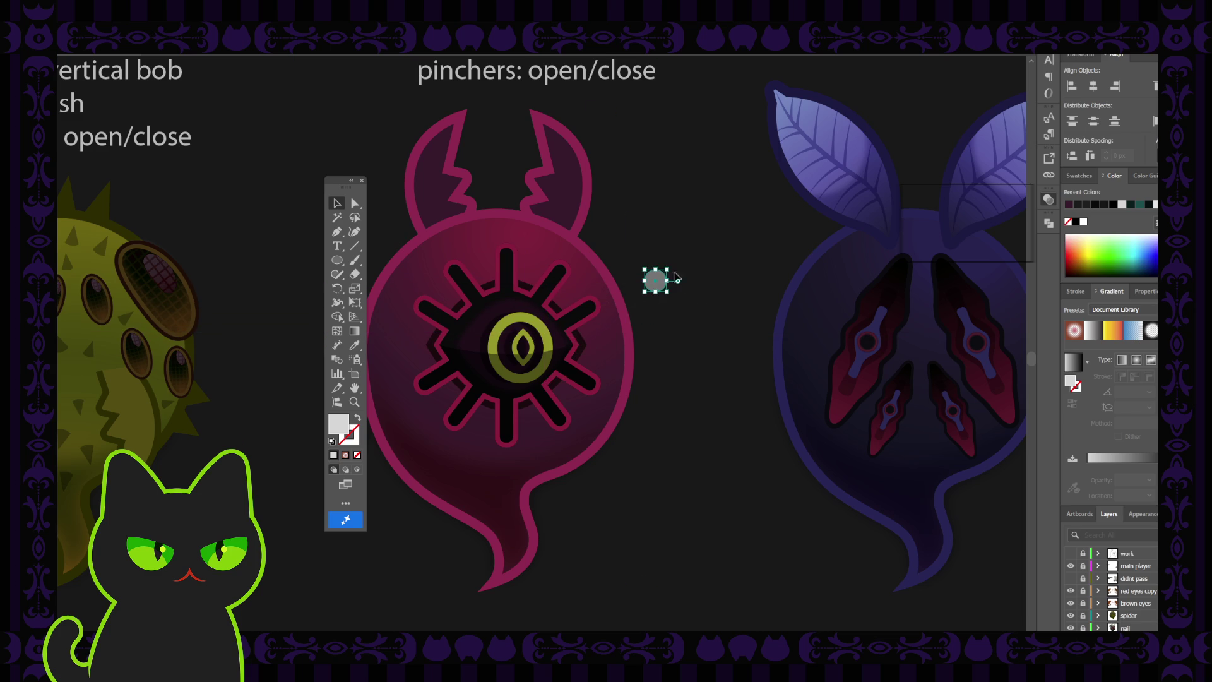
left_click(677, 251)
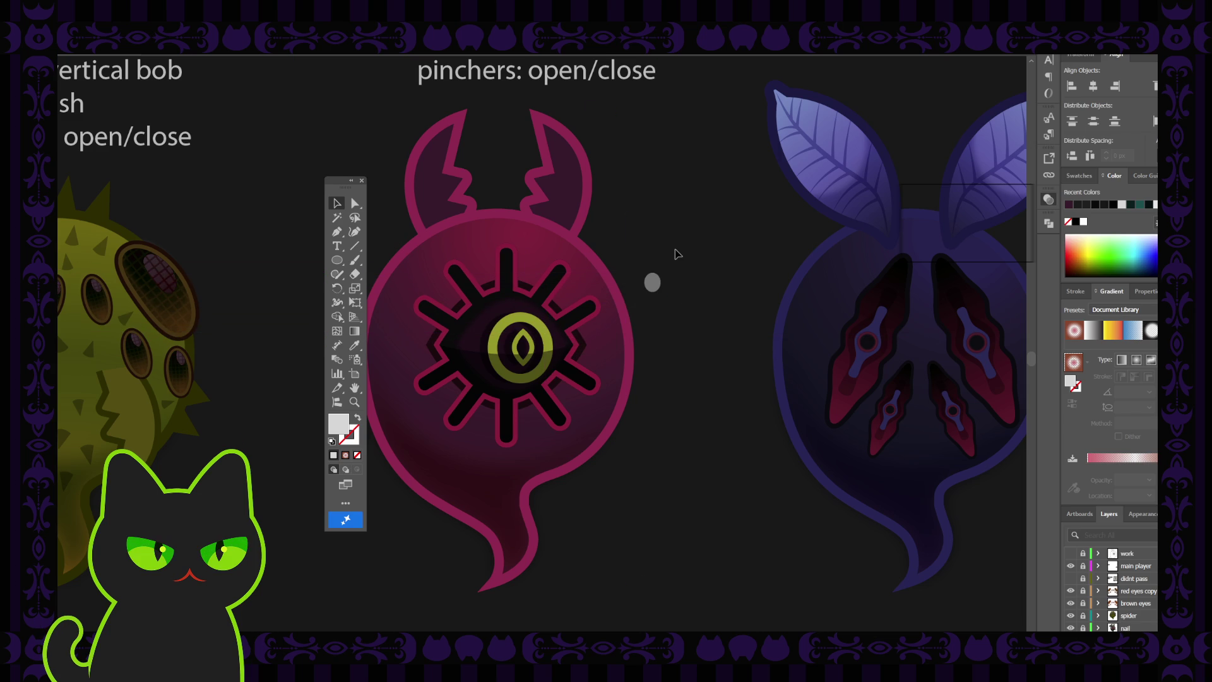
key("shift+s")
left_click(656, 276)
key("b")
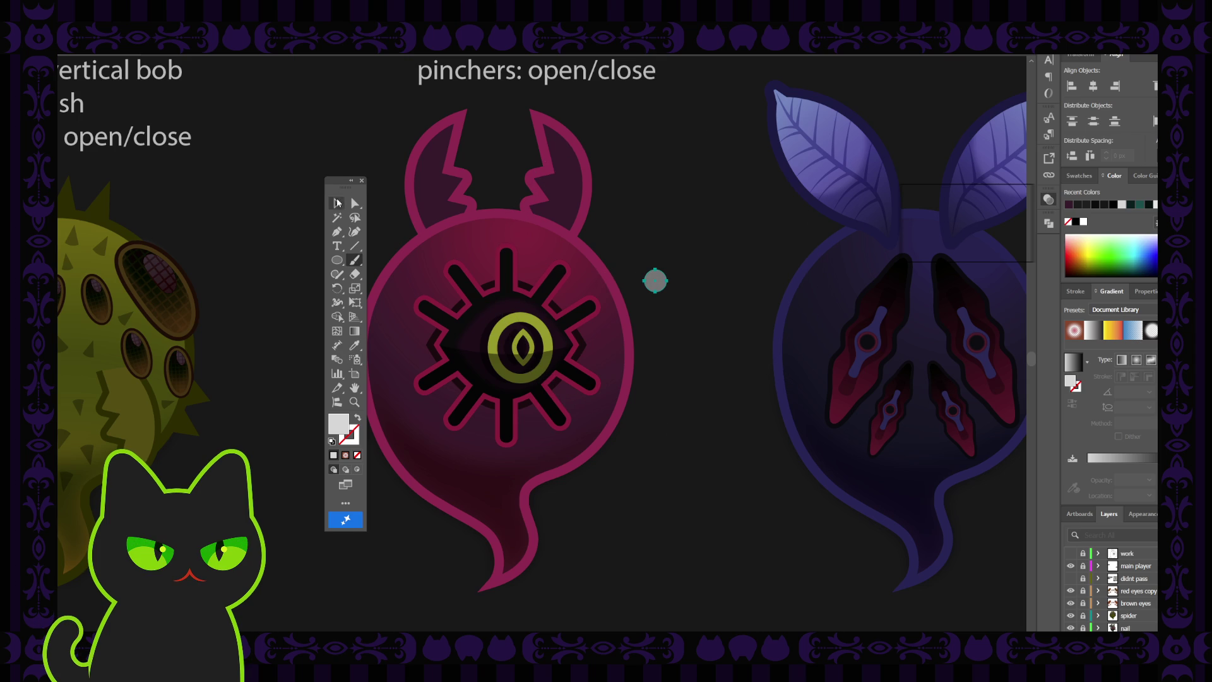
- Shrink the grey circle and place it on the eye's upper left as a highlight
left_click(337, 202)
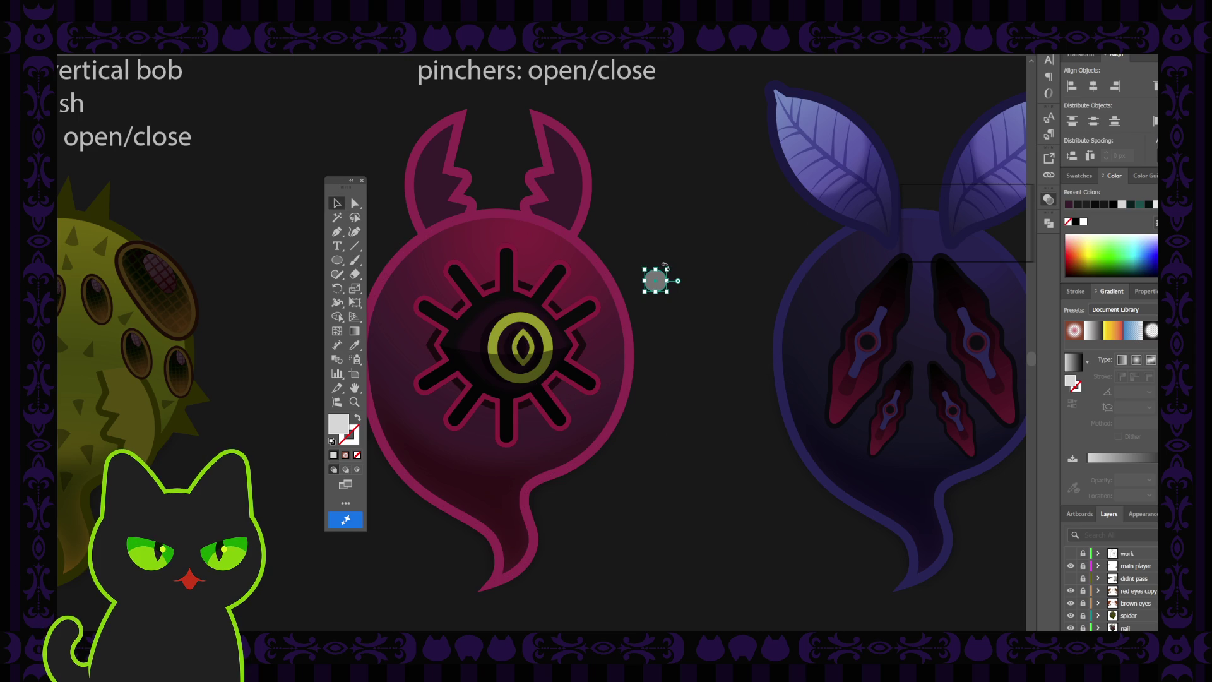
left_click_drag(667, 269, 546, 324)
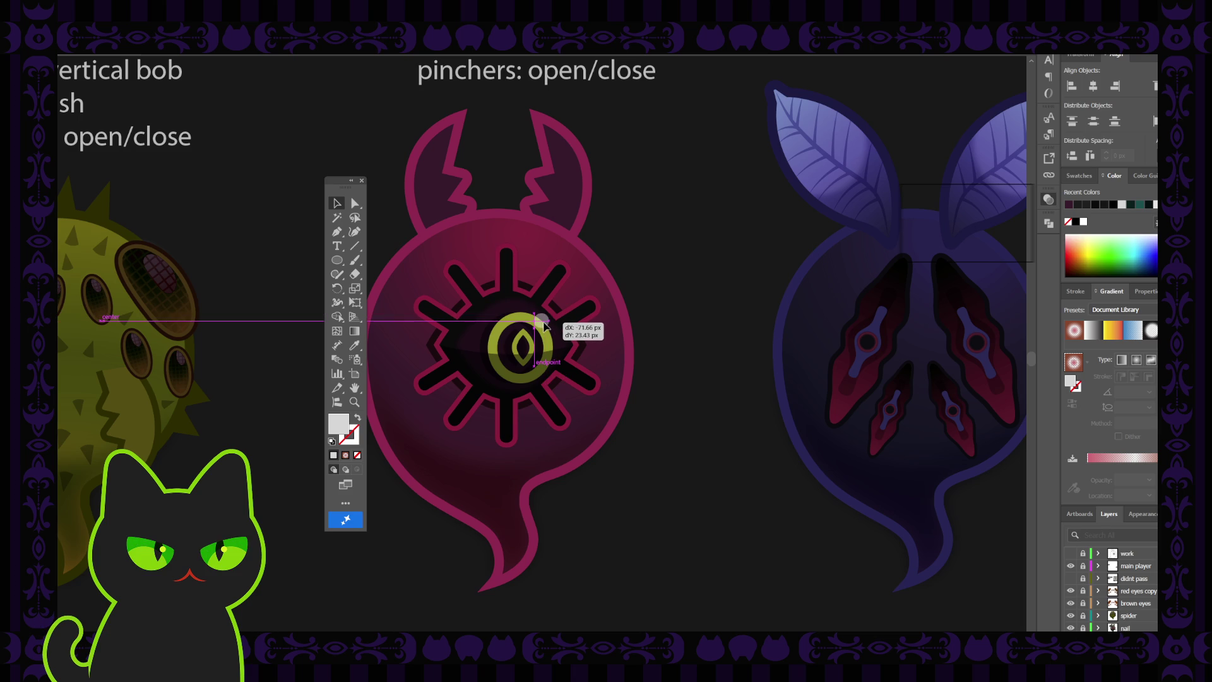
mouse_move(545, 324)
left_mouse_down()
mouse_move(496, 377)
mouse_move(505, 327)
left_mouse_up()
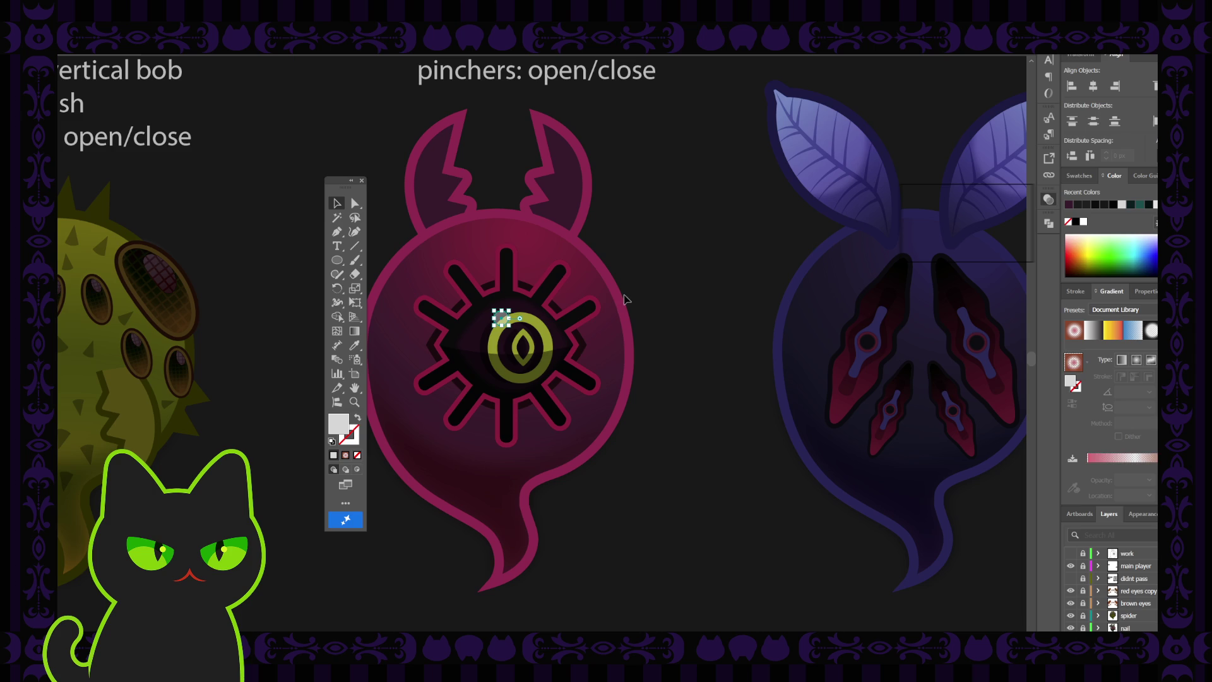
left_click(662, 274)
- Zoom in on the creature row and move the grey dot off the eye to the side
key("ctrl+minus")
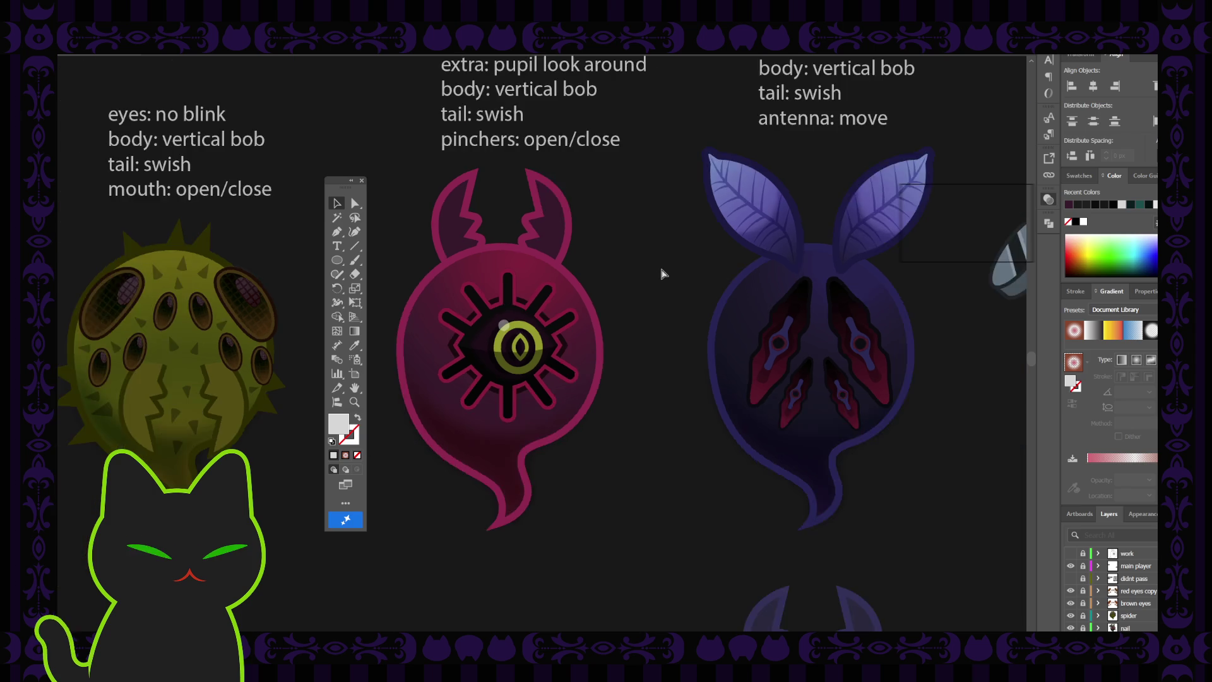
key("ctrl+minus")
key("ctrl+minus")
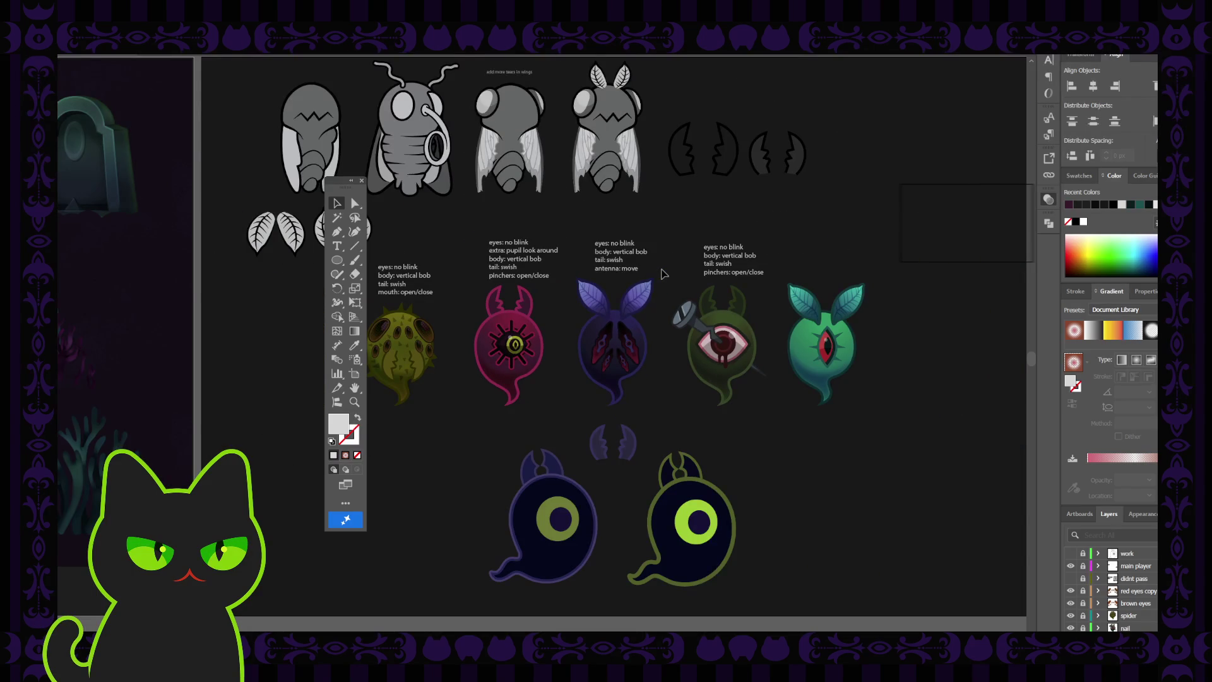
key("ctrl+plus")
key("ctrl+plus")
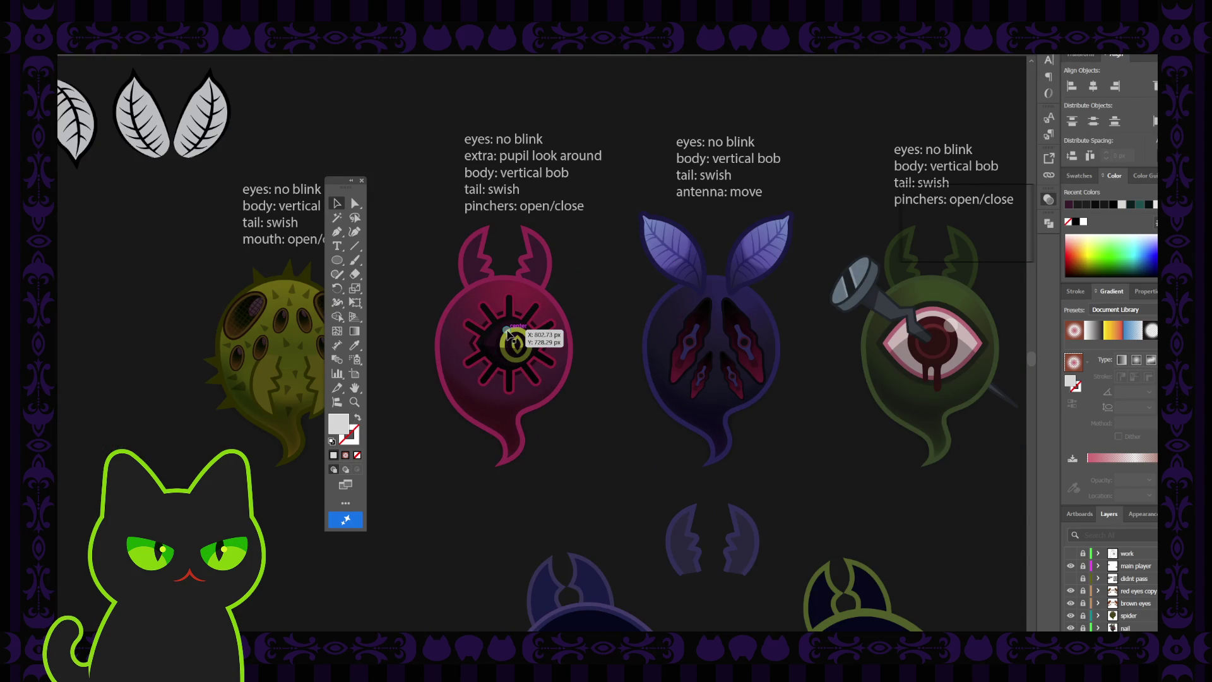
left_click_drag(508, 333, 596, 276)
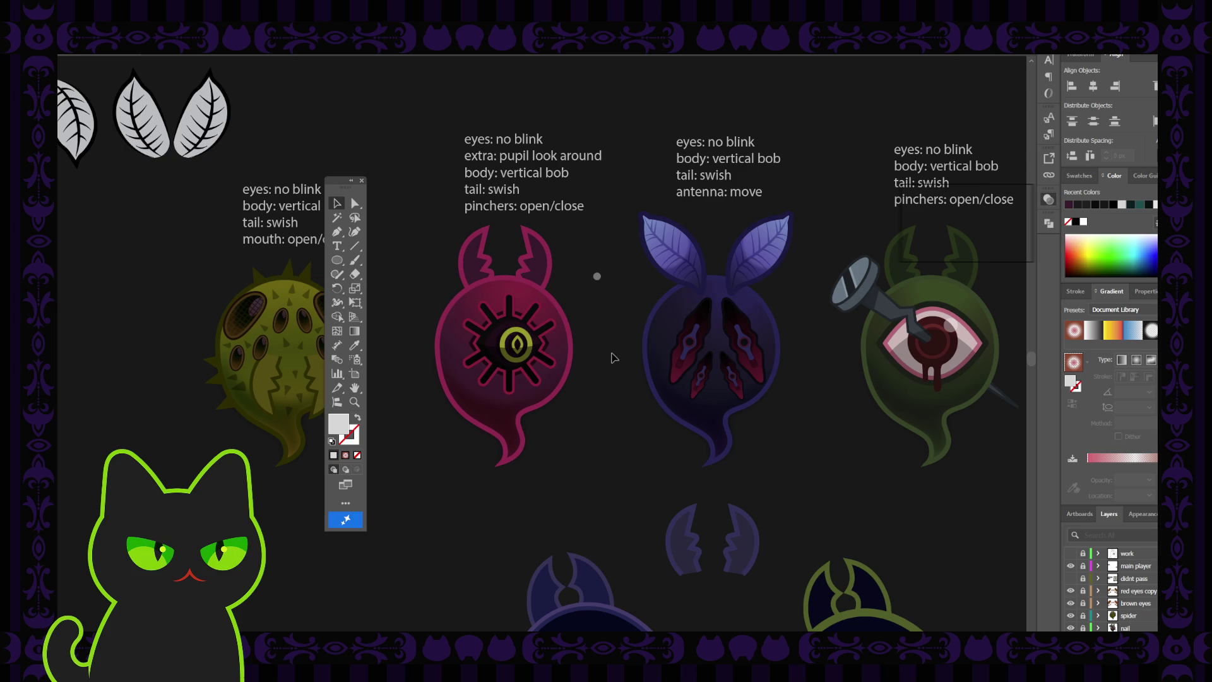
left_click(498, 360)
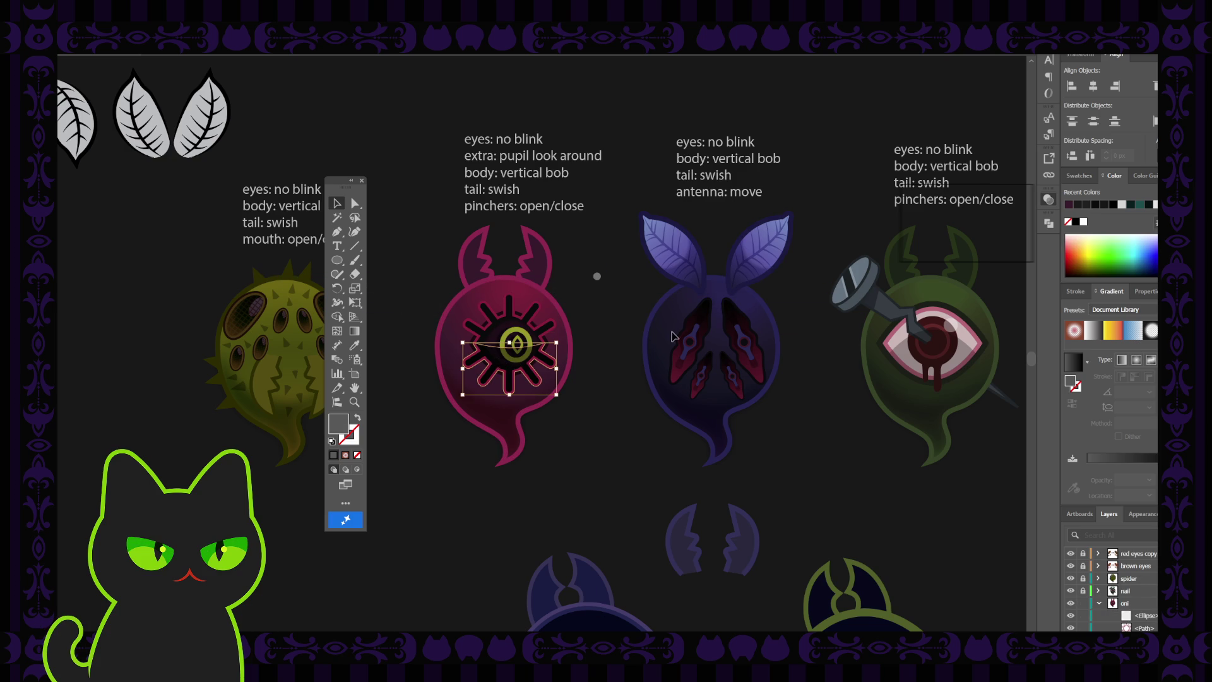
left_click(1002, 228)
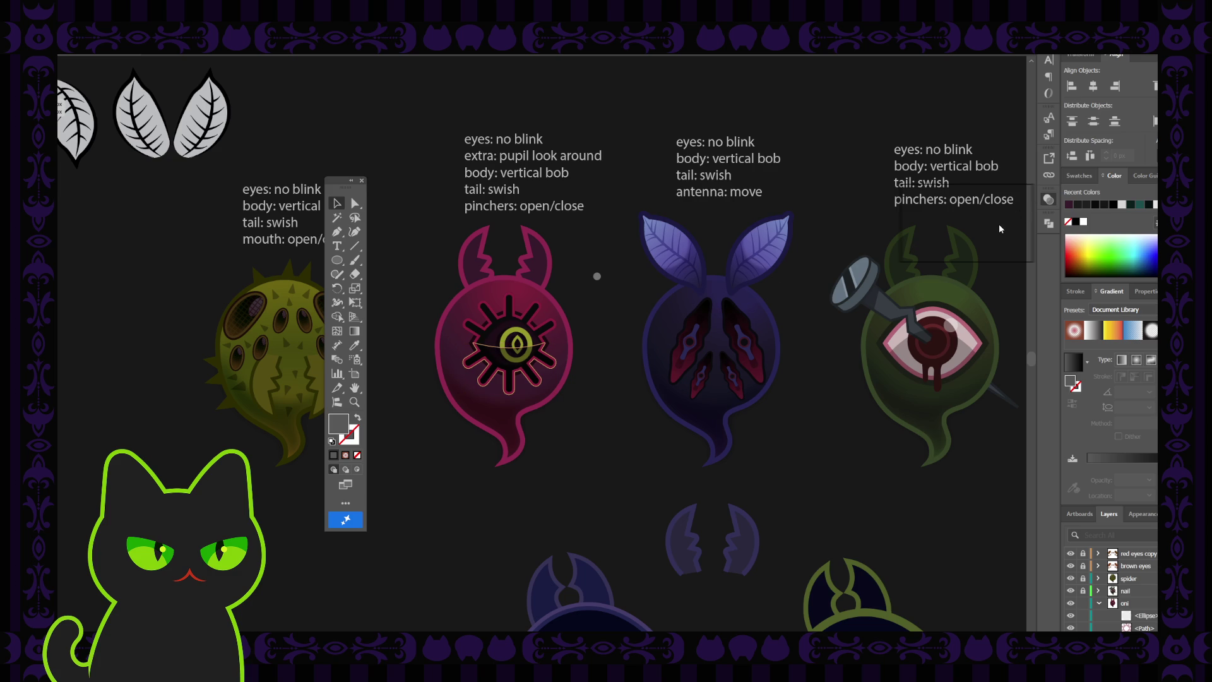
key("ctrl+z")
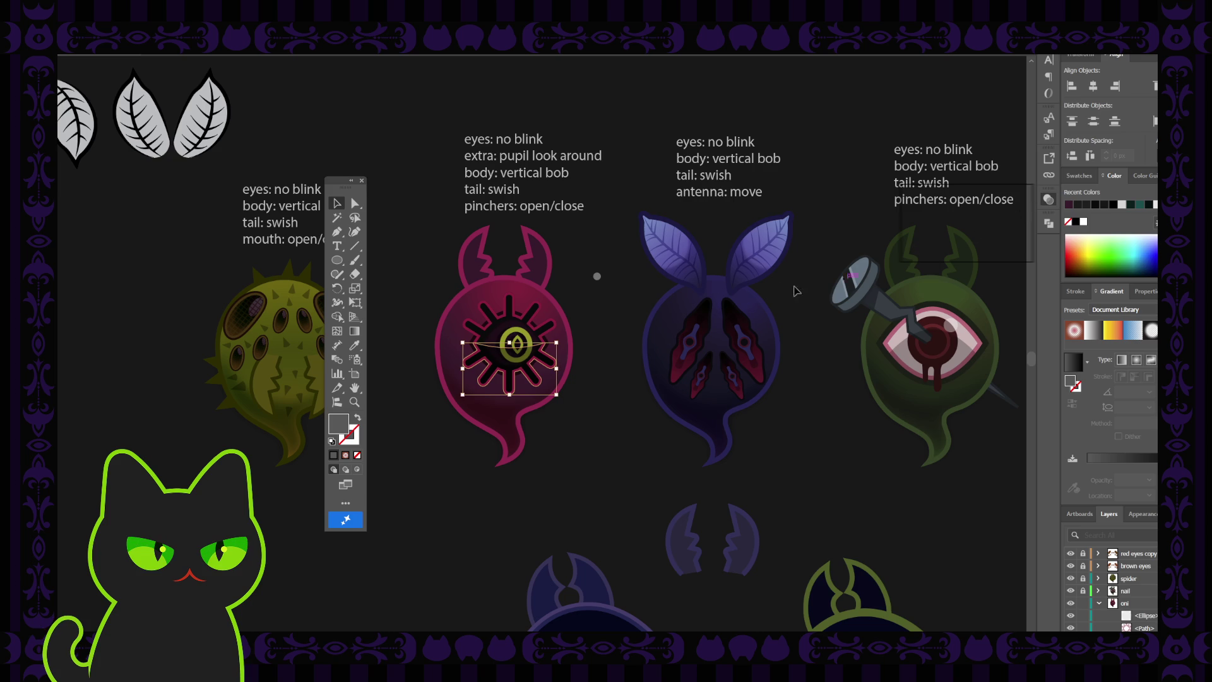
left_click(636, 296)
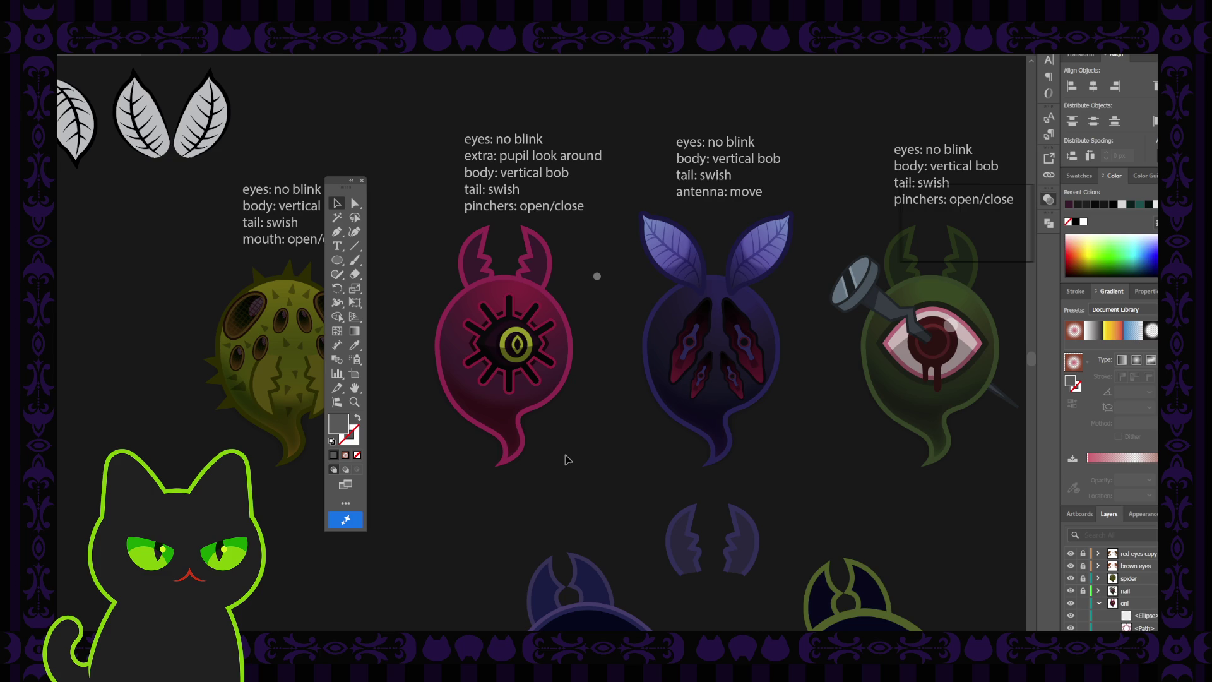
- Select the grey dot and pan the view toward the green creature
left_click(597, 276)
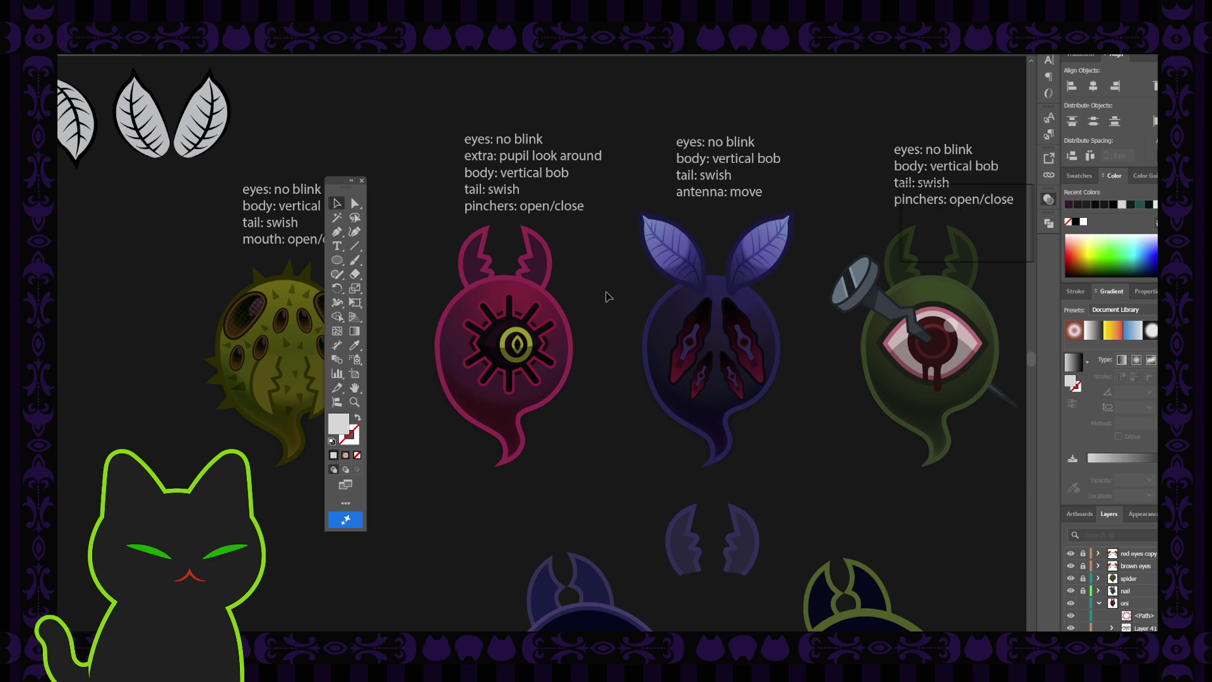
left_click(590, 319)
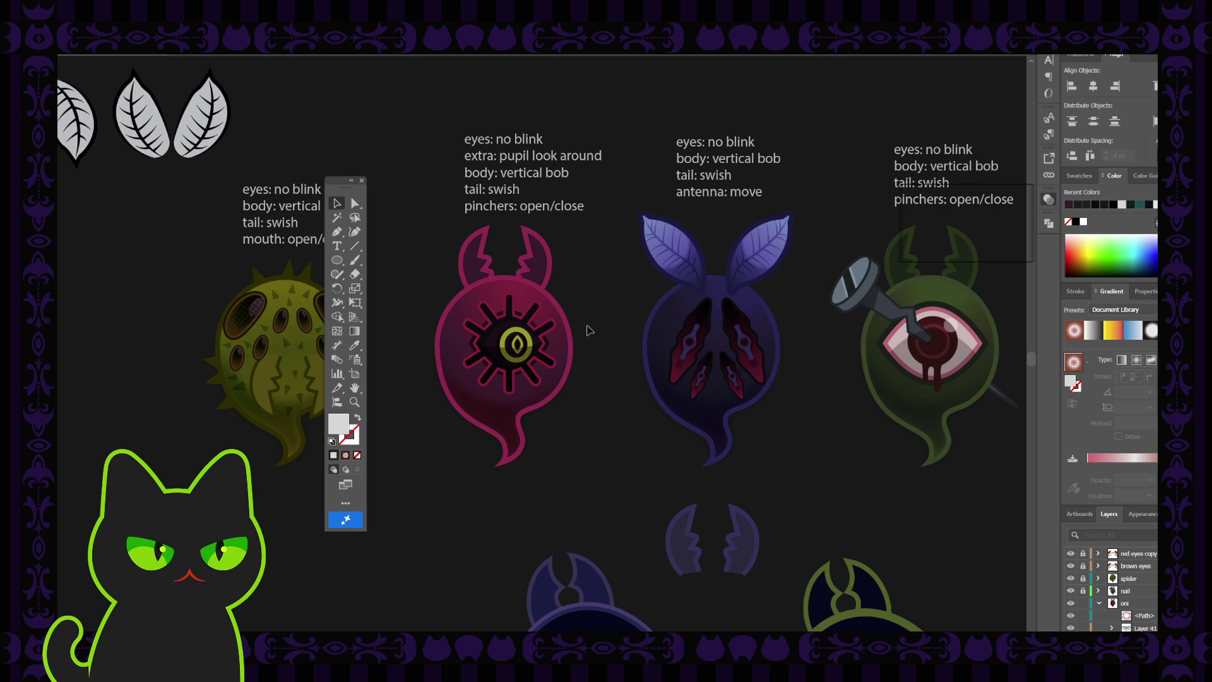
left_click_drag(604, 283, 579, 304)
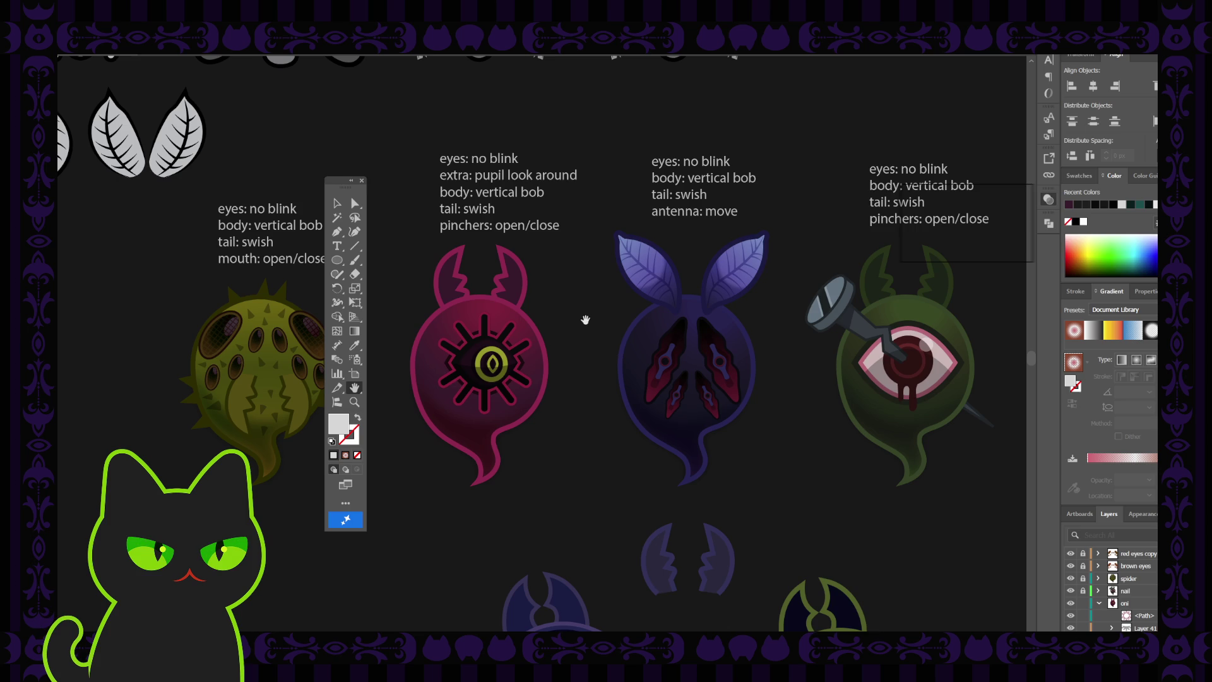
mouse_move(589, 298)
left_mouse_down()
mouse_move(516, 335)
mouse_move(545, 301)
left_mouse_up()
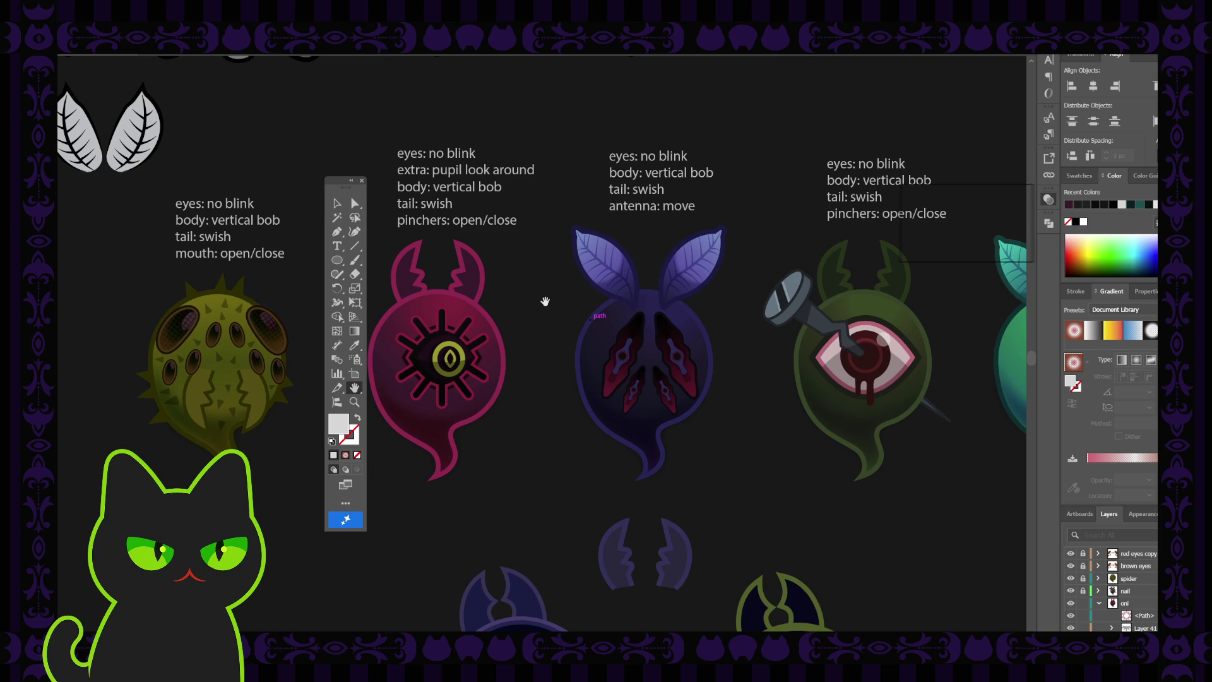
- Zoom out and pan past the yellow creature up to the area above the moth views
scroll(545, 301, "down", 2)
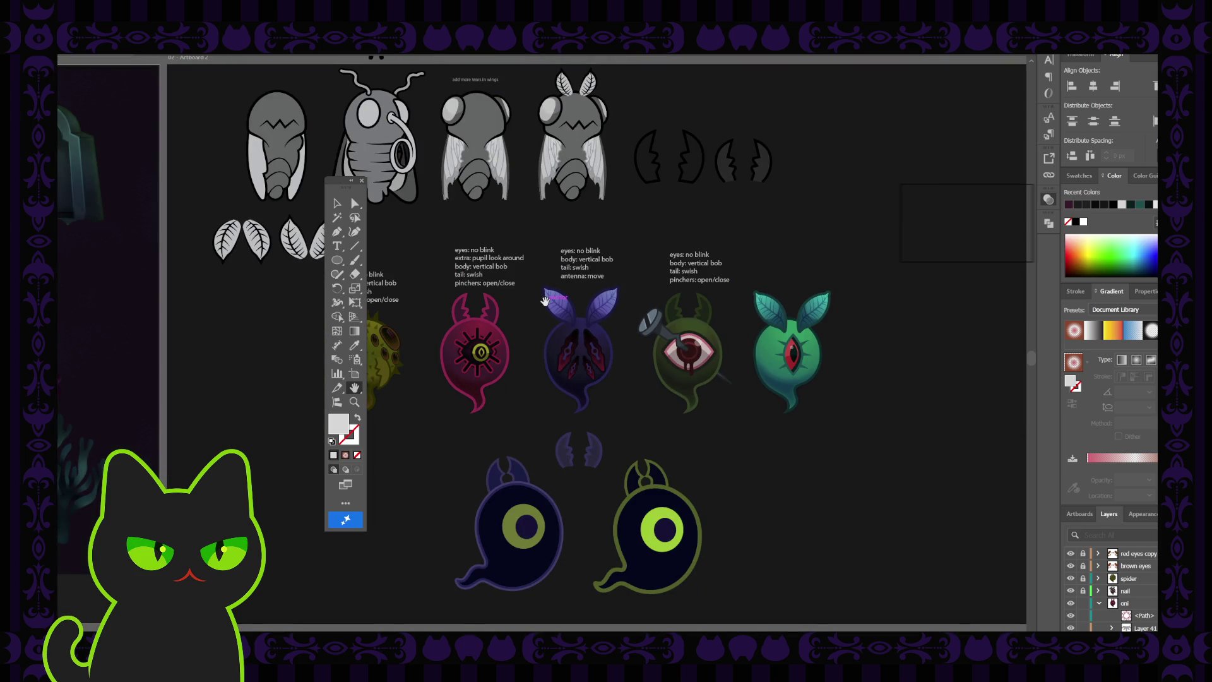
left_click_drag(514, 404, 575, 397)
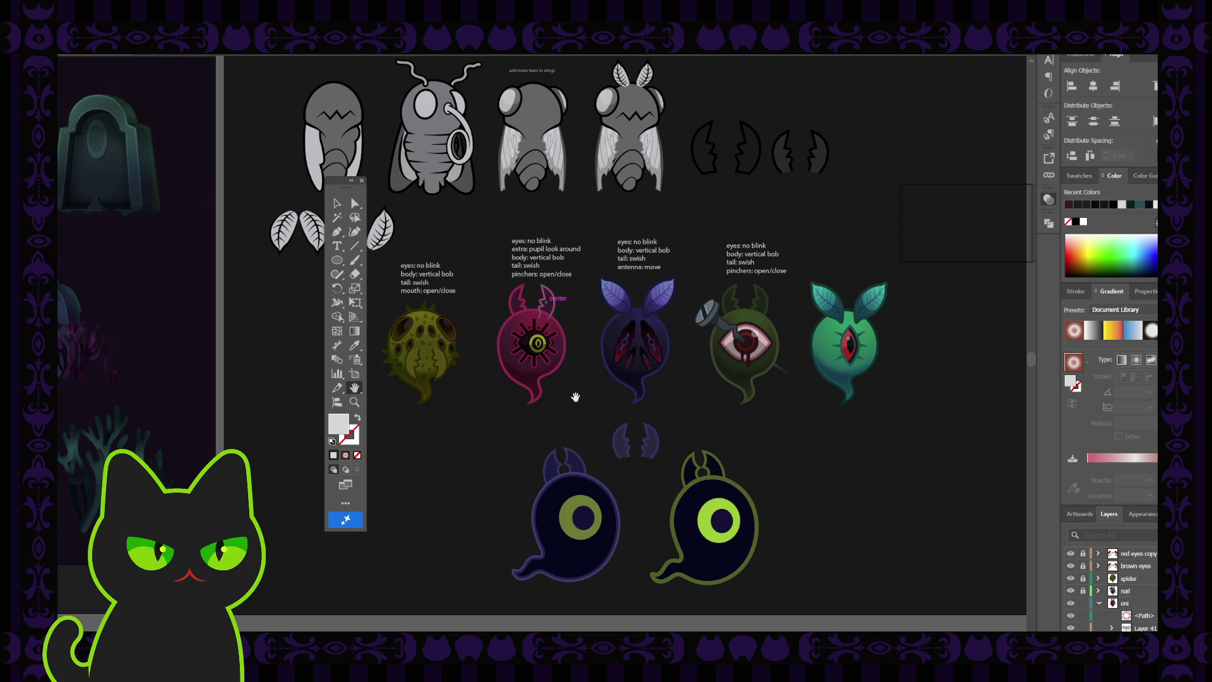
key("space")
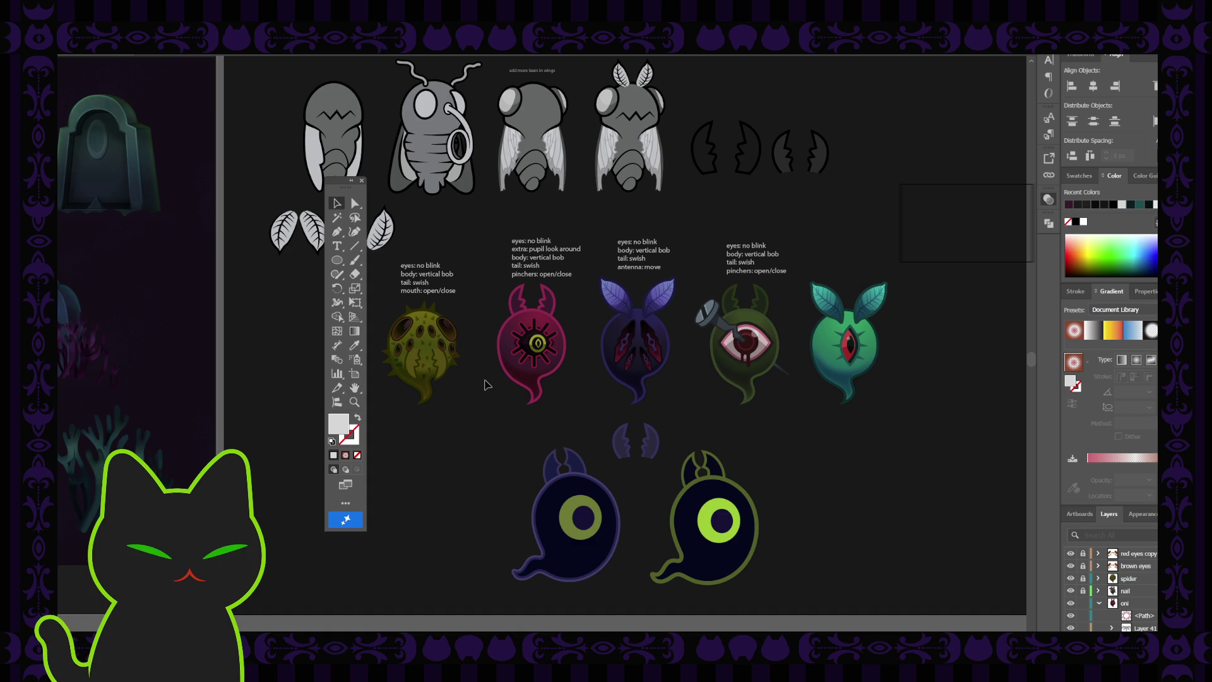
key("space")
left_click_drag(483, 364, 495, 393)
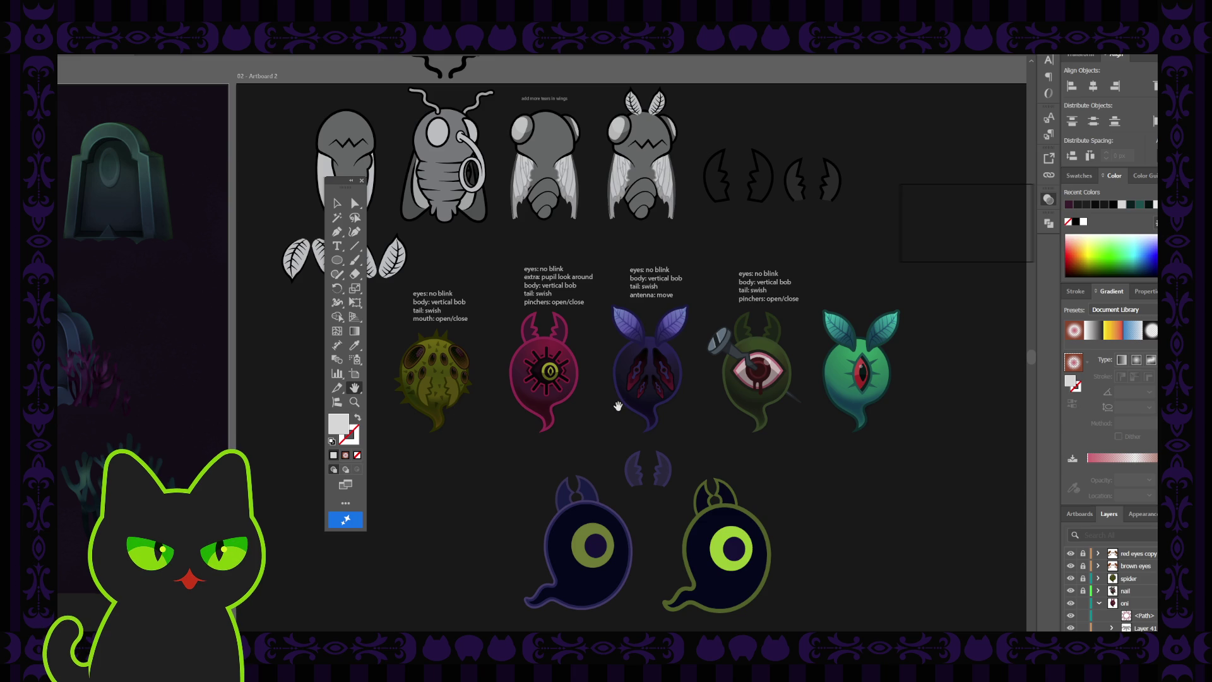
left_click_drag(670, 387, 634, 402)
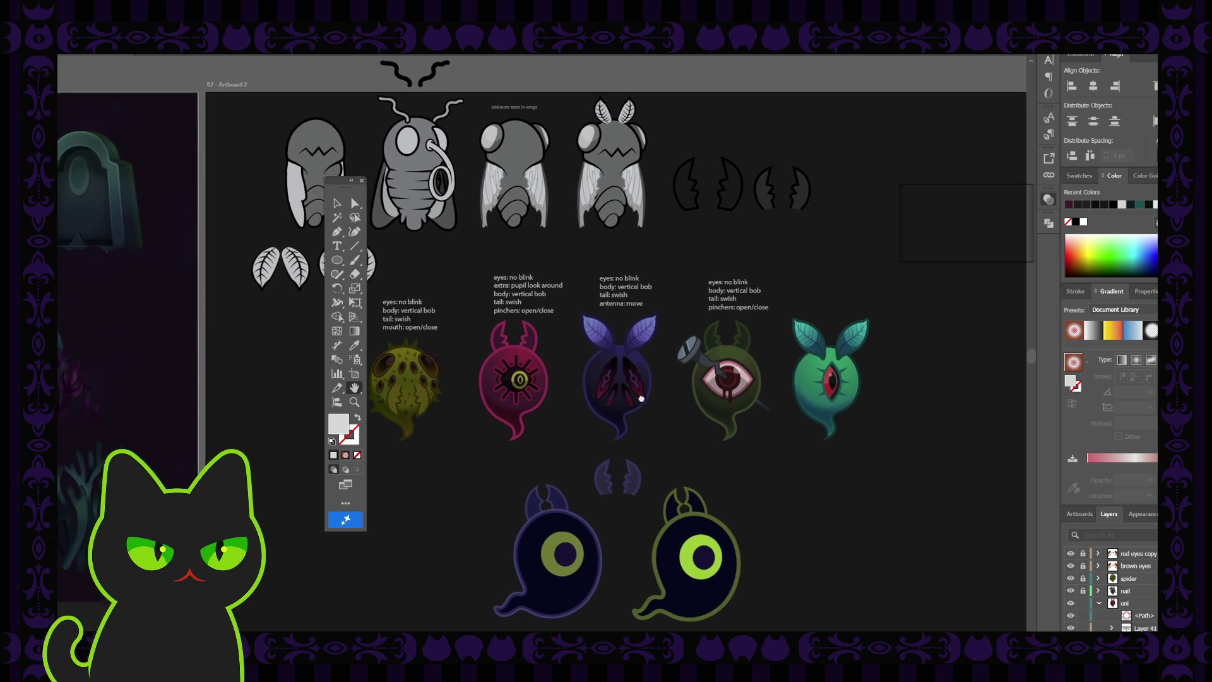
left_click(336, 204)
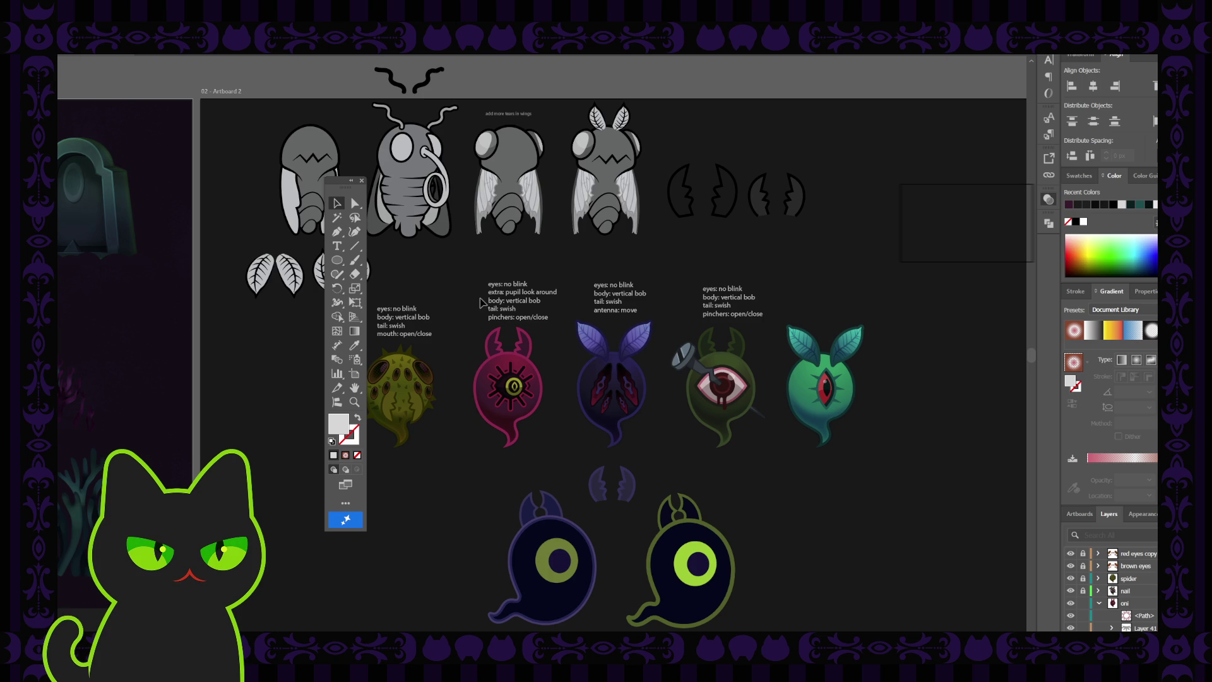
key("space")
left_click_drag(492, 225, 560, 317)
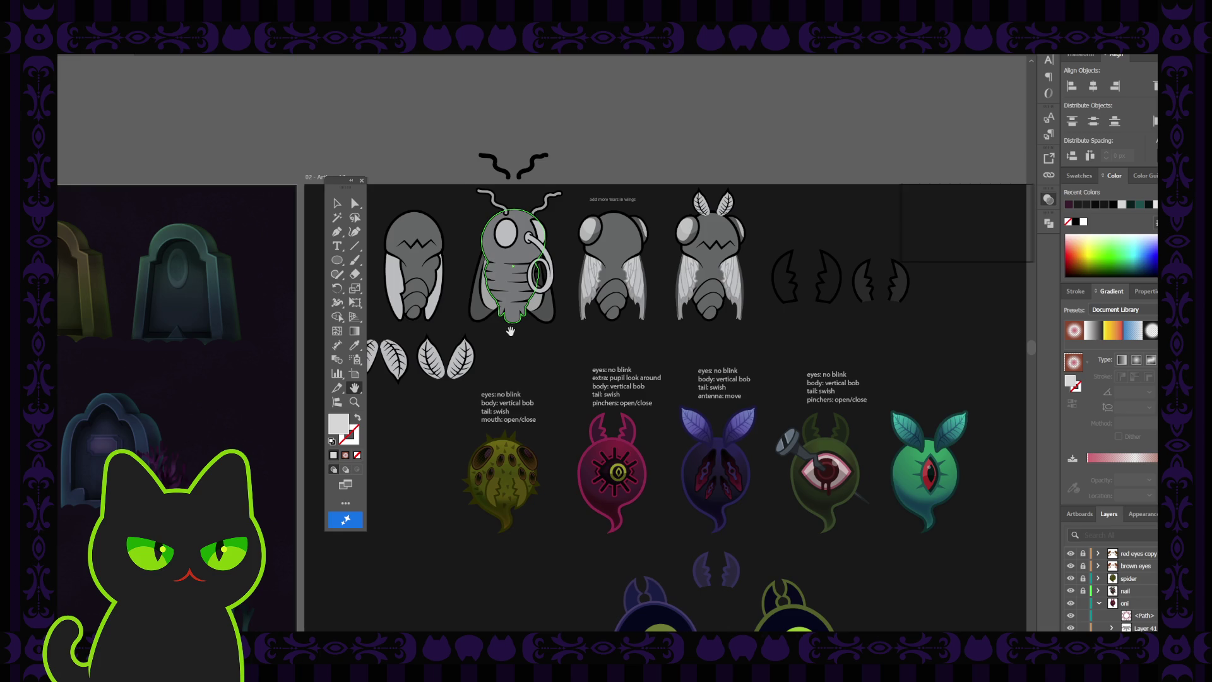
- Collapse the oni layer, then make hawk moth the active layer and expand its sublayers
left_click_drag(655, 398, 677, 403)
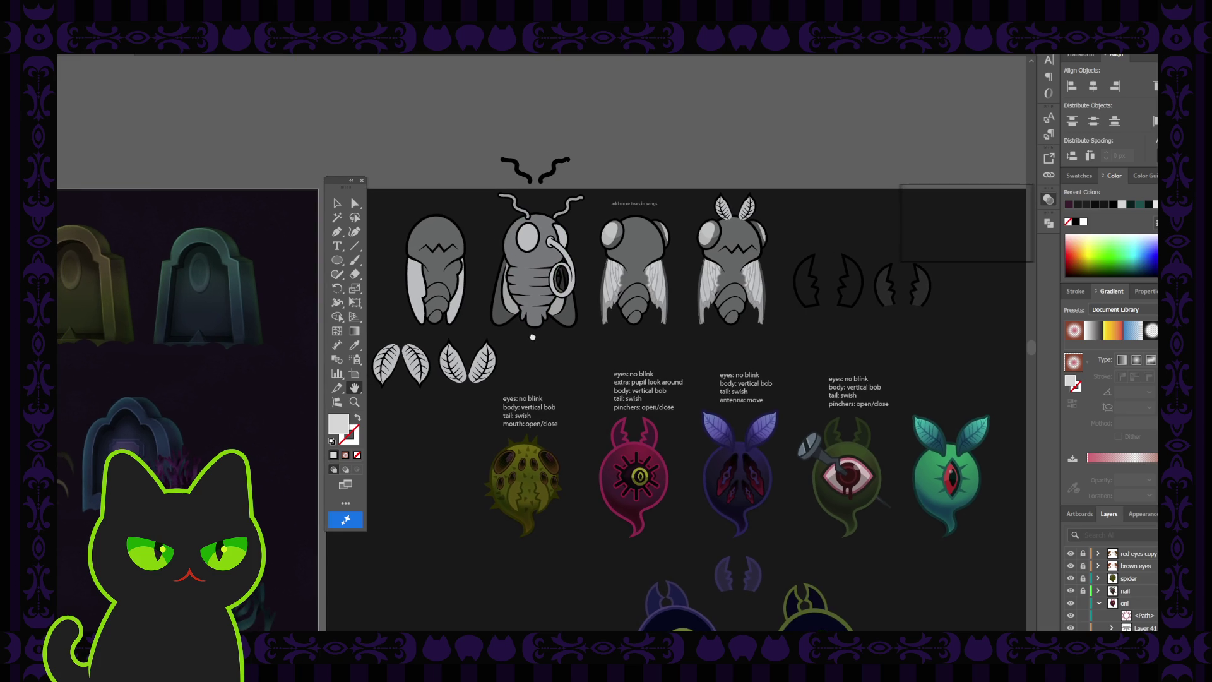
left_click(1101, 604)
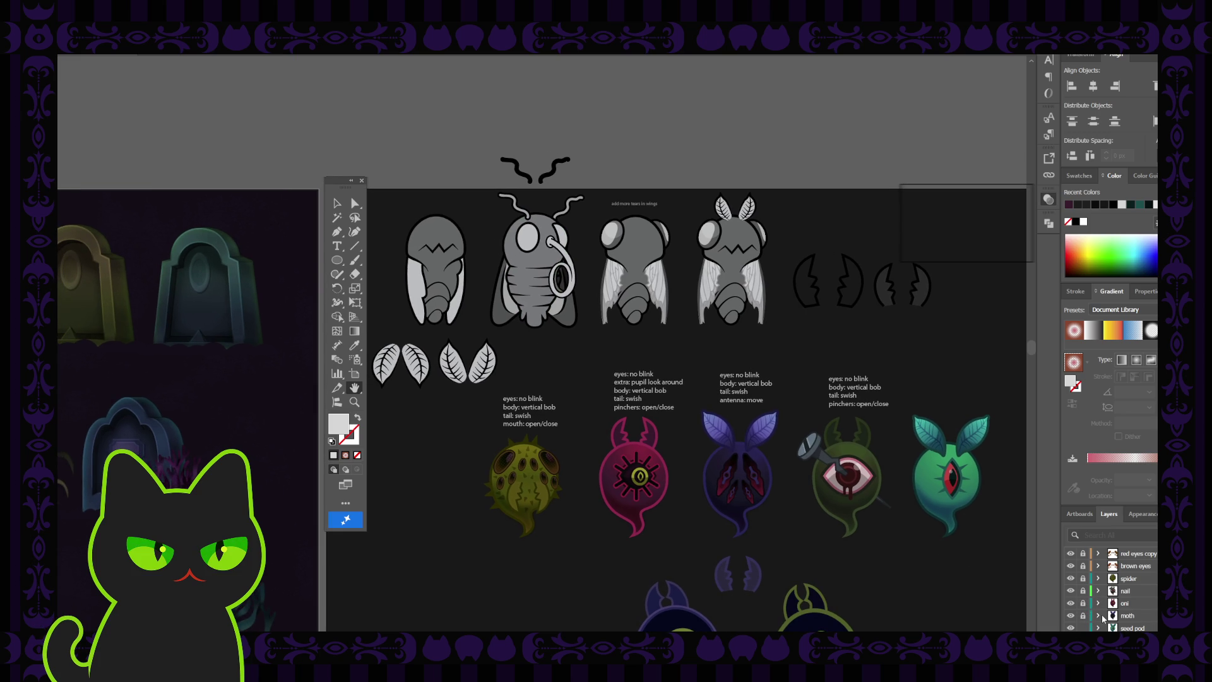
scroll(1103, 618, "down", 3)
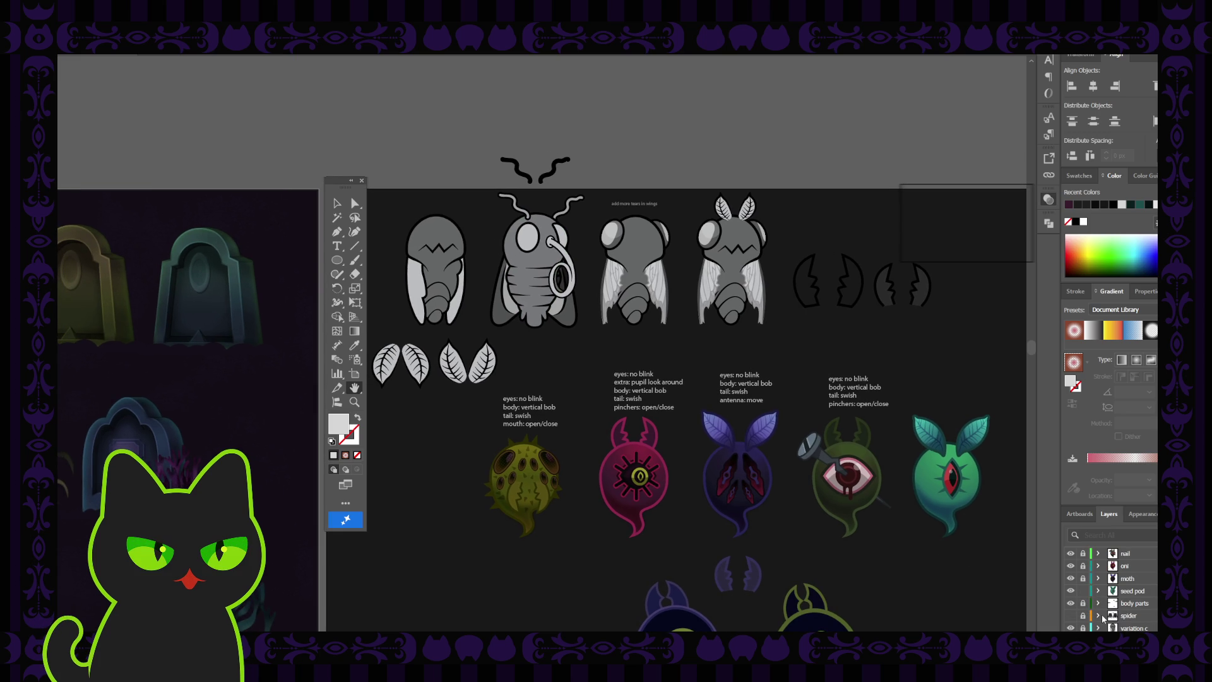
left_click(1071, 604)
left_click(1071, 604)
scroll(1092, 625, "down", 3)
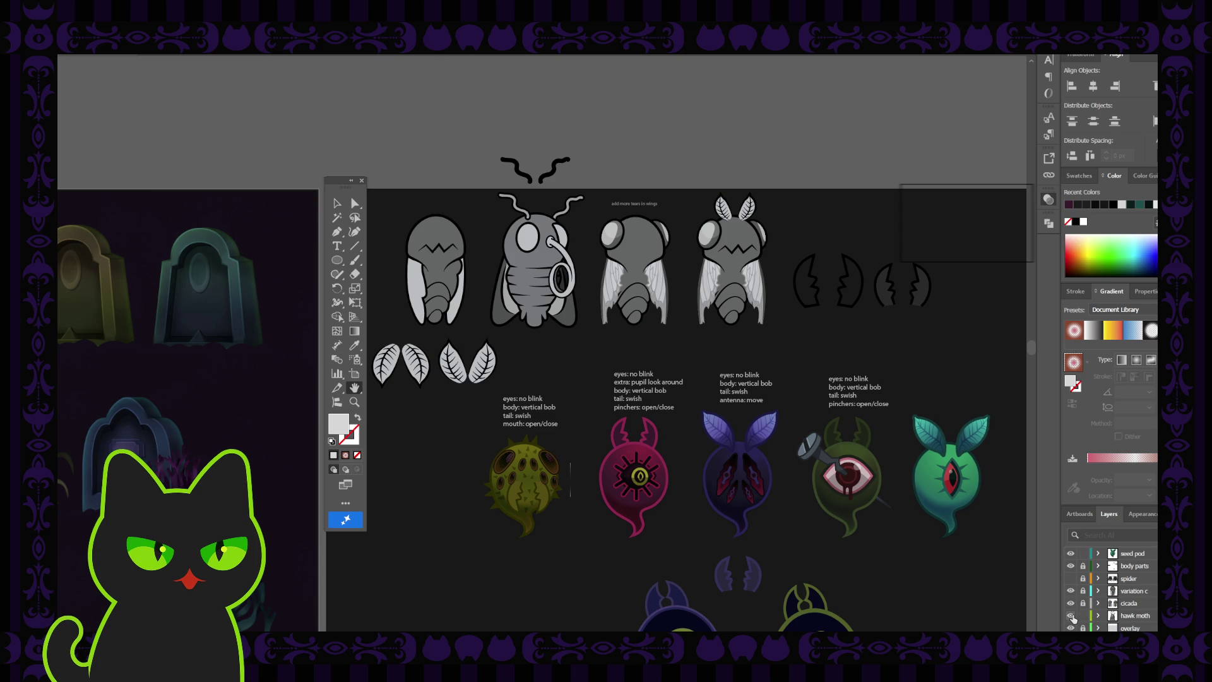
left_click(1072, 616)
left_click(1071, 616)
left_click(1125, 617)
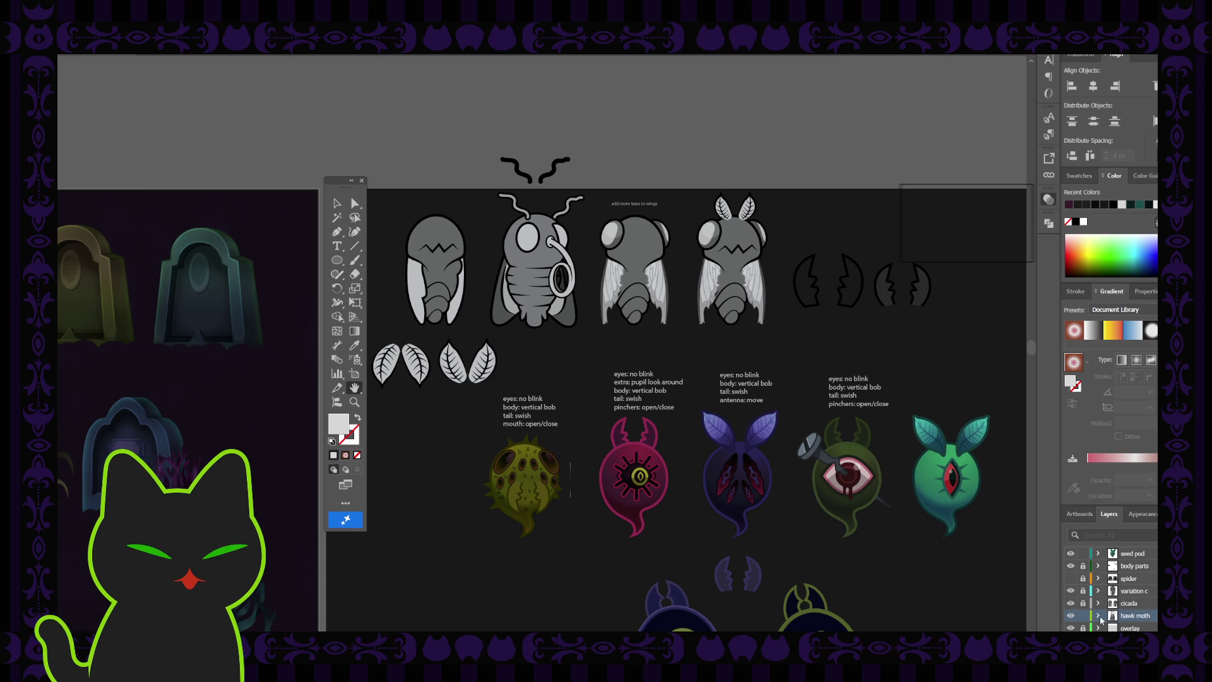
left_click(1099, 616)
scroll(1133, 625, "down", 2)
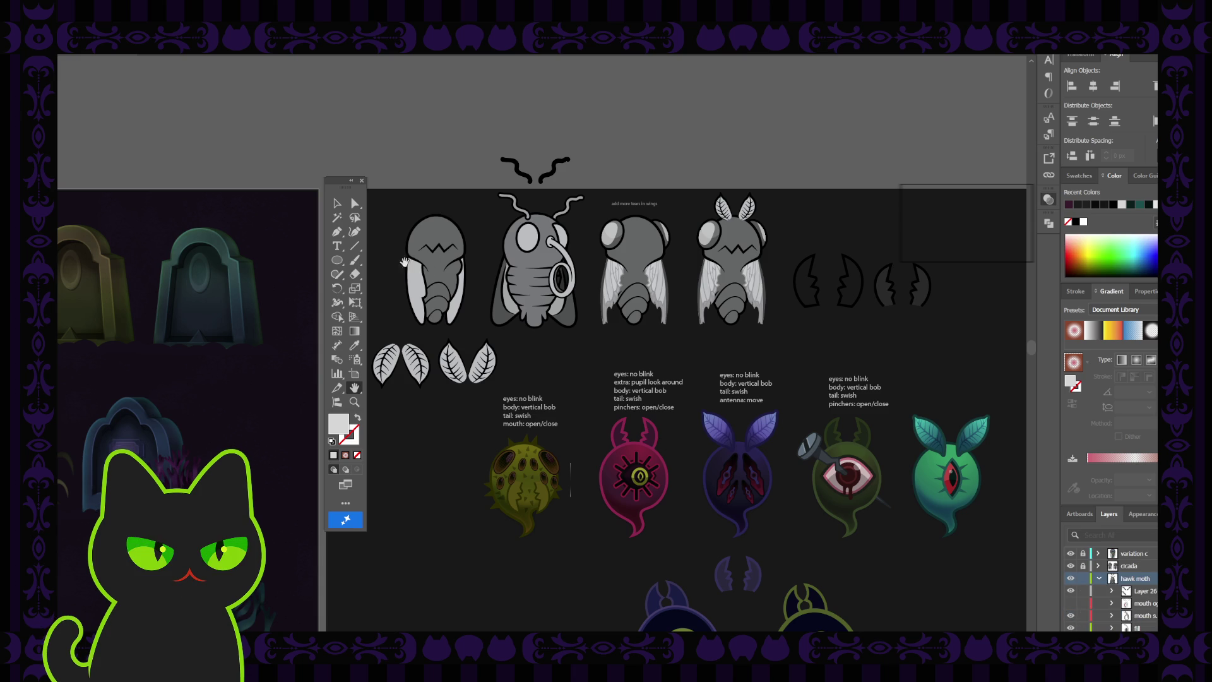
- Move the body parts layer below spider and select both detached antennae above the moth
left_click(336, 203)
left_click(559, 165)
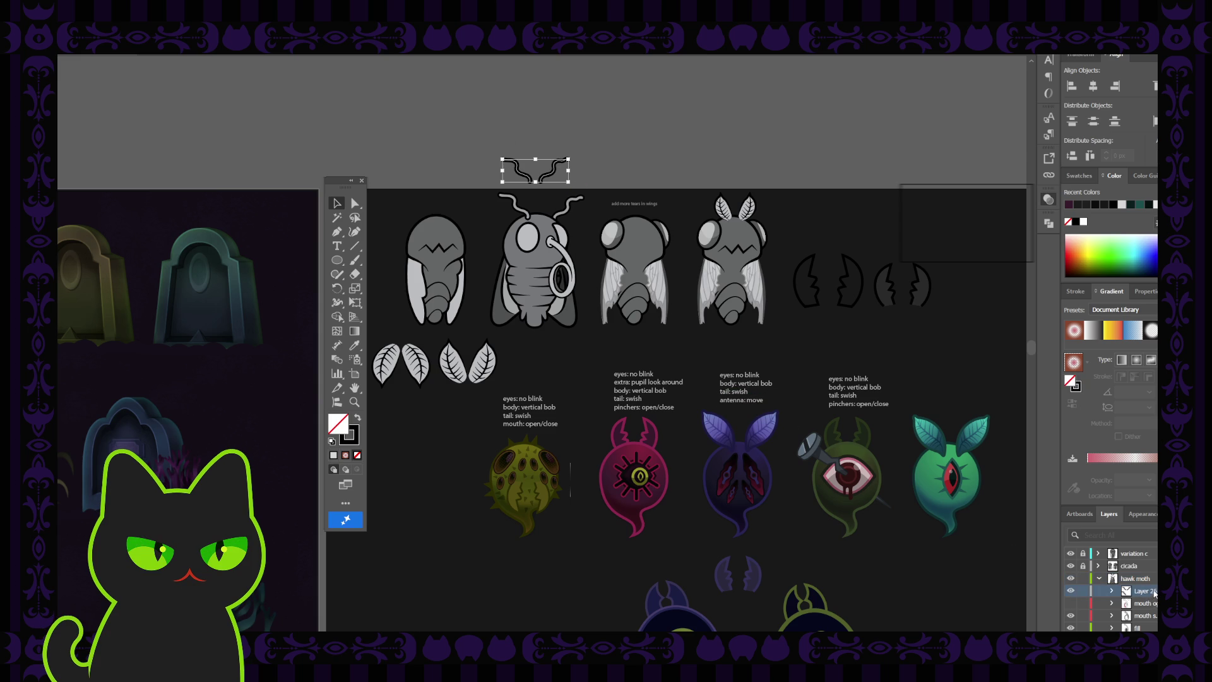
scroll(1123, 592, "up", 1)
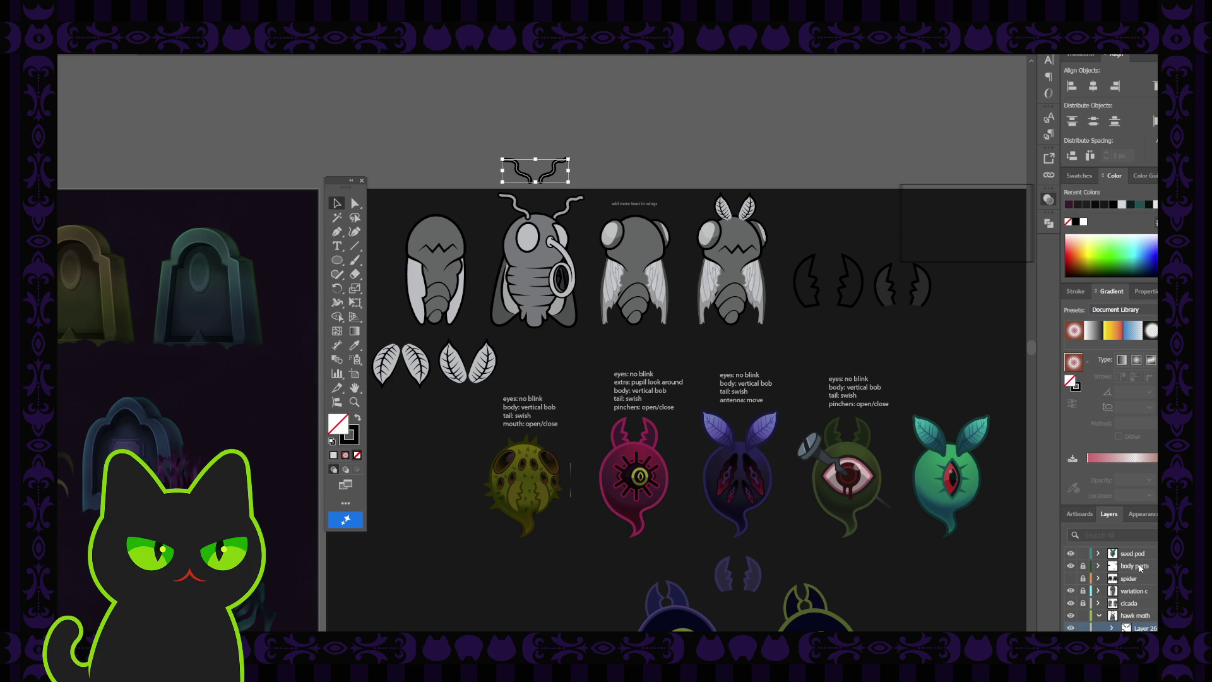
left_click_drag(1140, 568, 1137, 584)
left_click(513, 205, "shift")
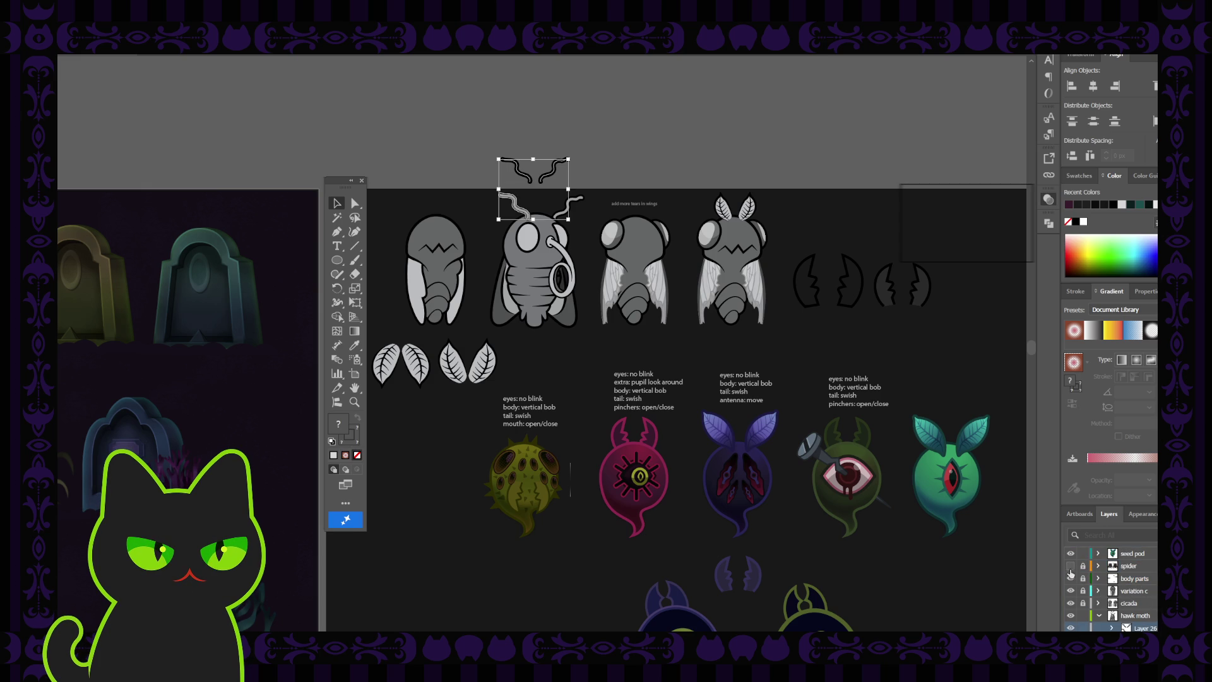
left_click(1000, 517)
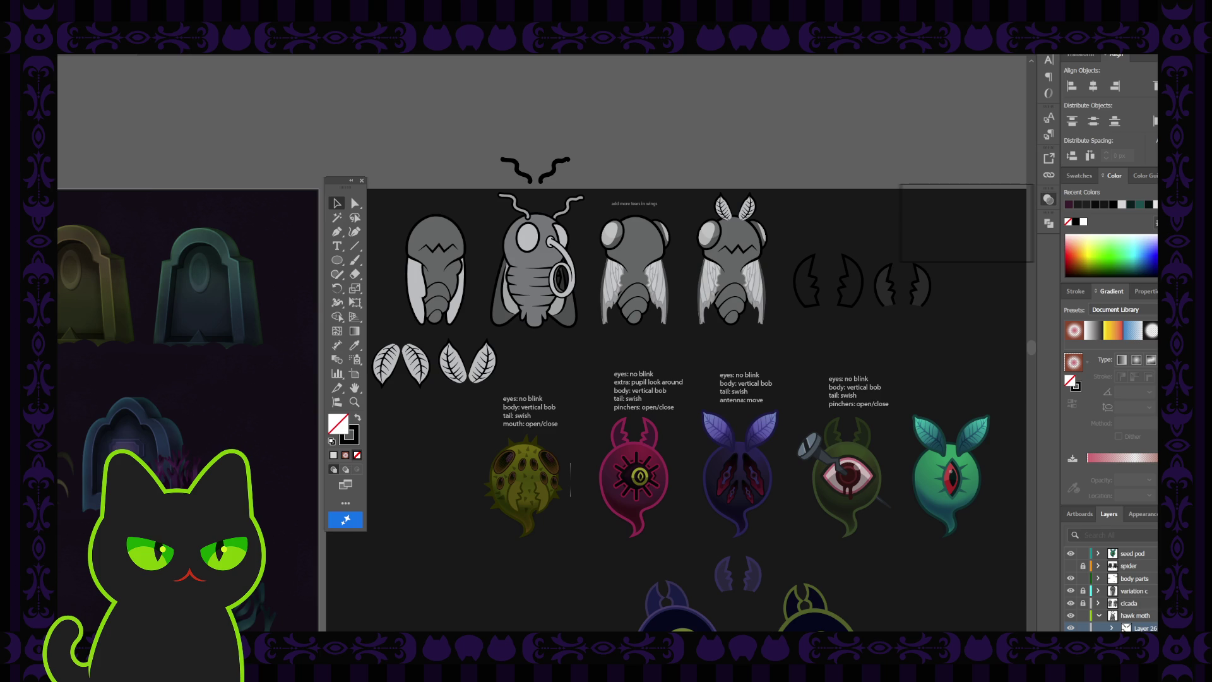
key("ctrl+z")
- Undo moving the antennae into body parts, then make body parts active and lock it
left_click_drag(1153, 628, 1135, 579)
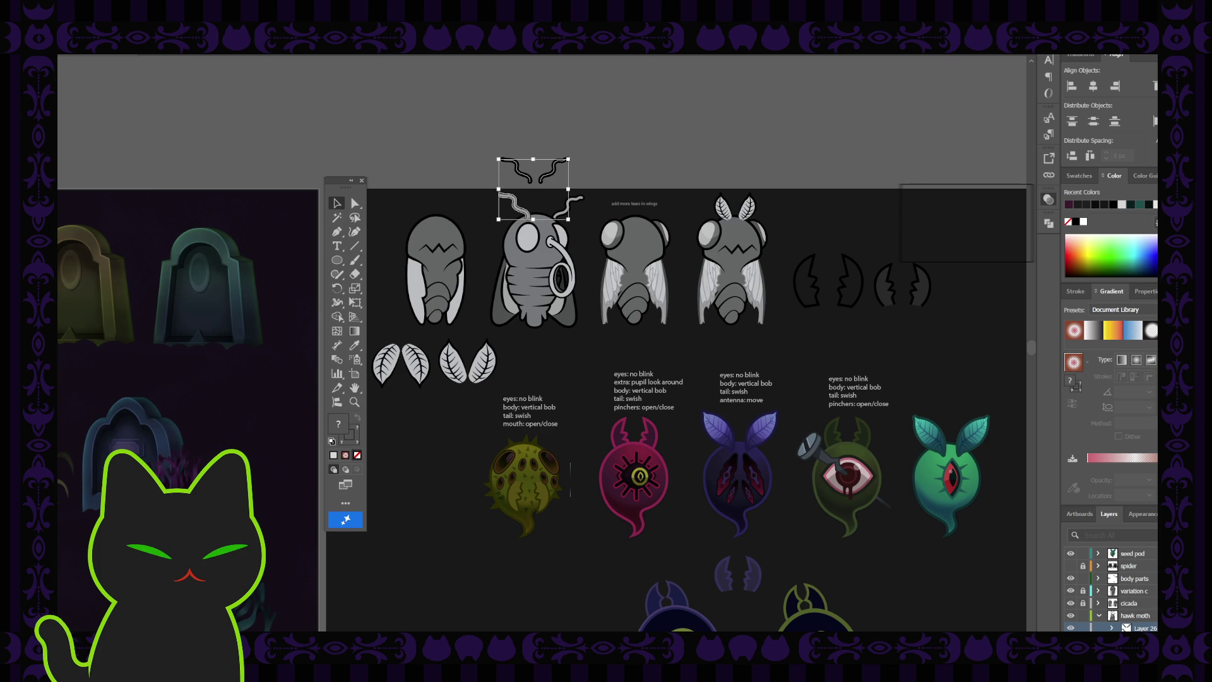
left_click(1144, 628)
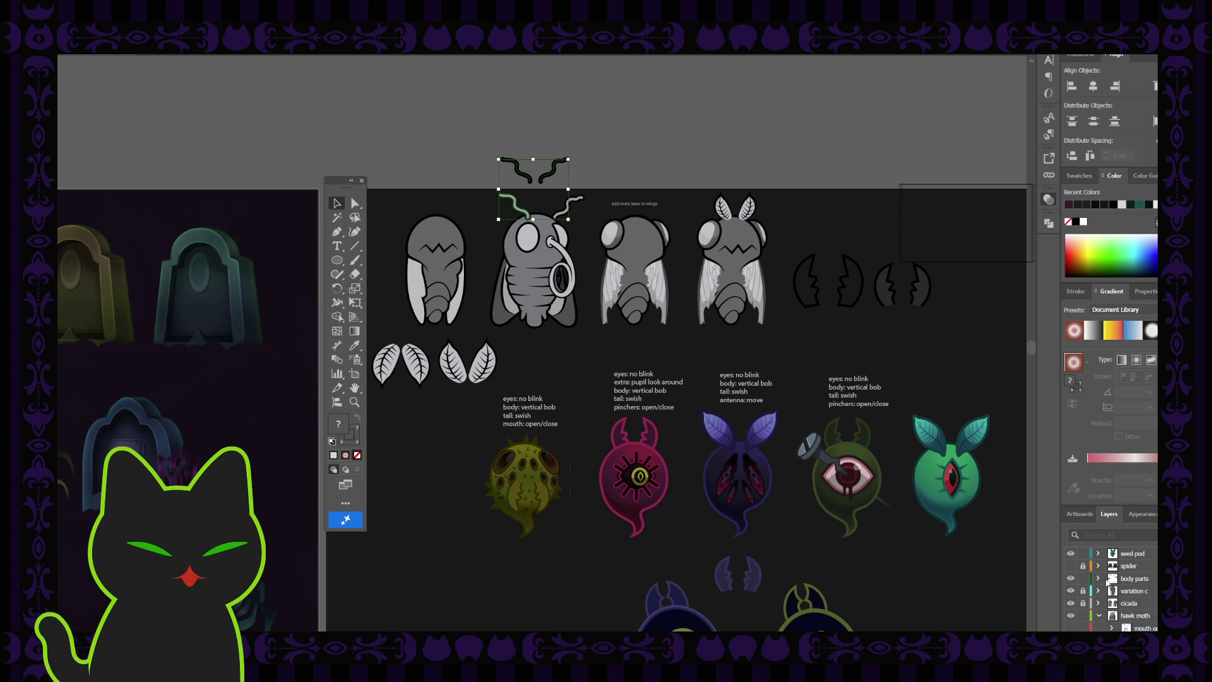
key("ctrl+z")
key("ctrl+shift+z")
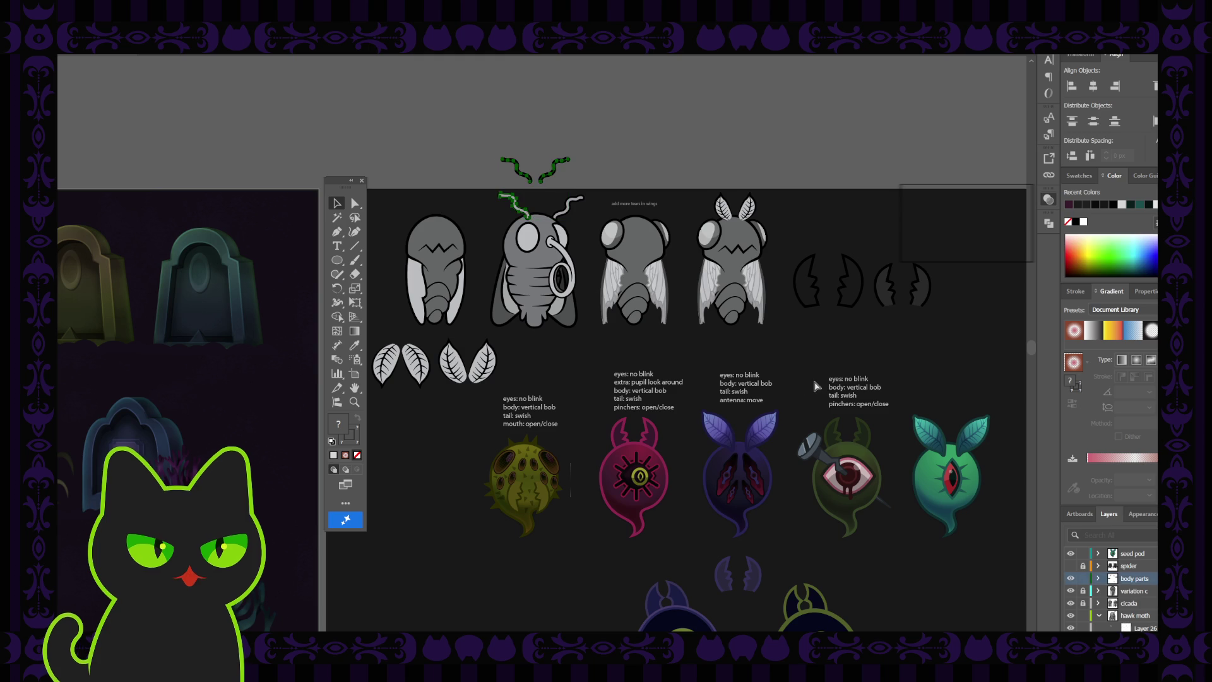
key("ctrl+z")
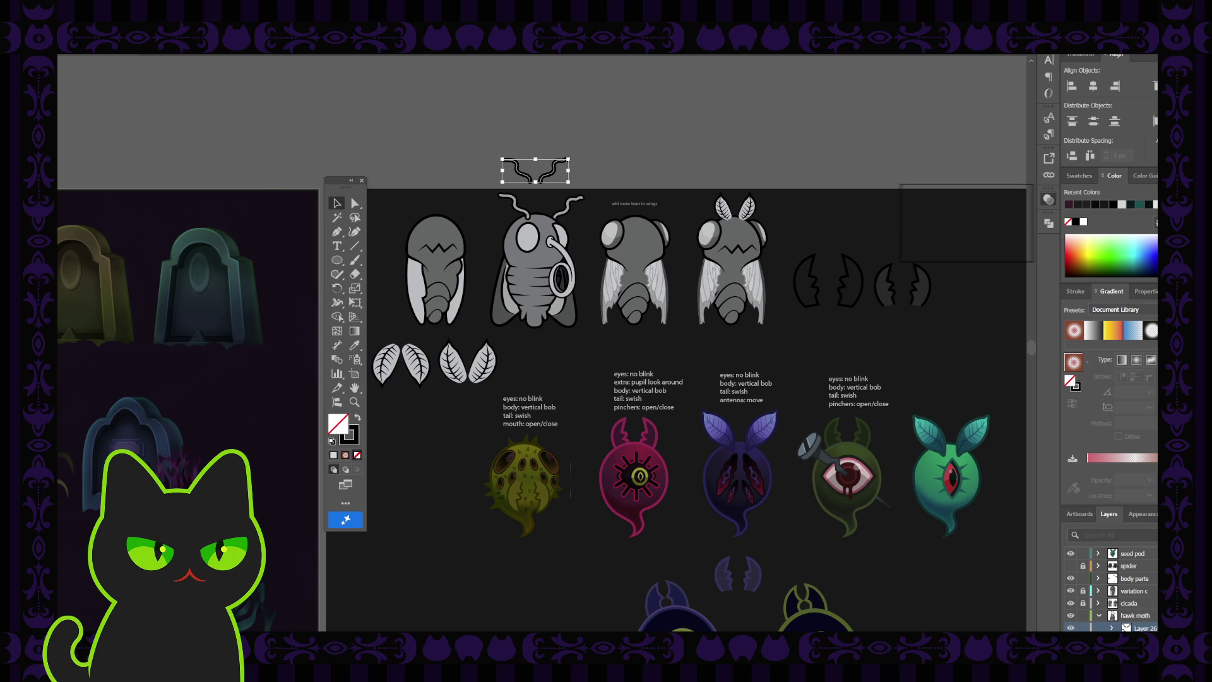
left_click(1134, 578)
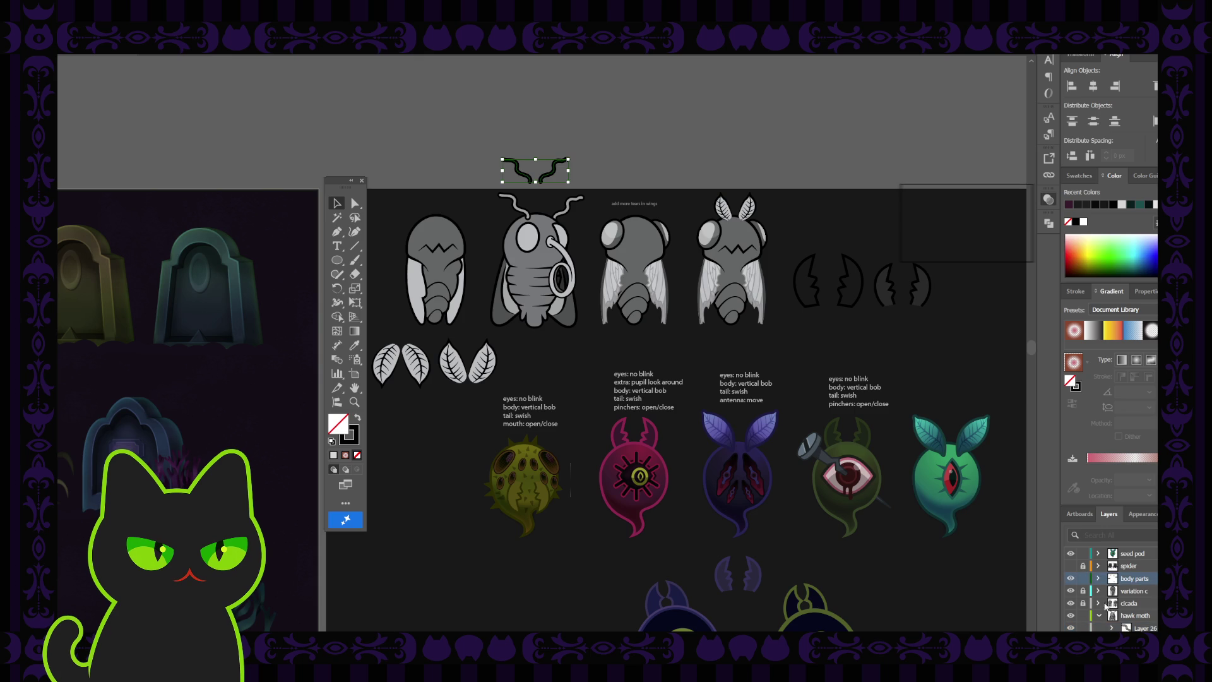
left_click(1083, 578)
- Select the front moth's right antenna and rename Layer 26 to 'a1'
scroll(1123, 625, "down", 3)
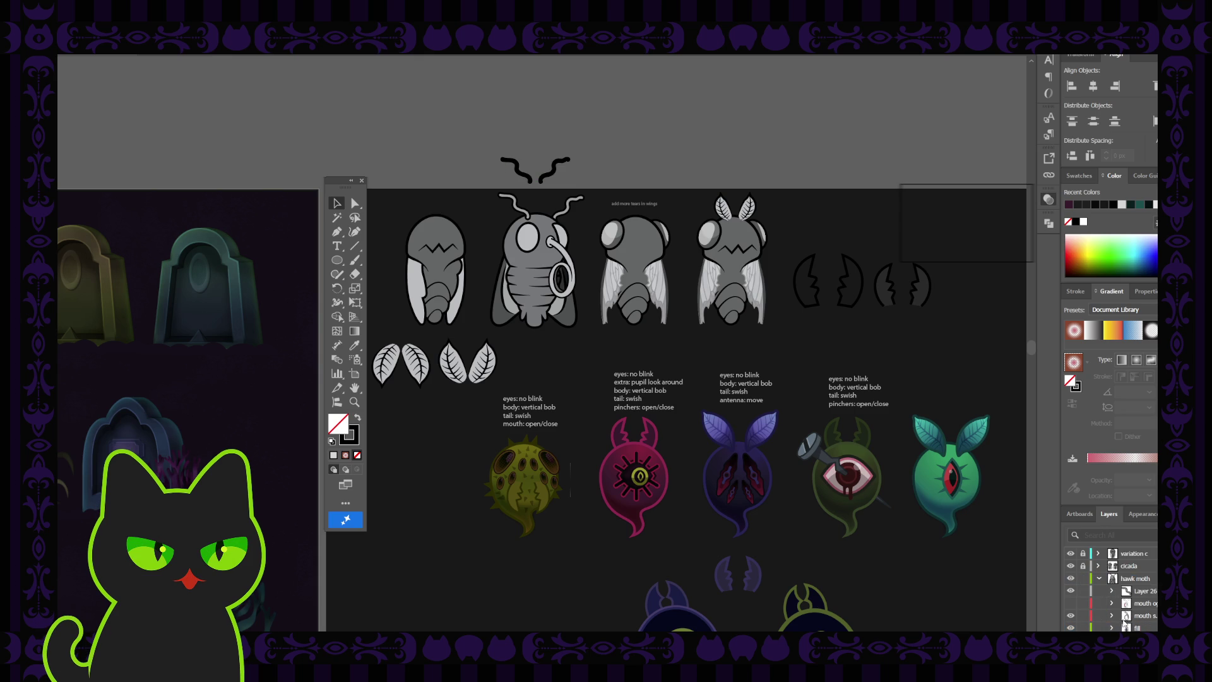
scroll(1136, 616, "down", 6)
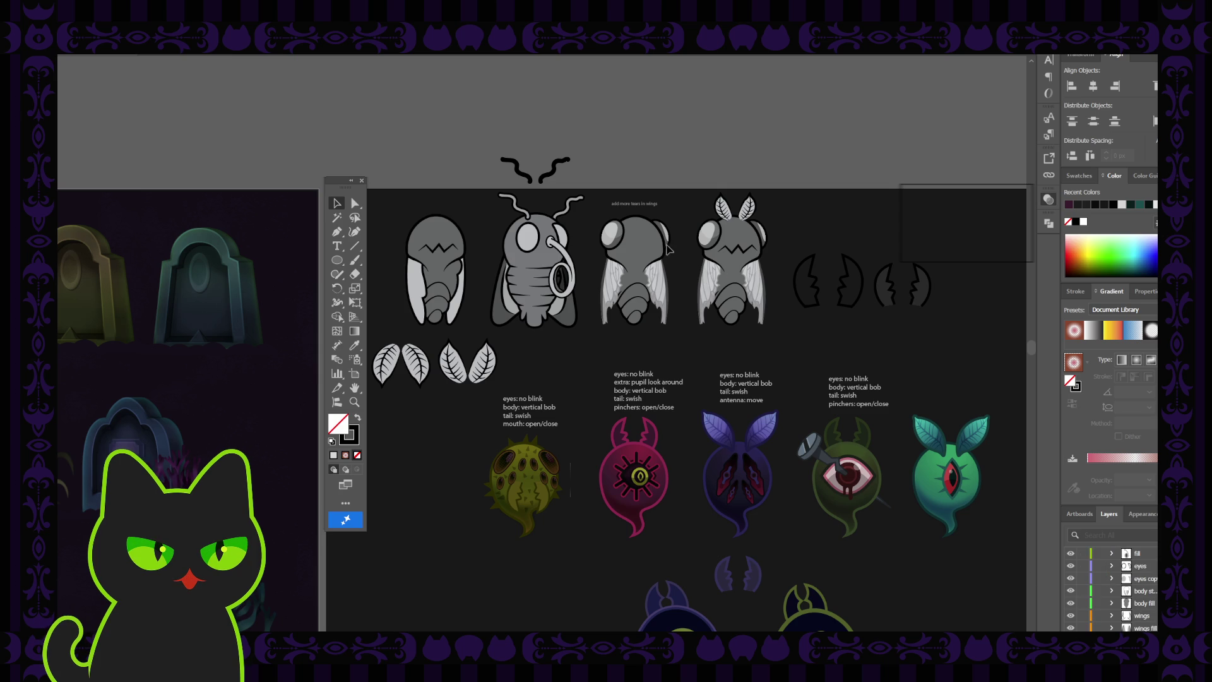
left_click(568, 208)
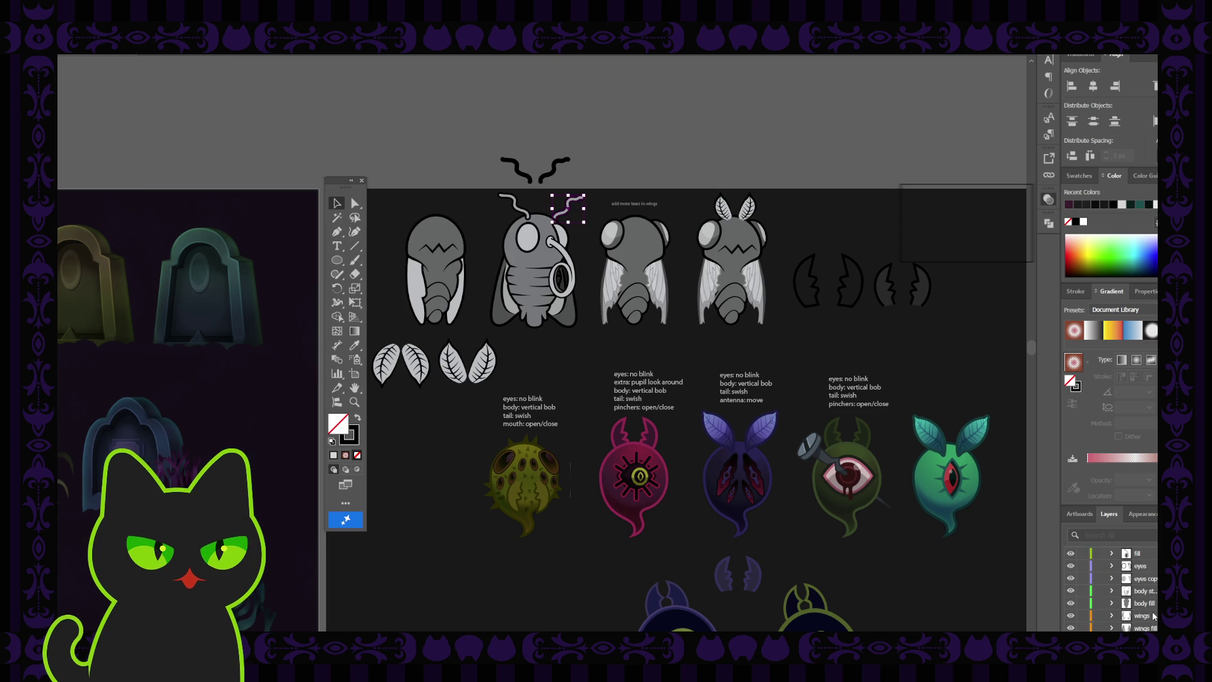
scroll(1154, 616, "up", 3)
scroll(1152, 587, "down", 3)
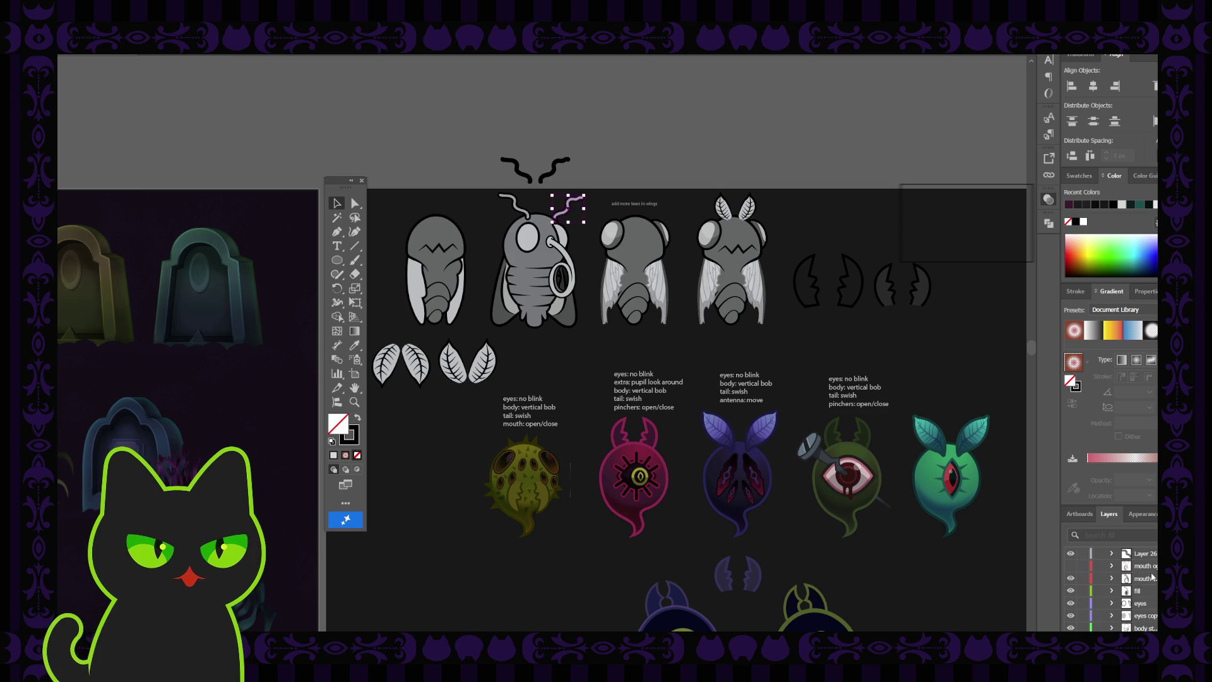
scroll(1149, 586, "up", 3)
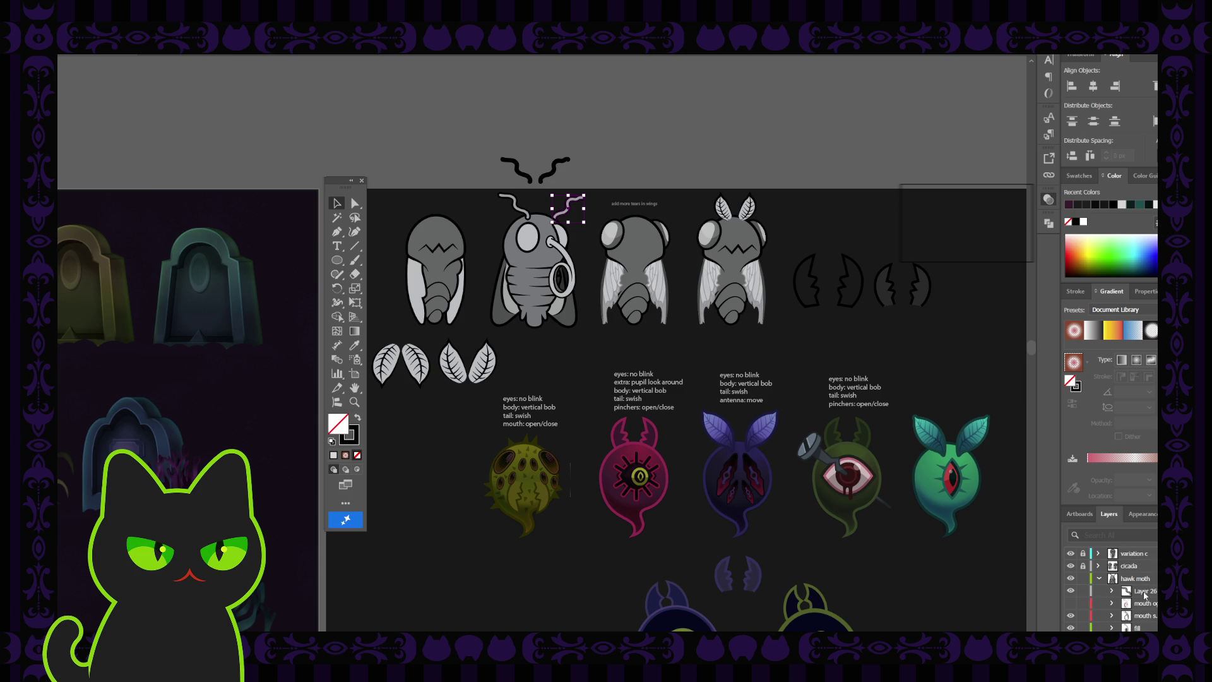
double_click(1147, 593)
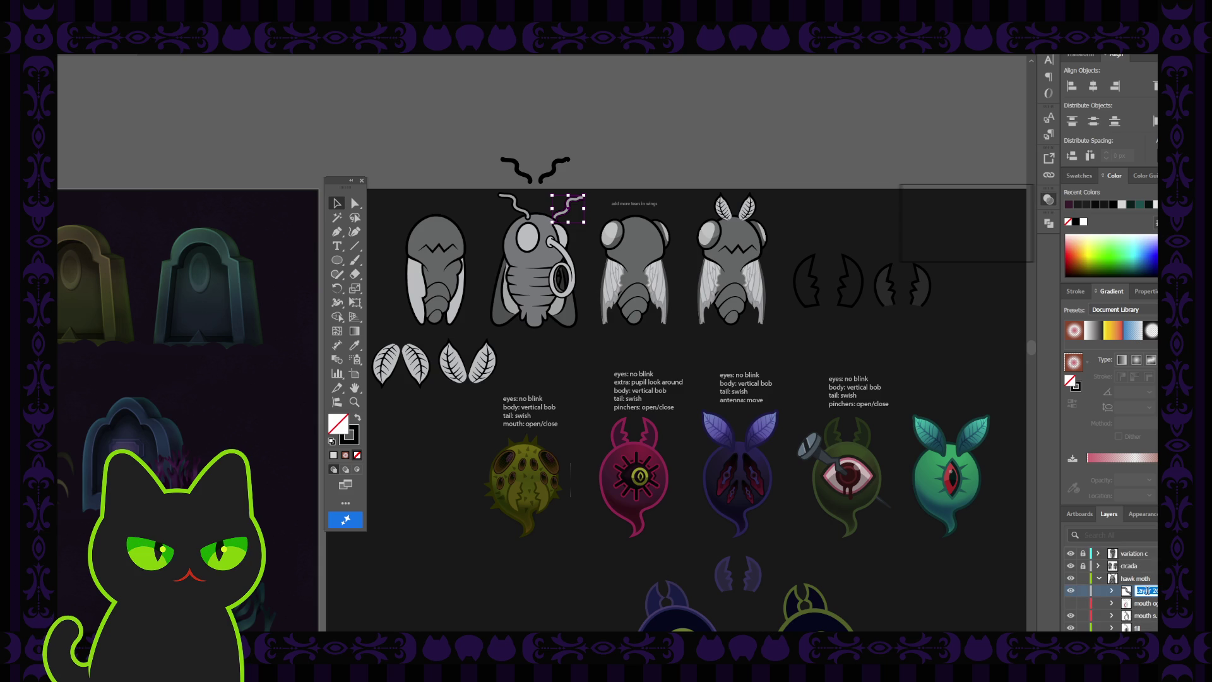
type("a1")
left_click(1149, 605)
- Rename the antenna sublayer to 'a2'
left_click(1071, 604)
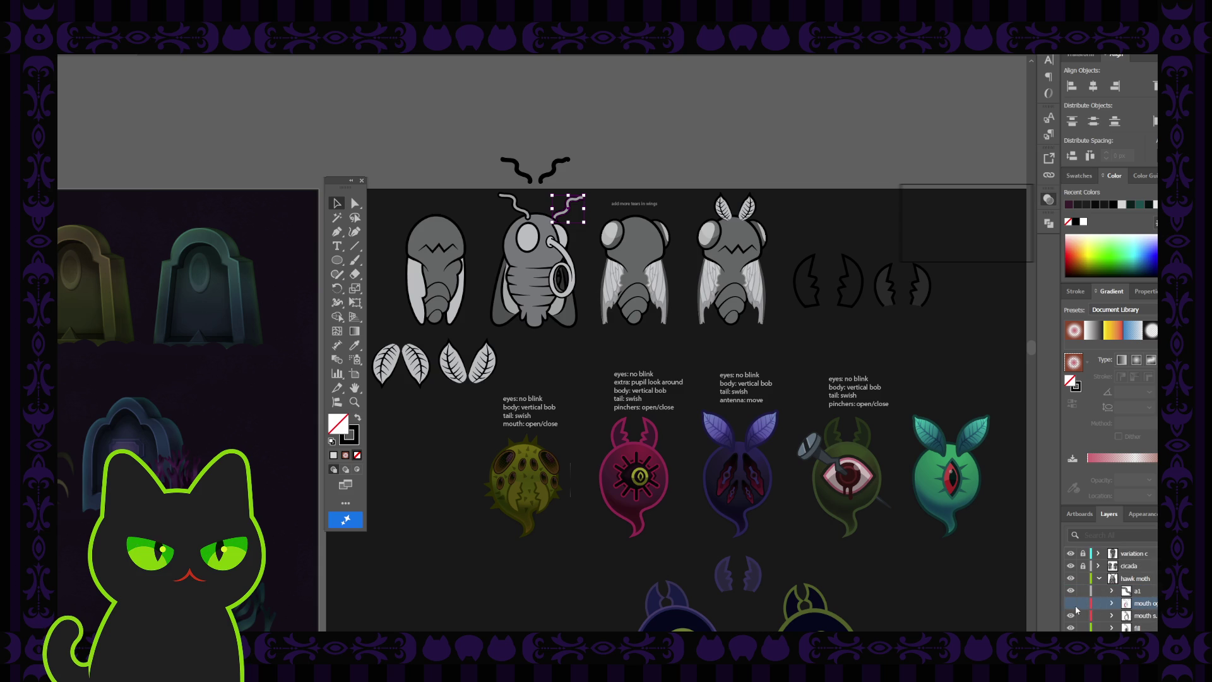
left_click(1071, 606)
scroll(1146, 619, "down", 3)
scroll(1146, 618, "down", 2)
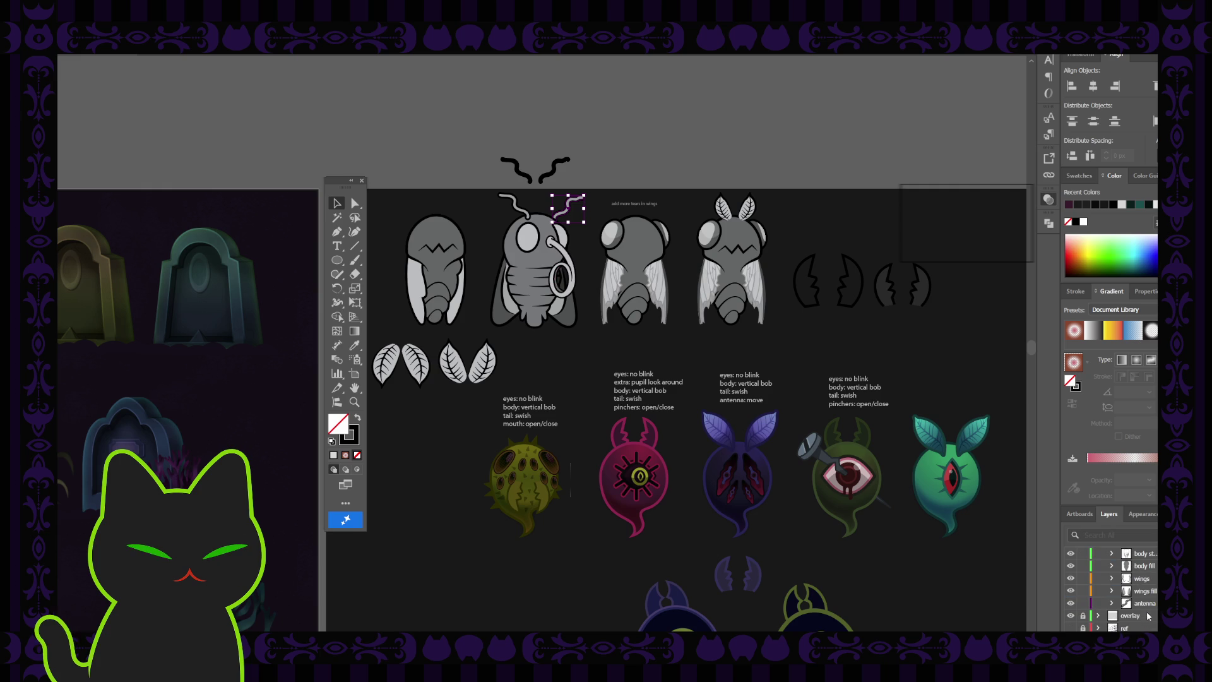
double_click(1147, 604)
type("a2")
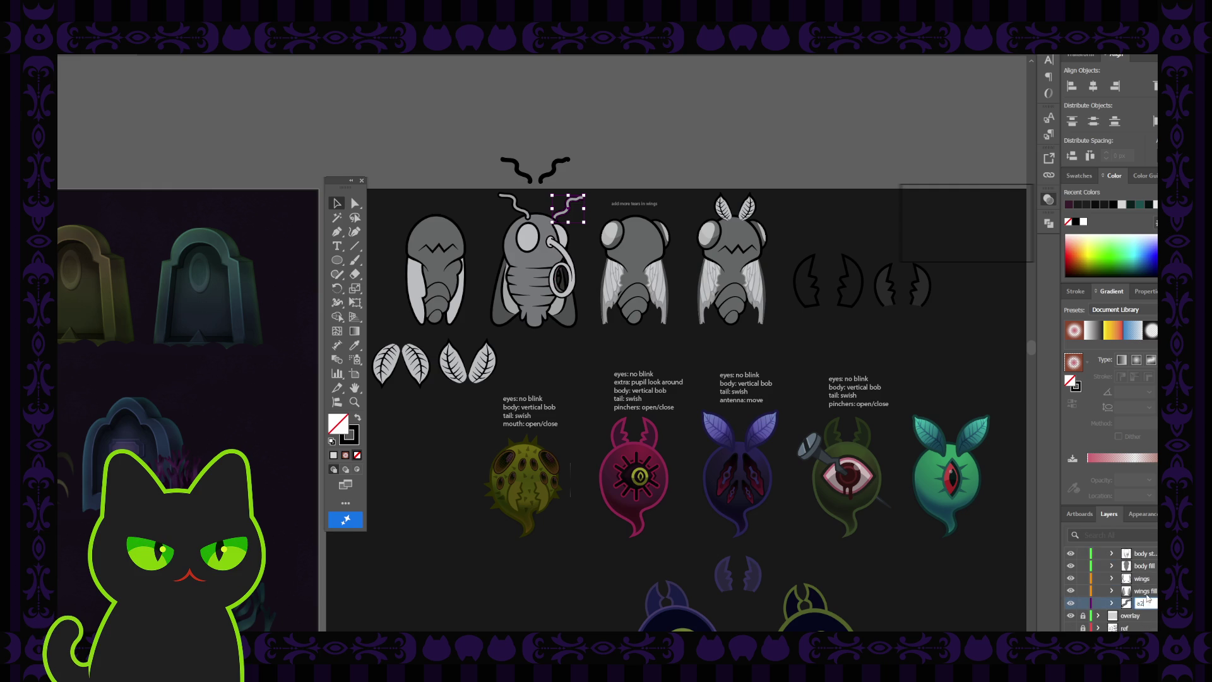
key("Return")
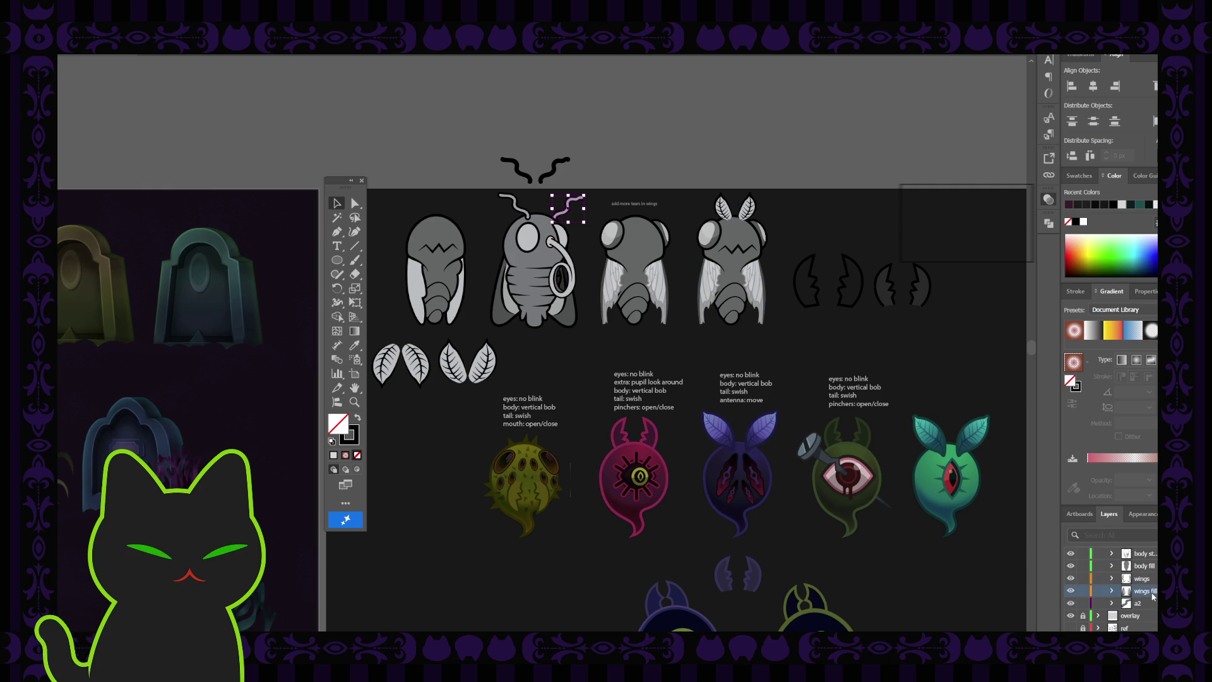
- Rename the wings sublayer to 'wintline' after checking its artwork's visibility
left_click(1101, 581)
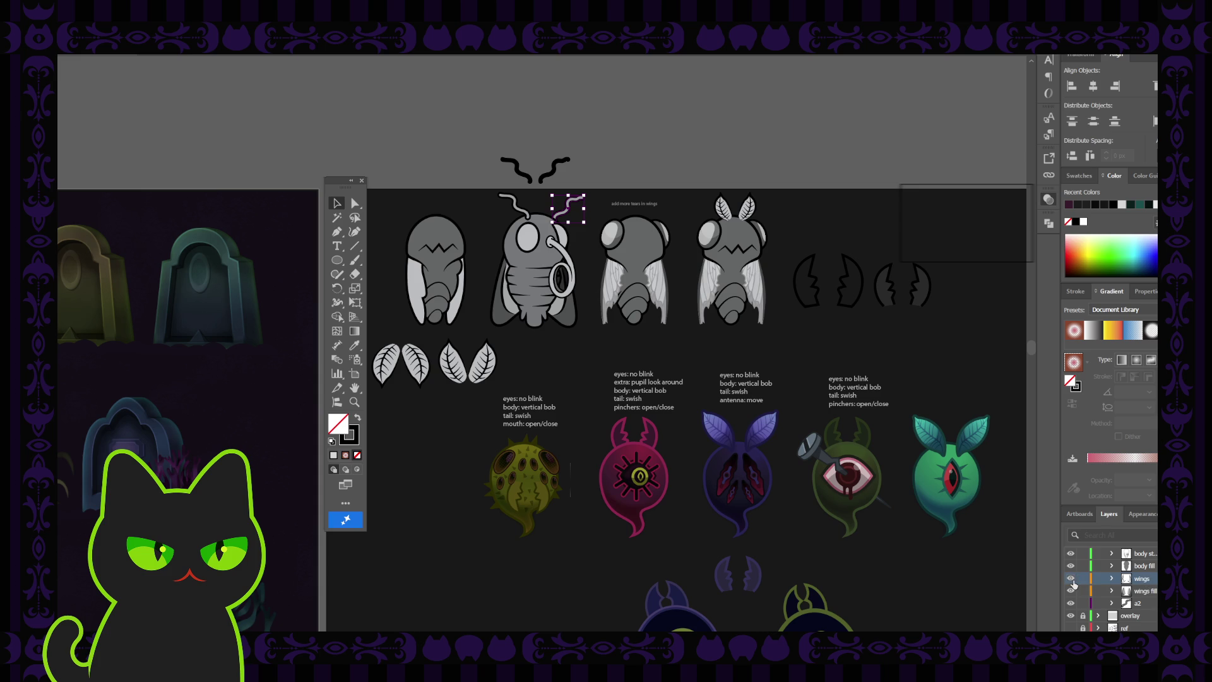
left_click(1072, 581)
left_click(1071, 581)
left_click(1071, 581)
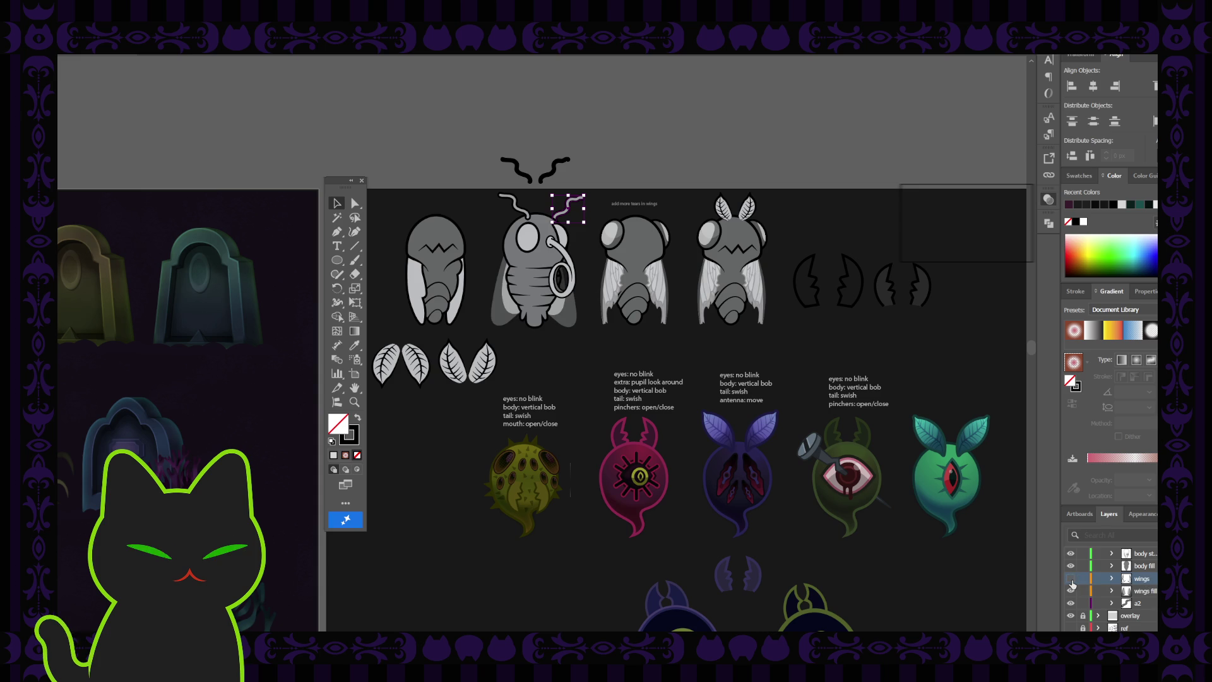
left_click(1072, 581)
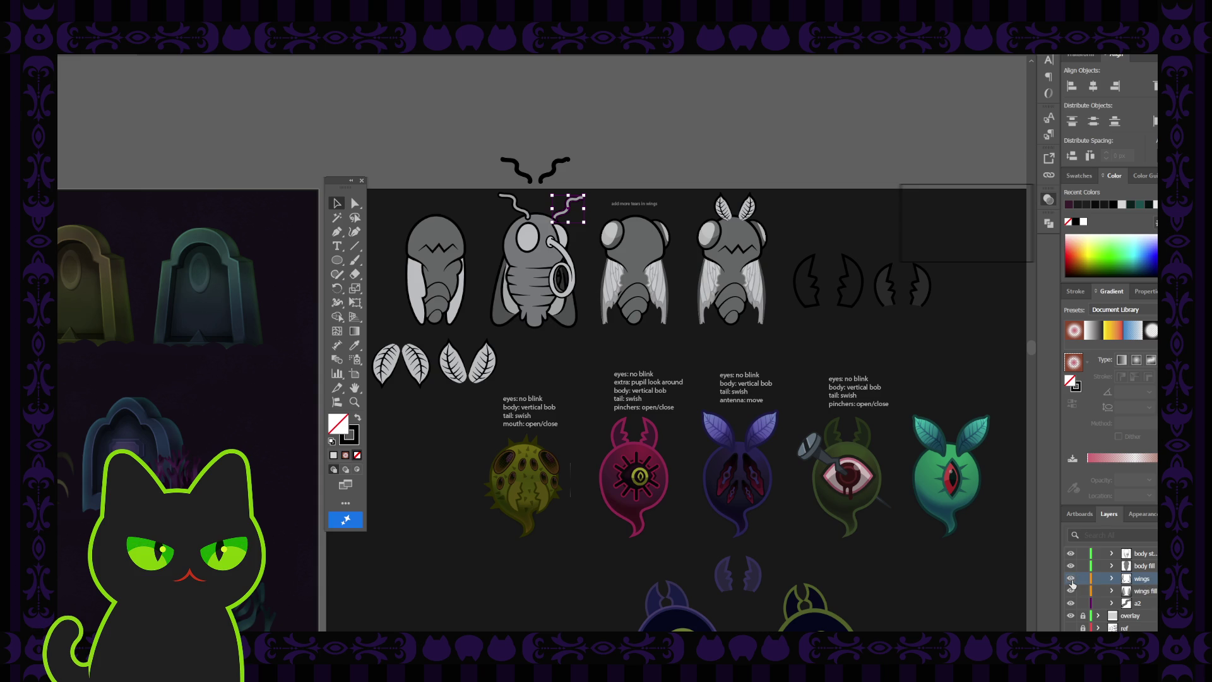
double_click(1144, 579)
type("win")
type("tline")
key("Return")
left_click(1152, 566)
- Deselect the antenna artwork and drag the floating tools panel further left
scroll(1155, 566, "up", 3)
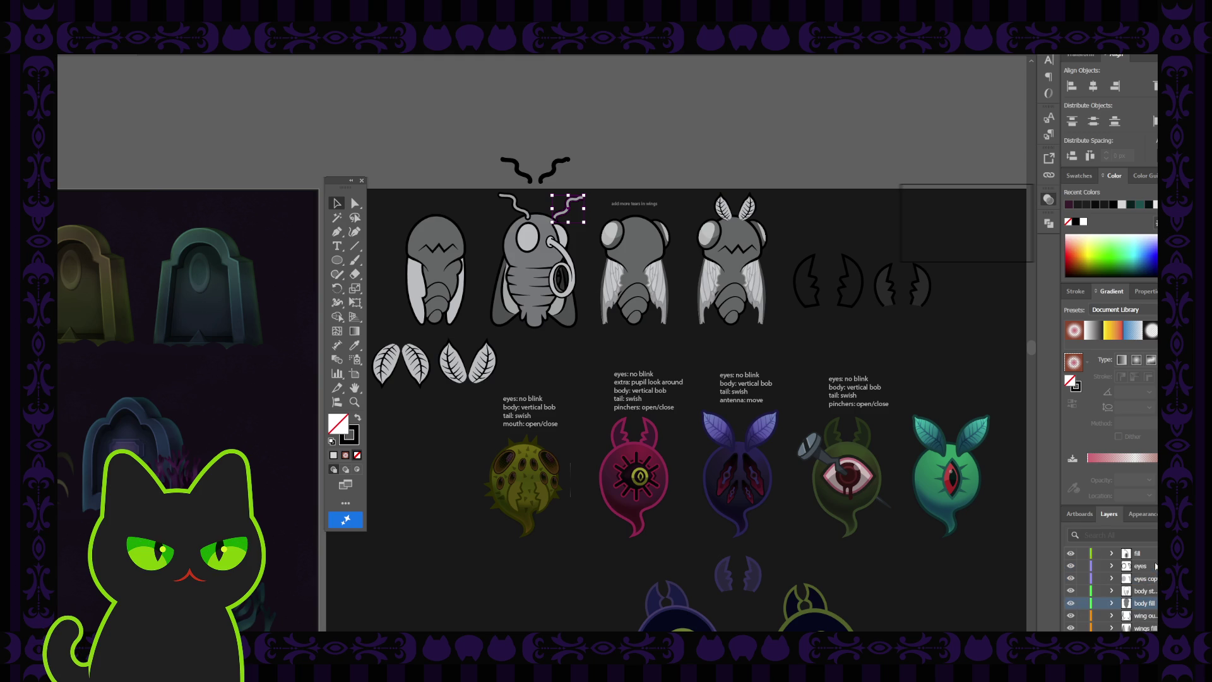
left_click(1145, 591)
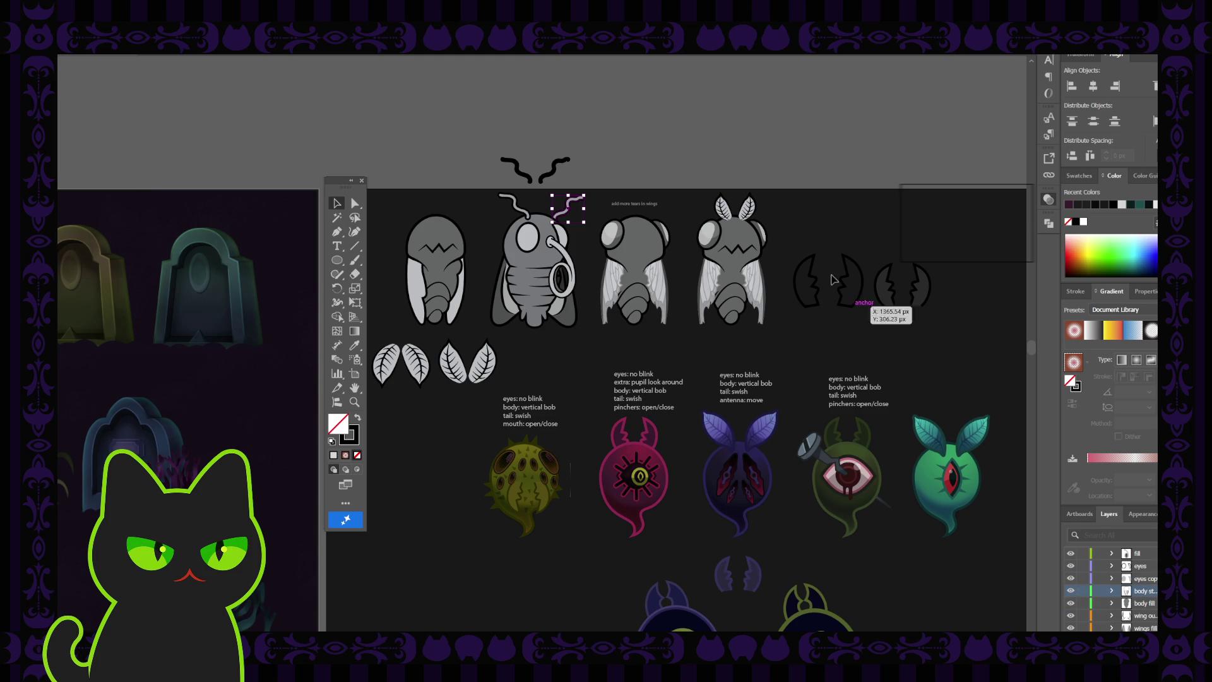
left_click(692, 145)
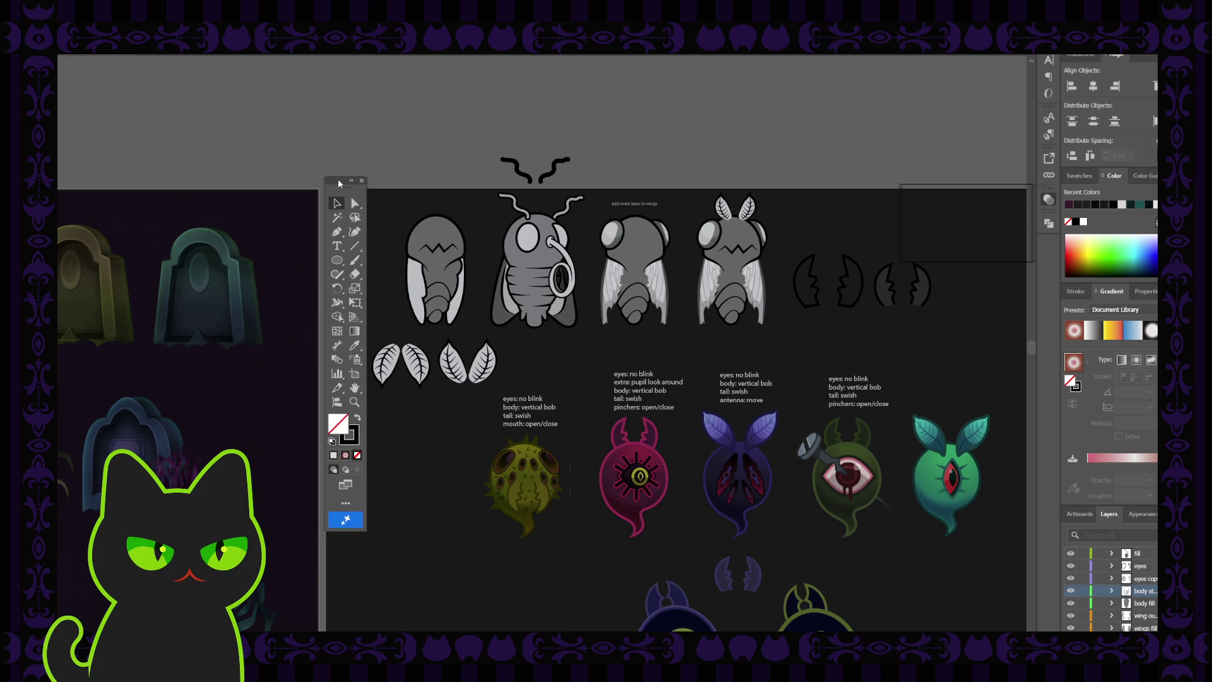
left_click_drag(340, 183, 285, 186)
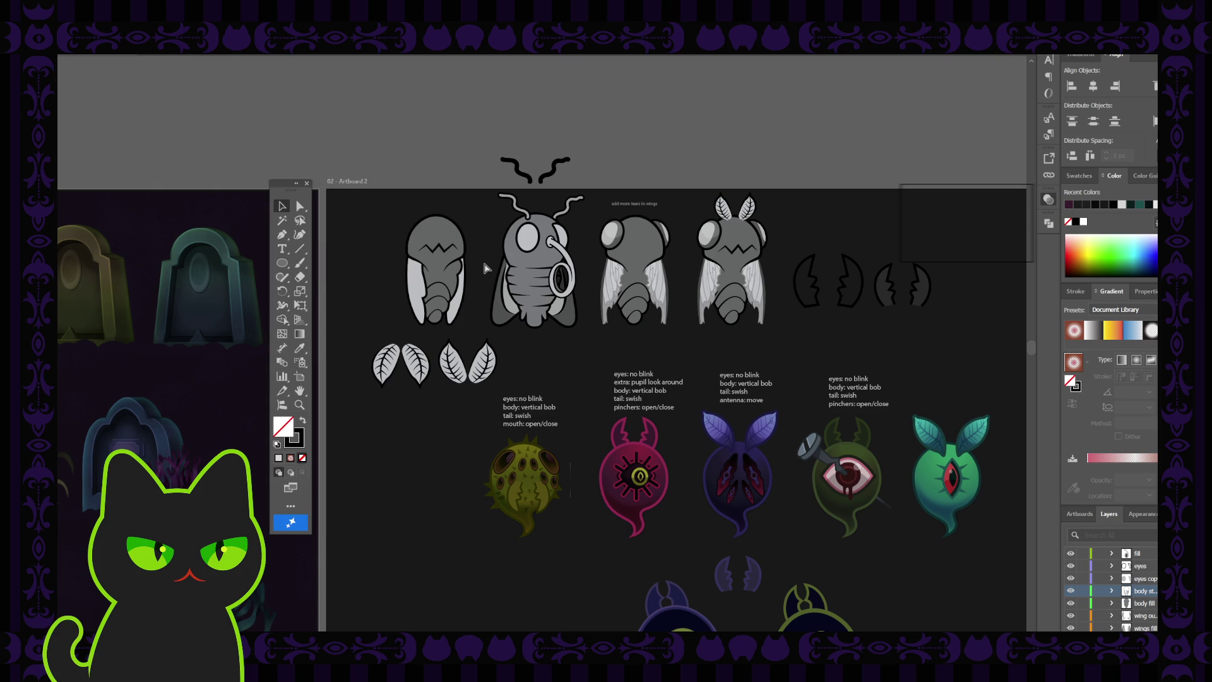
scroll(486, 268, "up", 2)
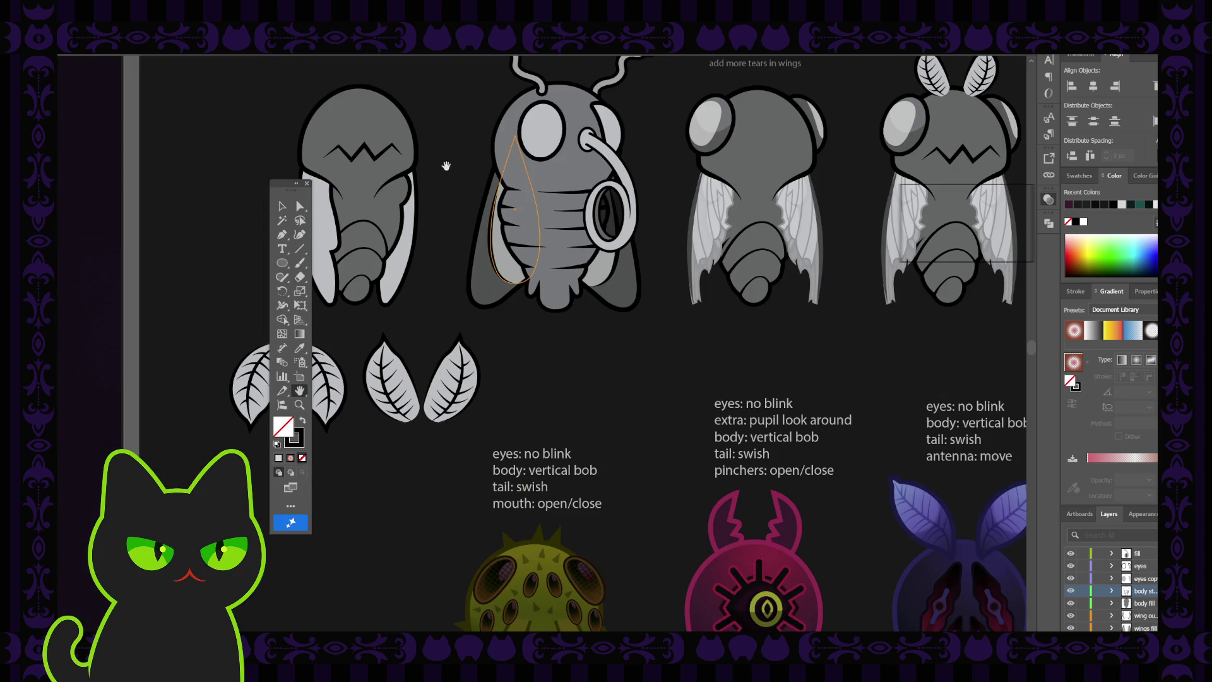
scroll(447, 166, "up", 5)
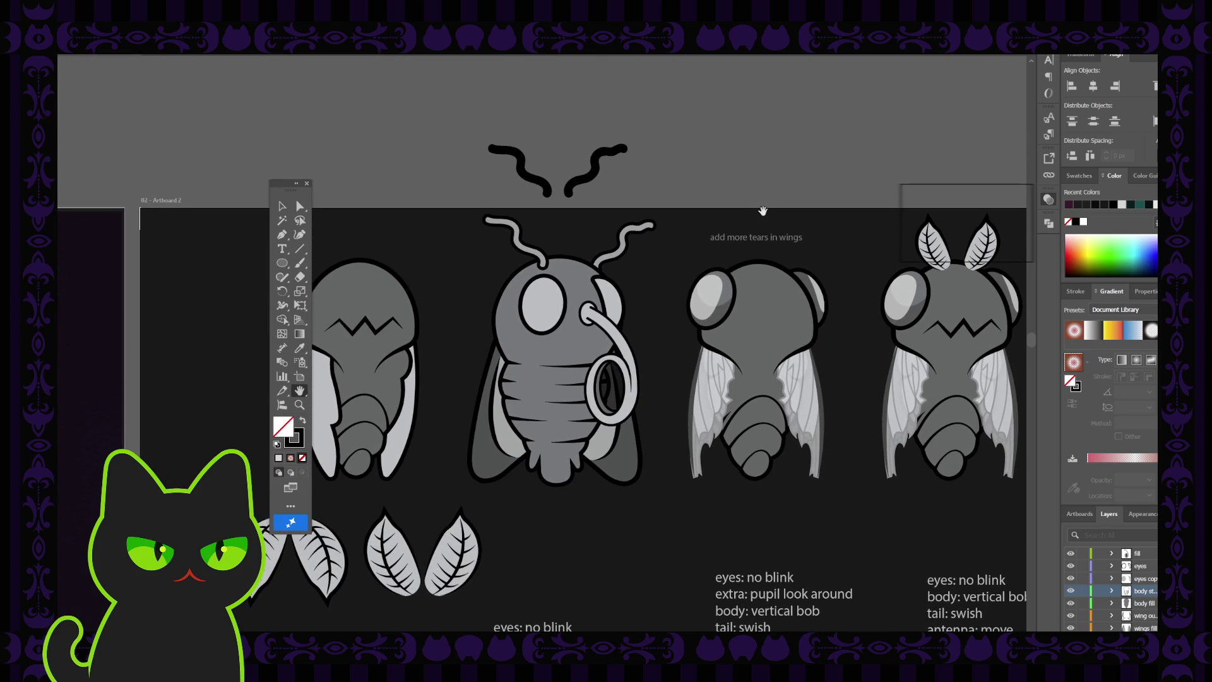
scroll(669, 264, "down", 1)
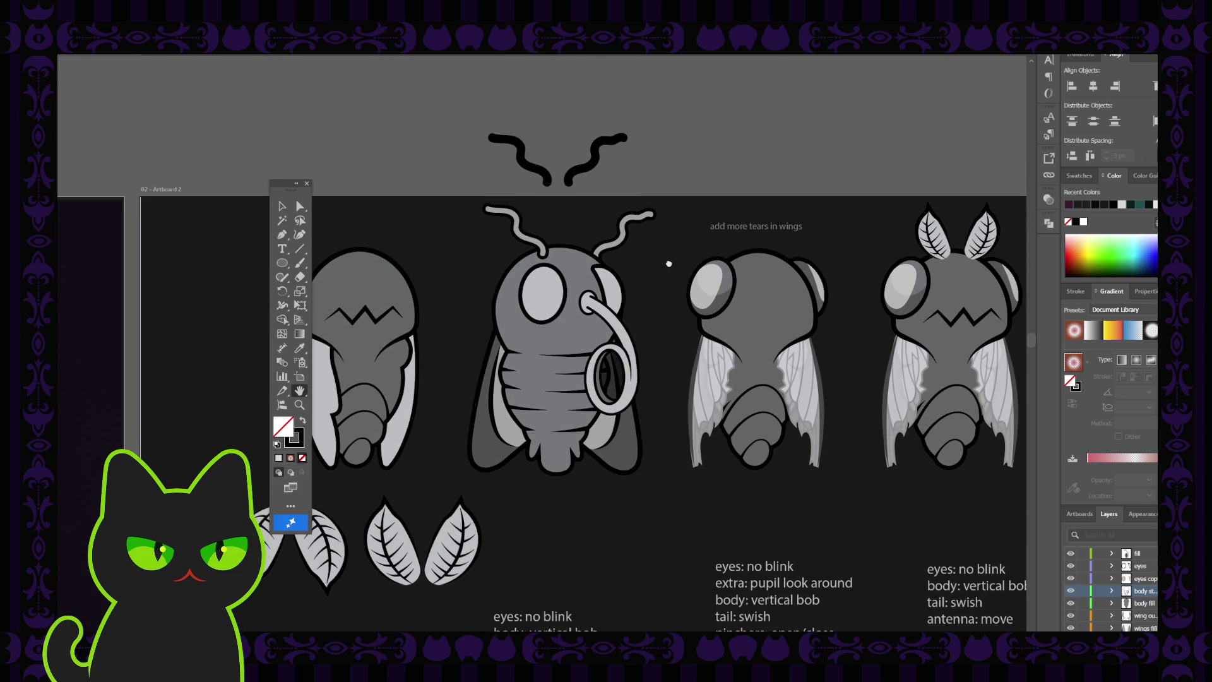
left_click(307, 183)
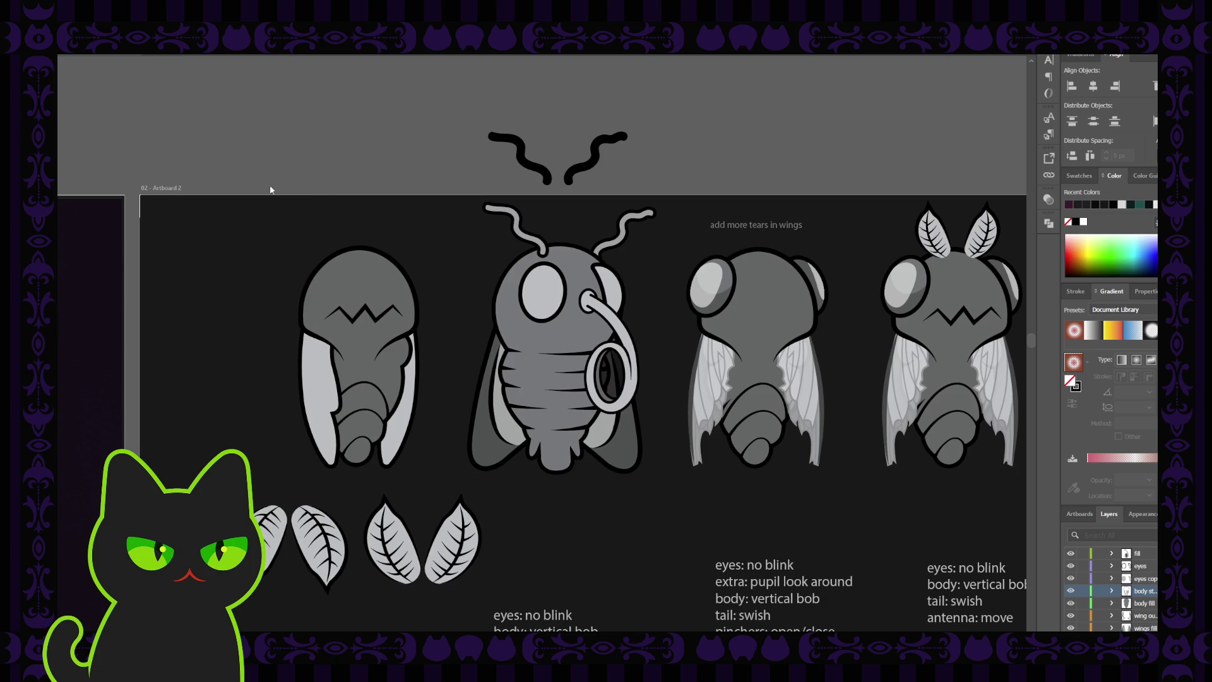
left_click(255, 181)
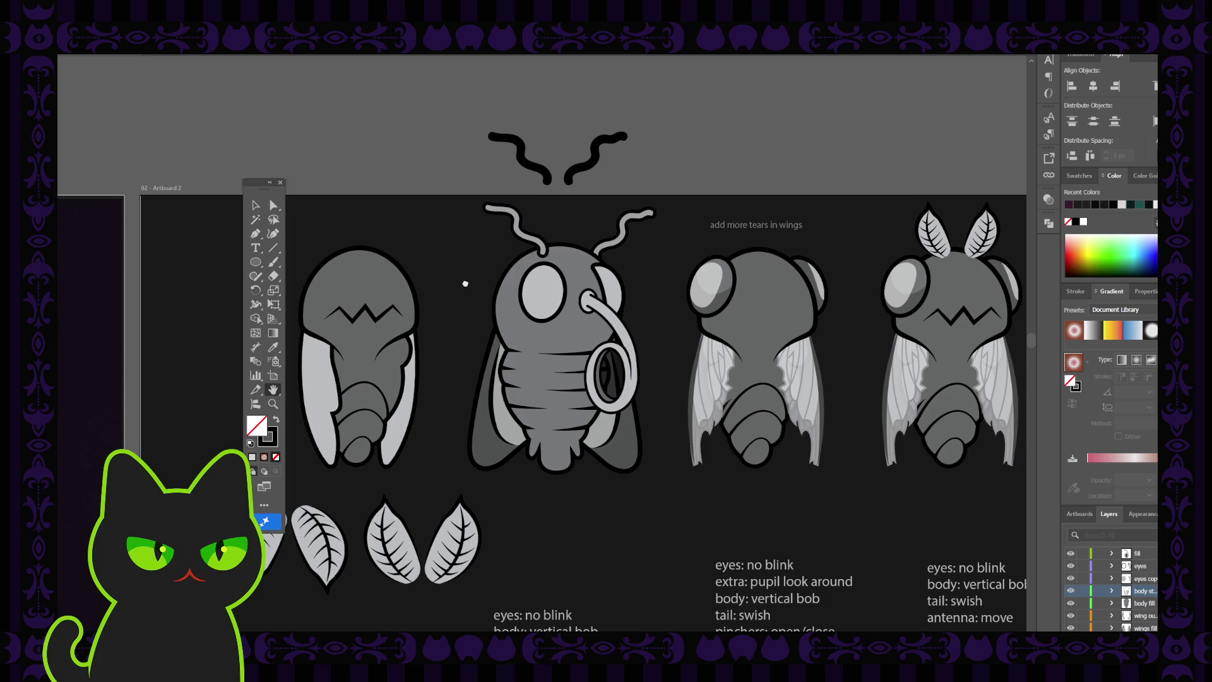
left_click_drag(465, 283, 456, 282)
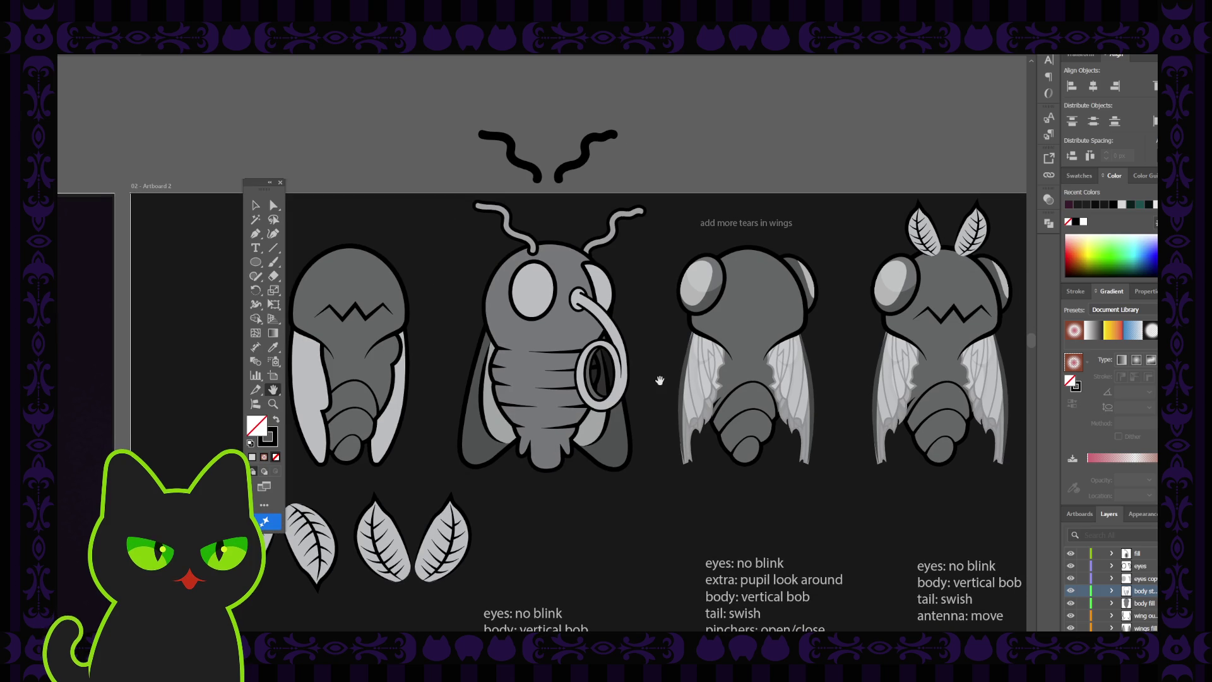
- Collapse the layer list to top-level layers, check enemy notes and body parts visibility, and zoom out
left_click(1113, 591)
left_click(1114, 591)
left_click(1112, 590)
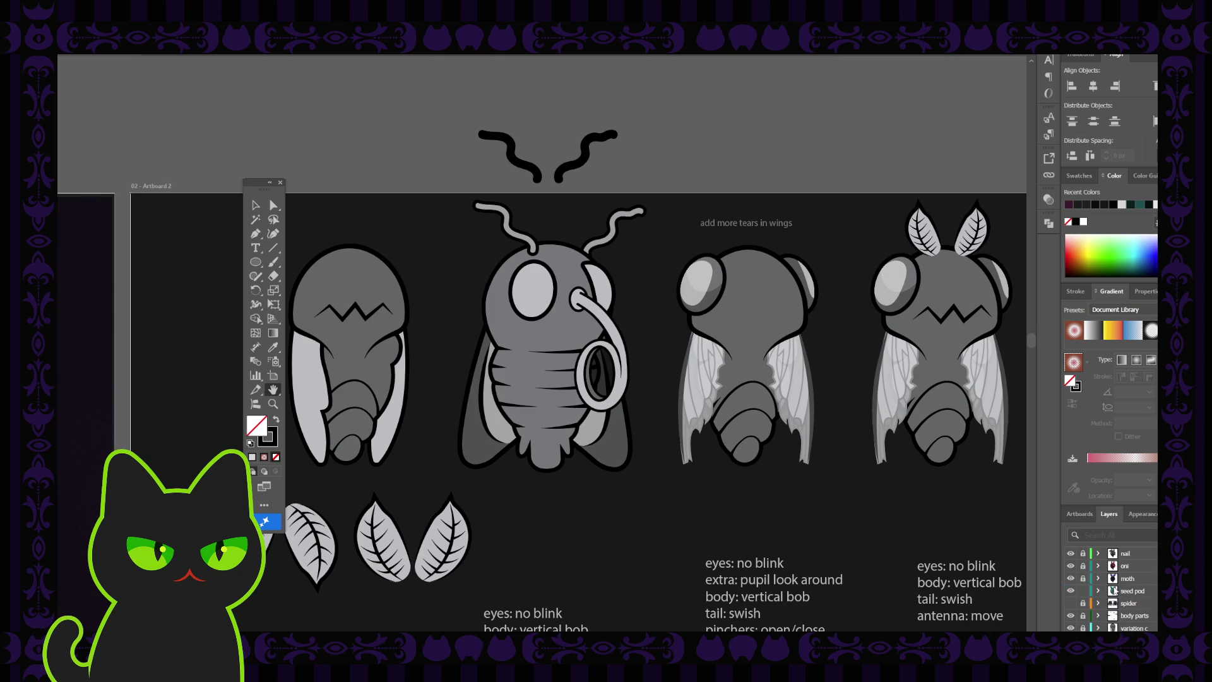
scroll(1114, 591, "up", 5)
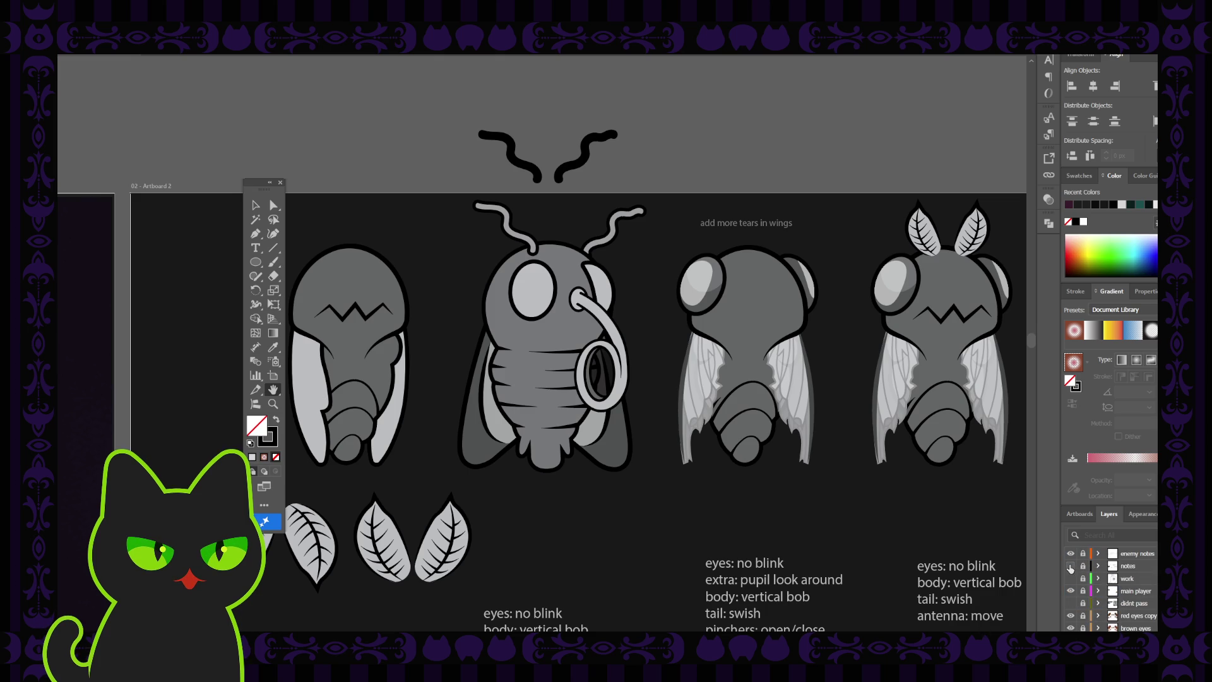
left_click(1071, 554)
left_click(1071, 554)
scroll(514, 508, "down", 1)
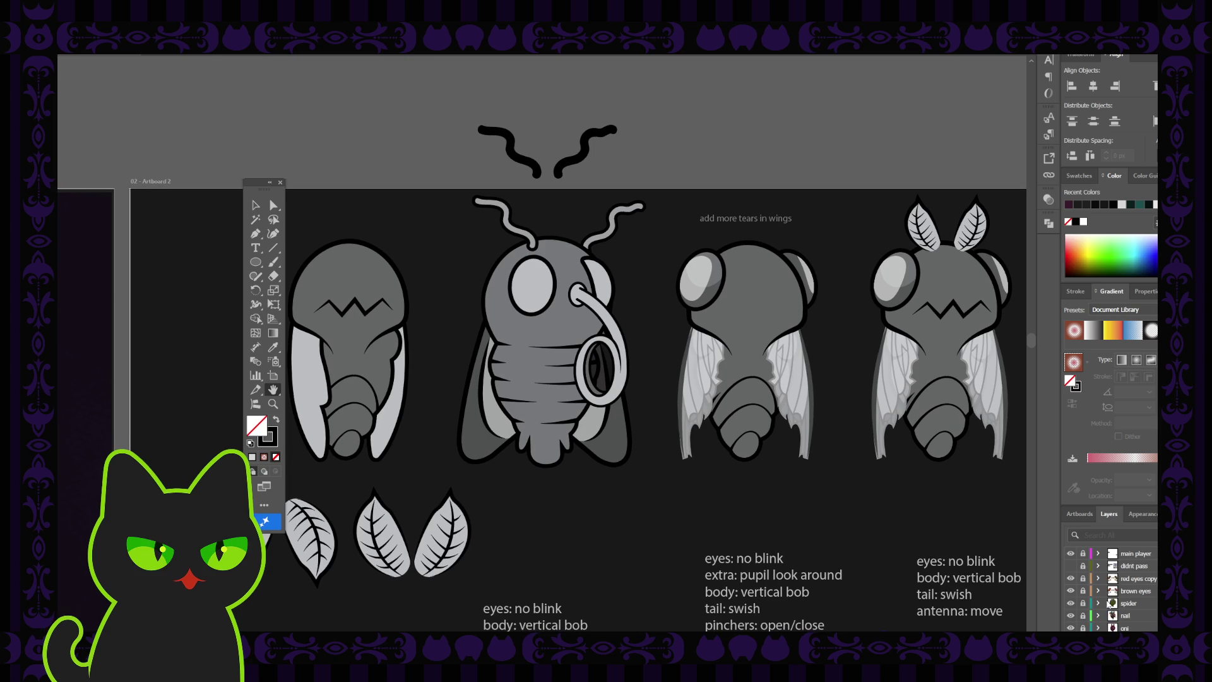
scroll(1105, 606, "down", 3)
scroll(1100, 617, "down", 2)
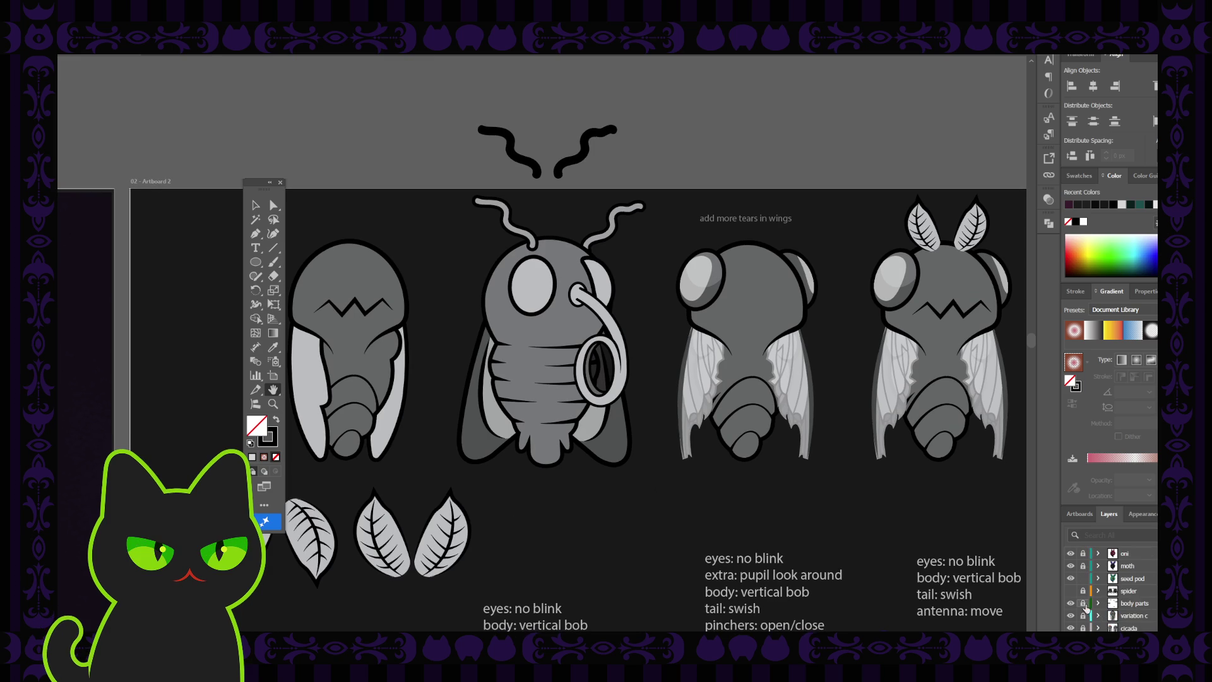
left_click(1070, 604)
left_click(1071, 604)
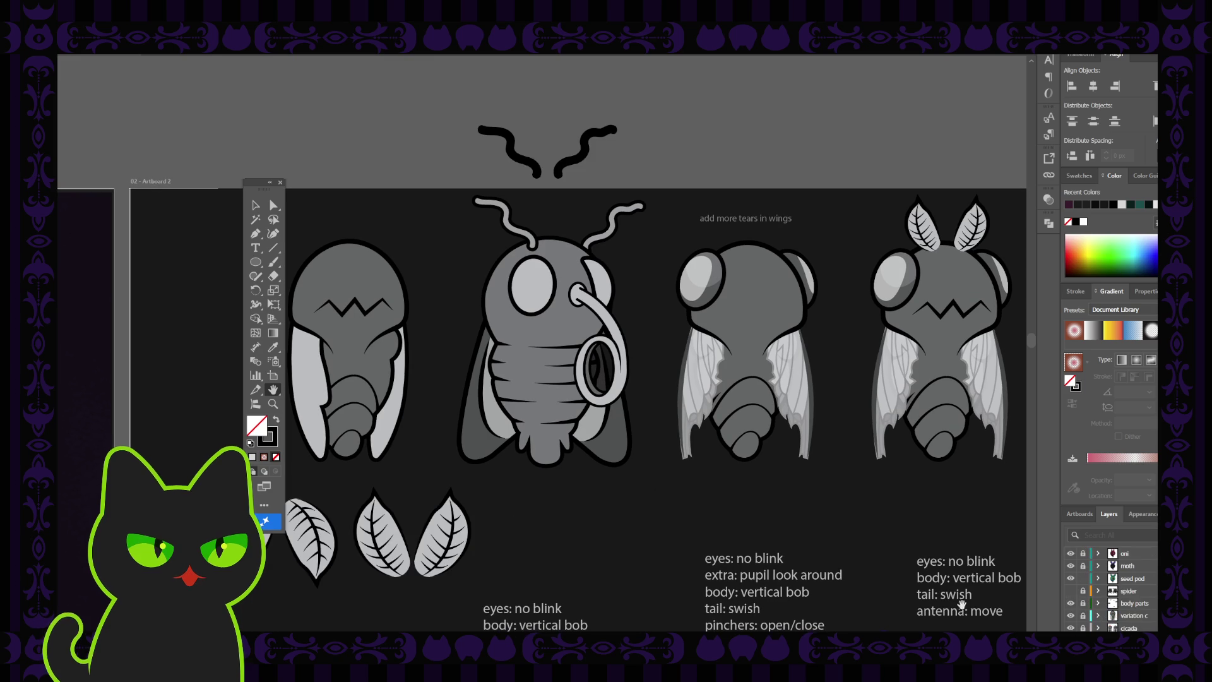
scroll(573, 528, "down", 1)
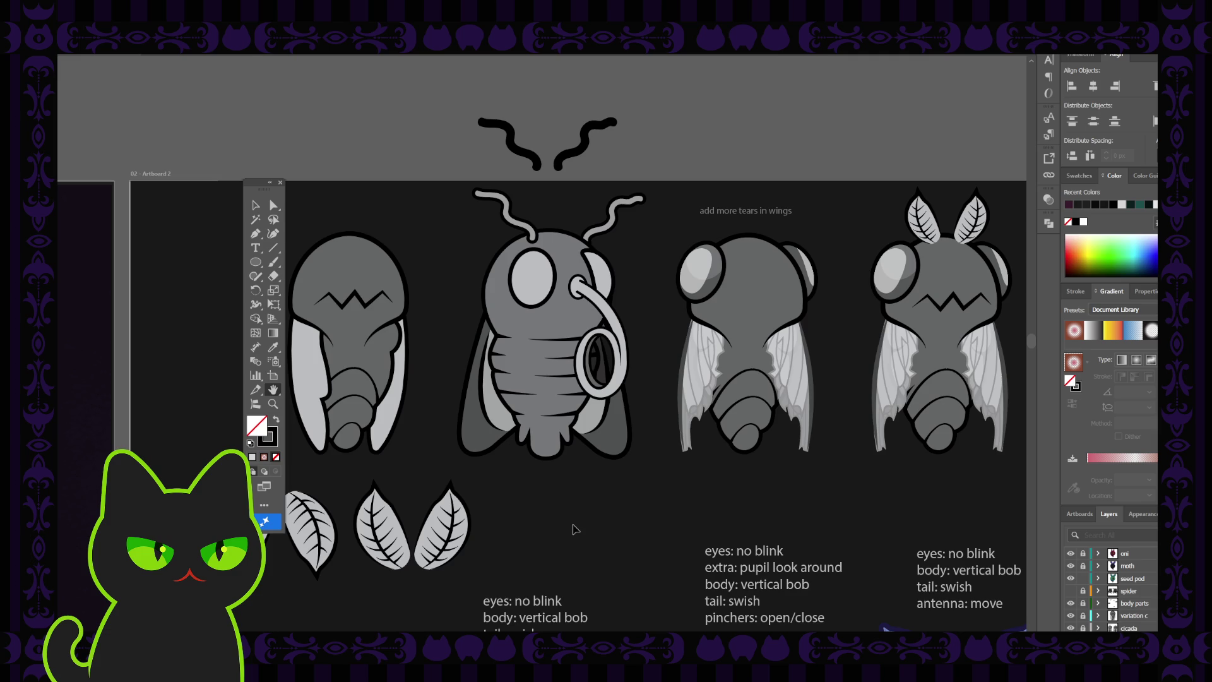
key("ctrl+minus")
- Unlock body parts, move the antenna curves onto the leftmost moth's head, then relock it and seed pod
scroll(551, 434, "down", 2)
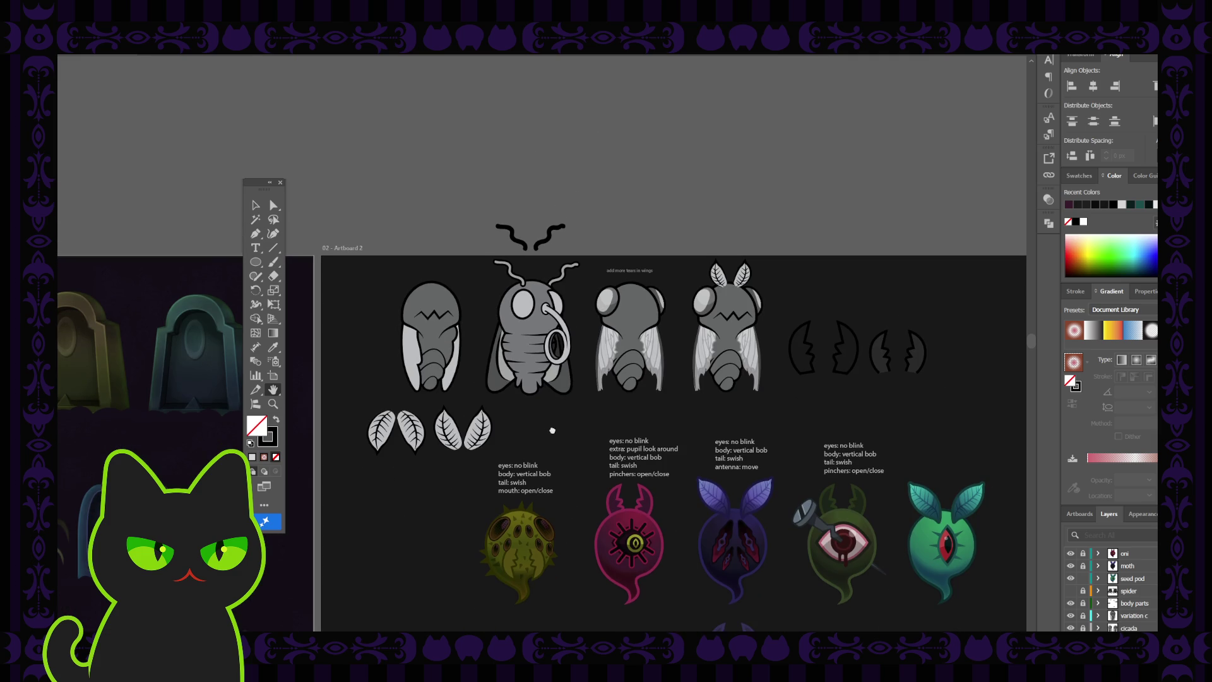
left_click(253, 207)
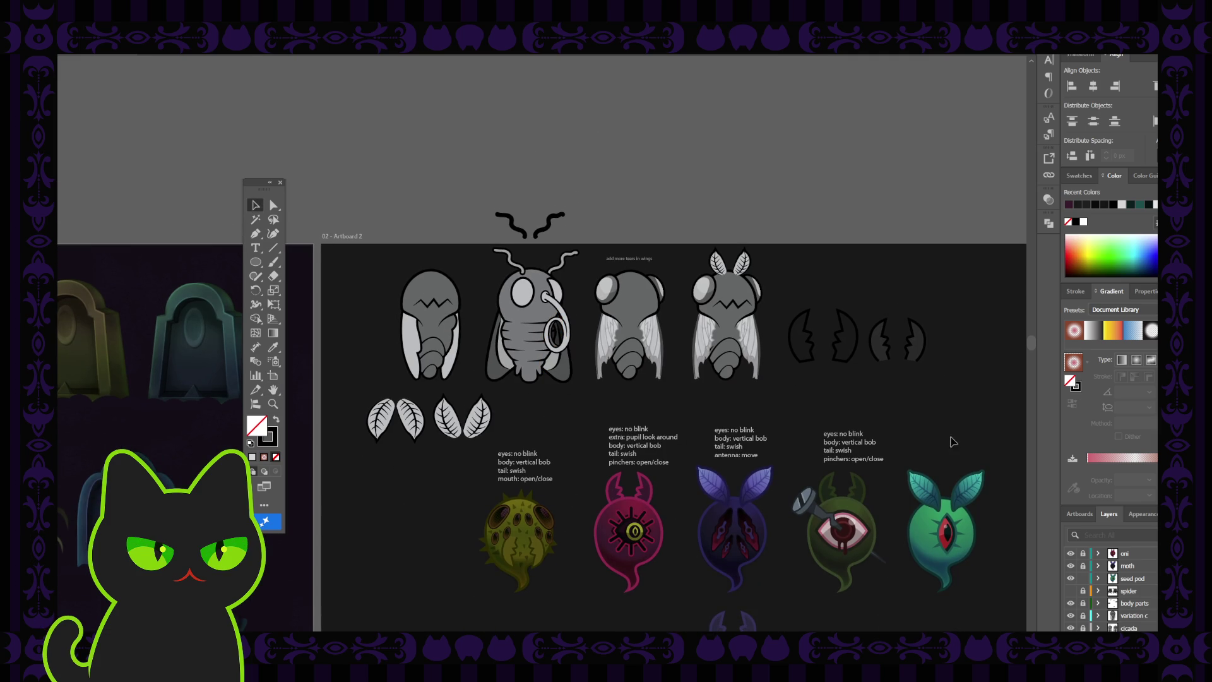
left_click(1084, 603)
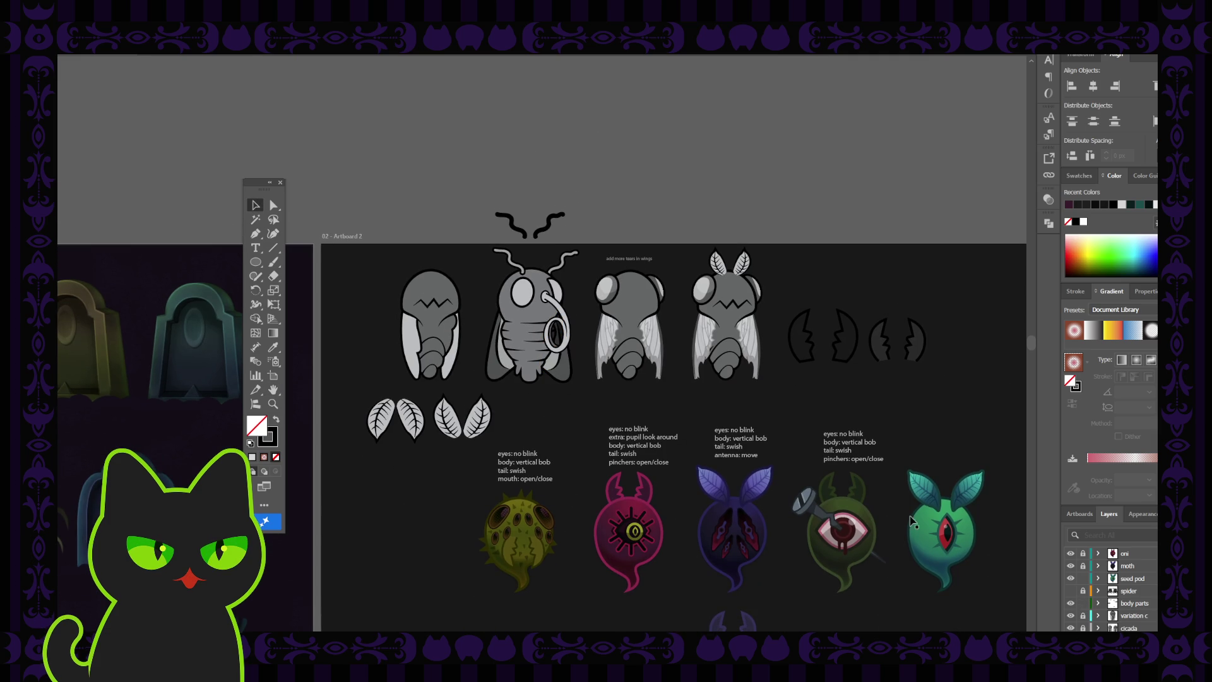
mouse_move(481, 207)
left_mouse_down()
mouse_move(588, 242)
mouse_move(435, 267)
mouse_move(450, 269)
left_mouse_up()
left_click(1084, 603)
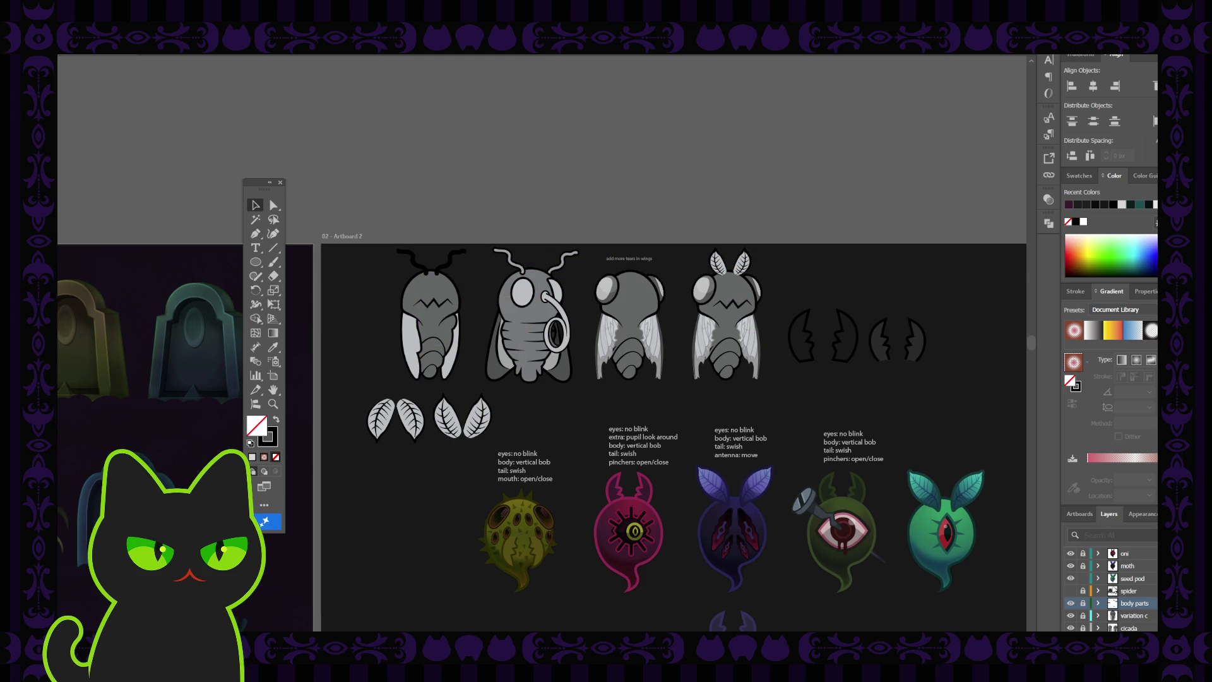
left_click(1084, 578)
key("space")
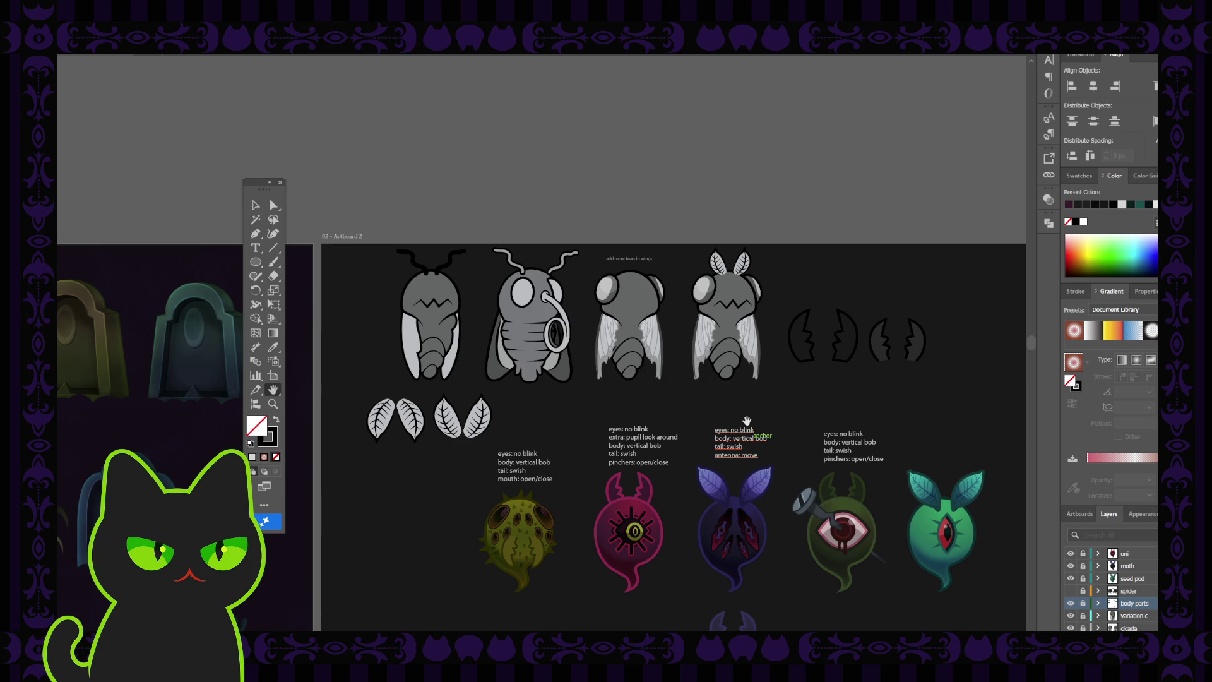
left_click_drag(747, 421, 712, 396)
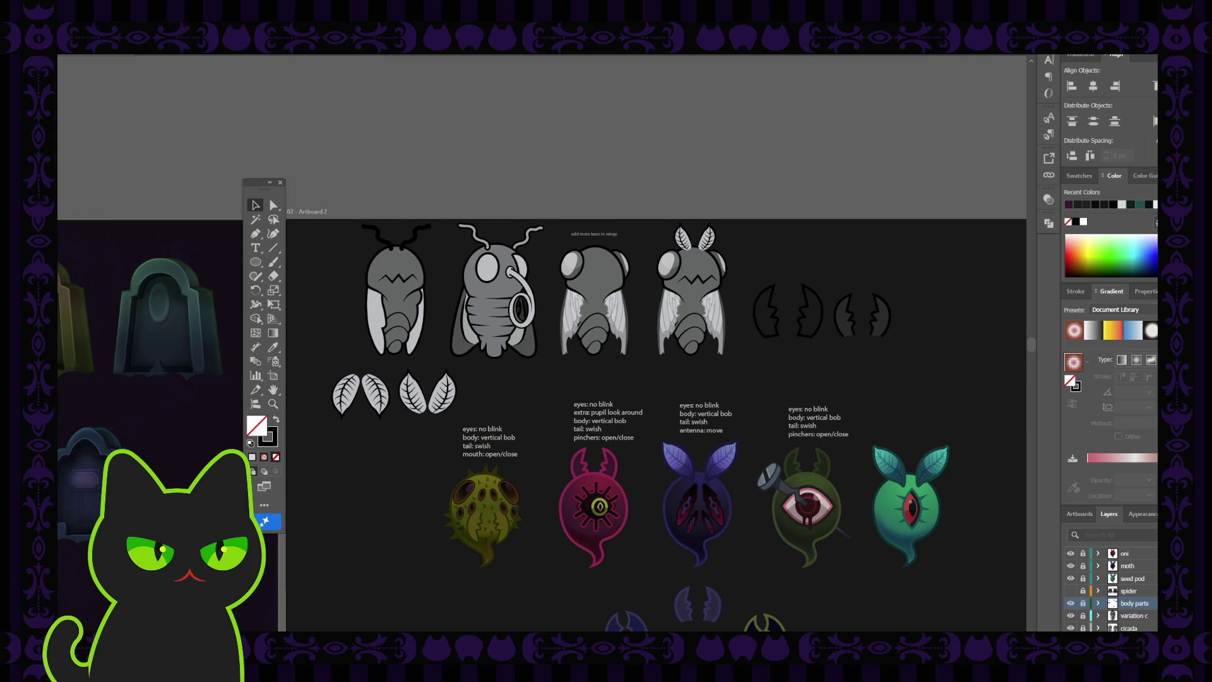
- Nudge the sheet view left, then collapse the hawk moth layer in the Layers panel
scroll(497, 385, "up", 1)
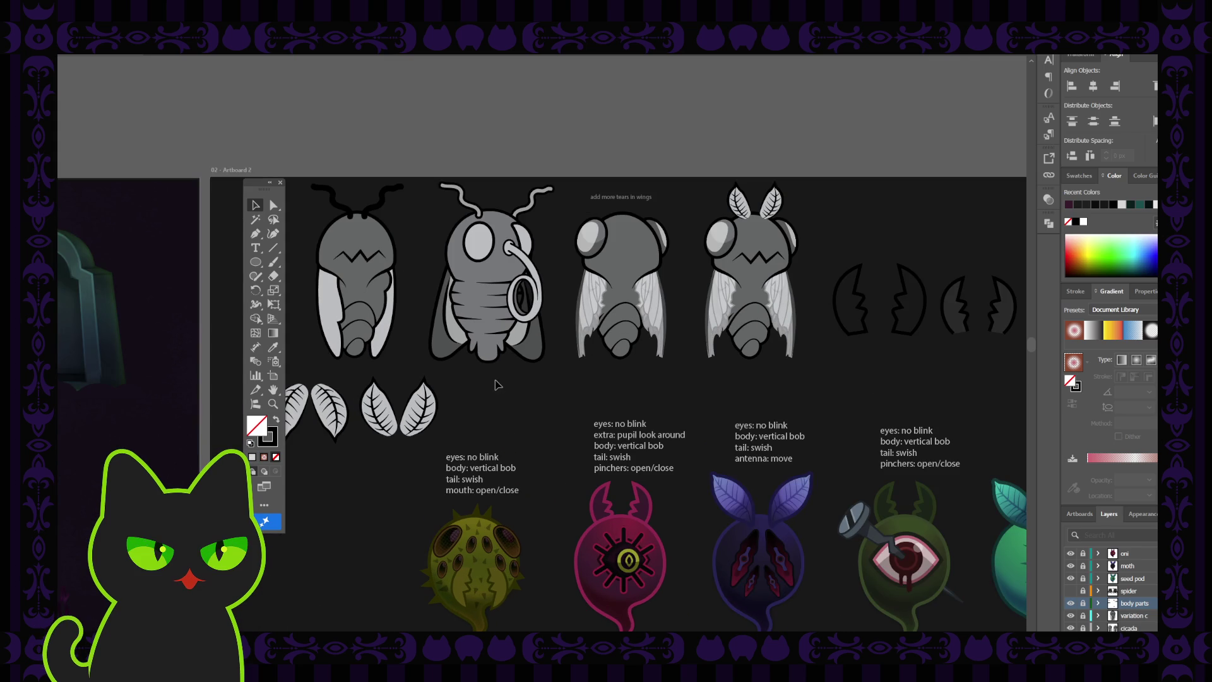
left_click_drag(497, 385, 506, 377)
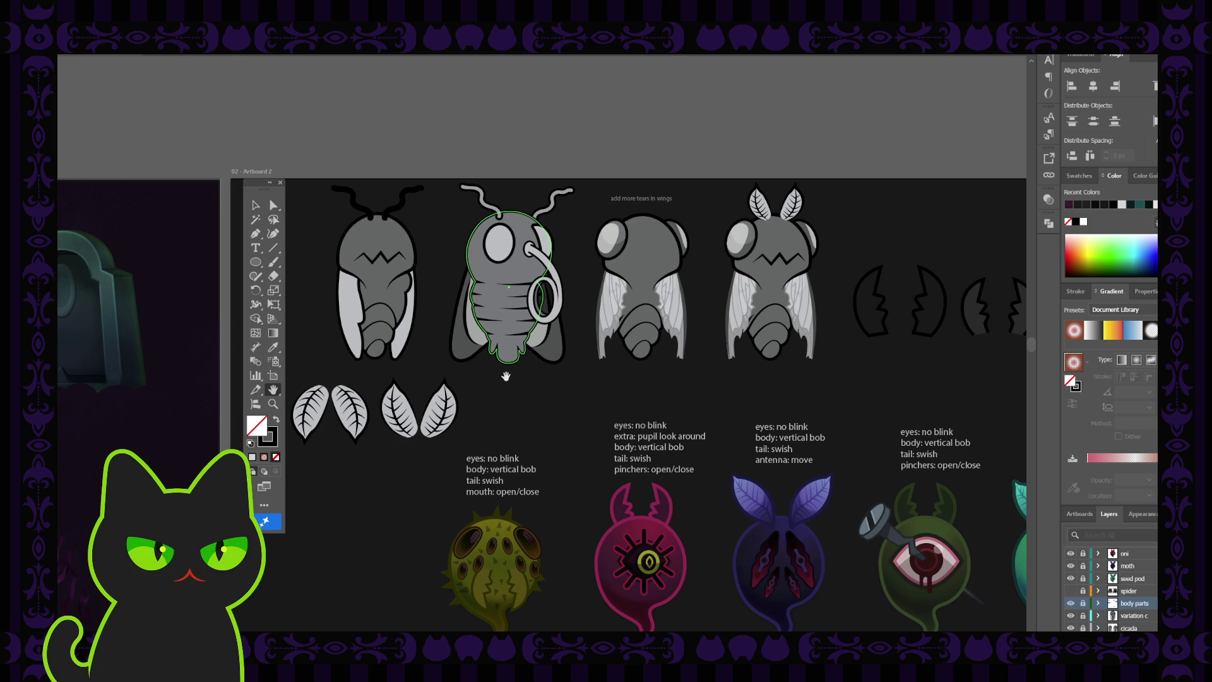
left_click(256, 205)
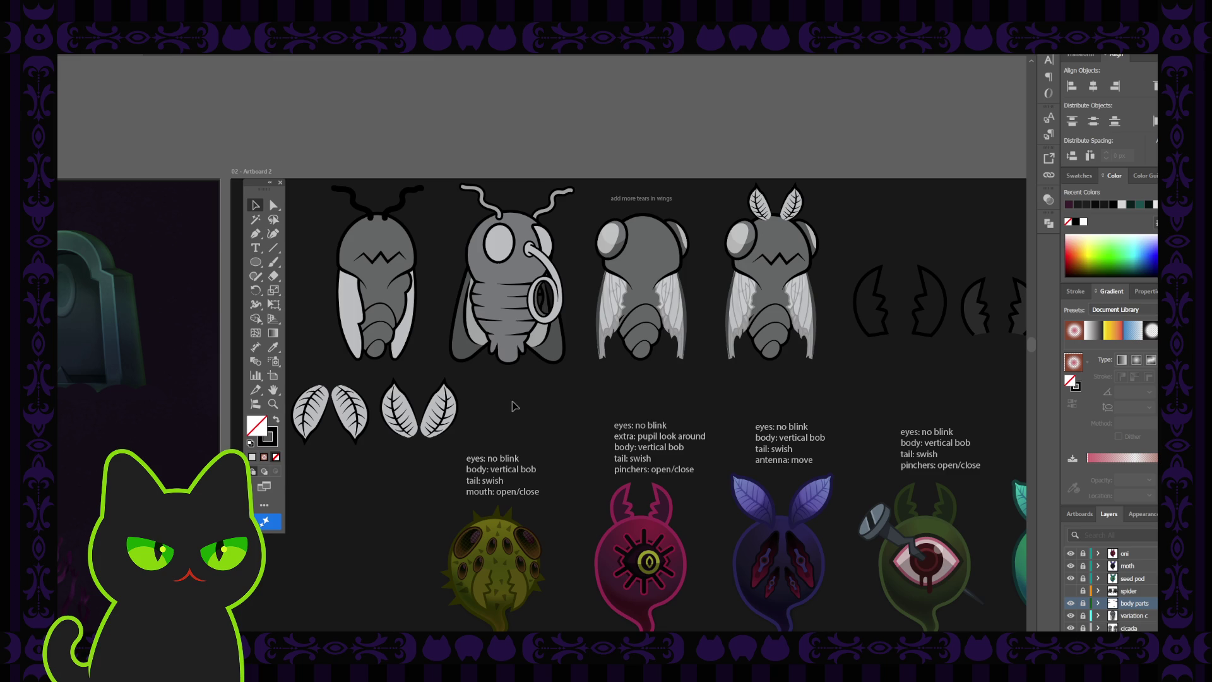
key("space")
left_click_drag(525, 378, 516, 534)
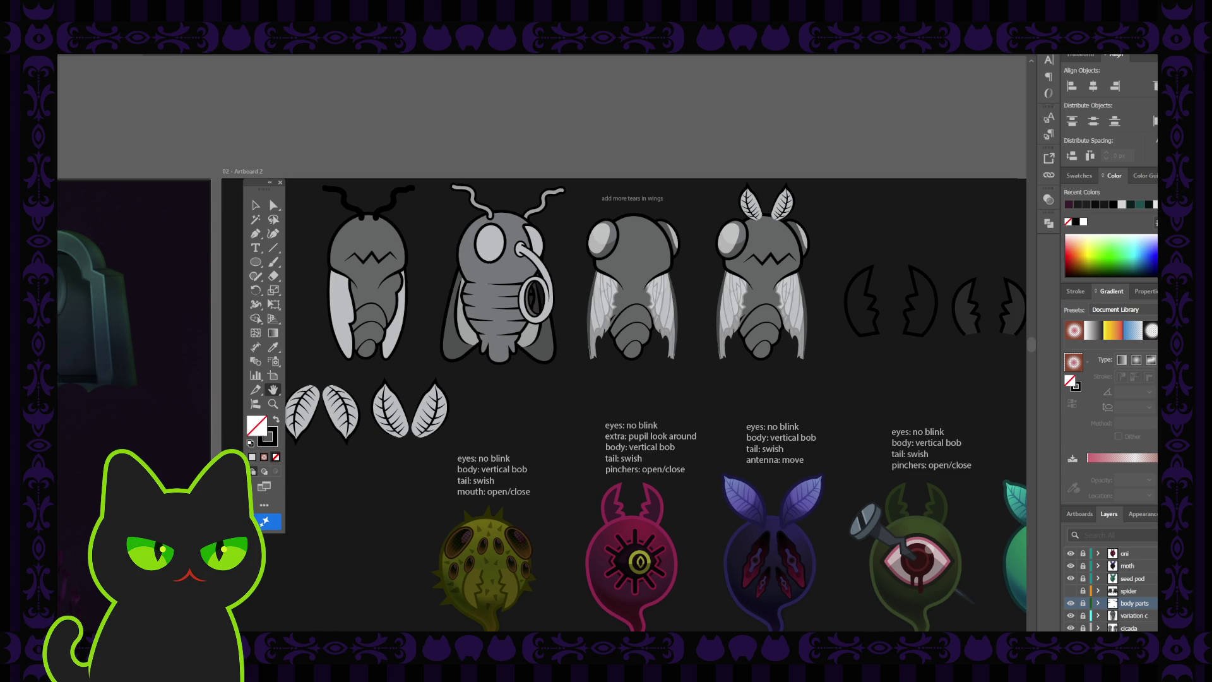
left_click_drag(509, 396, 506, 397)
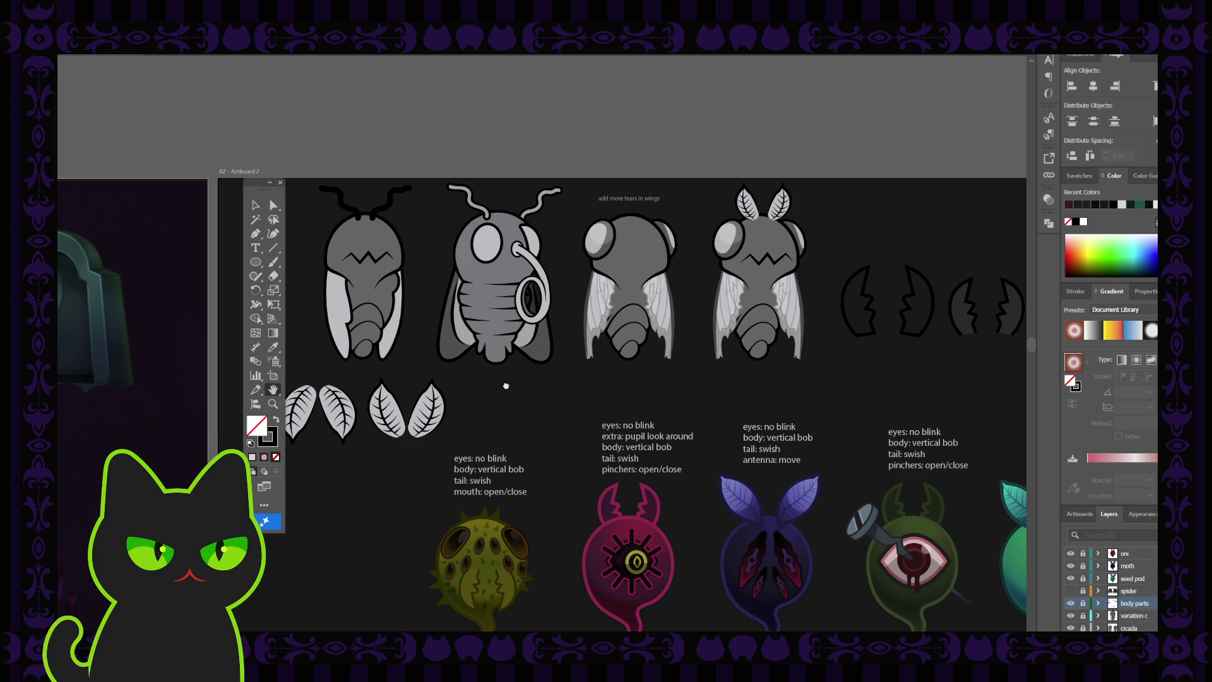
left_click_drag(506, 385, 501, 384)
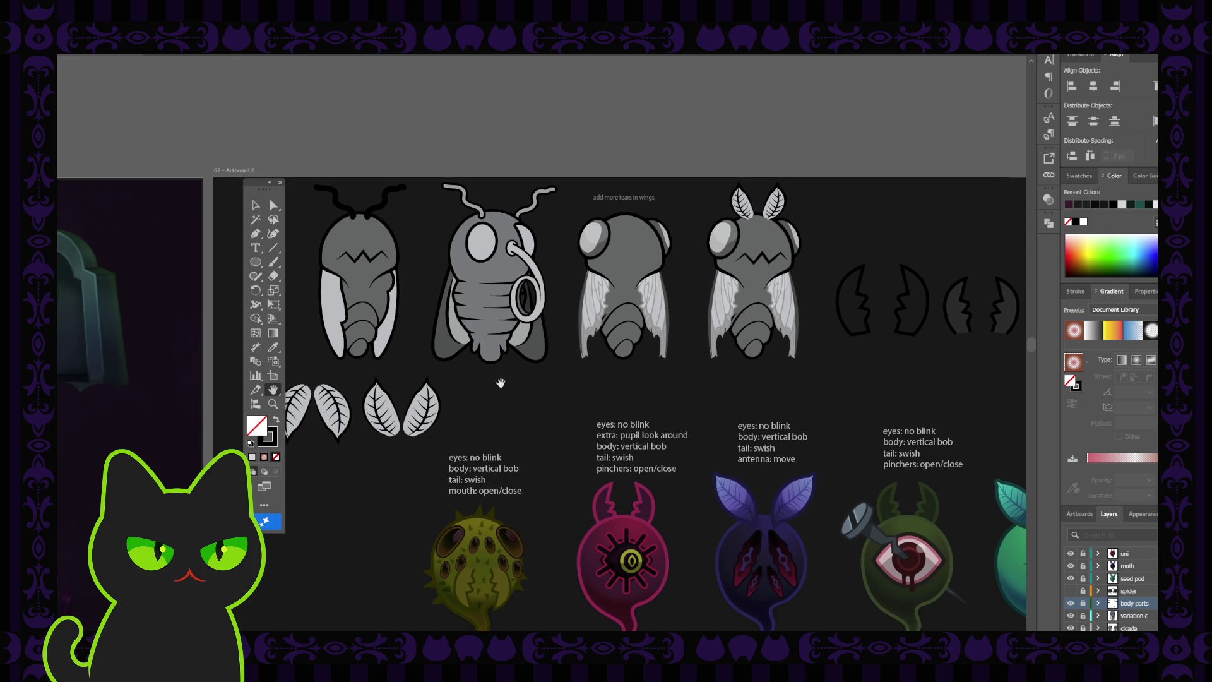
scroll(1111, 591, "down", 3)
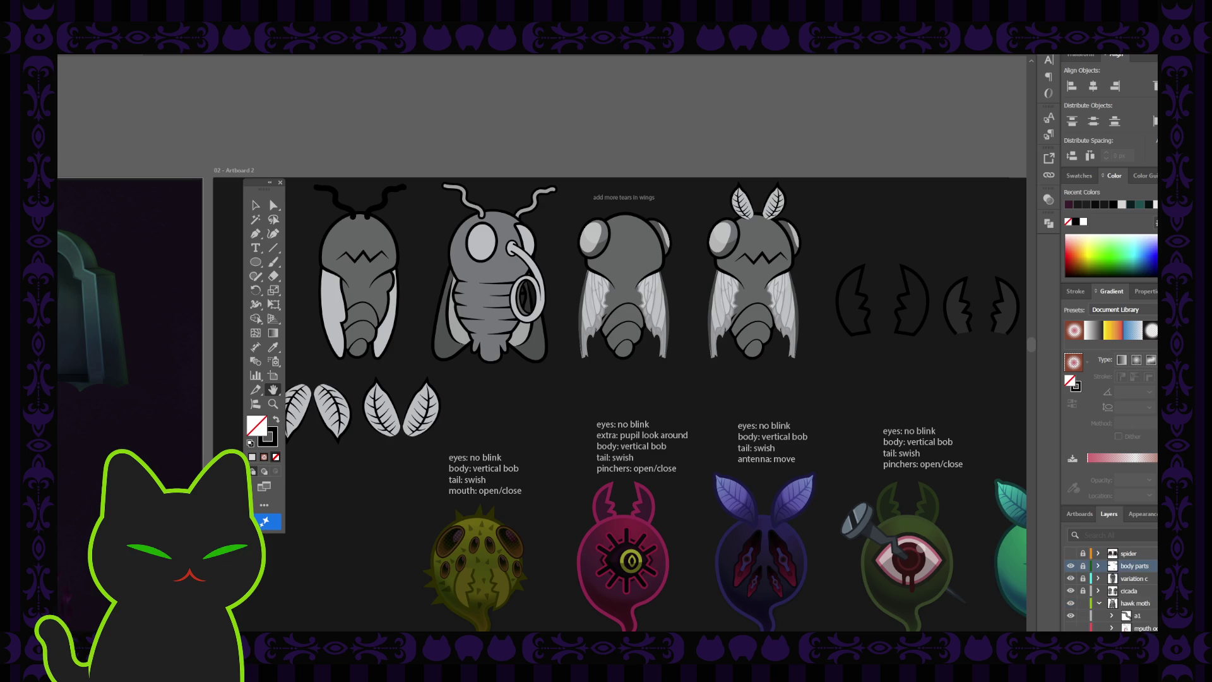
scroll(1104, 587, "down", 3)
left_click(1099, 566)
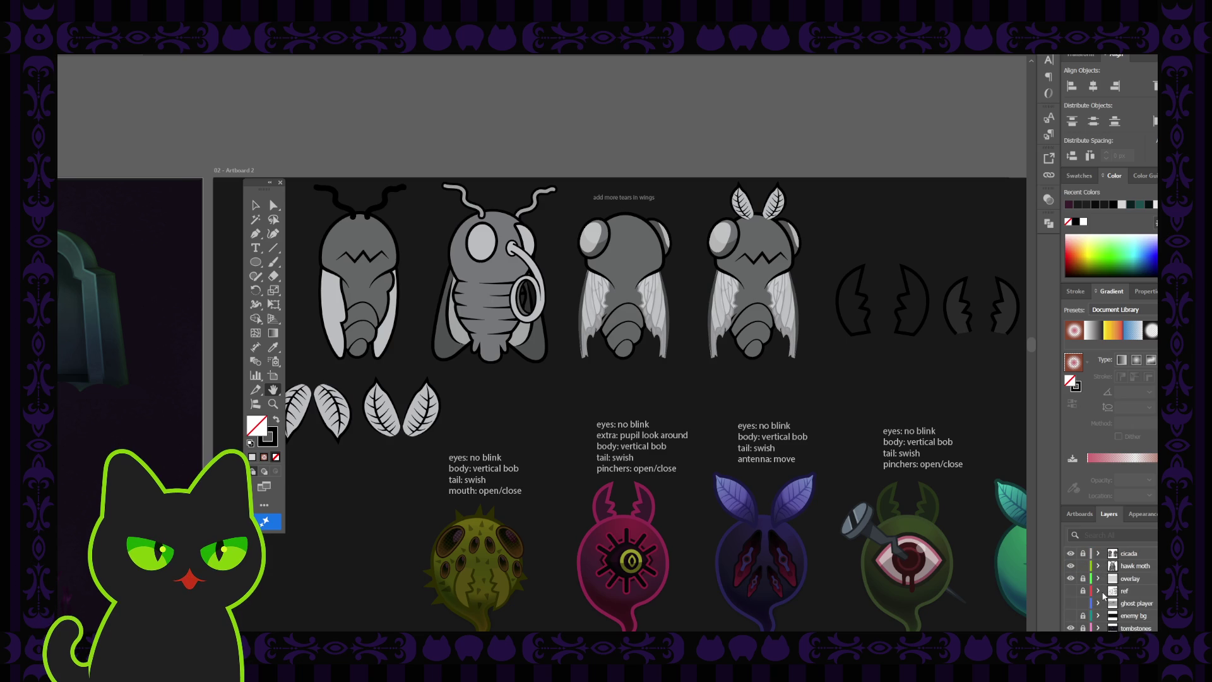
scroll(1103, 594, "up", 3)
- Copy the pincher creature's animation note block to a spot above the moth views, ready for new text
scroll(1103, 596, "up", 5)
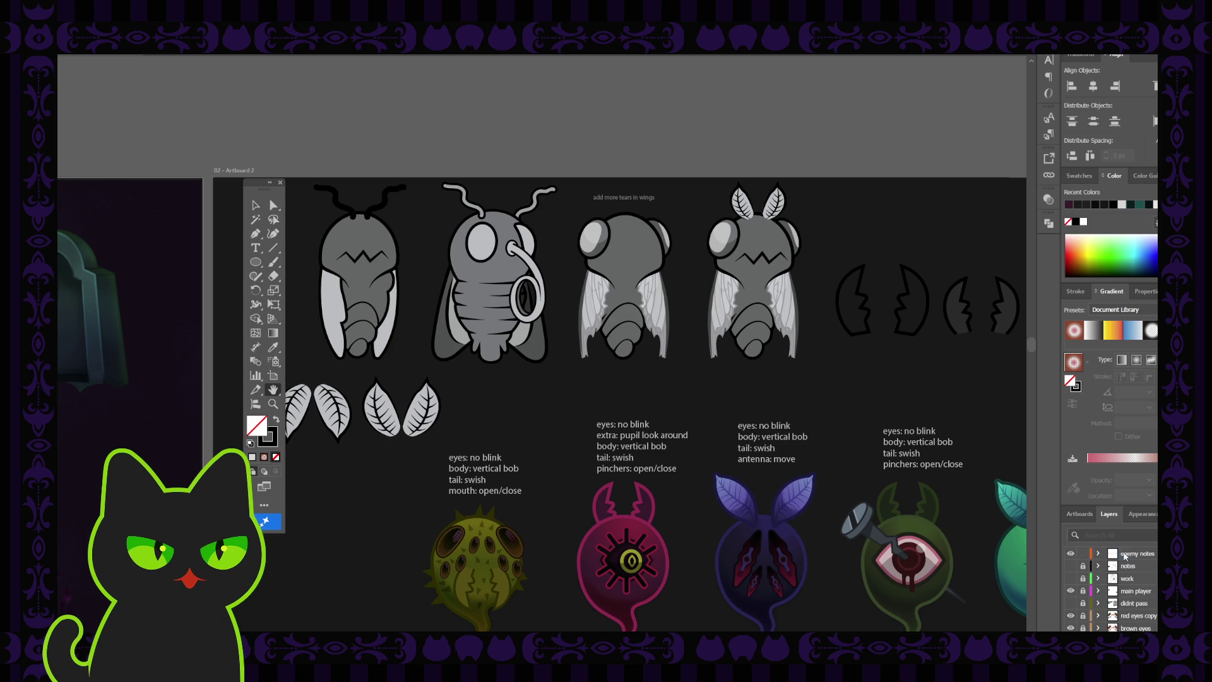
left_click(256, 205)
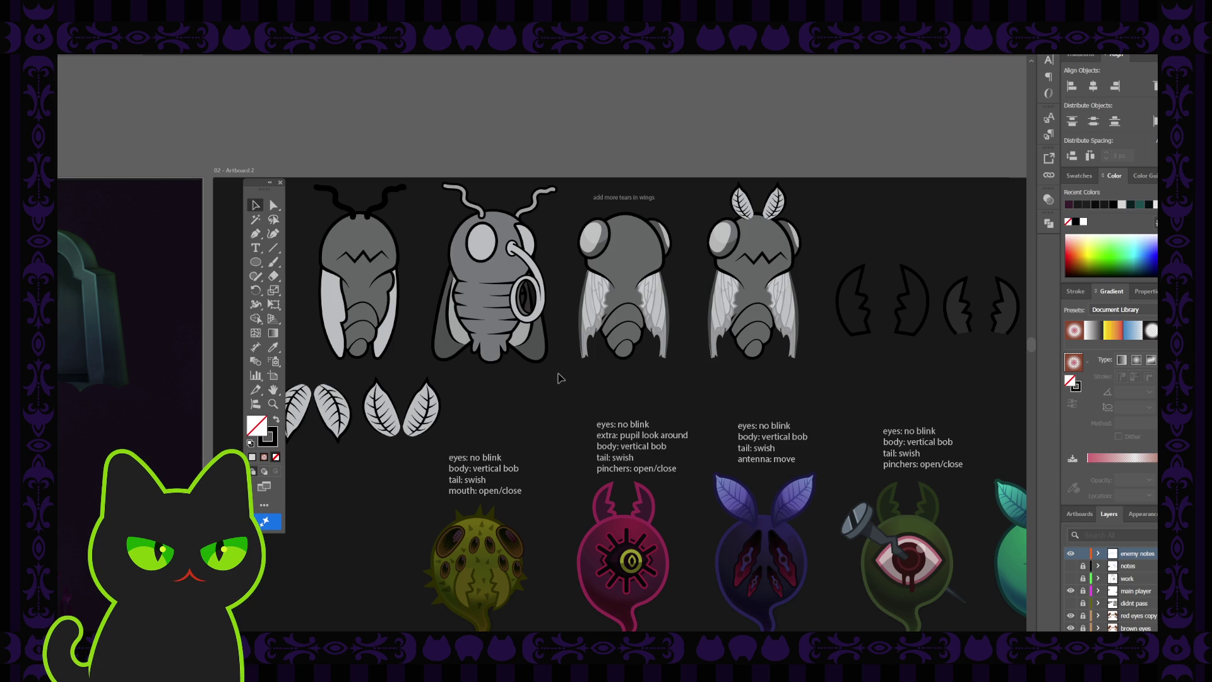
left_click_drag(579, 405, 679, 478)
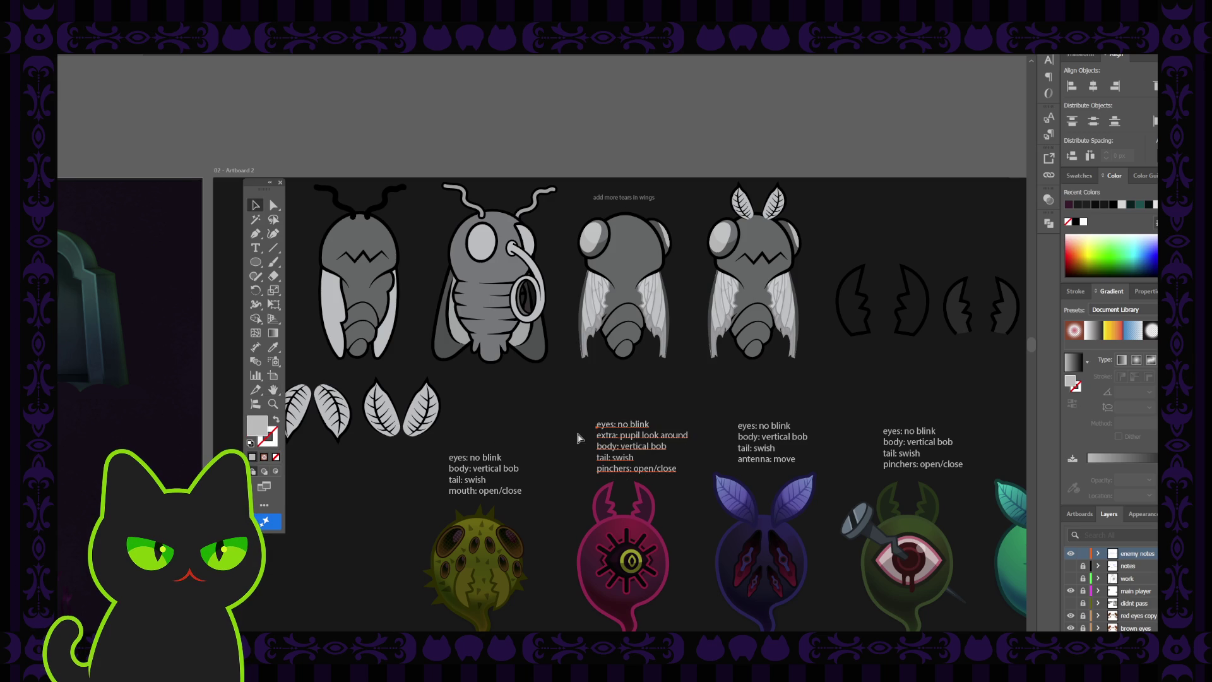
left_click_drag(630, 437, 493, 136)
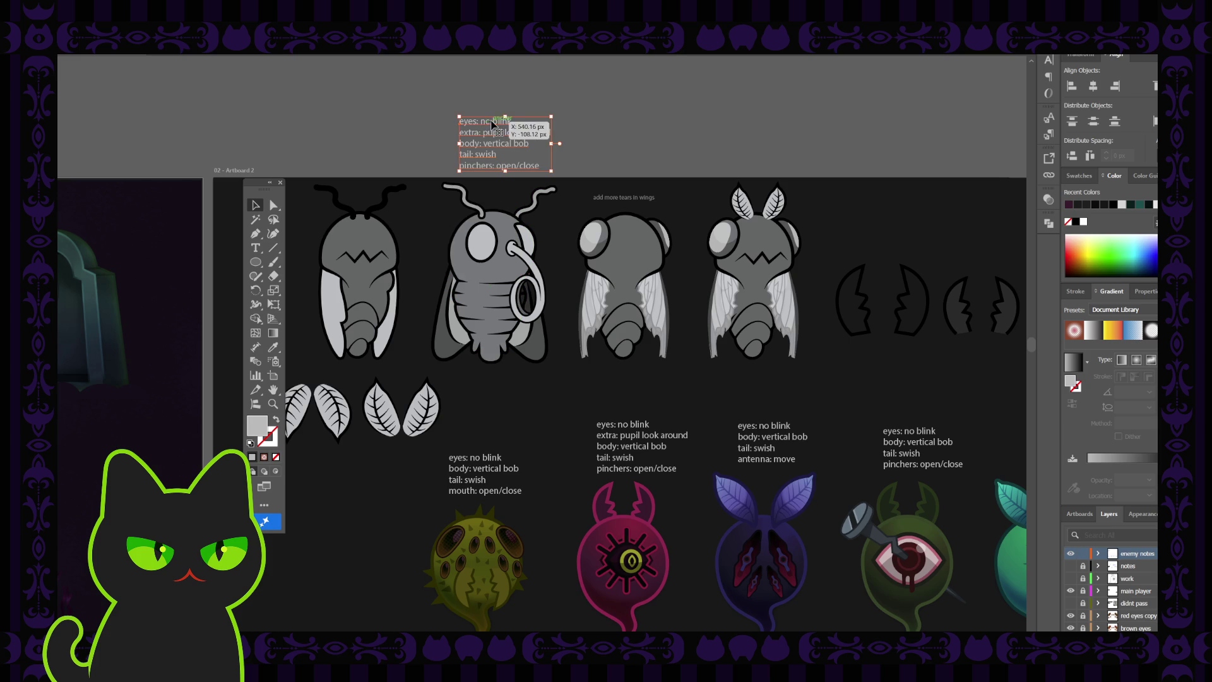
key("t")
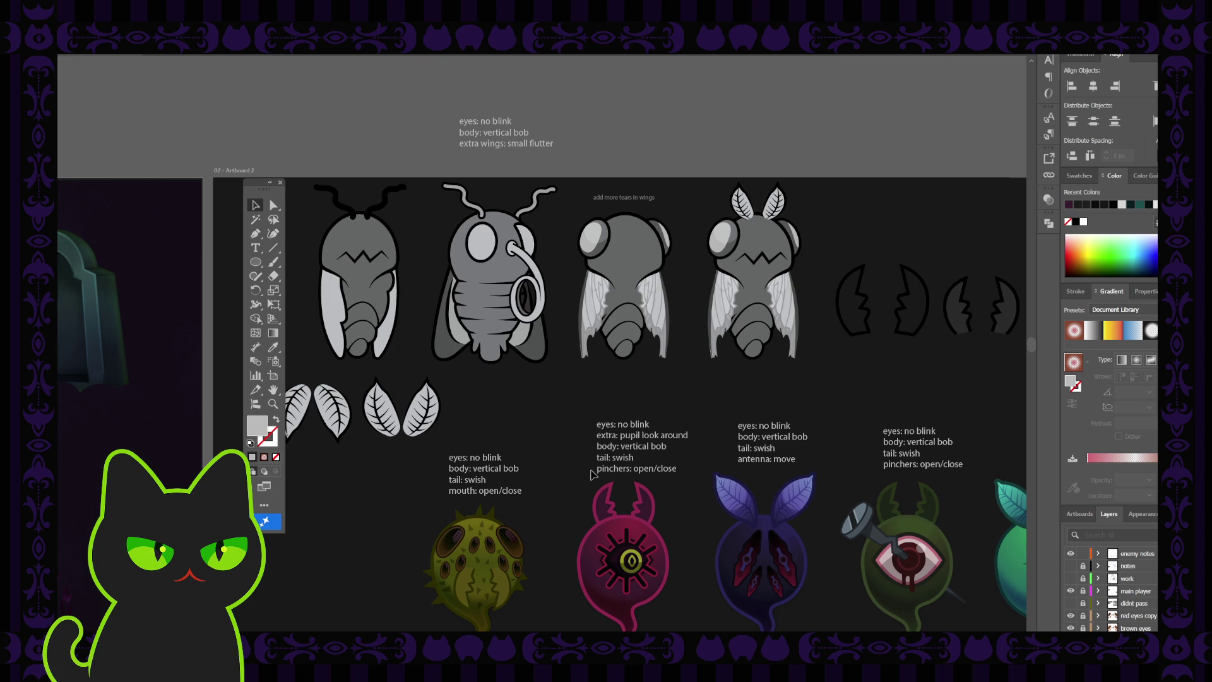
- Rotate the front moth's left wing outline slightly inward and pull its anchors to narrow it
left_click(483, 133)
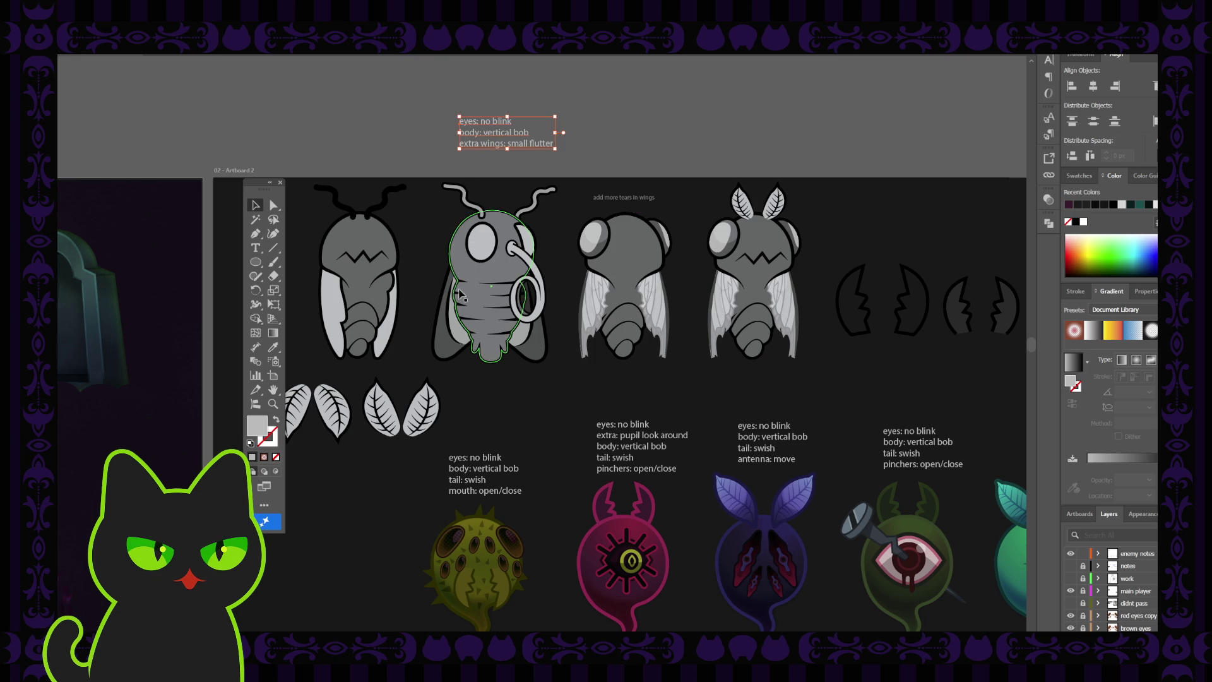
left_click(456, 308)
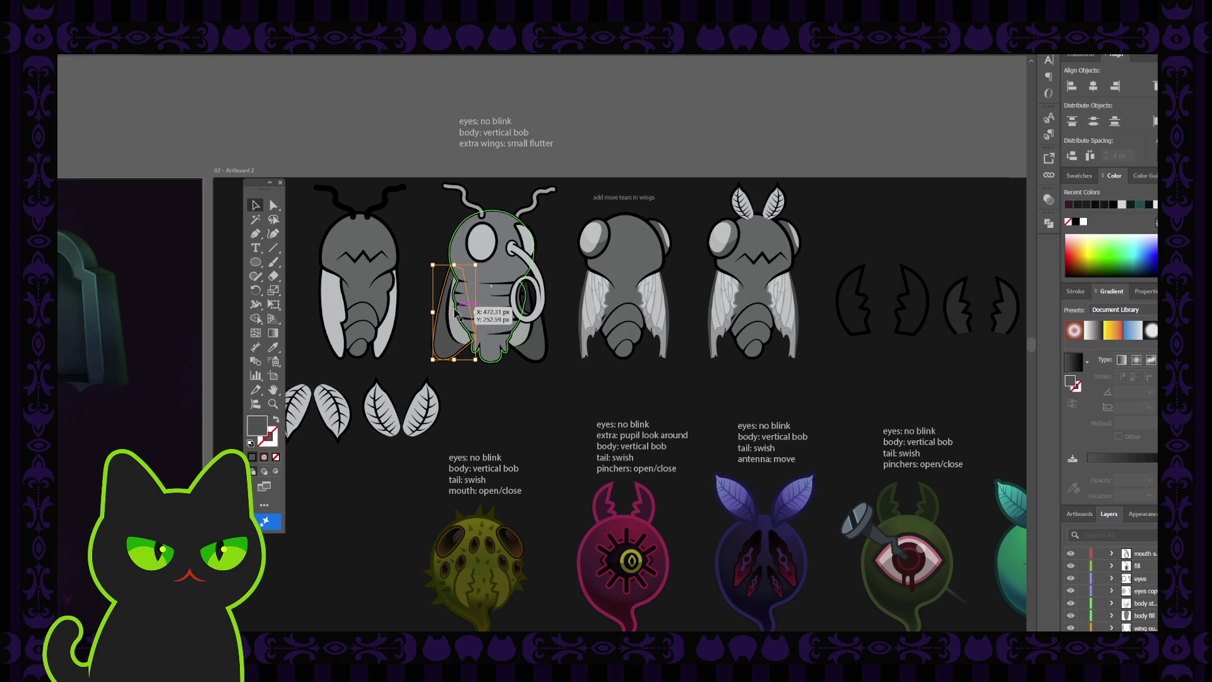
left_click(456, 325)
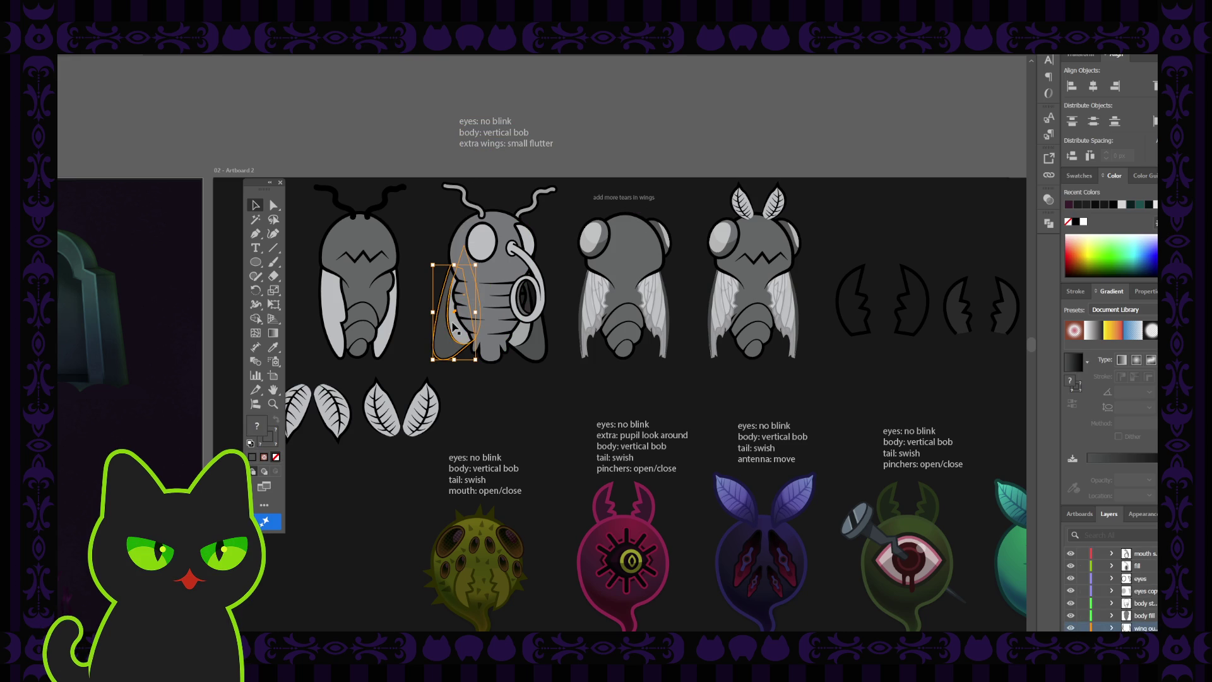
left_click(454, 327)
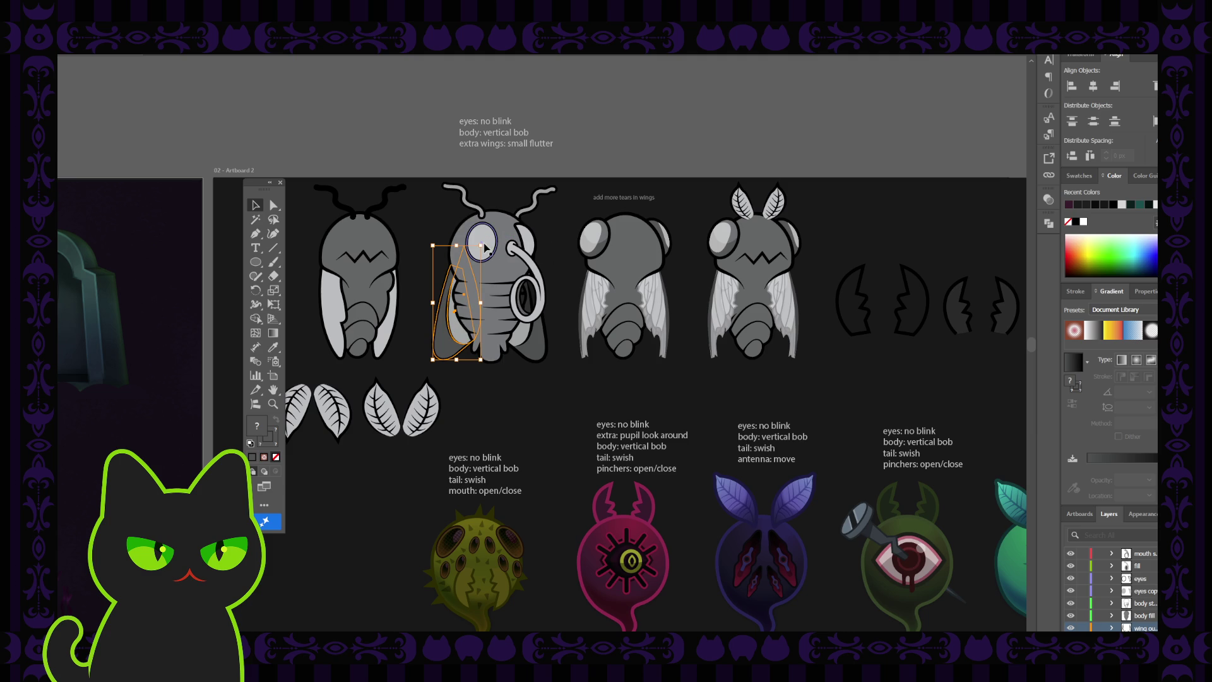
left_click_drag(488, 246, 489, 256)
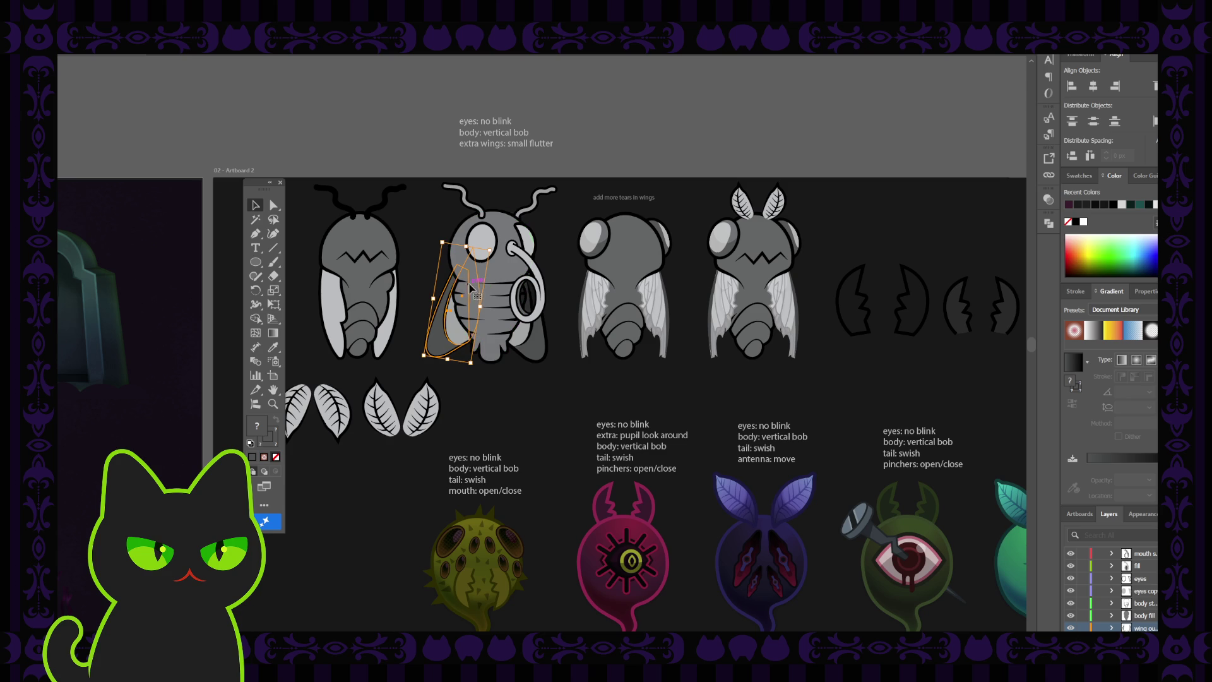
left_click_drag(475, 345, 469, 288)
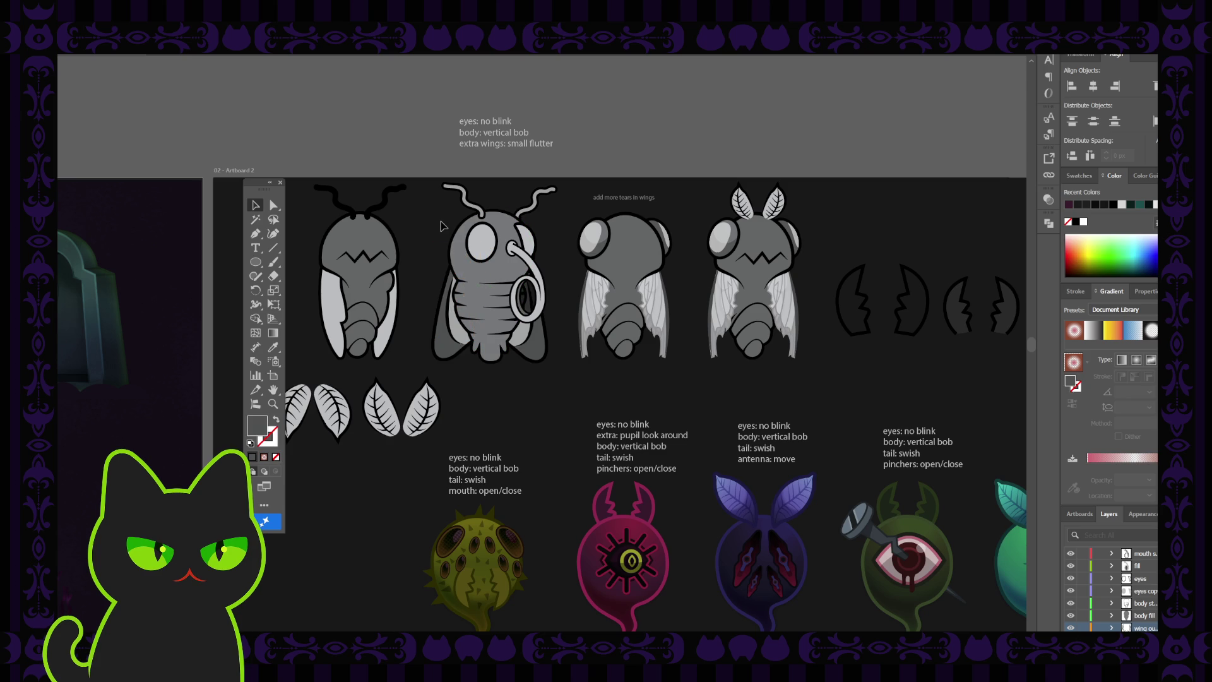
left_click(461, 318)
left_click(460, 334)
scroll(1145, 584, "up", 2)
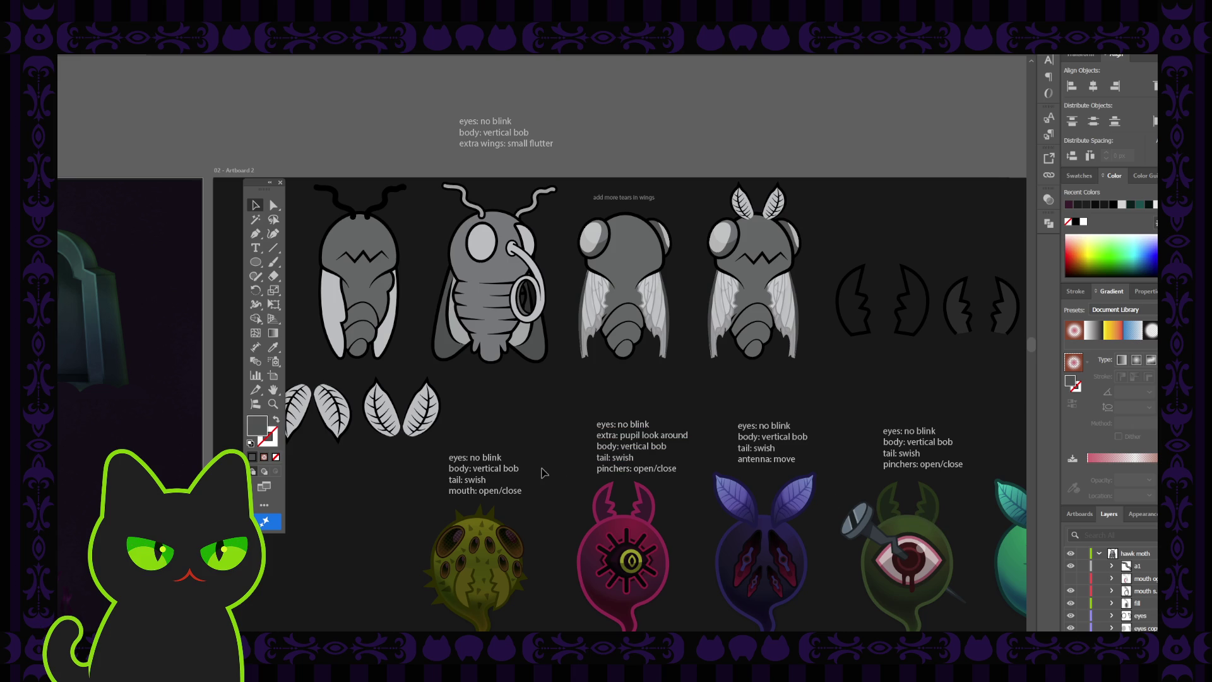
scroll(541, 473, "down", 1)
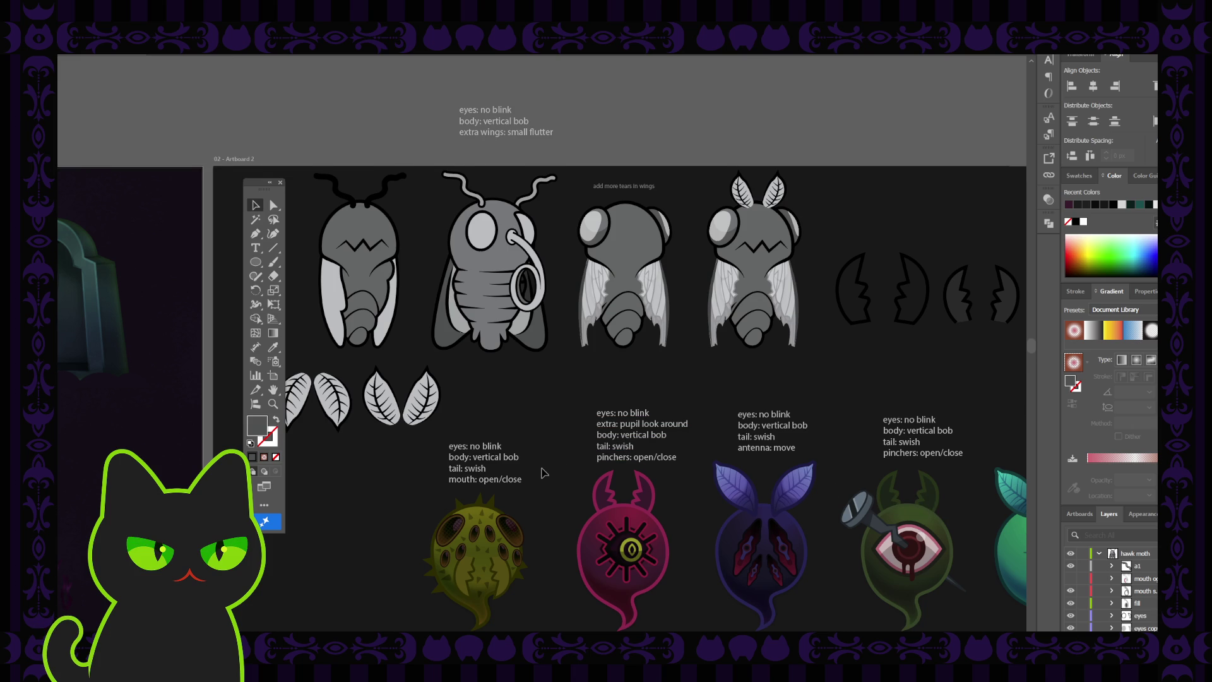
- Zoom in on the moth tops and preview, then hide, the hawk moth's red open-mouth layers
key("ctrl+plus")
key("ctrl+plus")
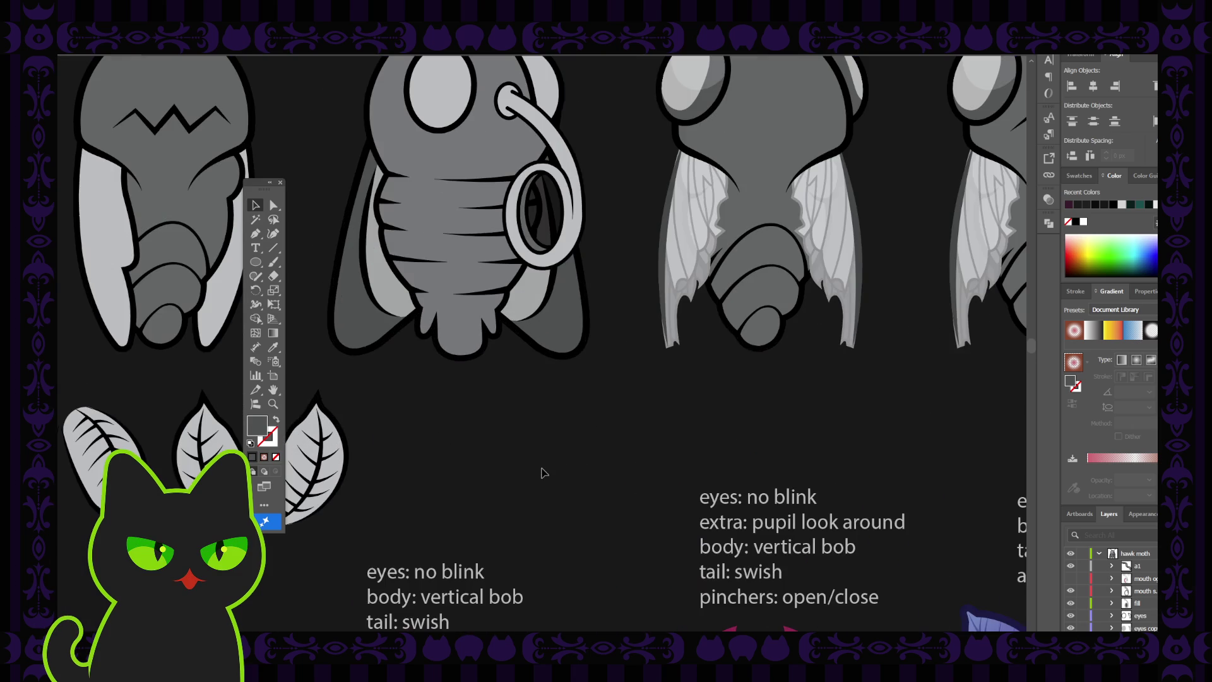
key("h")
left_click_drag(456, 215, 500, 380)
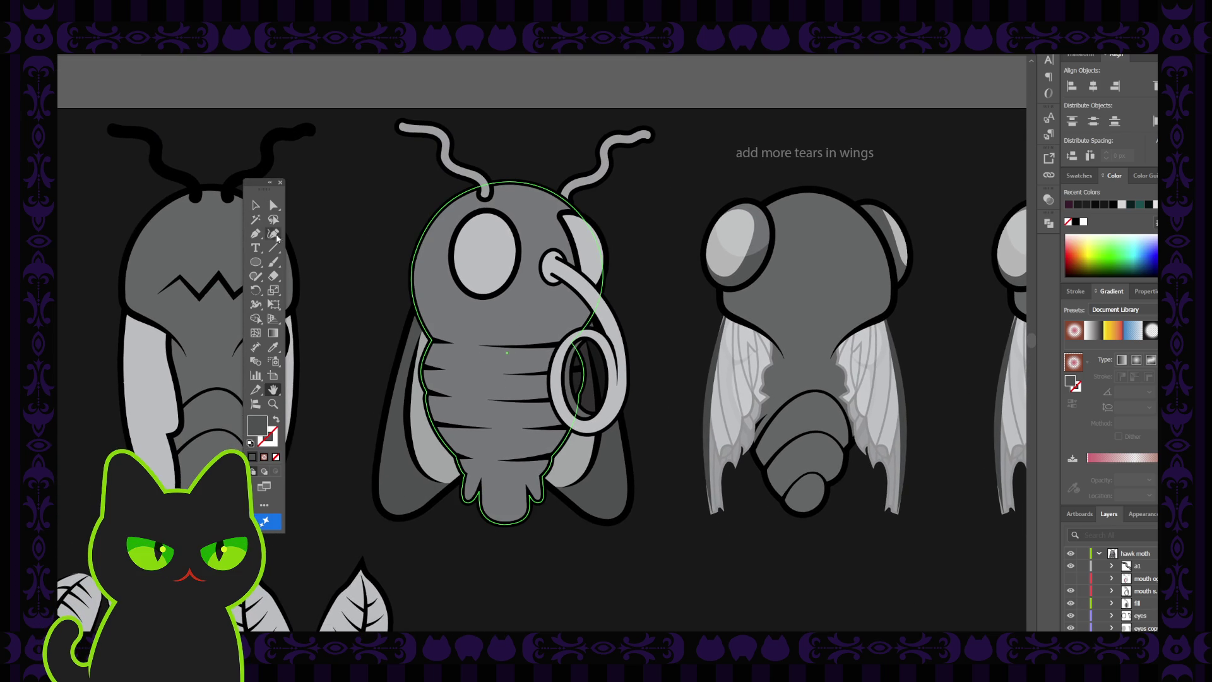
left_click(280, 183)
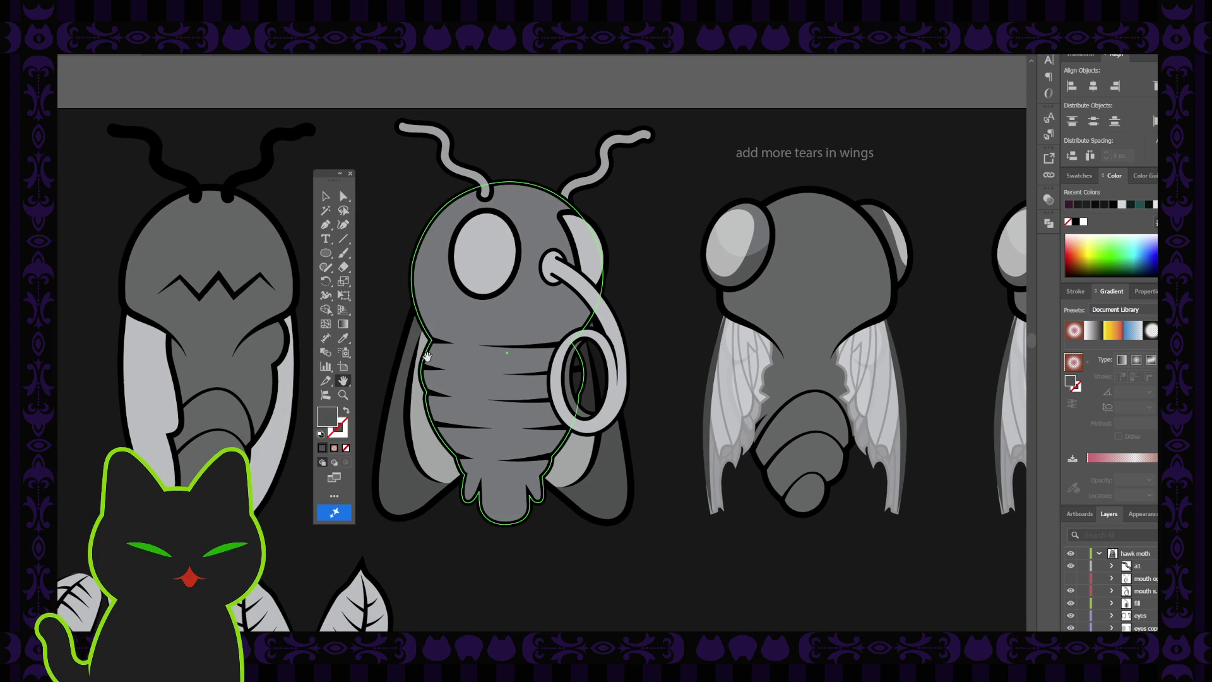
scroll(339, 189, "down", 1)
left_click(371, 197)
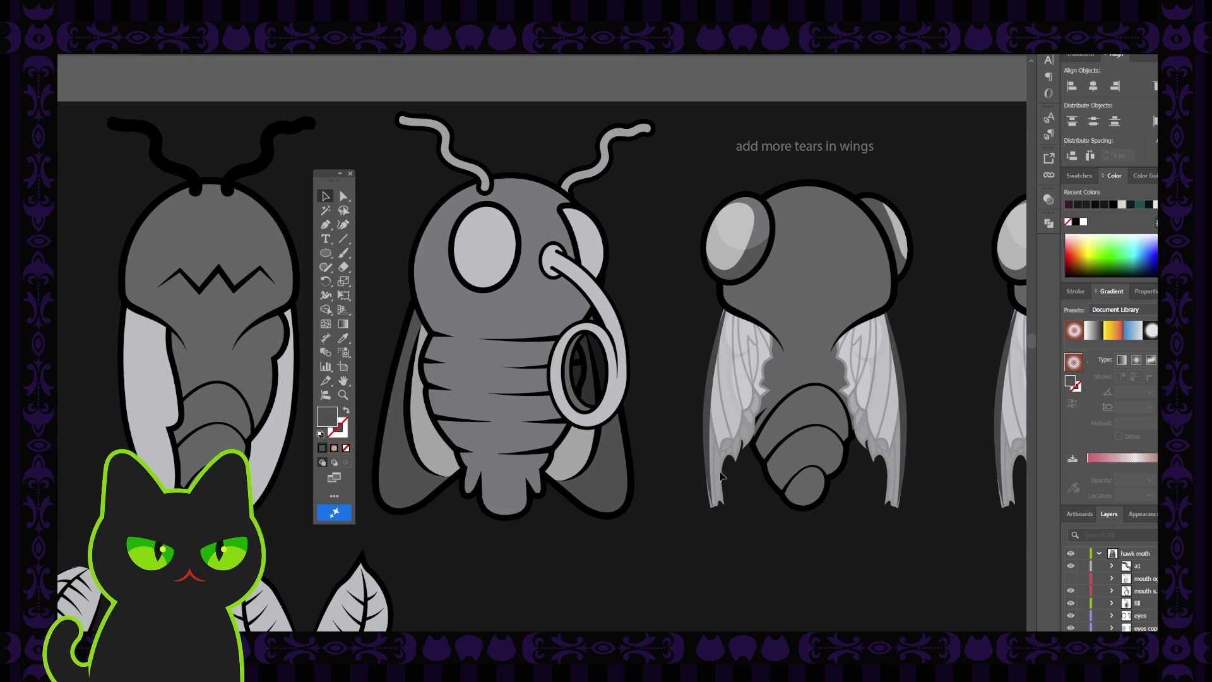
left_click(1084, 581)
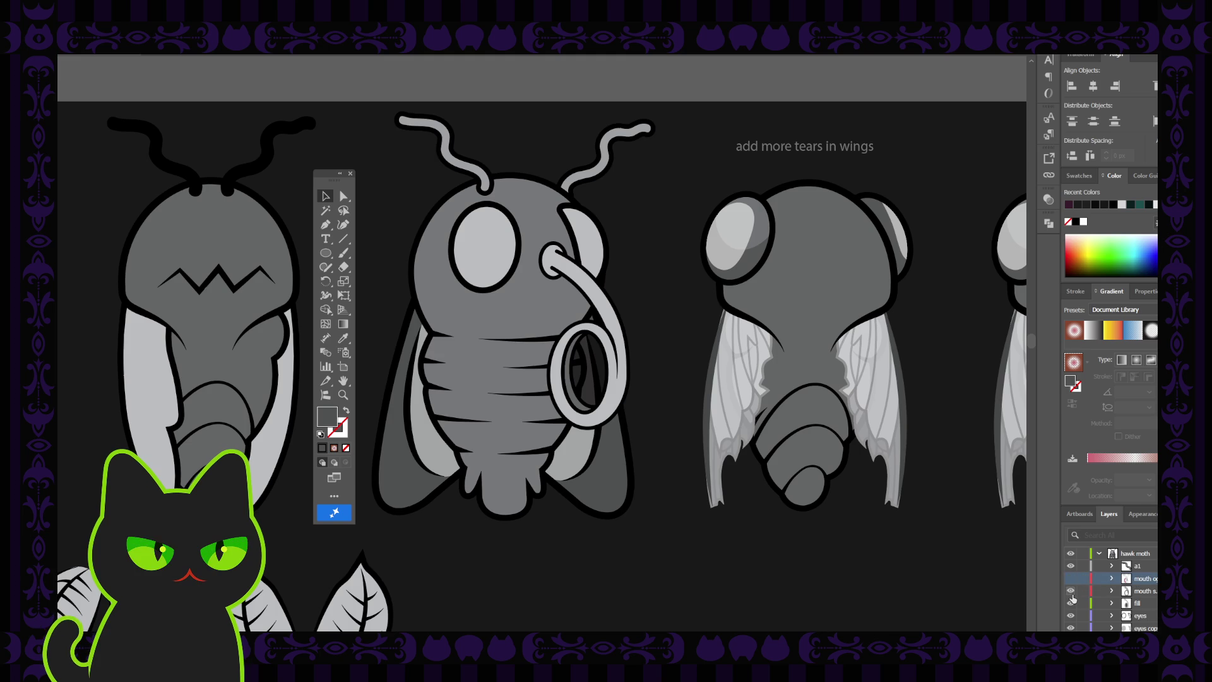
left_click(1071, 579)
left_click(1071, 580)
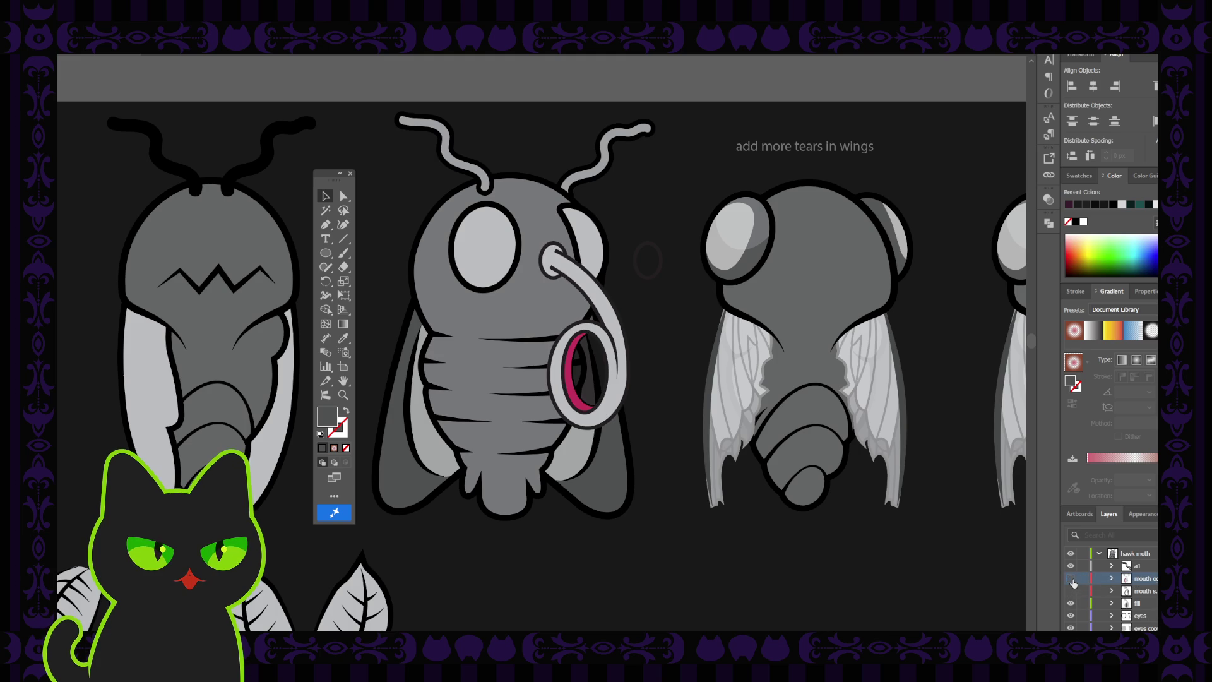
left_click(1071, 580)
left_click(1071, 591)
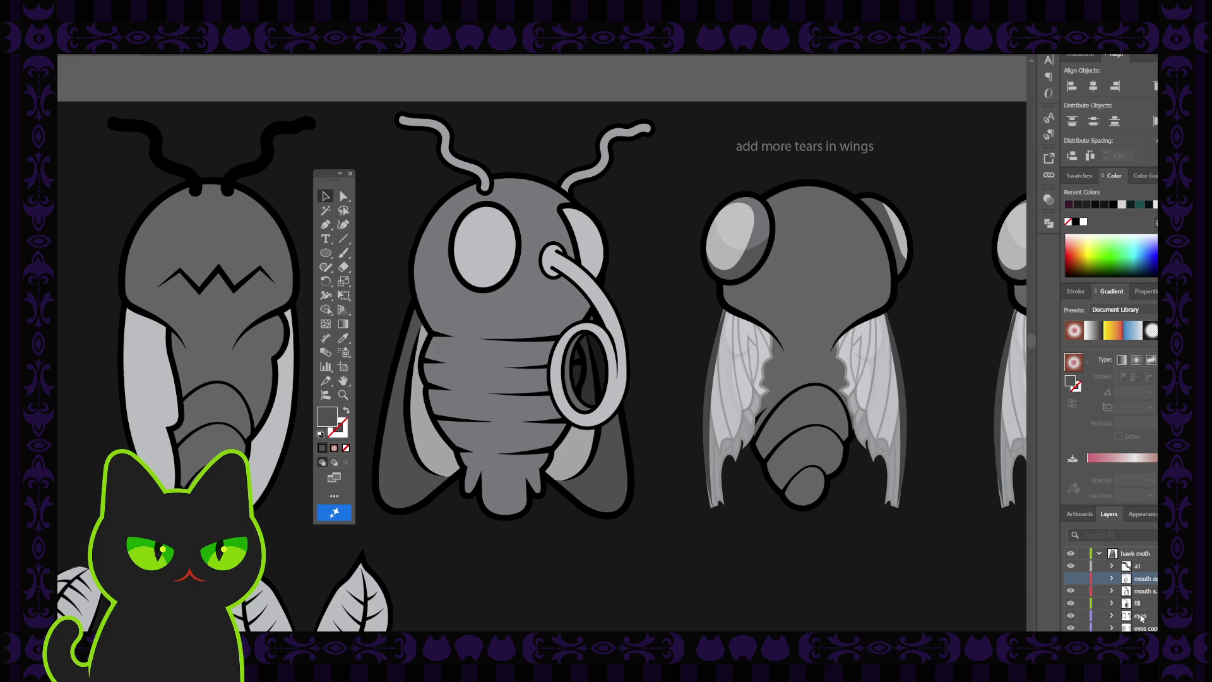
- Collapse the hawk moth layer and create Layer 46 directly above it
scroll(1127, 575, "up", 2)
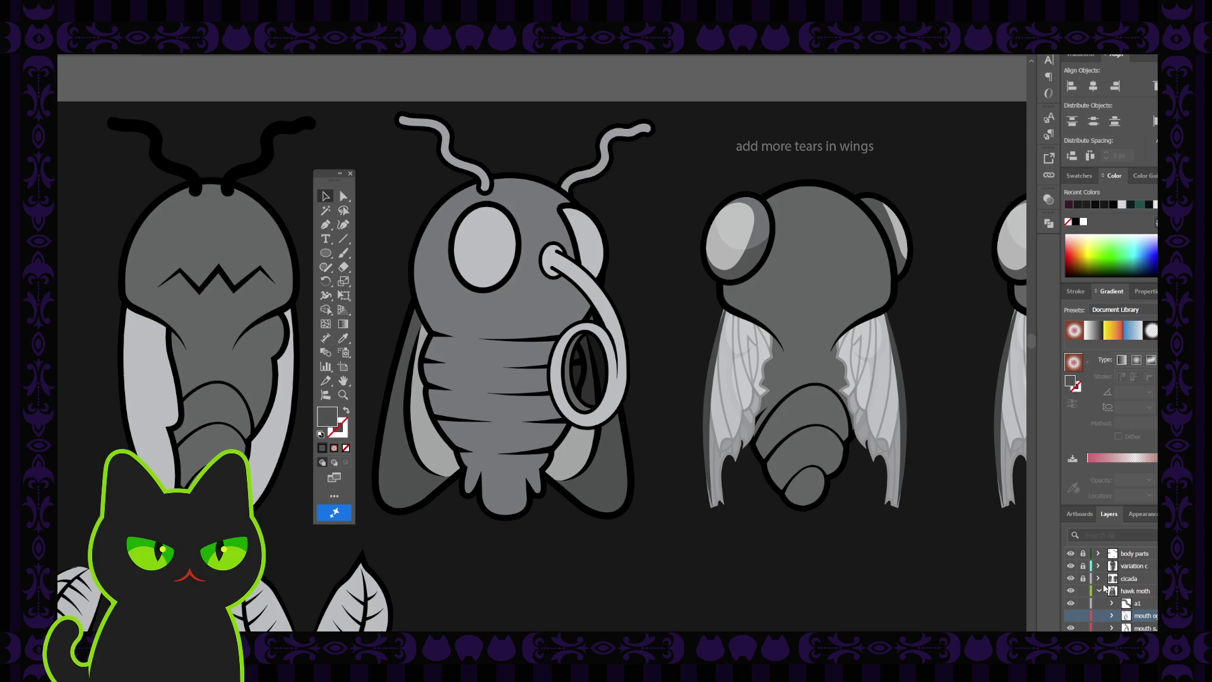
left_click(1098, 591)
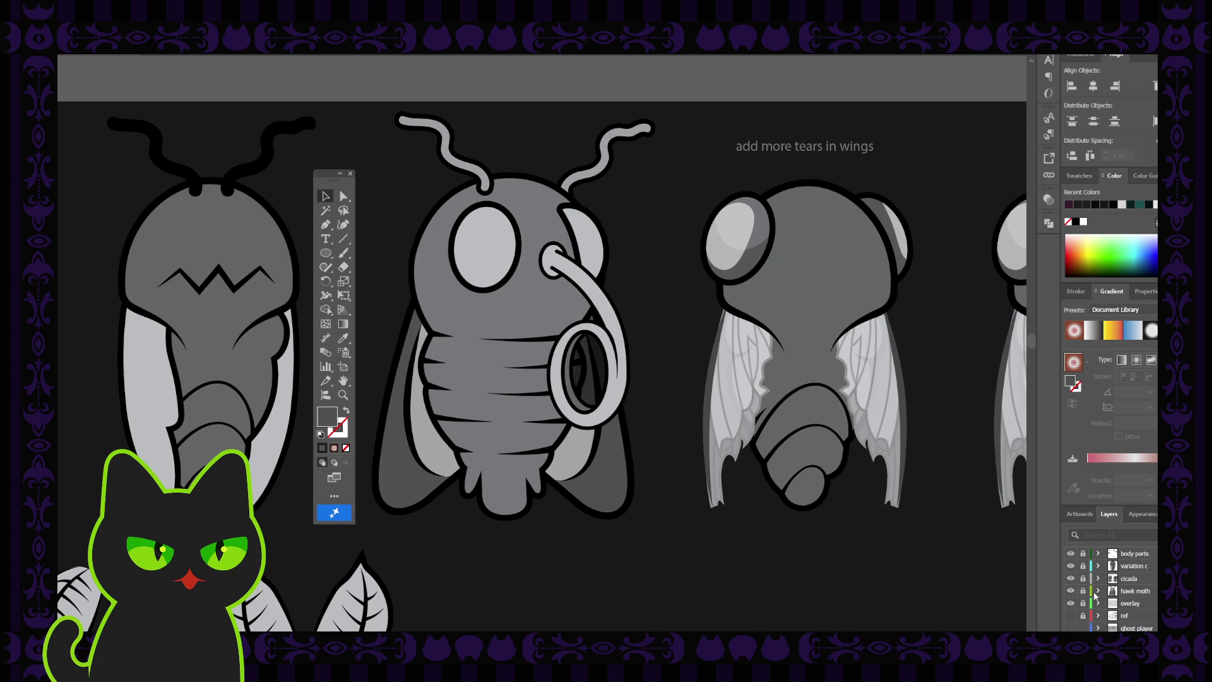
left_click(1135, 592)
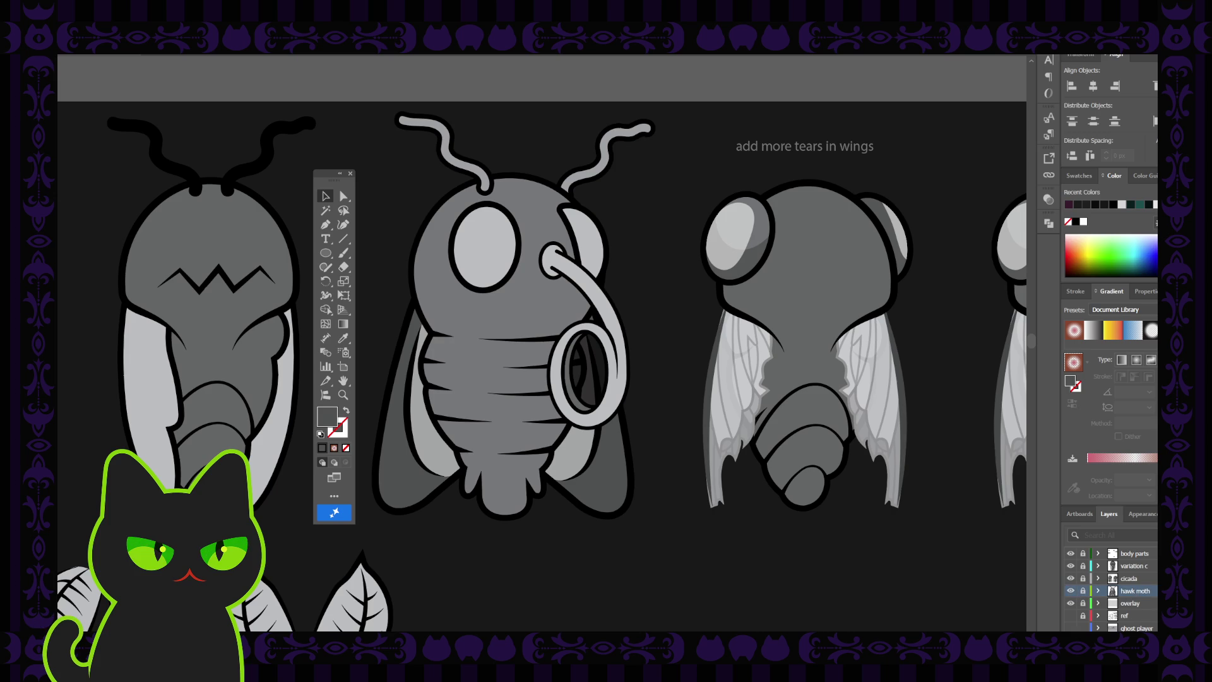
key("ctrl+l")
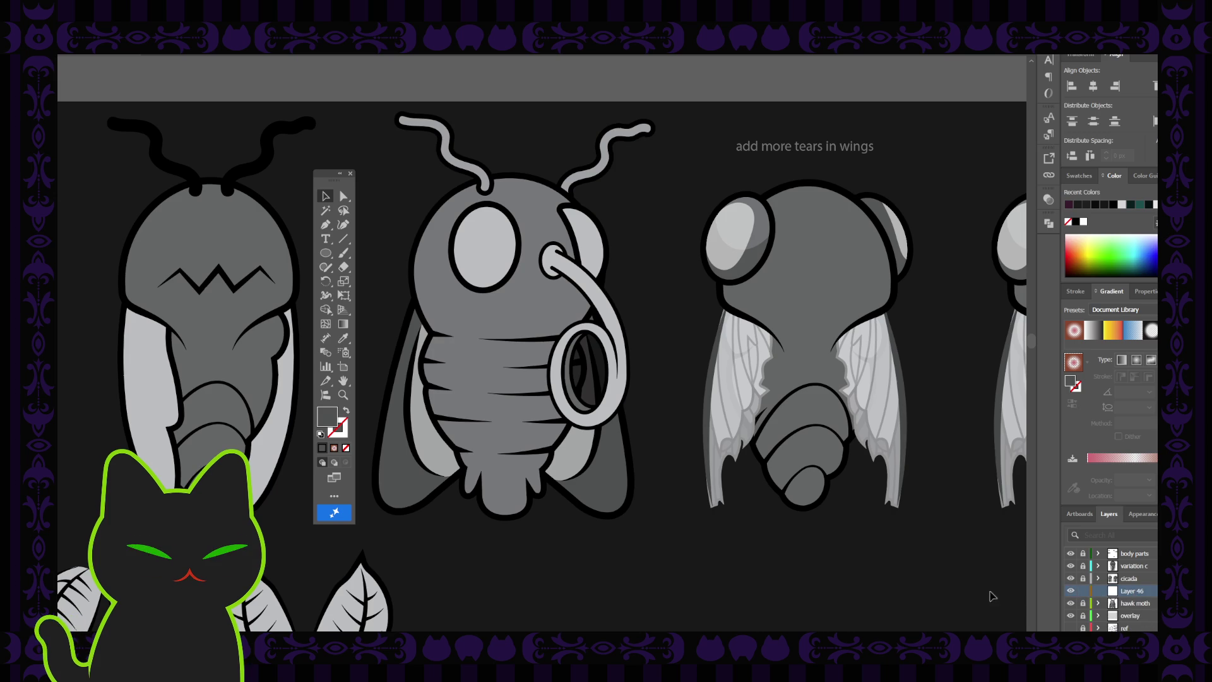
- Draw a black-stroke, no-fill curved line down the front moth's left eye
key("i")
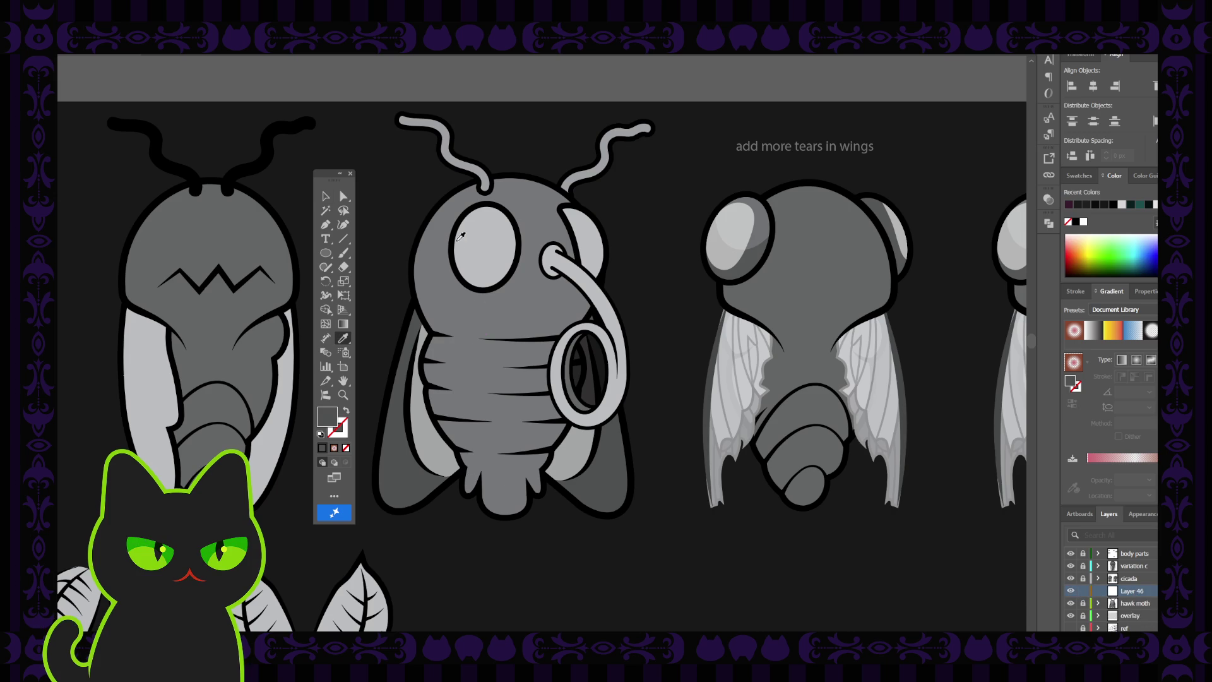
left_click(452, 239)
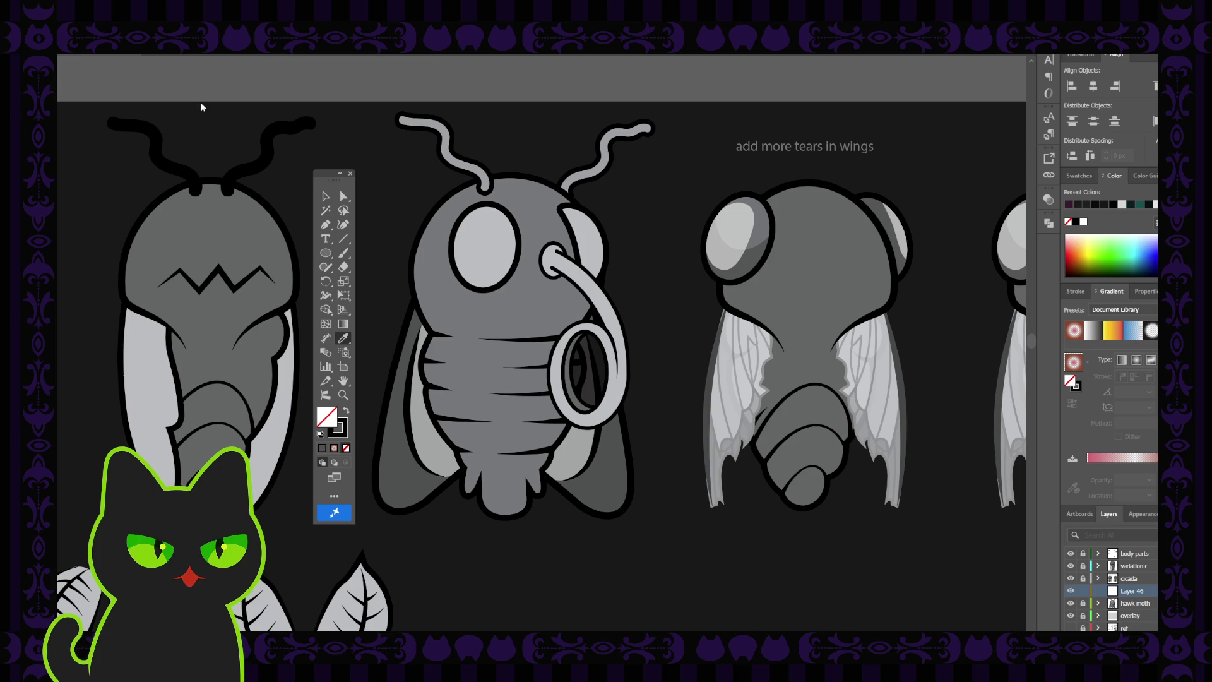
left_click(341, 226)
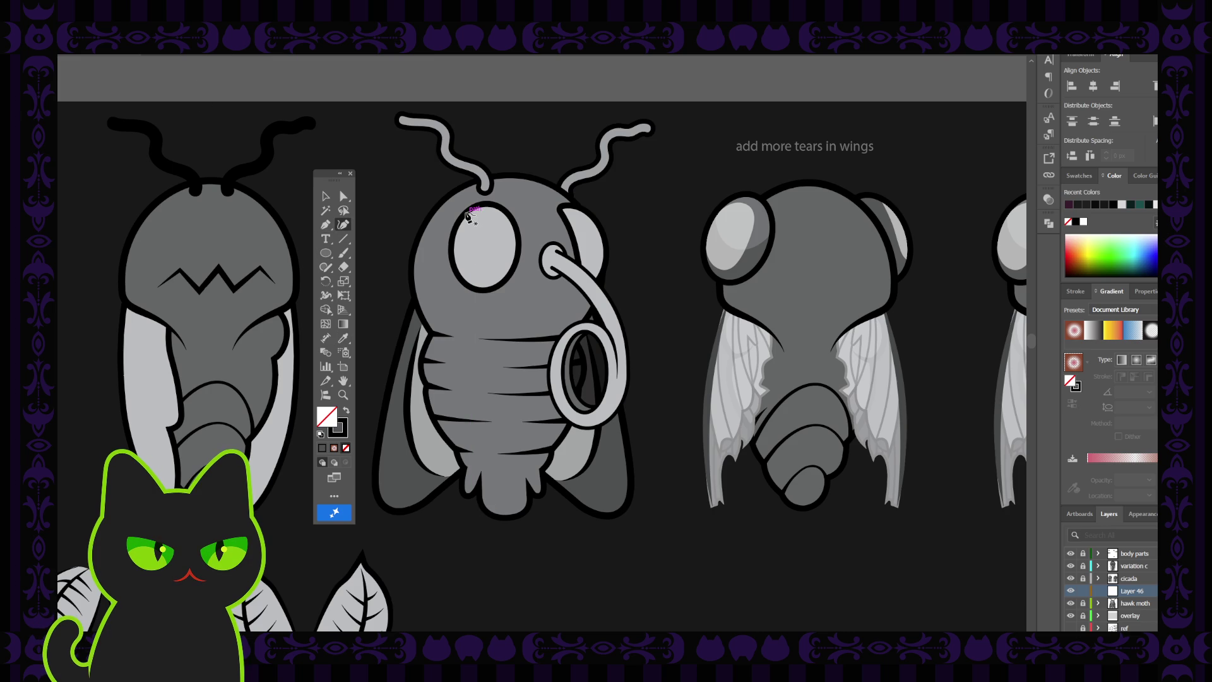
left_click(468, 210)
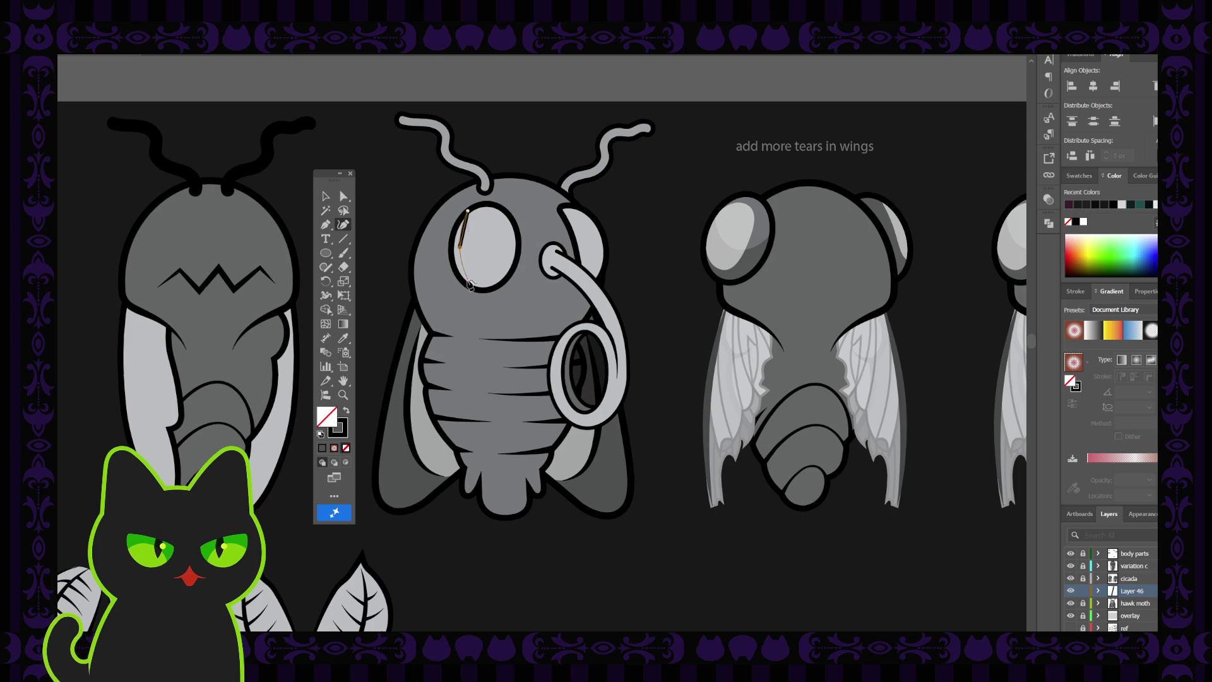
left_click(461, 248)
left_click(468, 285)
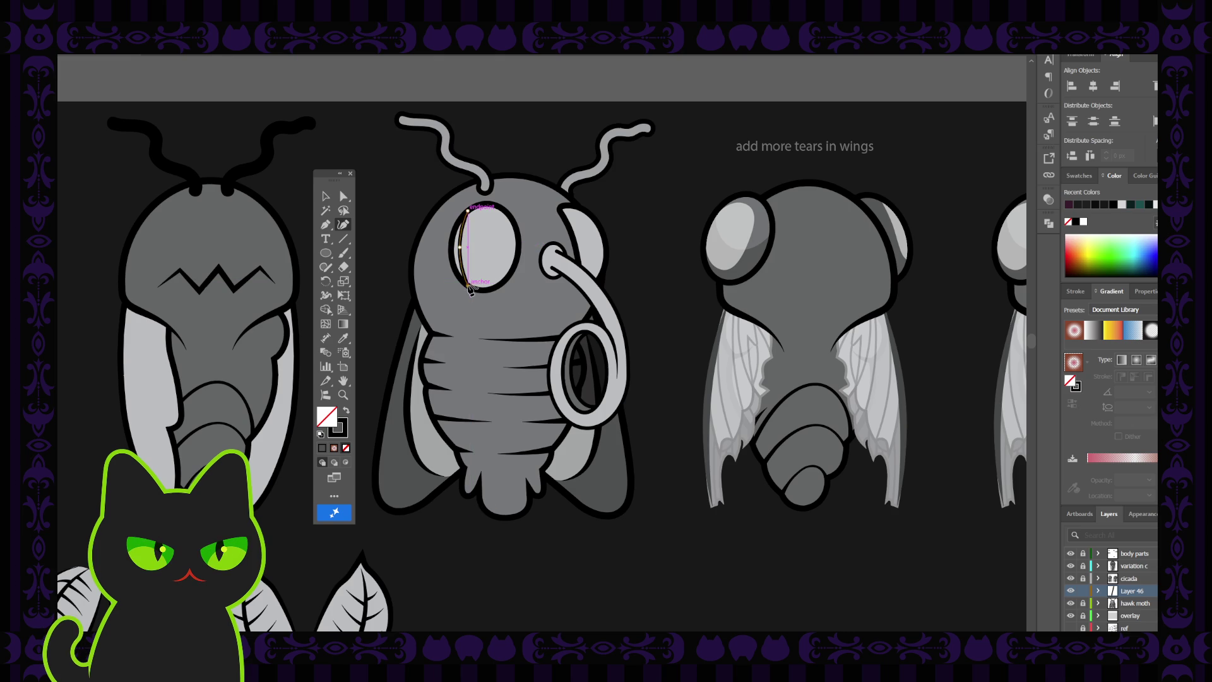
left_click(329, 198)
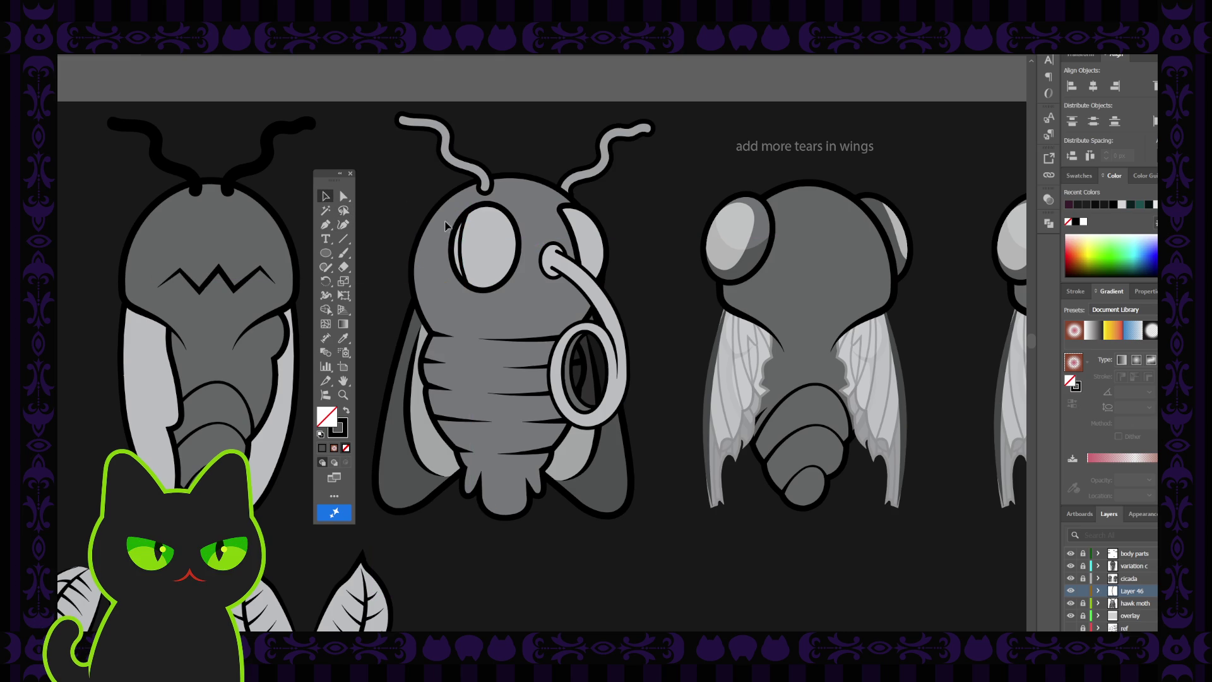
left_click(462, 251)
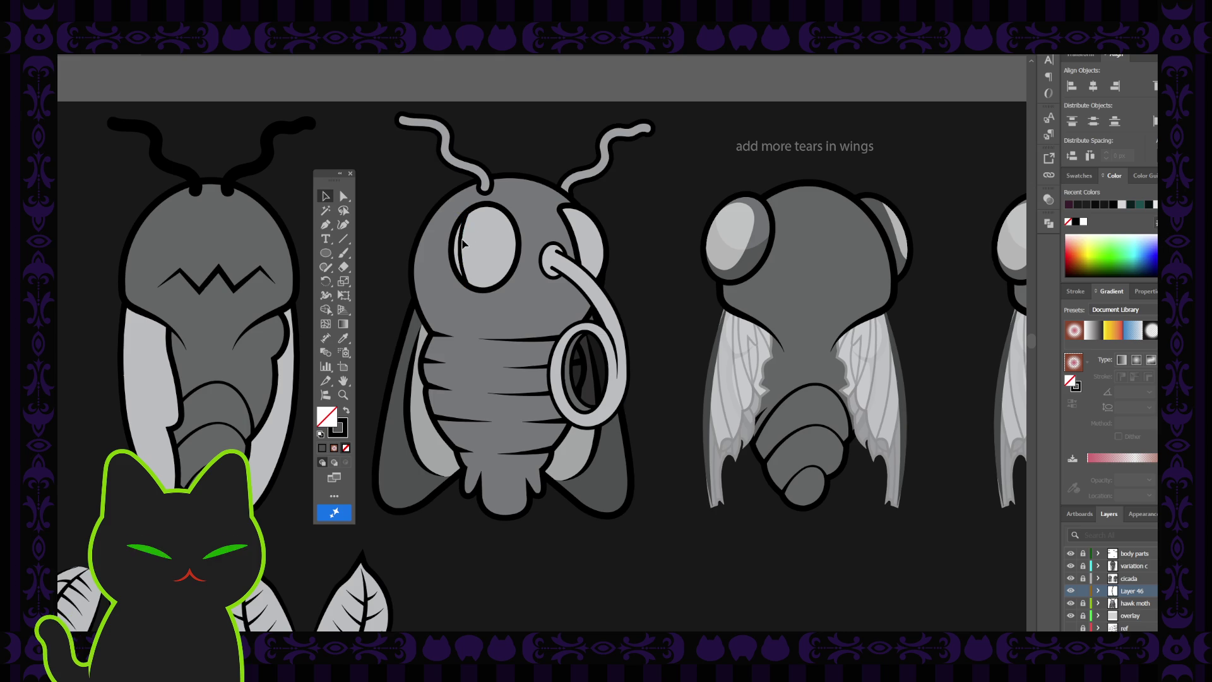
left_click_drag(468, 247, 471, 206)
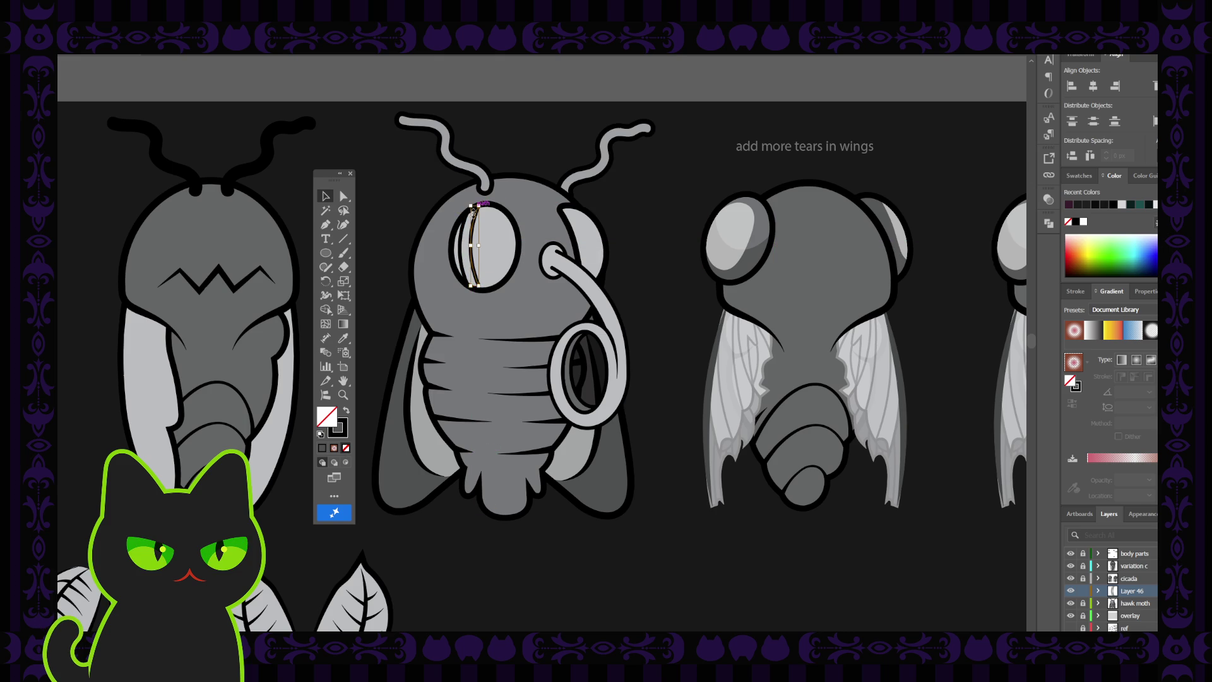
left_click_drag(475, 287, 475, 291)
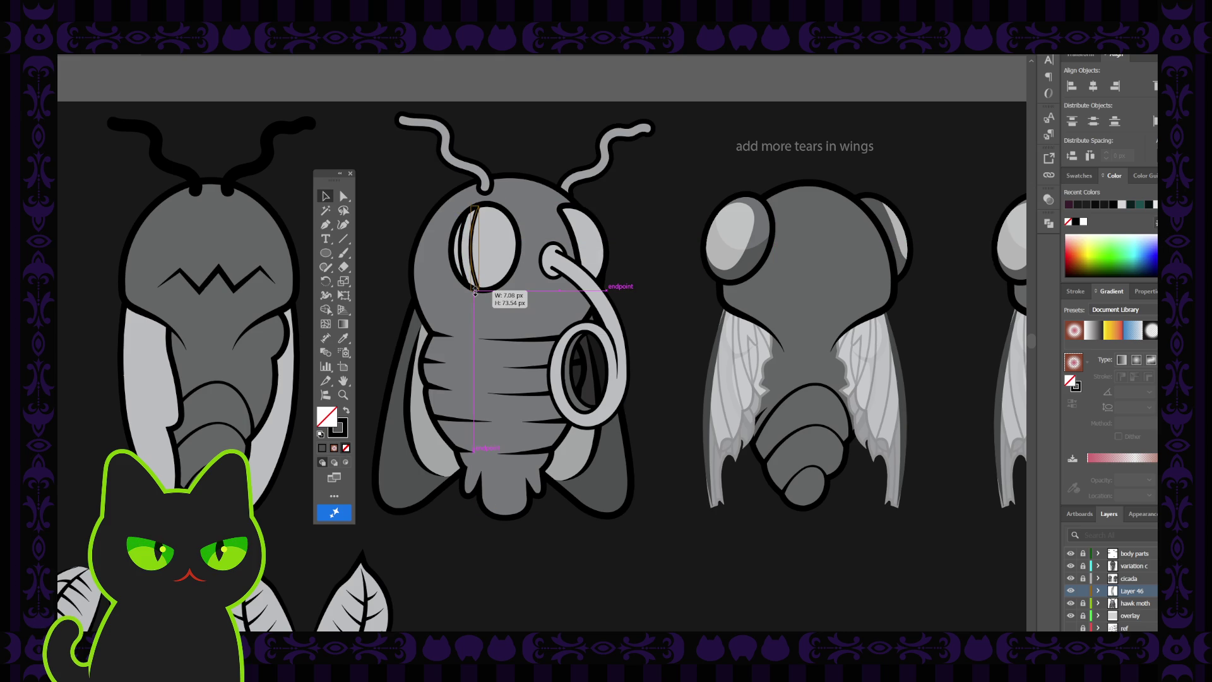
left_click(428, 210)
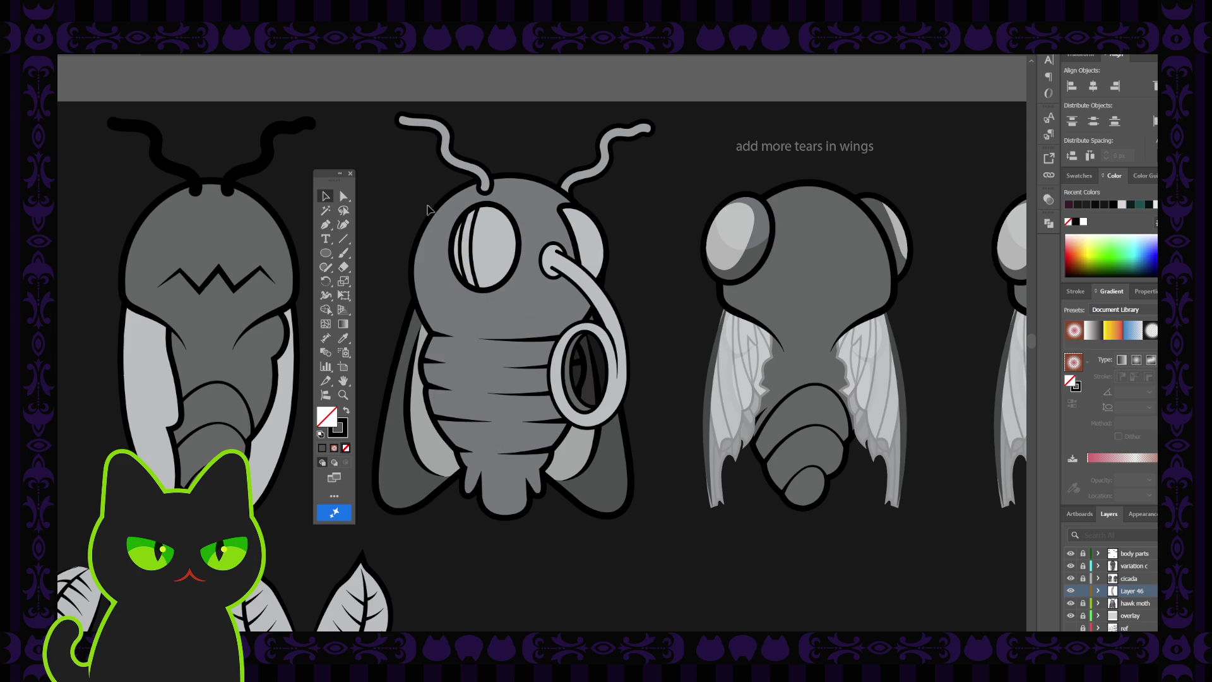
- Duplicate the curve rightward into several stripes and space them evenly across the eye
left_click(475, 249)
left_click_drag(475, 245, 485, 245)
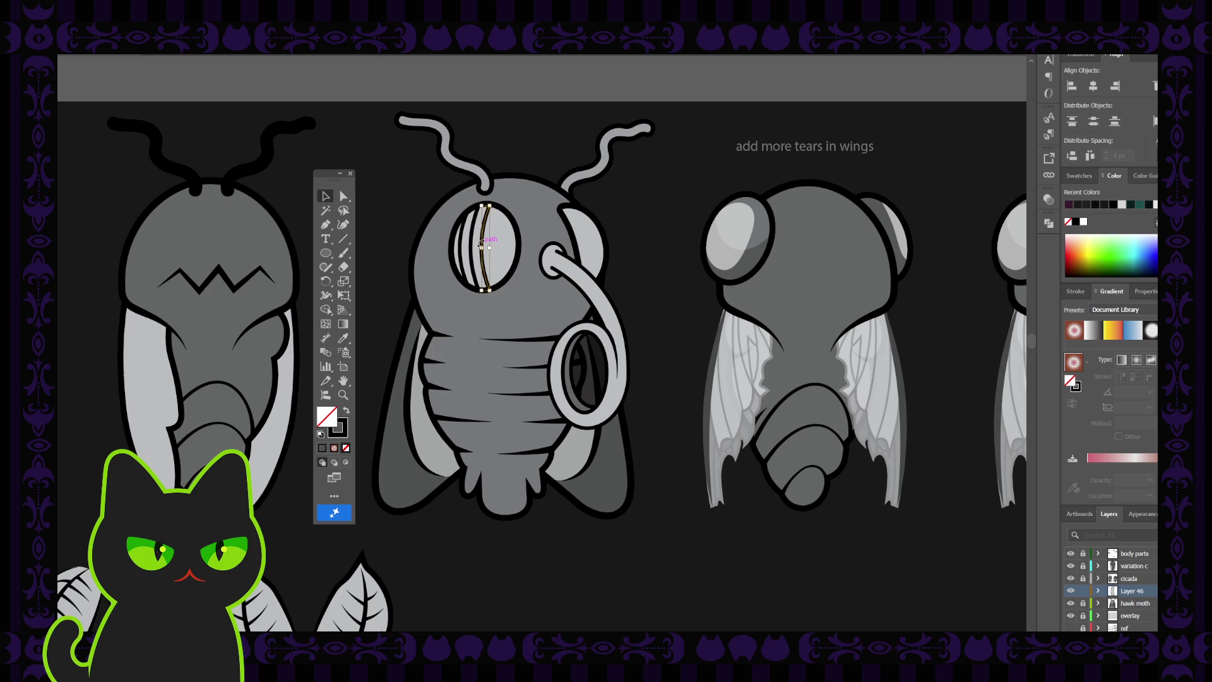
key("ctrl+shift+a")
left_click_drag(491, 248, 496, 248)
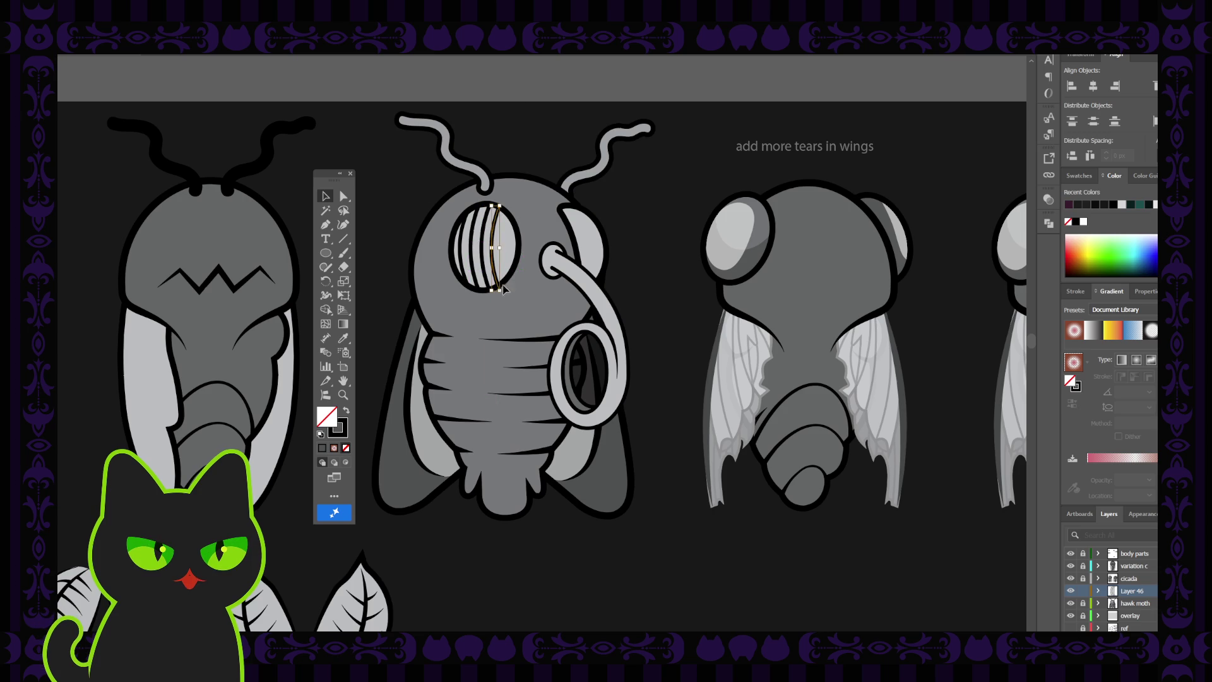
left_click_drag(502, 295, 497, 286)
left_click(419, 188)
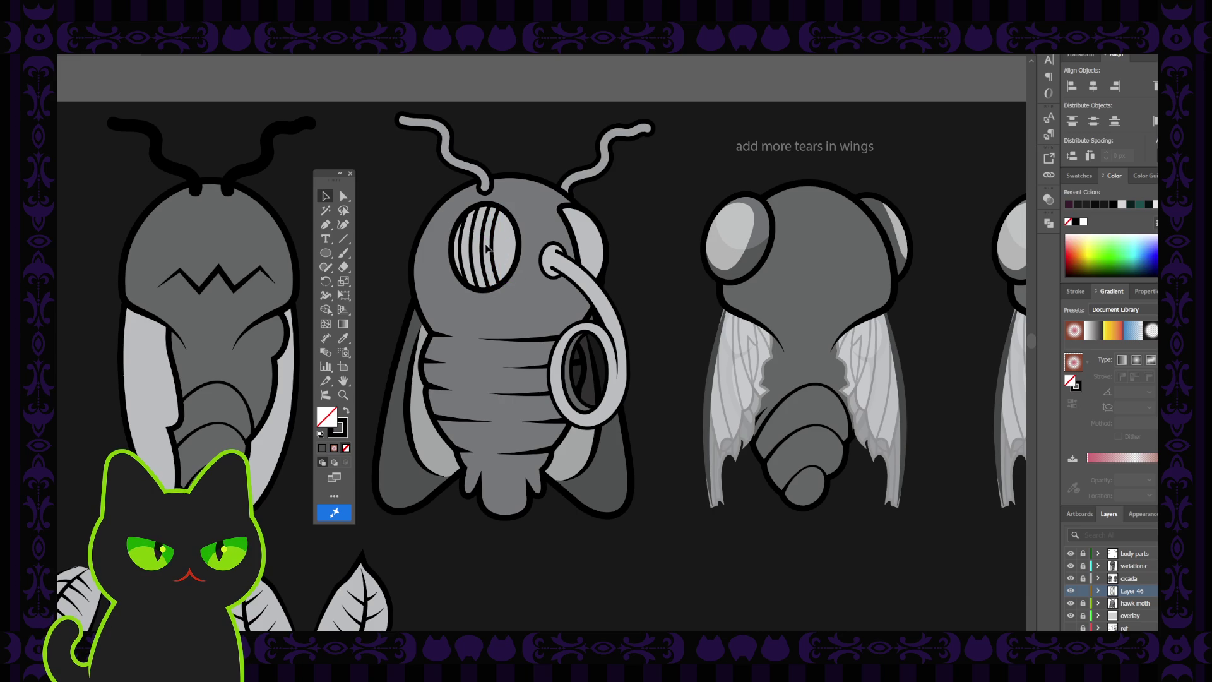
mouse_move(496, 247)
left_mouse_down()
mouse_move(464, 241)
mouse_move(503, 242)
left_mouse_up()
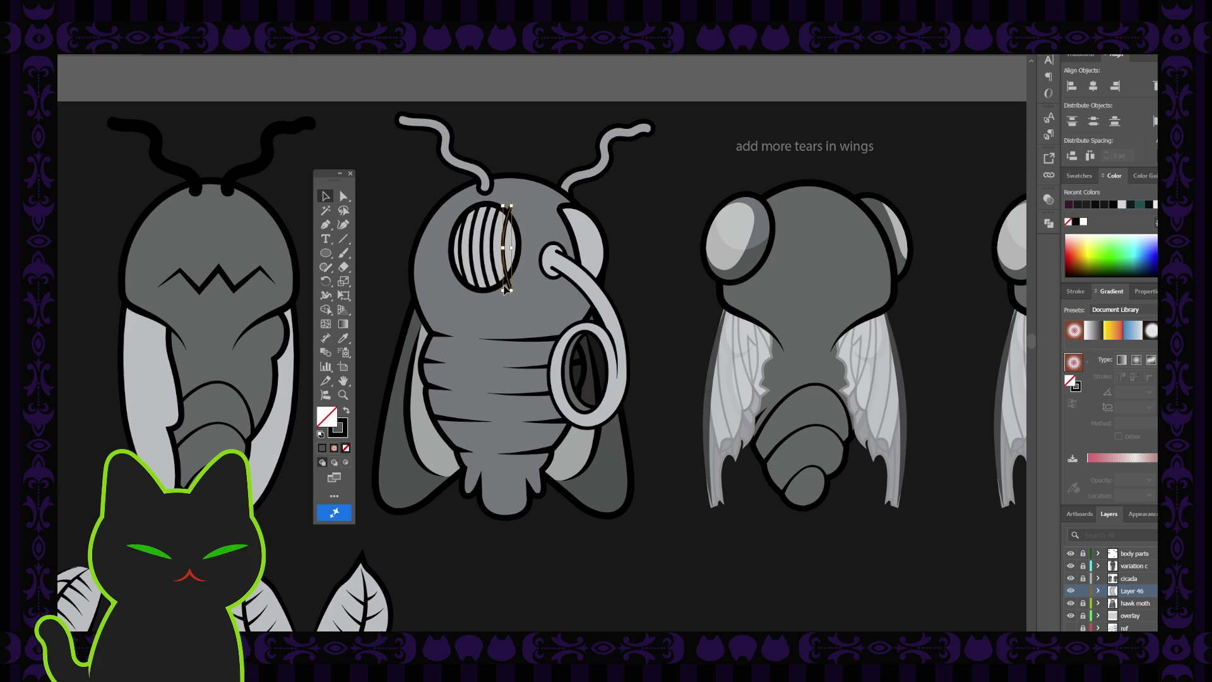
- Reposition the eye stripes, shifting one right and widening another to 7.07 px
scroll(505, 289, "up", 3)
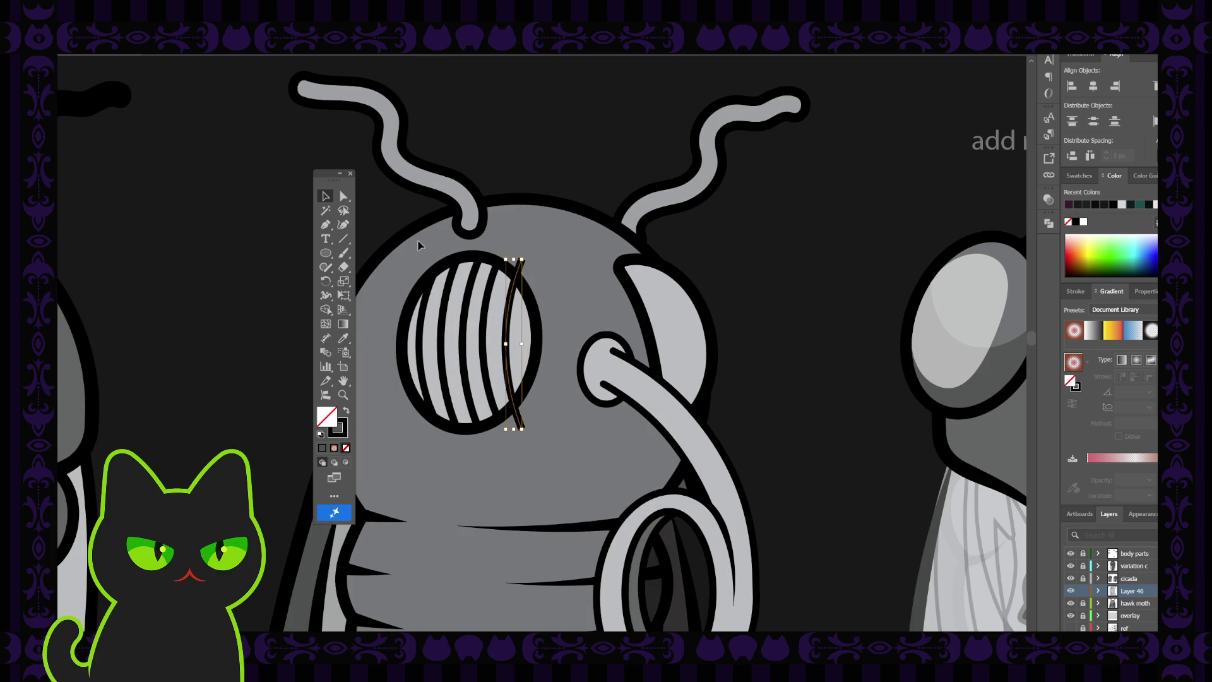
left_click(325, 224)
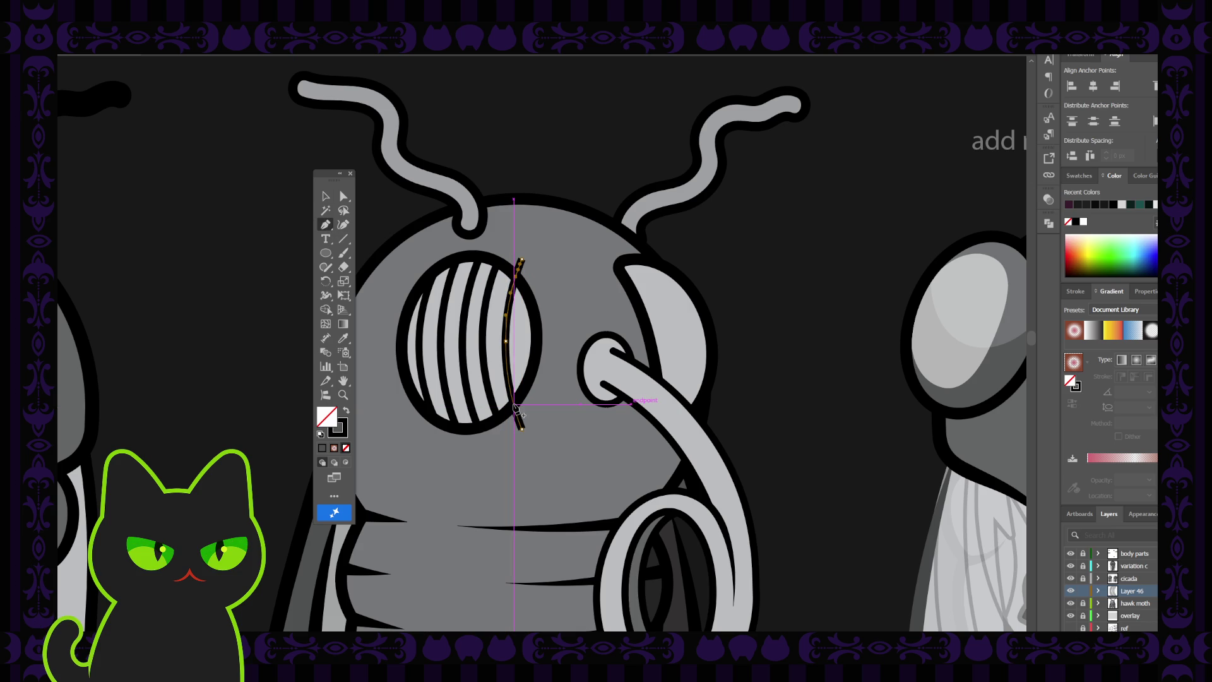
left_click(344, 197)
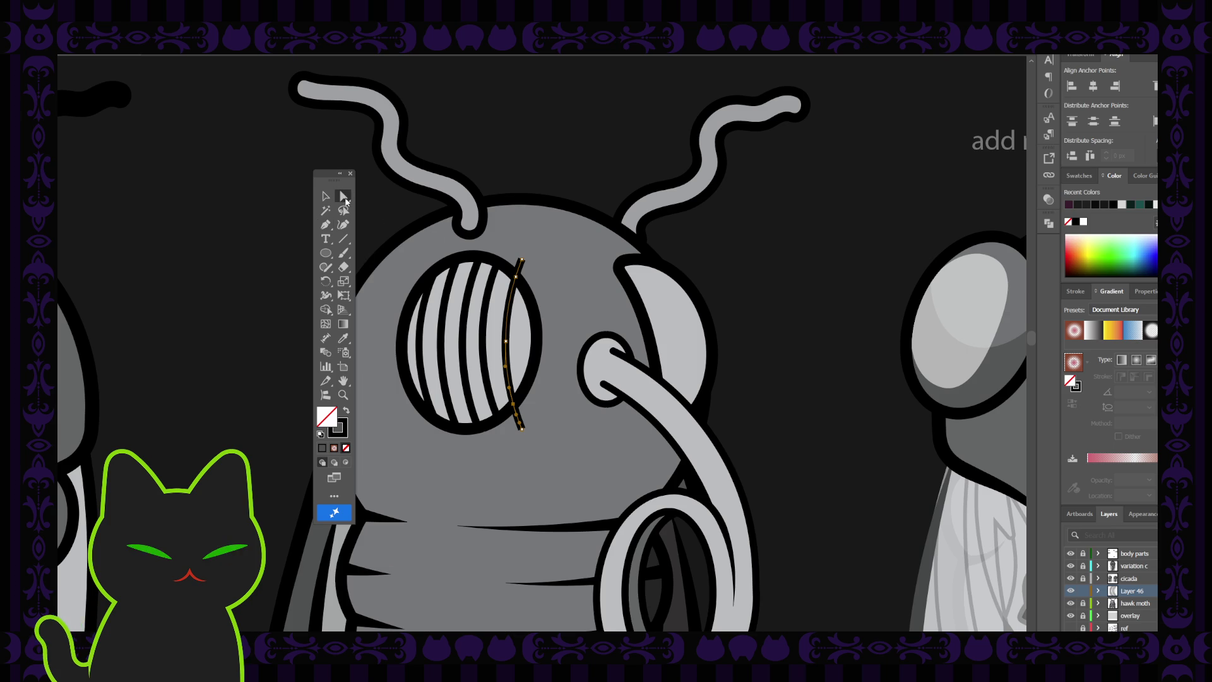
left_click(522, 260)
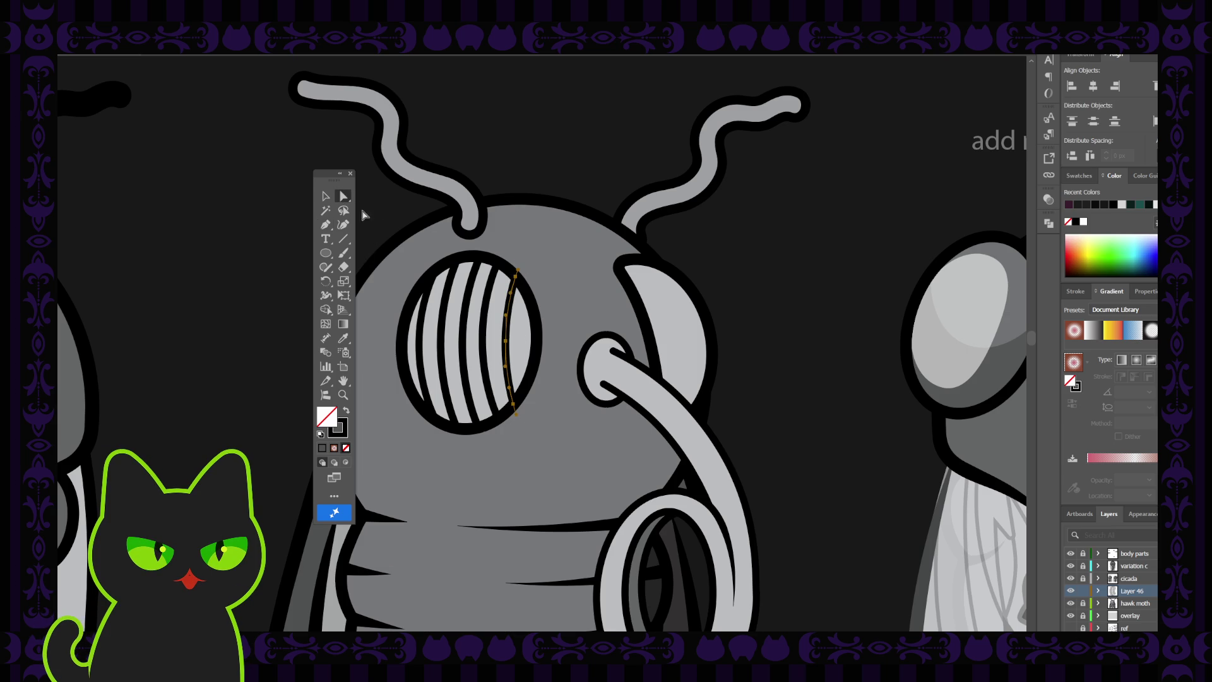
left_click(326, 196)
left_click(485, 303)
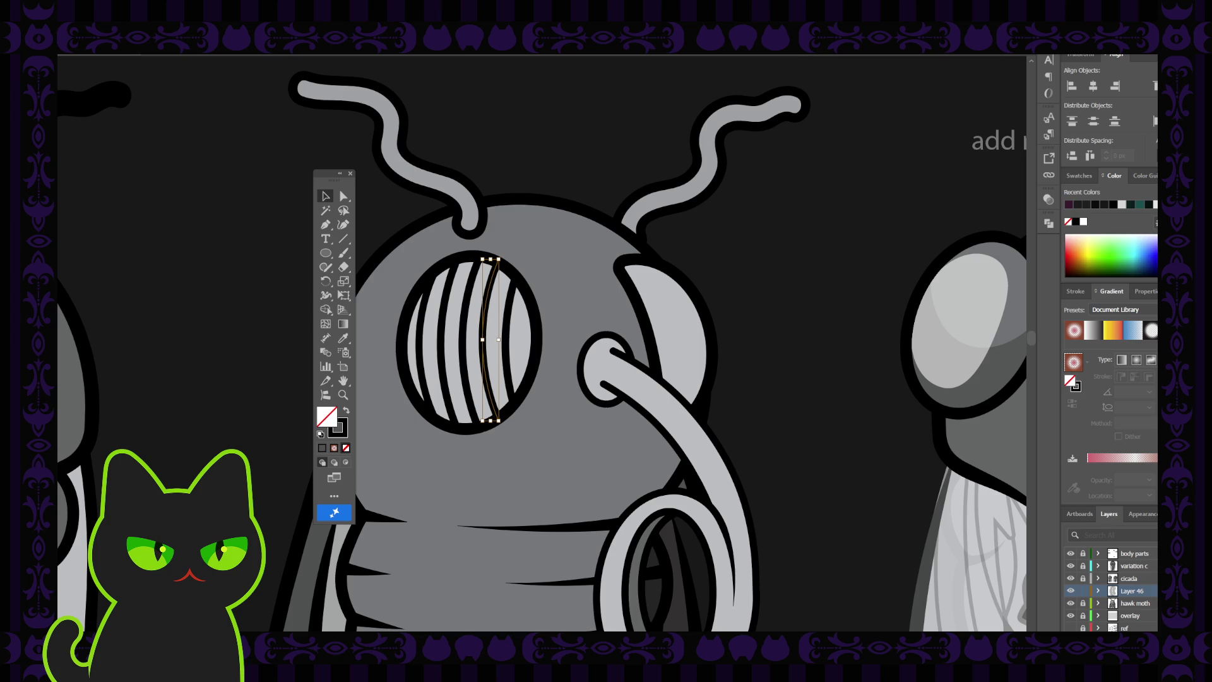
left_click(397, 191)
left_click(483, 340)
left_click_drag(500, 341, 510, 341)
left_click(488, 339)
left_click_drag(487, 339, 485, 339)
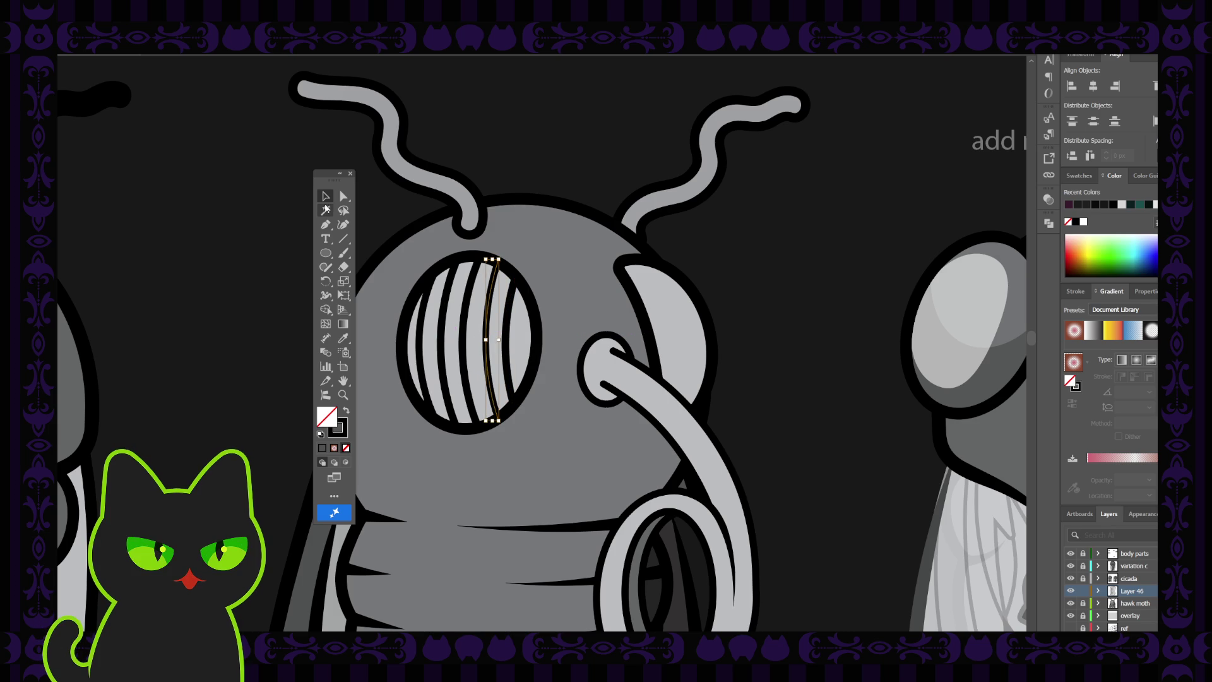
- Move the rightmost stripe further right, delete an extra stripe and close the gap
left_click(278, 199)
left_click(508, 329)
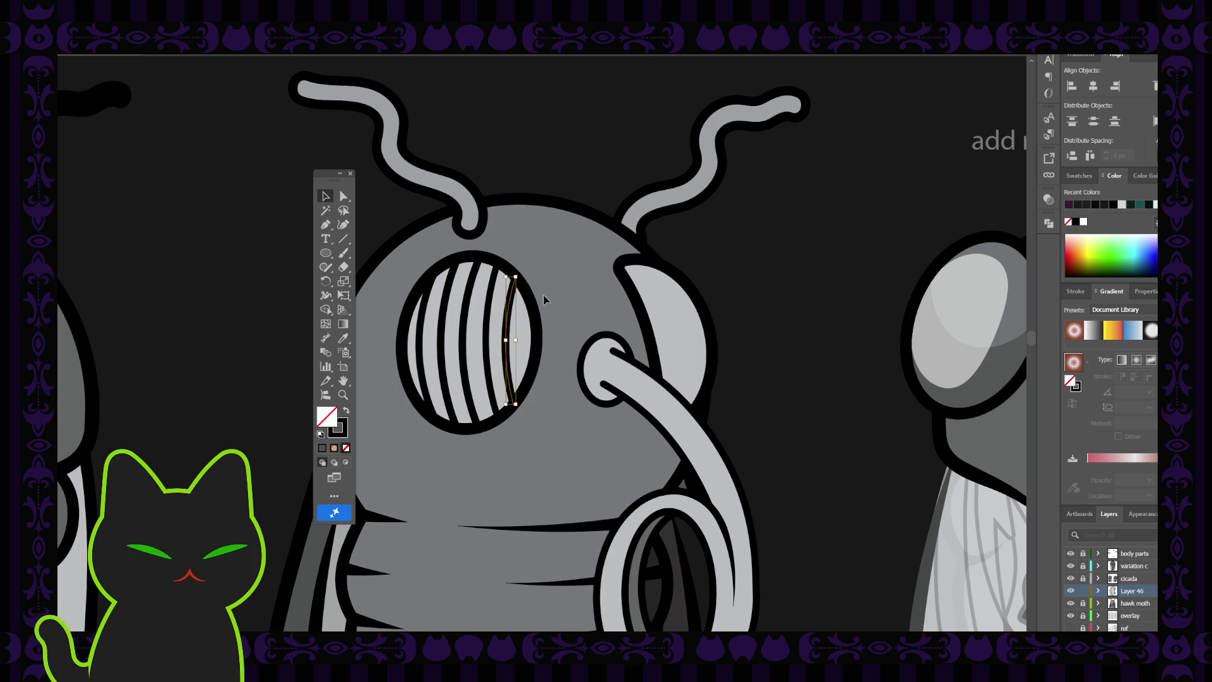
left_click(513, 318)
left_click_drag(513, 318, 523, 327)
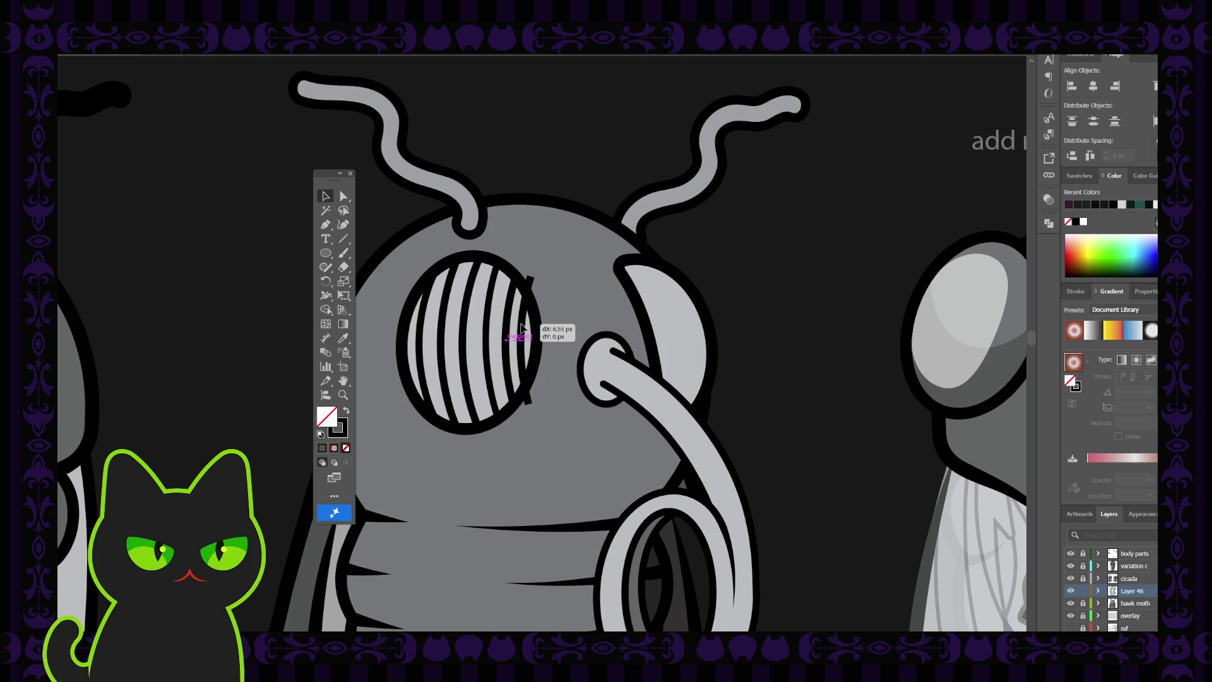
left_click_drag(522, 327, 523, 327)
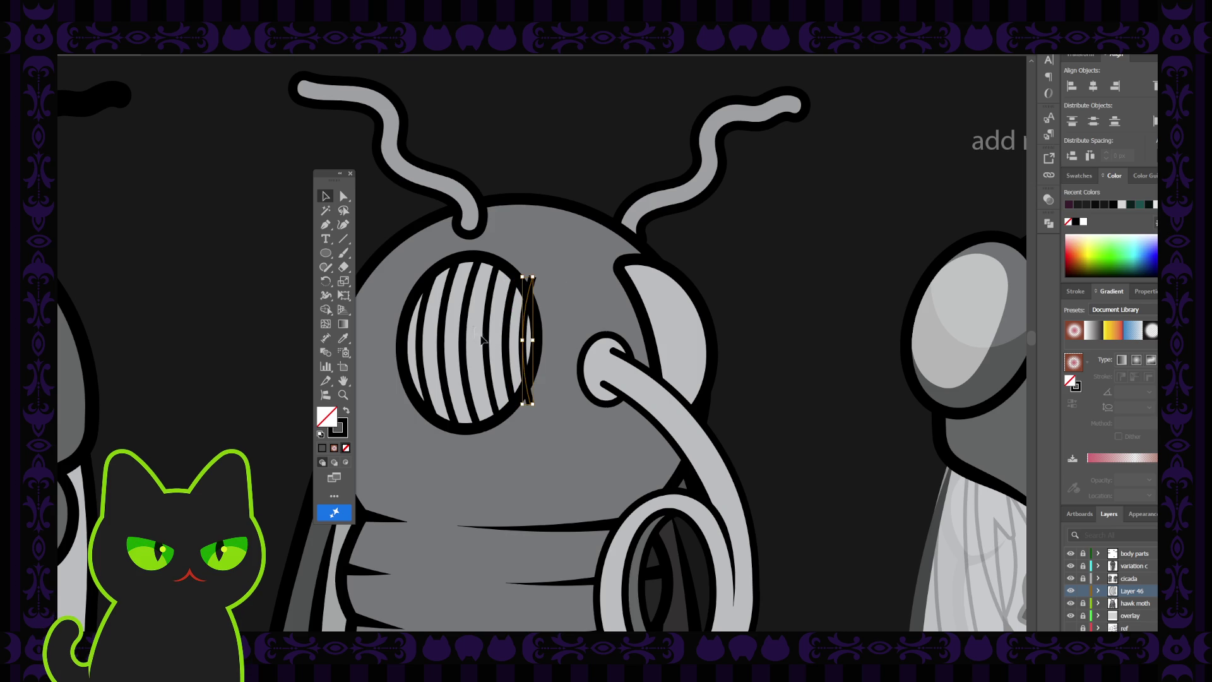
left_click(486, 341)
key("Delete")
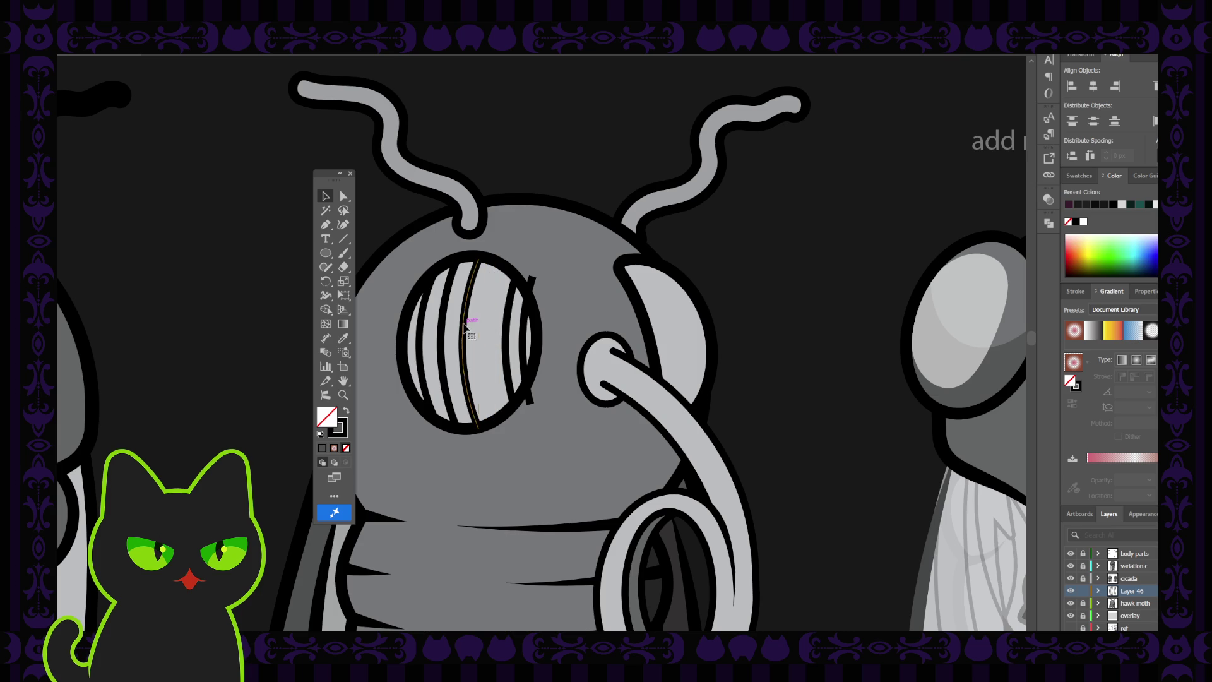
left_click(466, 327)
left_click(465, 328)
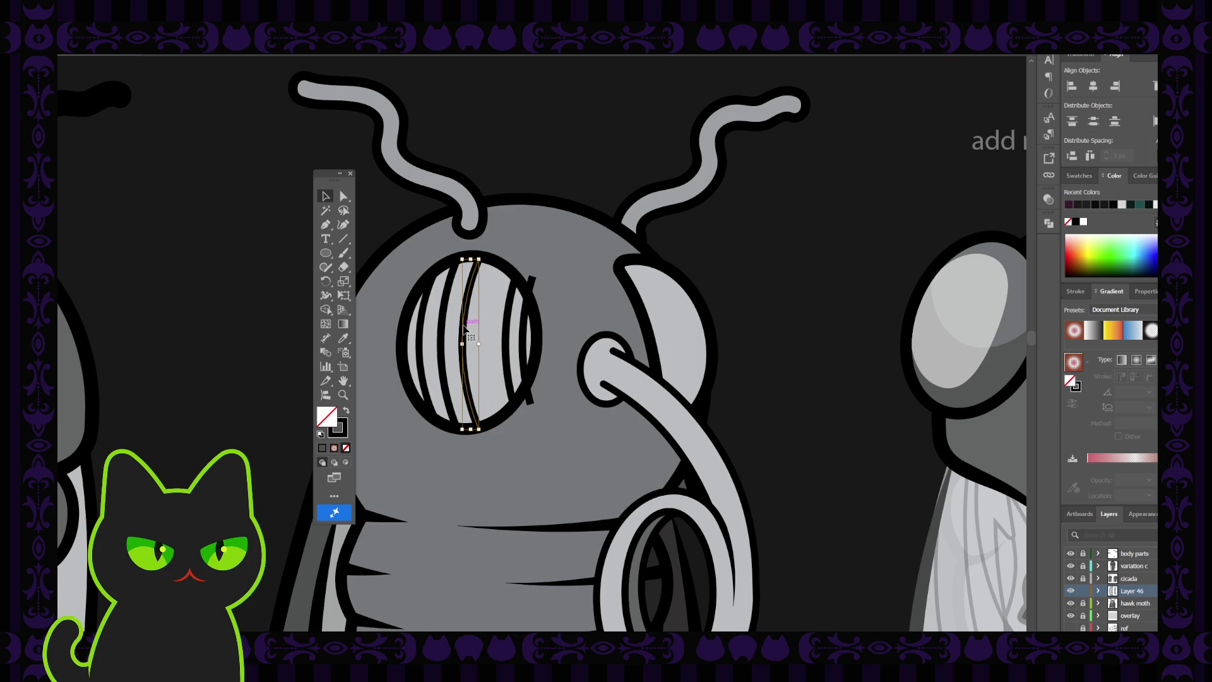
left_click_drag(465, 328, 486, 329)
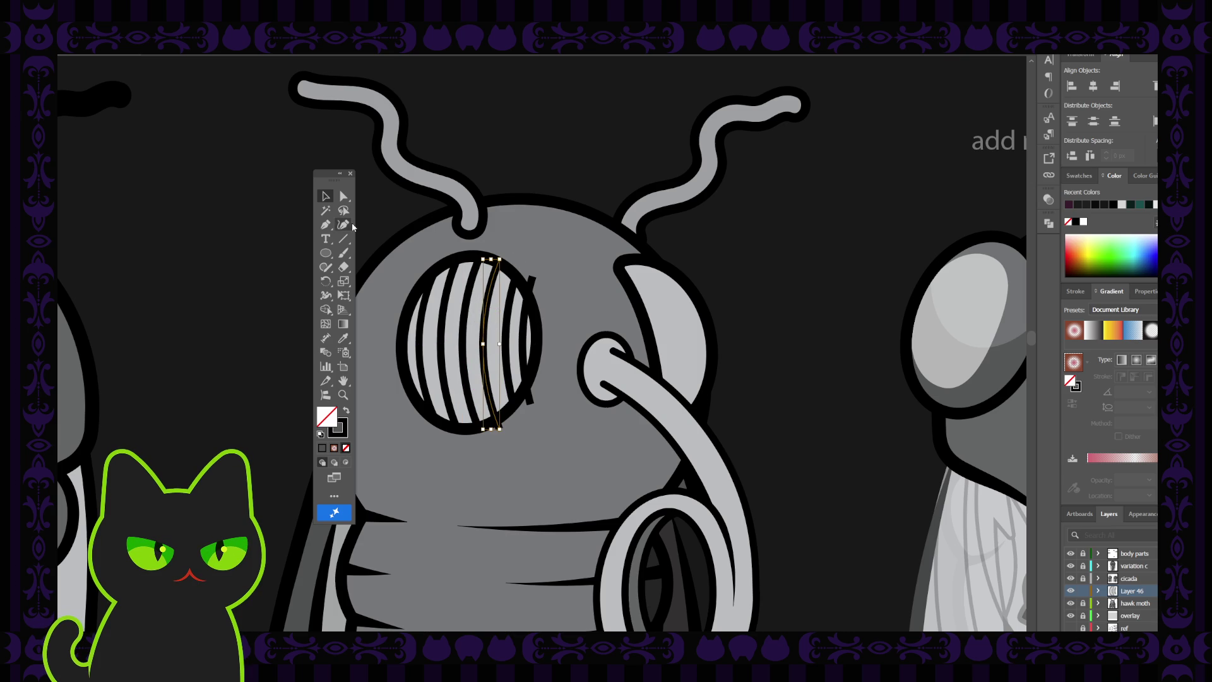
- Shorten a stripe's lower end and settle the thin right stripe at the eye's right edge
left_click(324, 226)
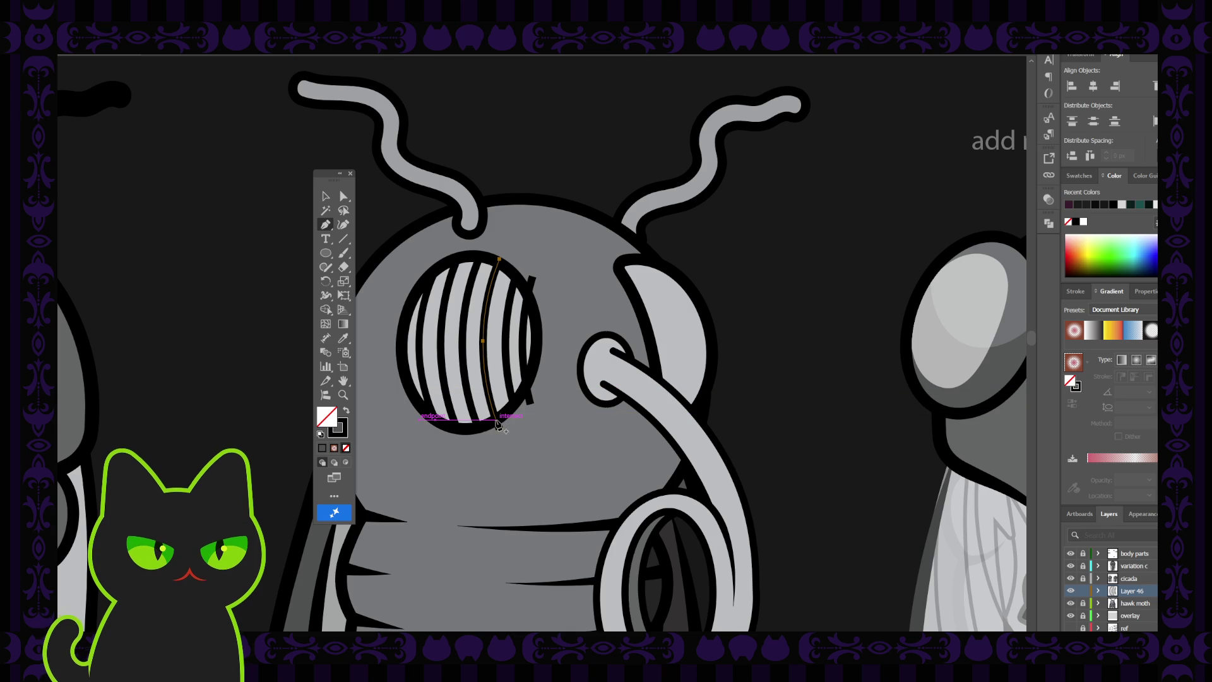
left_click(491, 404)
key("a")
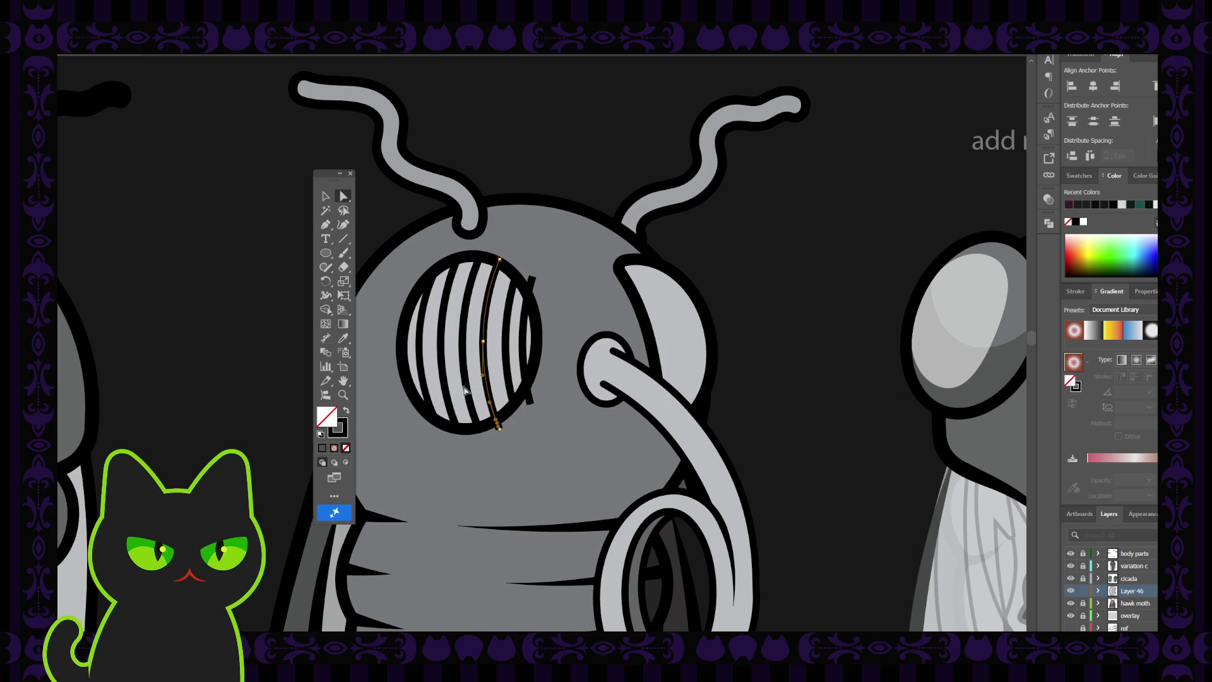
left_click(499, 433)
left_click_drag(500, 434, 496, 422)
left_click(326, 198)
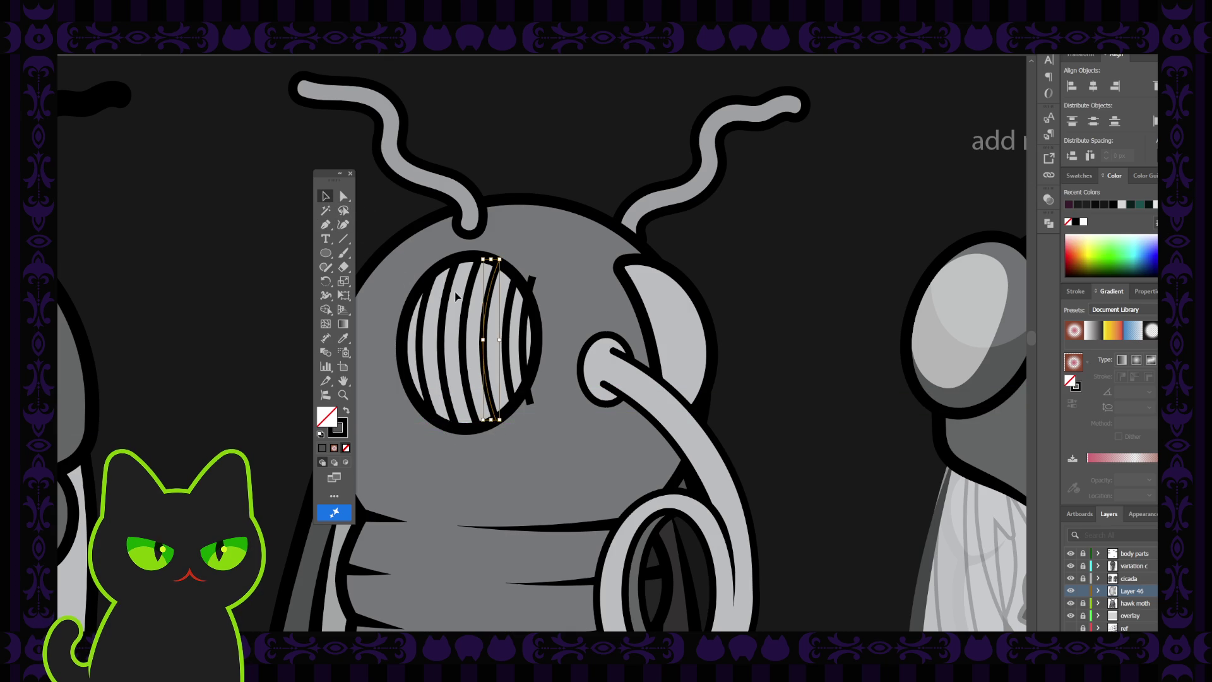
left_click(526, 228)
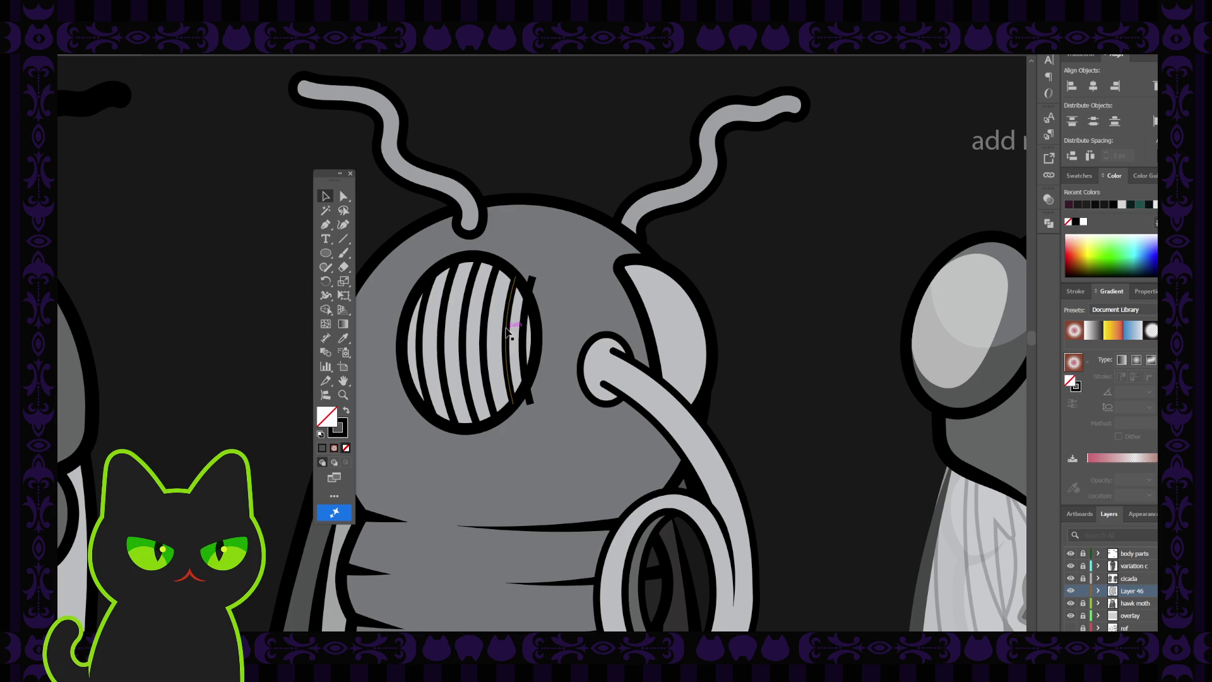
left_click_drag(507, 333, 527, 331)
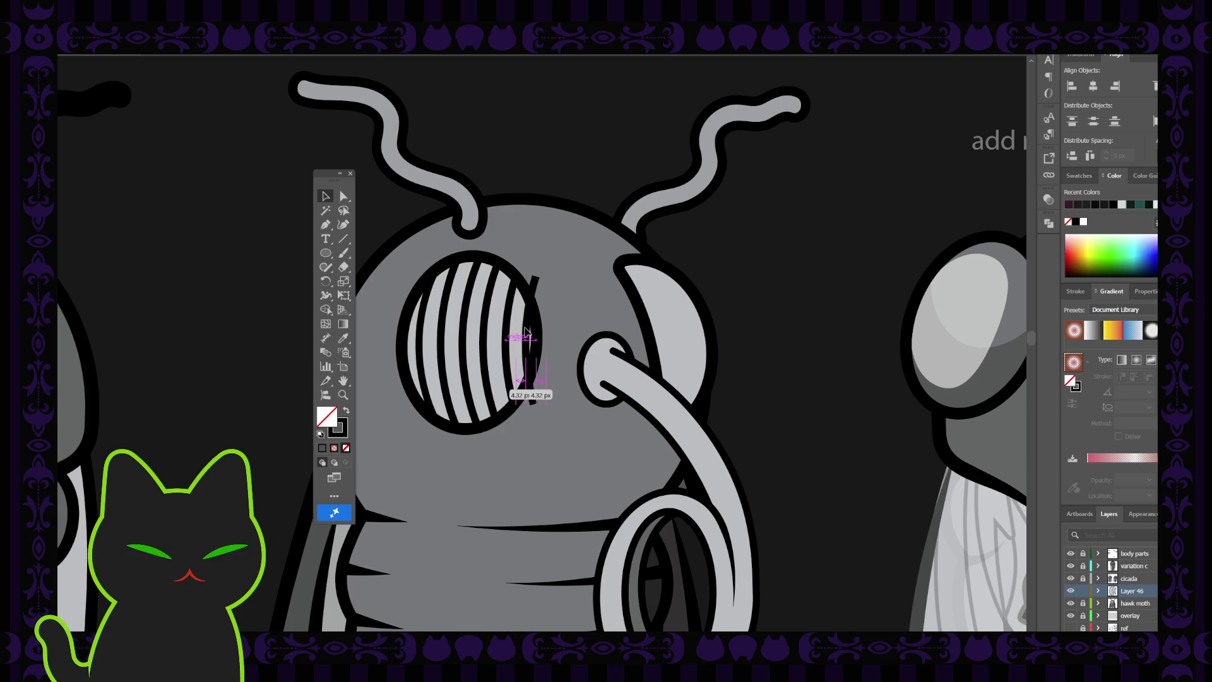
left_click_drag(527, 330, 527, 332)
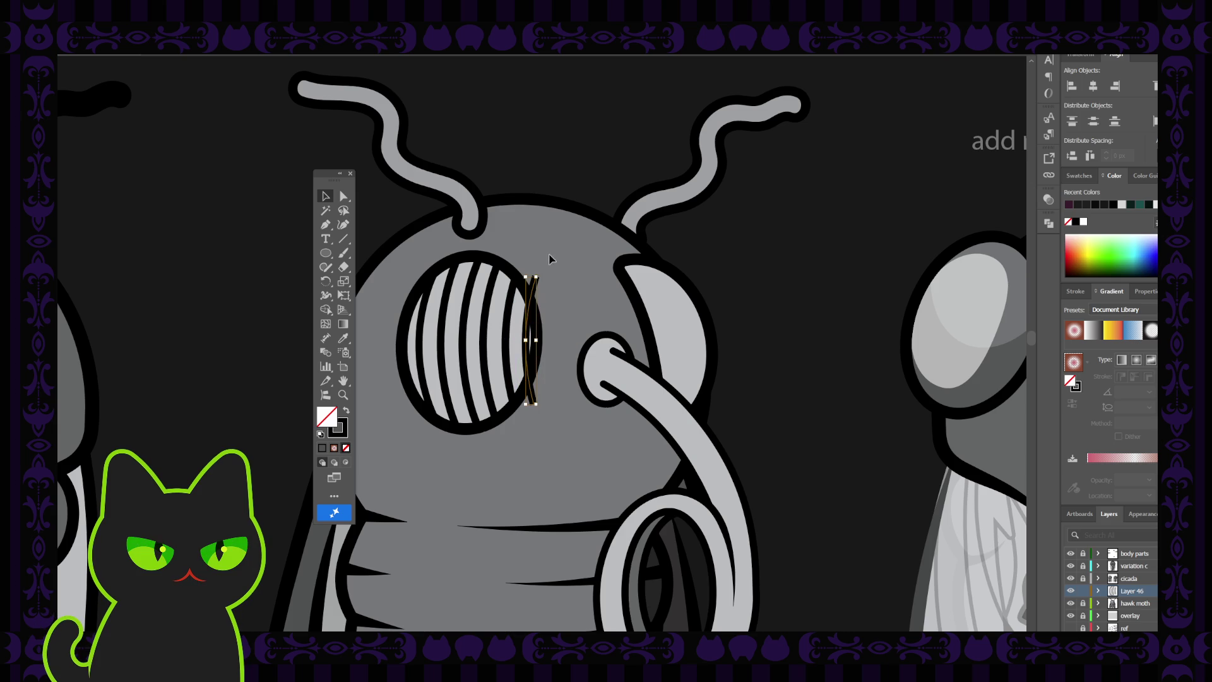
left_click(523, 338)
left_click_drag(526, 338, 523, 337)
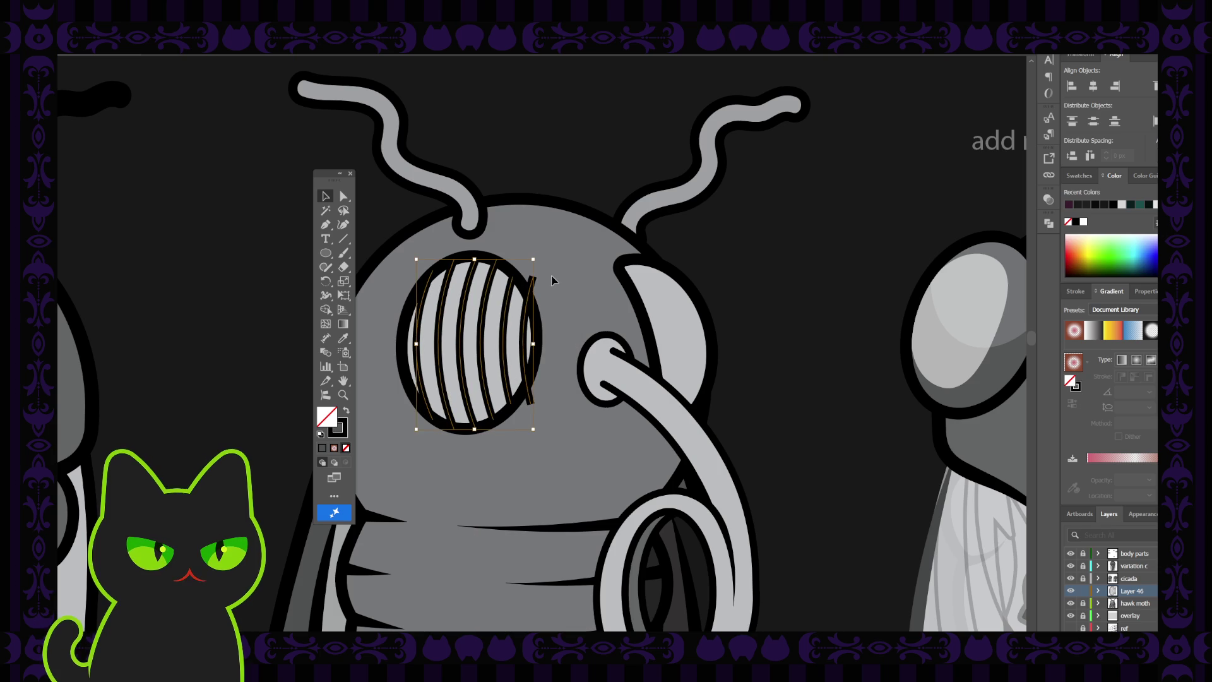
- Trim the rightmost stripe to fit inside the eye by deleting its top and bottom end anchors
left_click(552, 280)
left_click(526, 297)
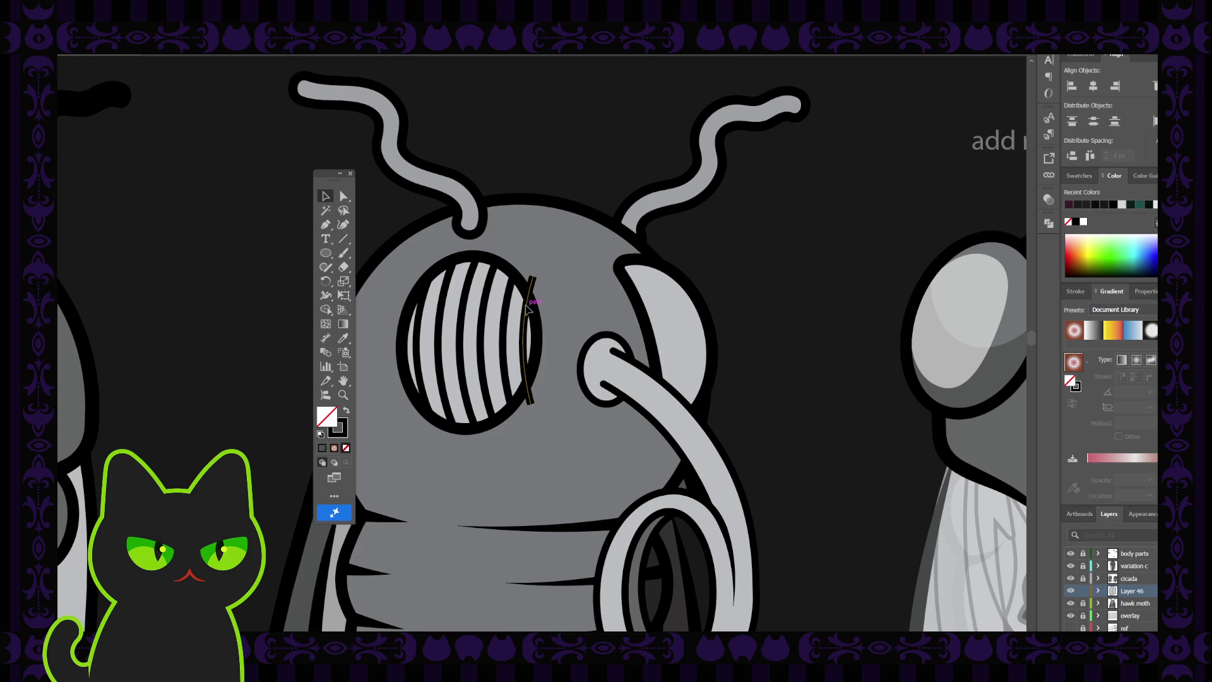
key("p")
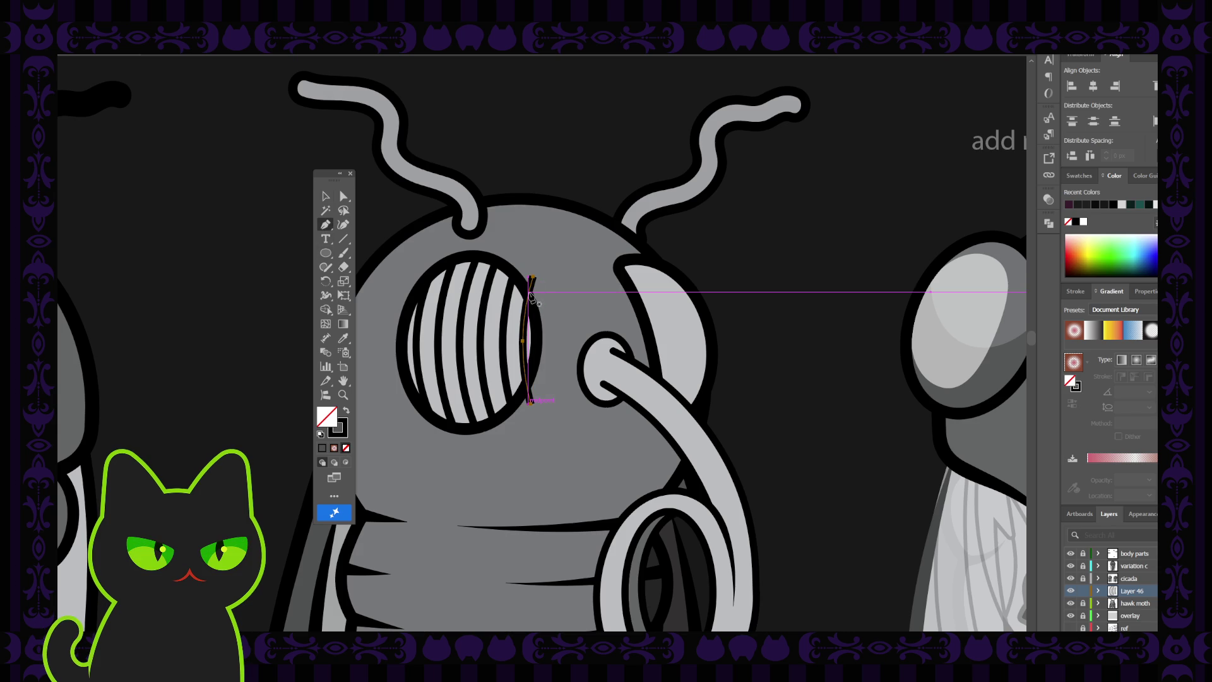
left_click(531, 297)
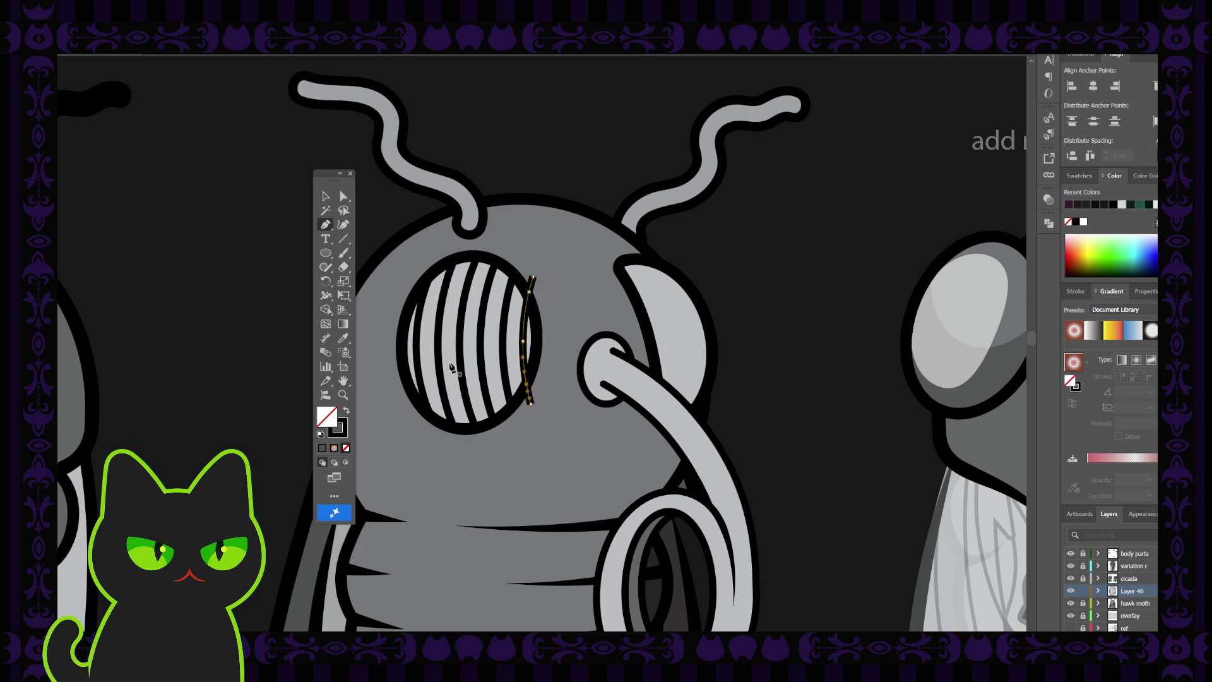
left_click(343, 196)
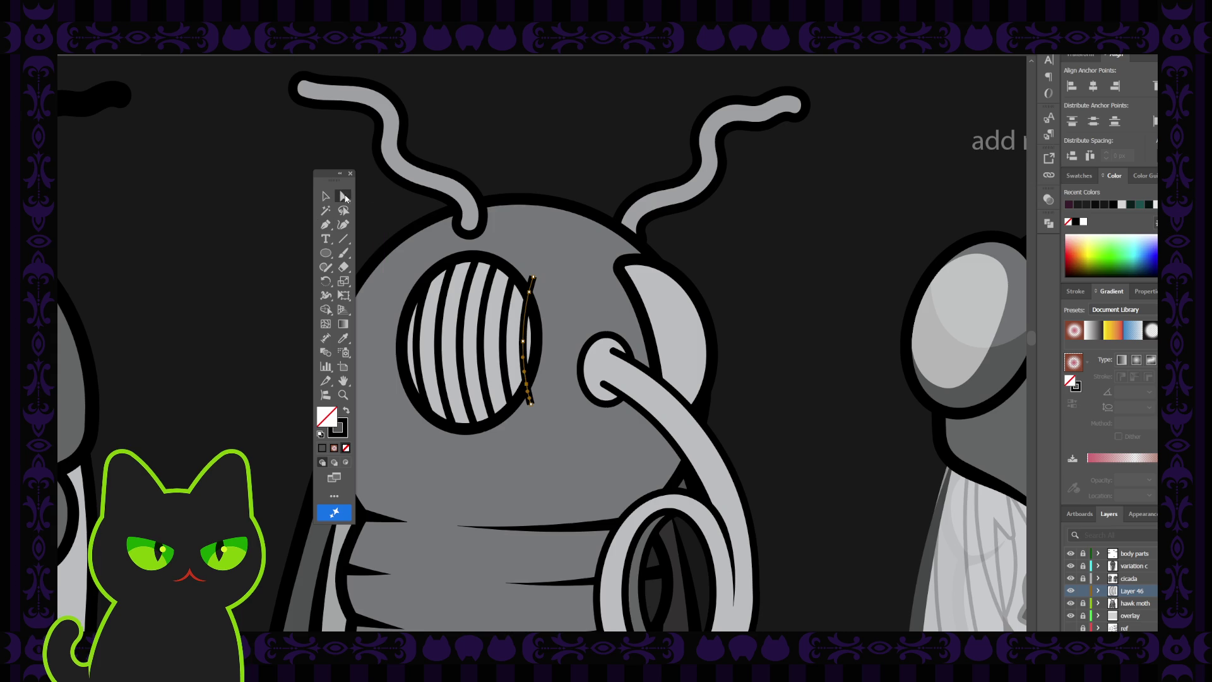
left_click(533, 278)
key("Delete")
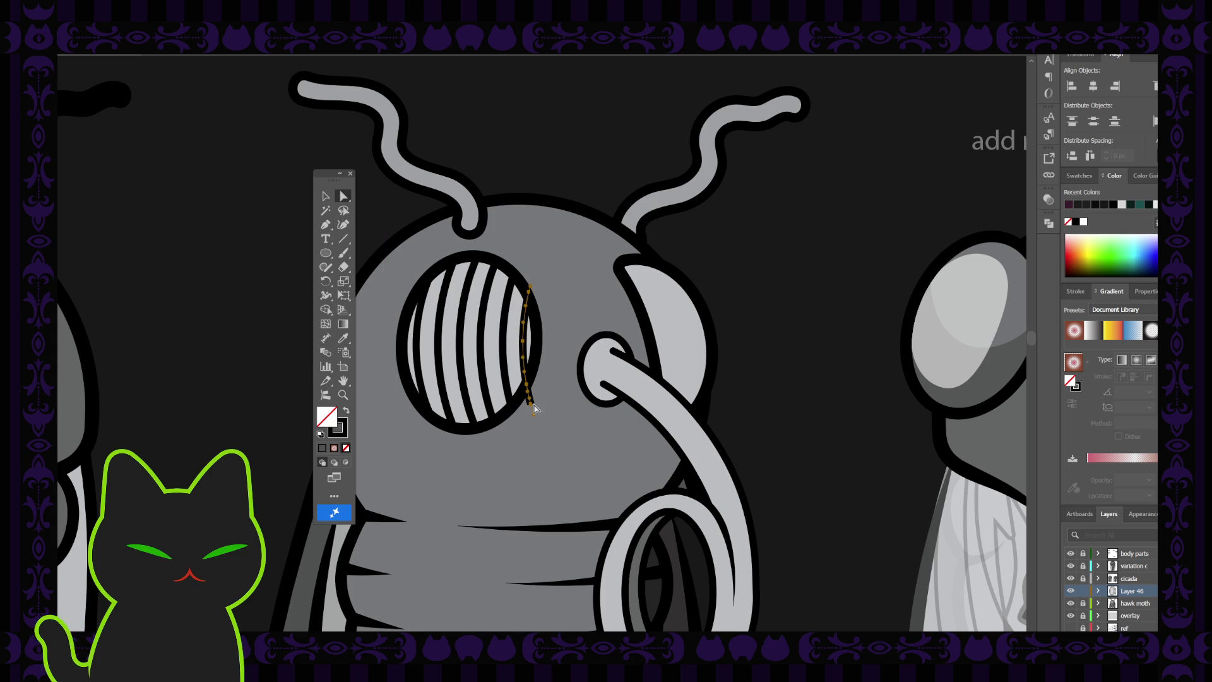
left_click(538, 405)
key("Delete")
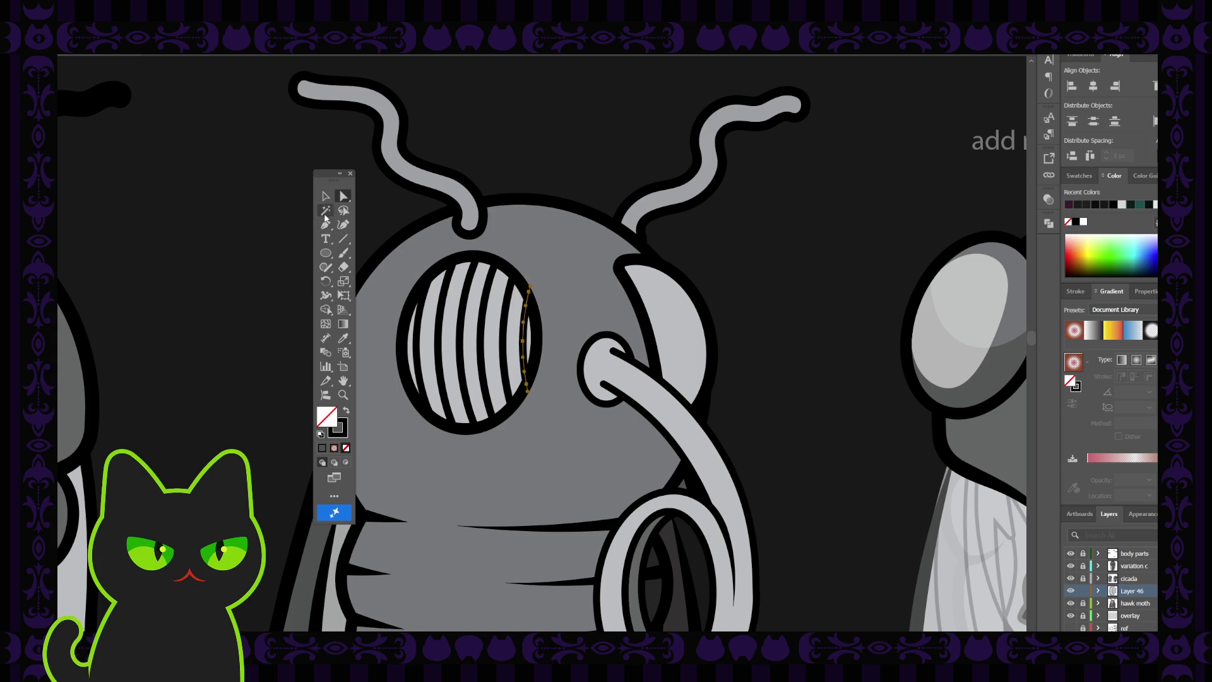
left_click(326, 197)
left_click(238, 229)
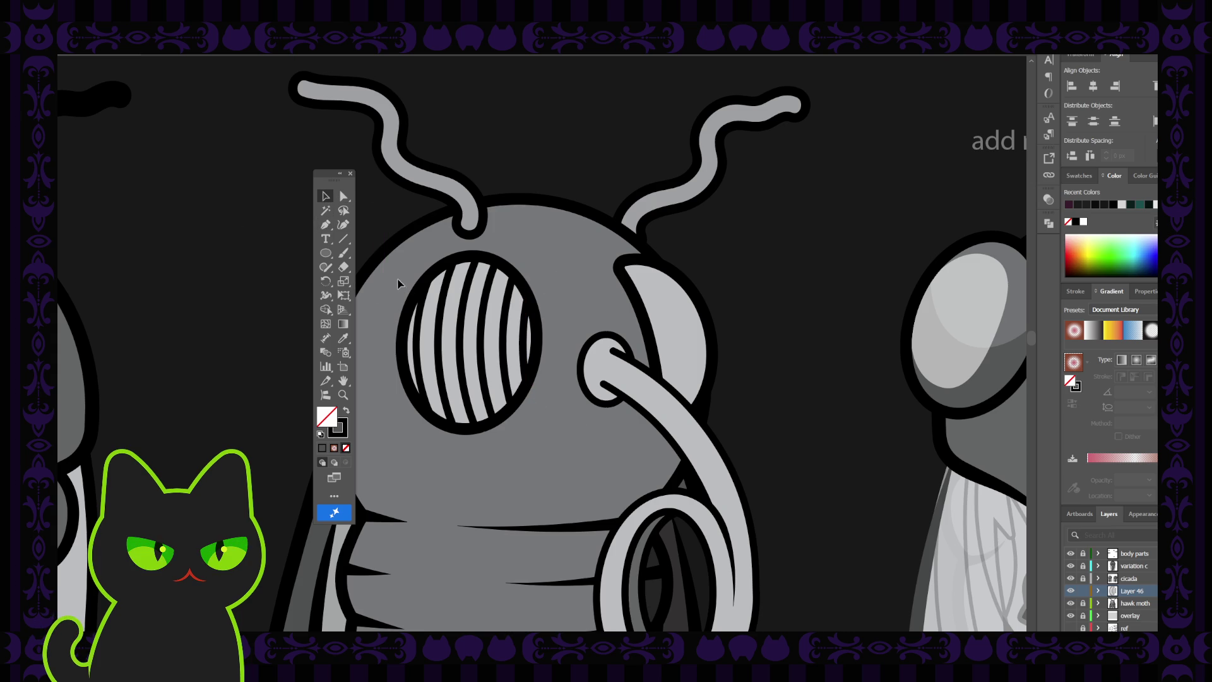
- Place a copy of the eye stripes on top, rotate it to run across the eye, and shift it up
left_click(519, 335)
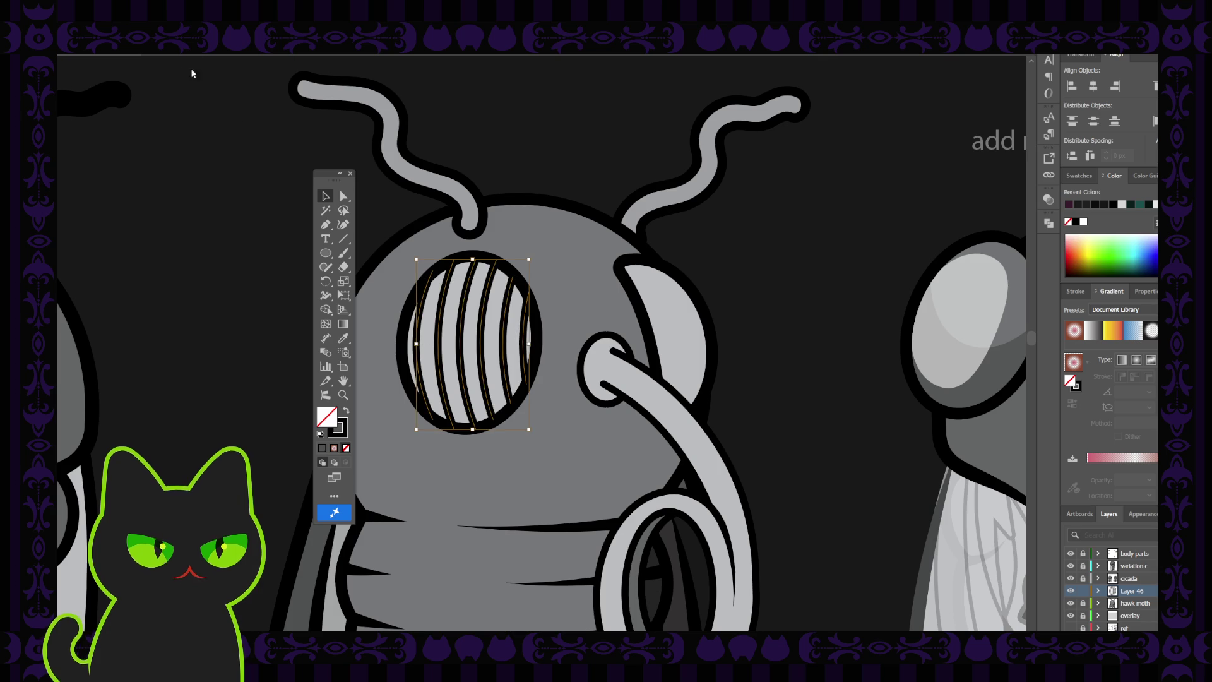
left_click(541, 246)
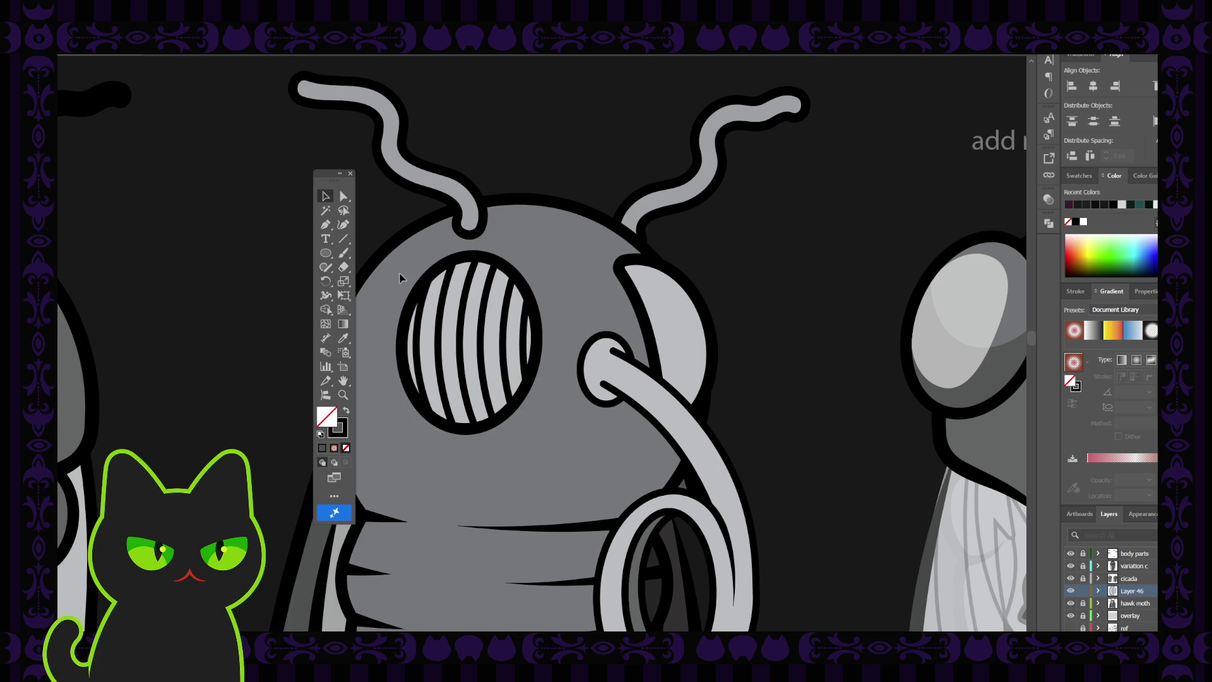
key("ctrl+minus")
key("ctrl+minus")
key("ctrl+minus")
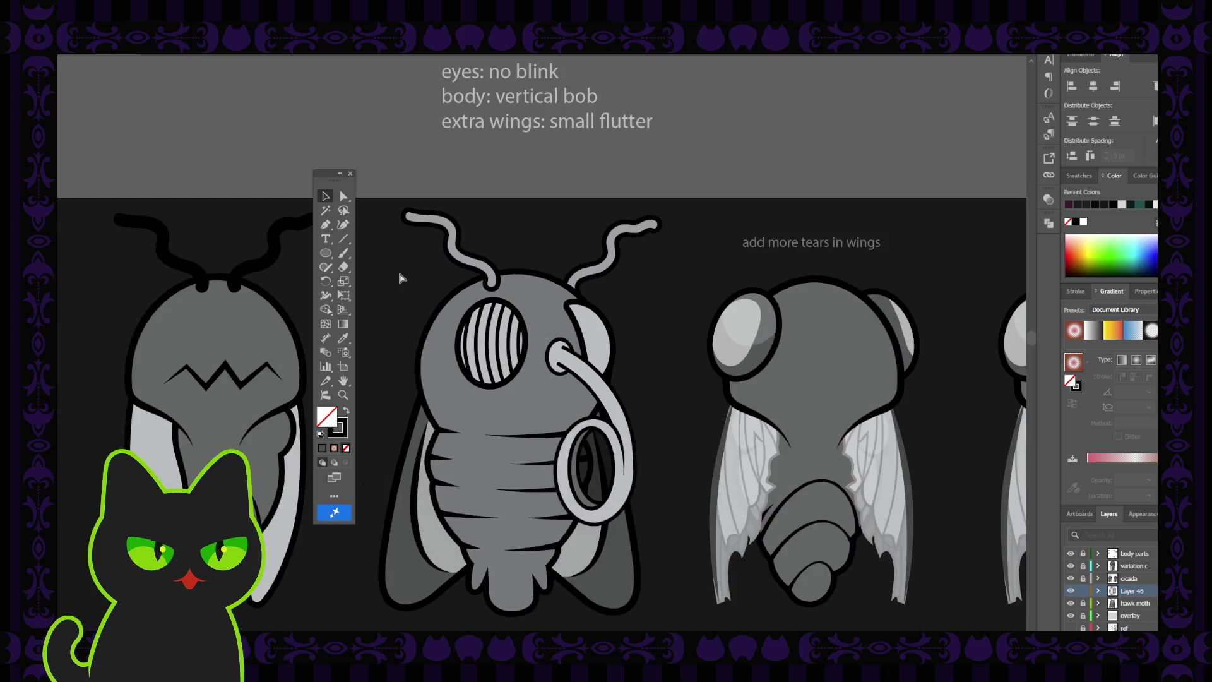
key("ctrl+plus")
key("ctrl+plus")
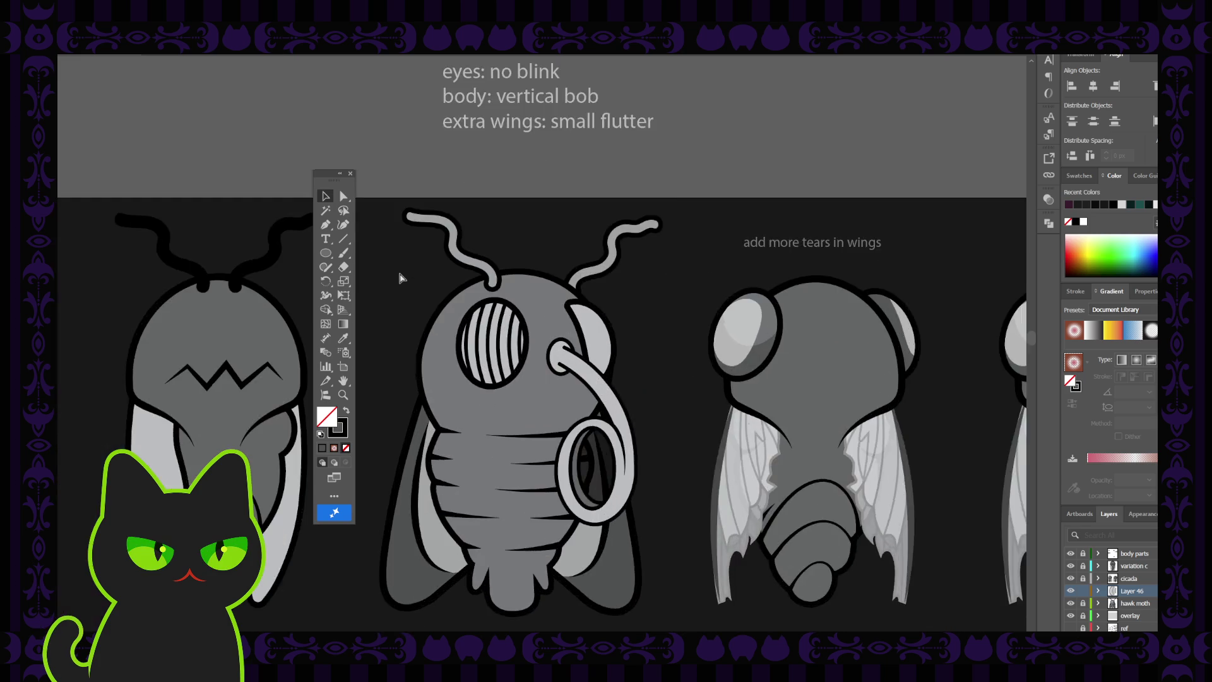
key("ctrl+plus")
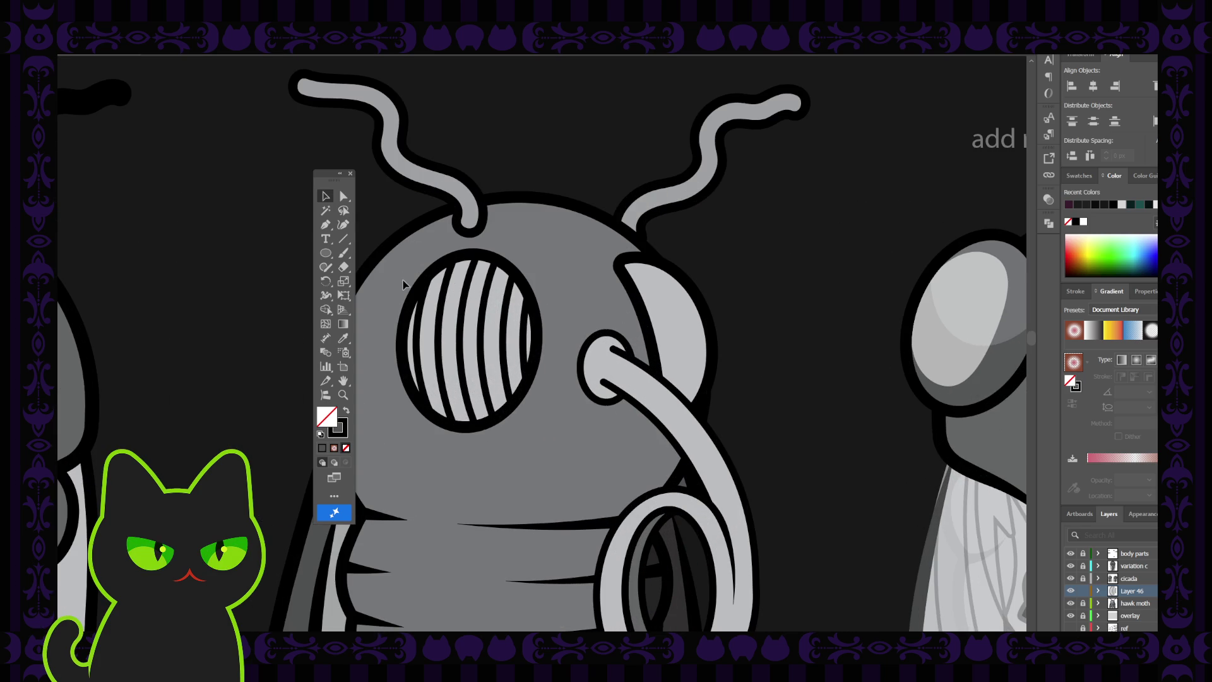
key("ctrl+z")
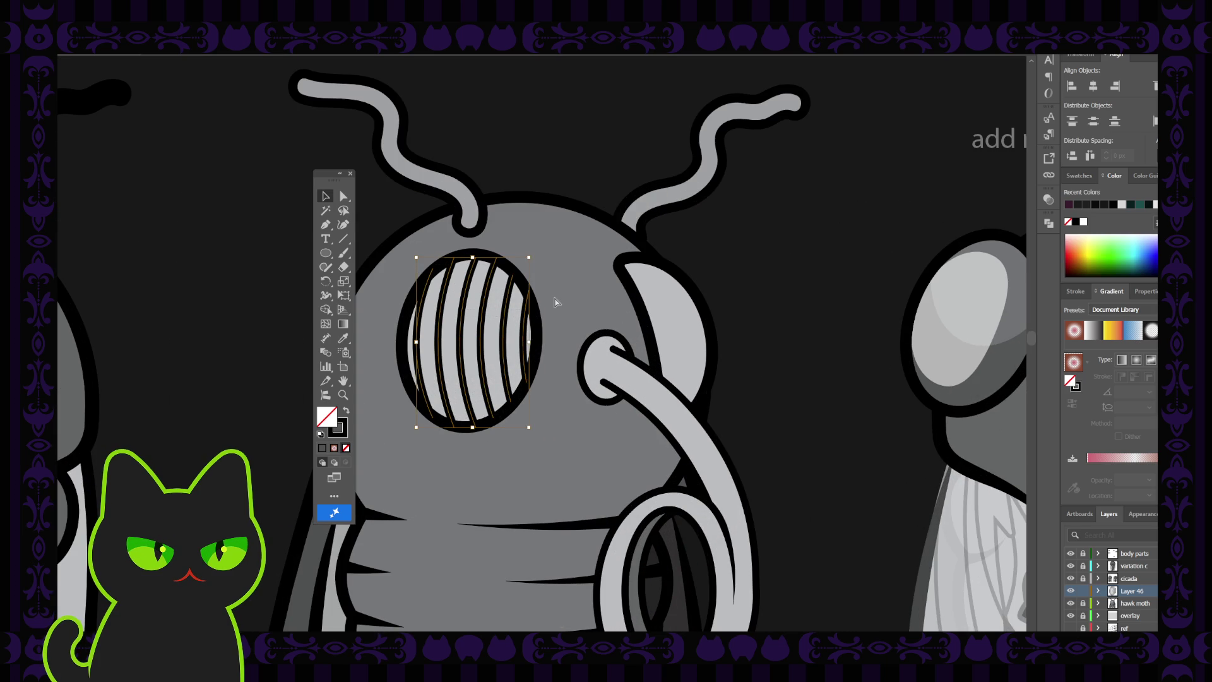
mouse_move(536, 254)
left_mouse_down()
mouse_move(547, 292)
mouse_move(535, 390)
left_mouse_up()
left_click_drag(515, 316, 565, 285)
left_click(566, 264)
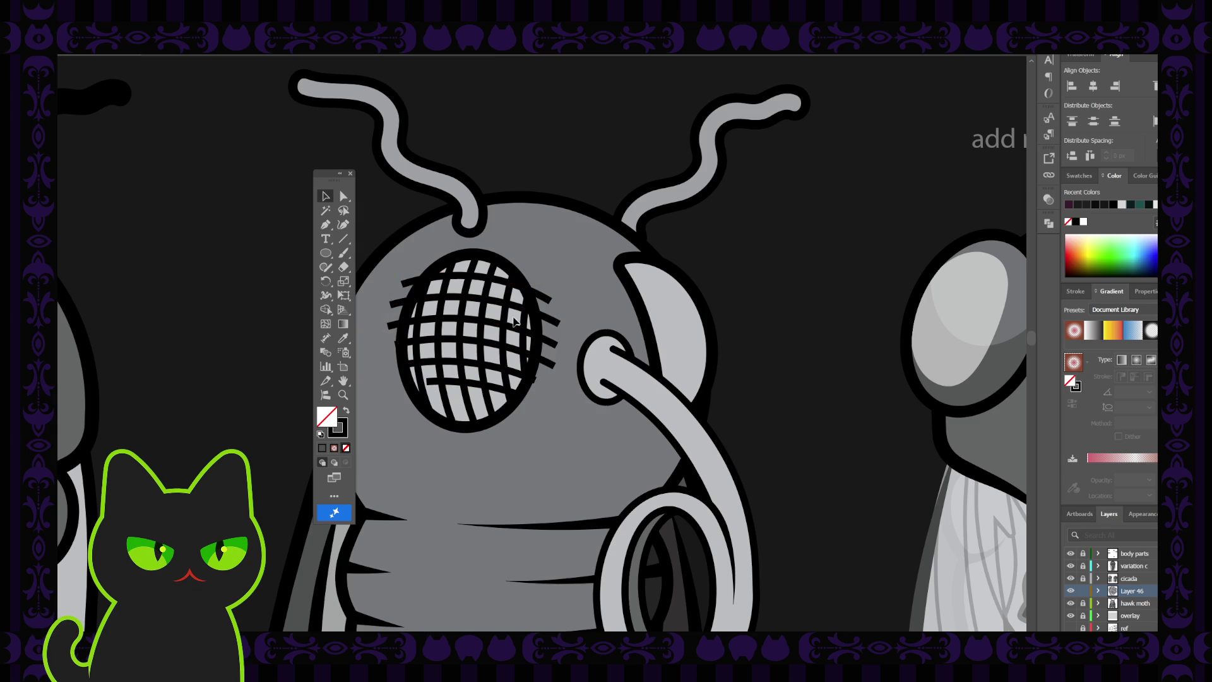
- Inside the crossing-stripe group, delete the bottom stripe and copy the new bottom stripe downward
double_click(475, 383)
left_click(475, 383)
key("Delete")
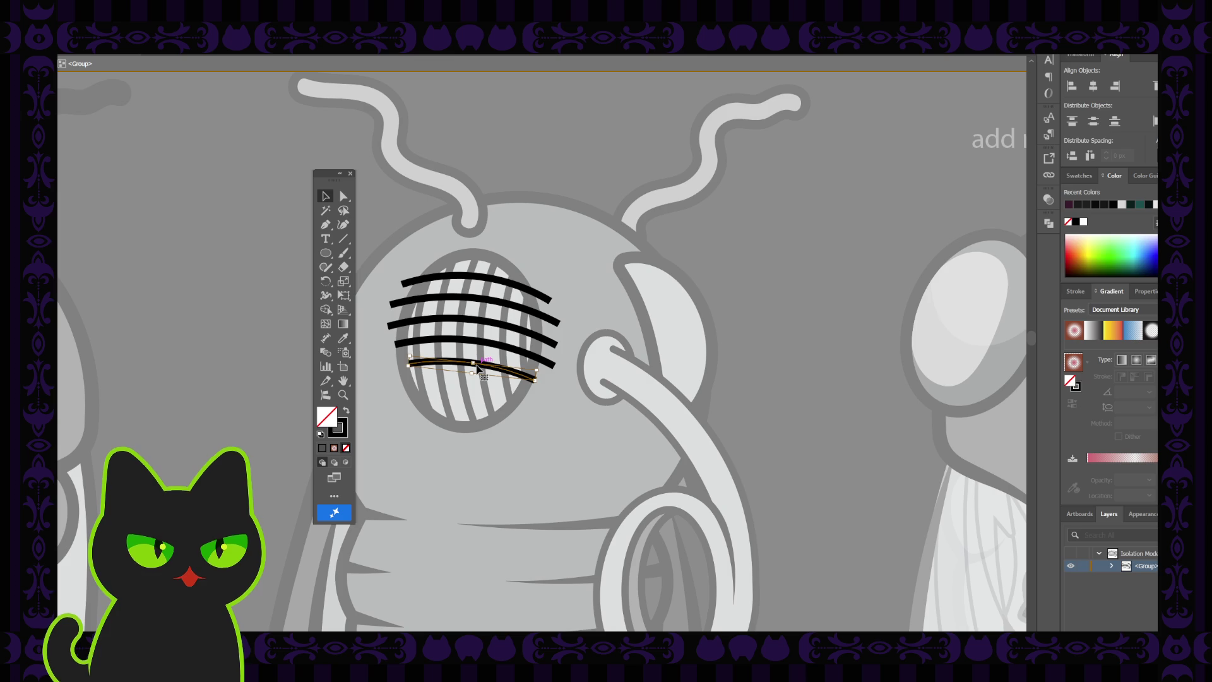
left_click(467, 345)
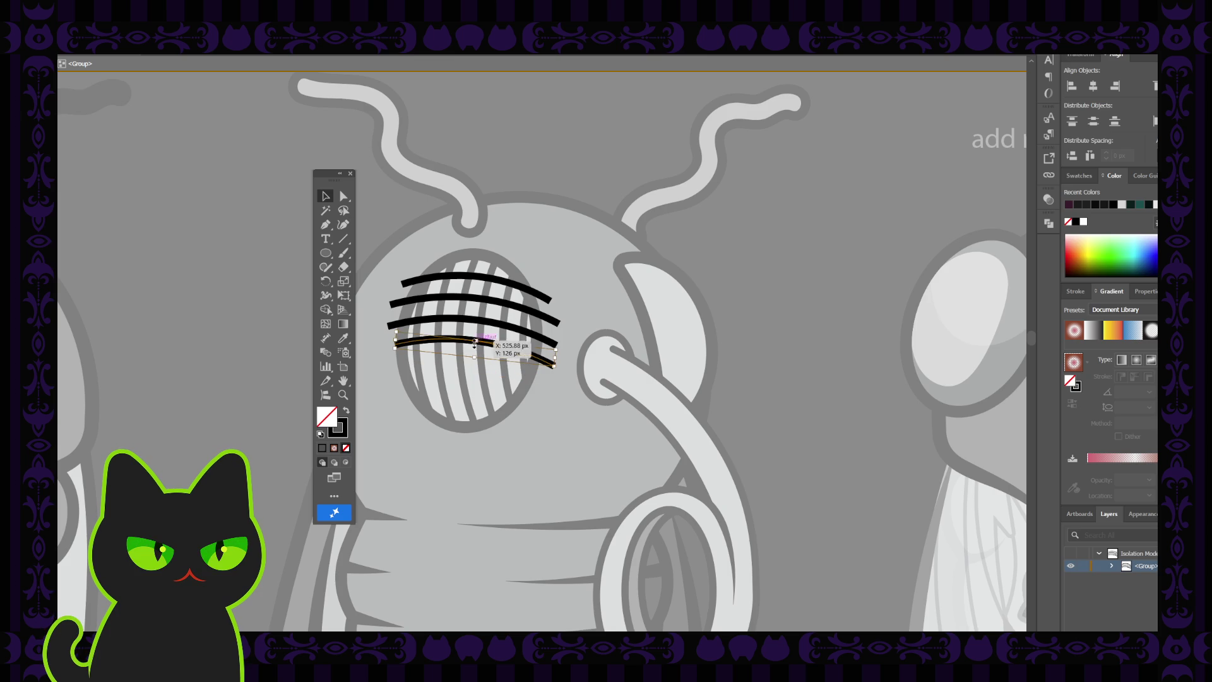
left_click(468, 343)
left_click_drag(465, 343, 464, 361)
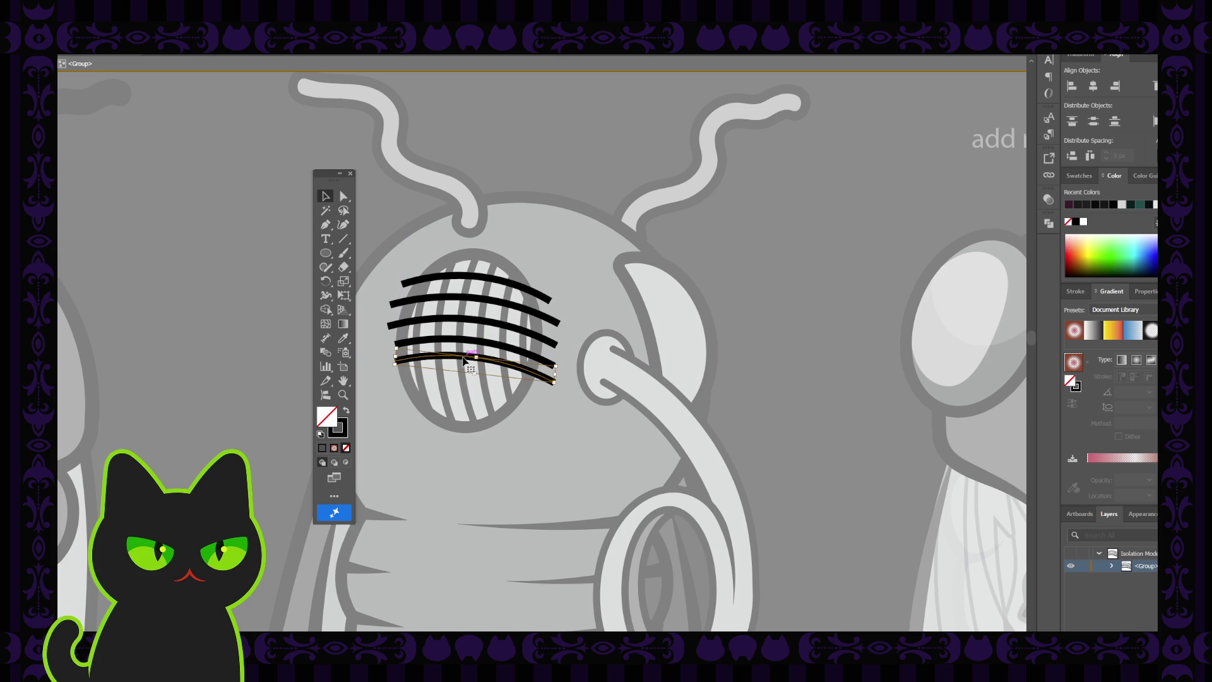
left_click_drag(466, 361, 463, 394)
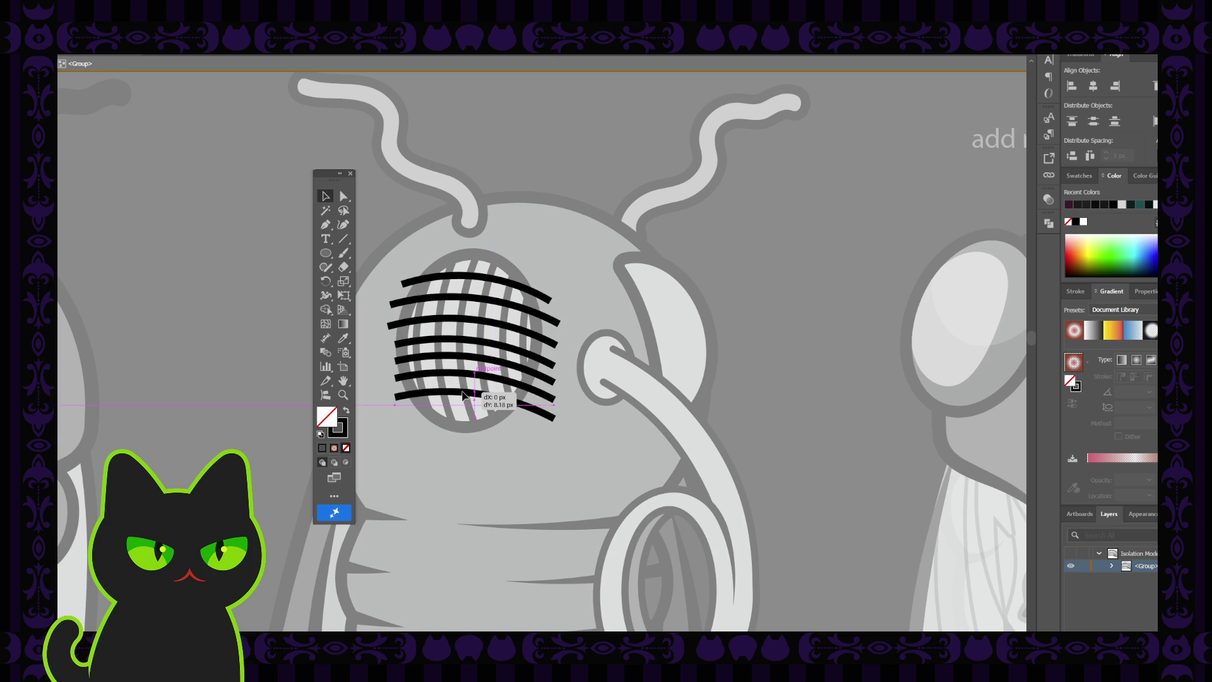
left_click_drag(464, 392, 455, 390)
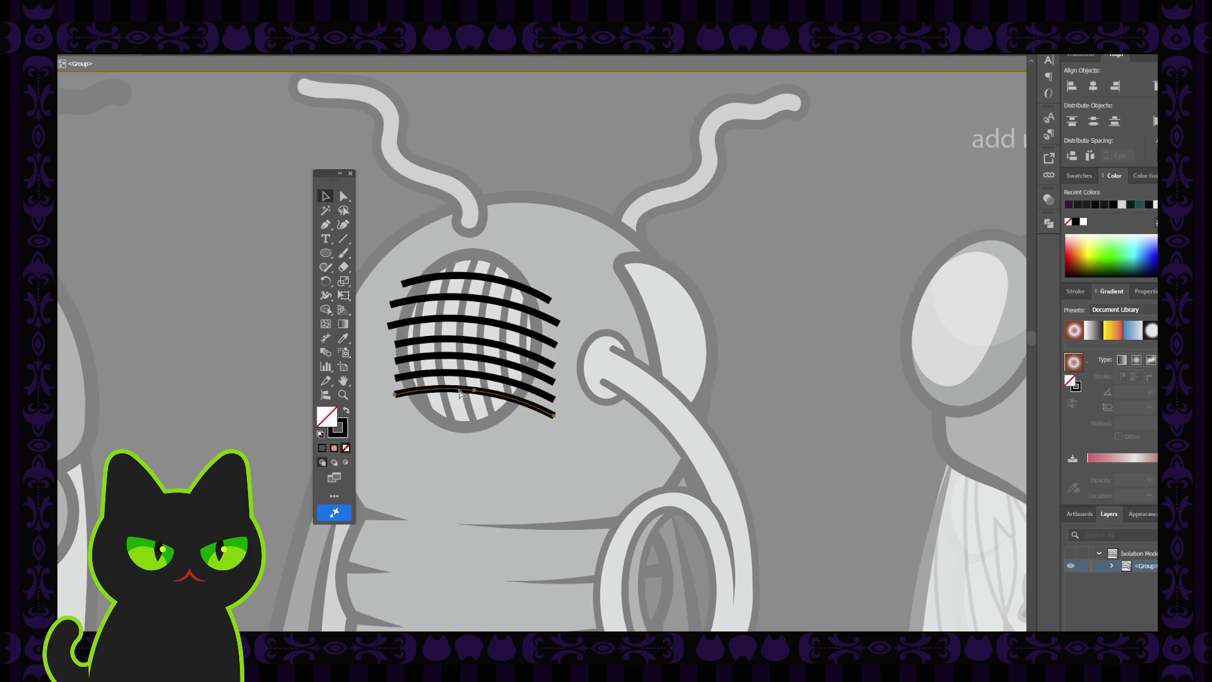
- Repeat the downward stripe copies, even out the lowest stripes' spacing, and exit the group
left_click(463, 392)
key("ctrl+d")
key("ctrl+shift+a")
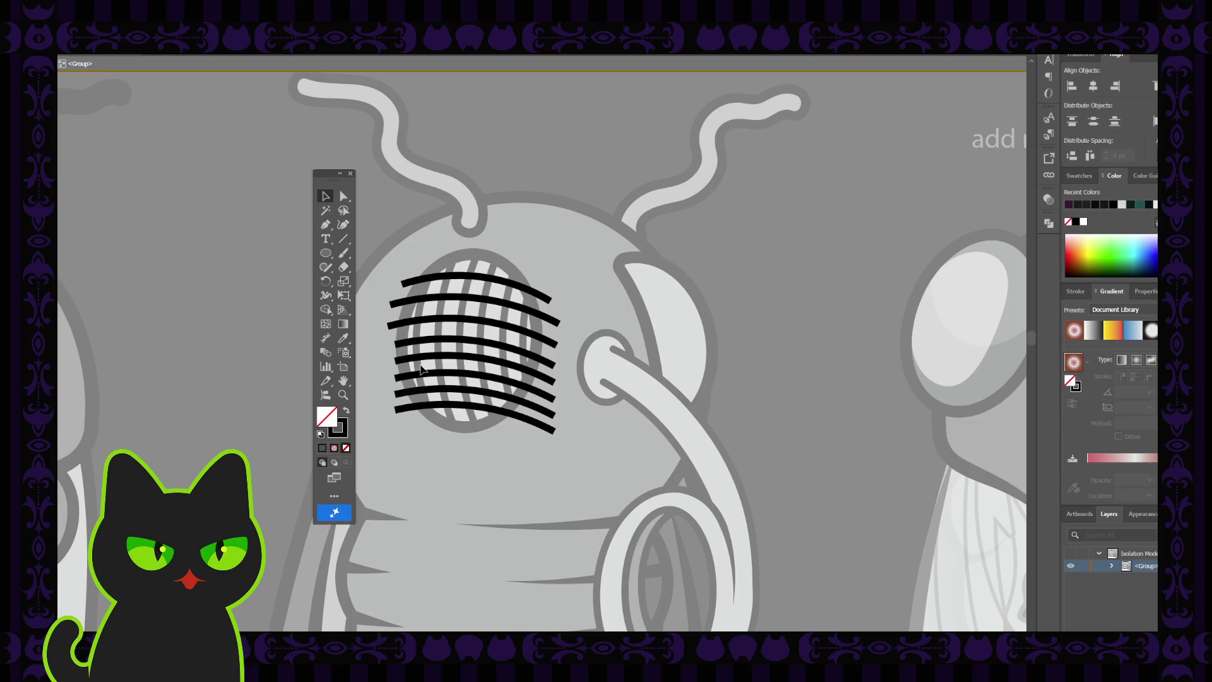
left_click_drag(472, 379, 472, 381)
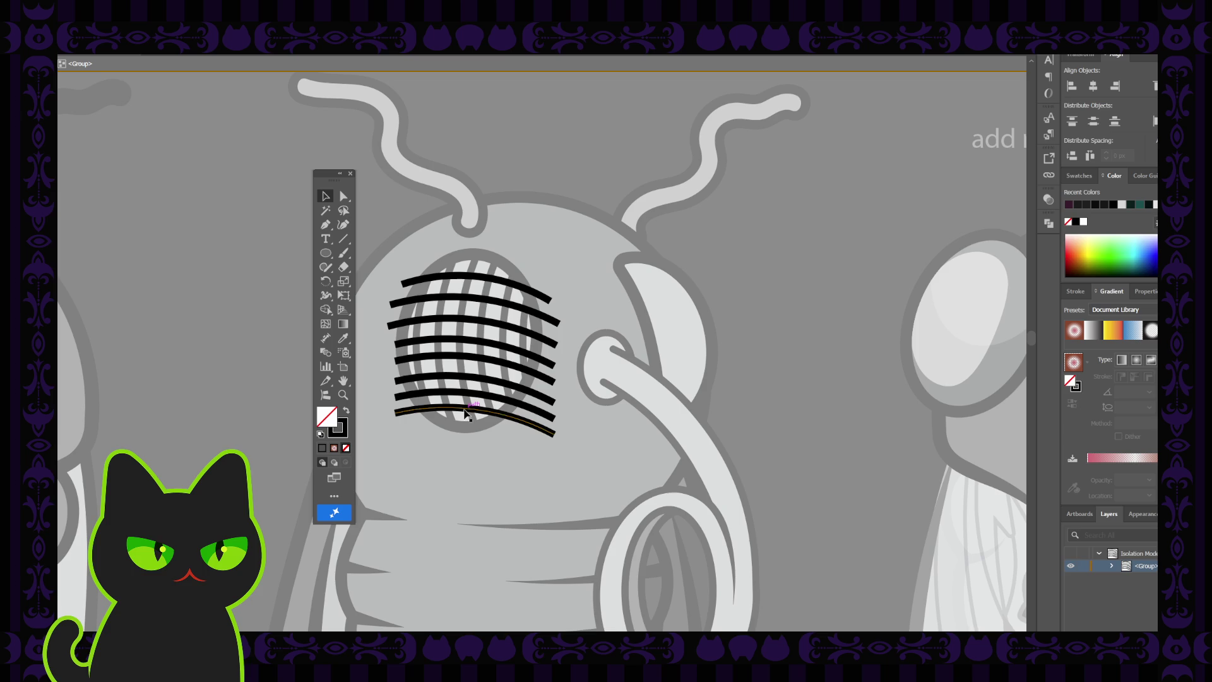
left_click(466, 414)
left_click_drag(466, 414, 470, 396)
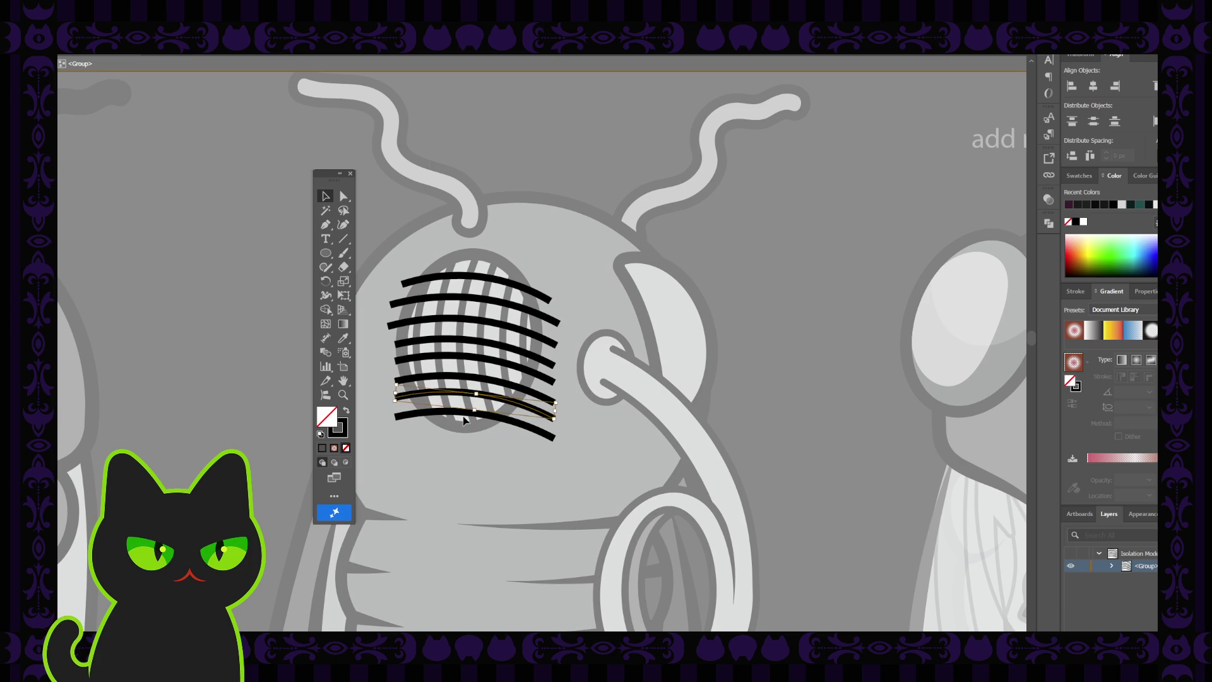
left_click(474, 401)
key("Down")
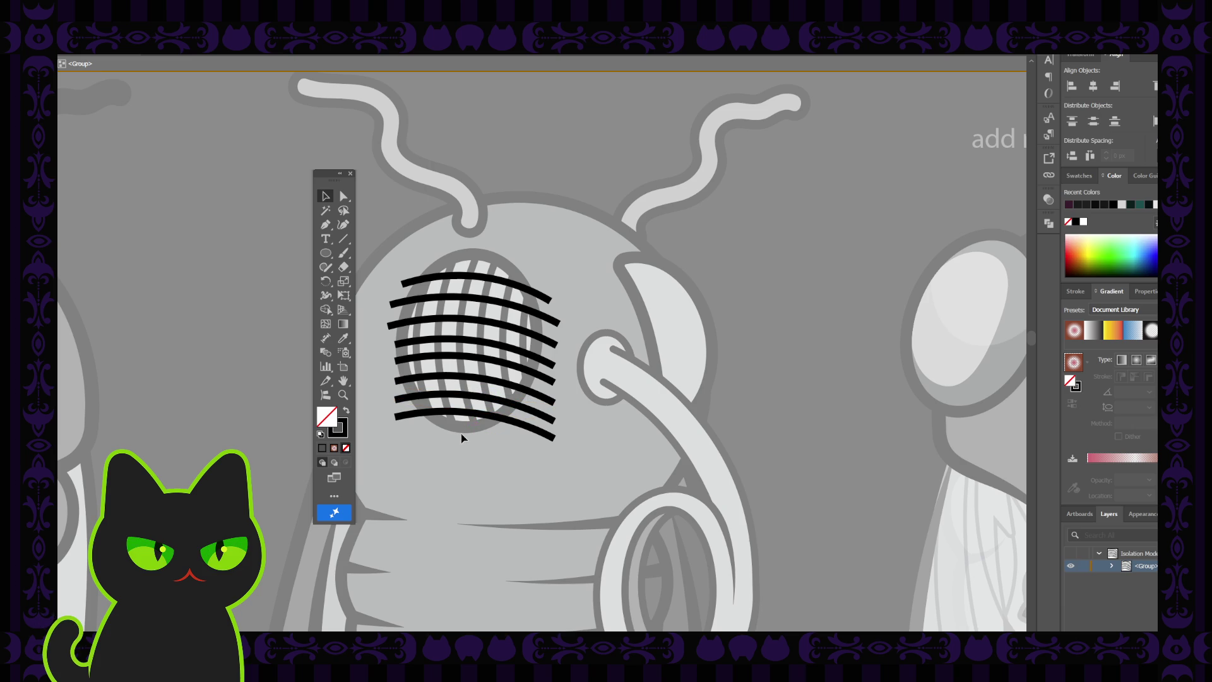
double_click(543, 253)
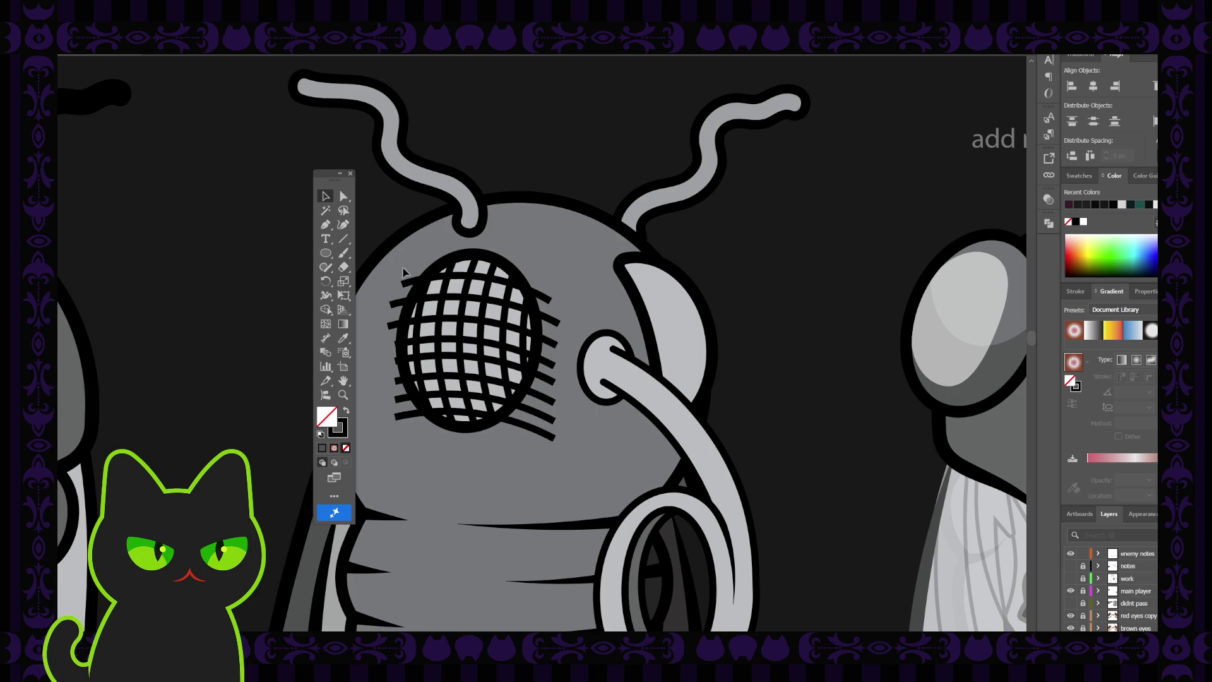
- Nudge the eye crosshatch grid up slightly and enter its group for editing
left_click(441, 277)
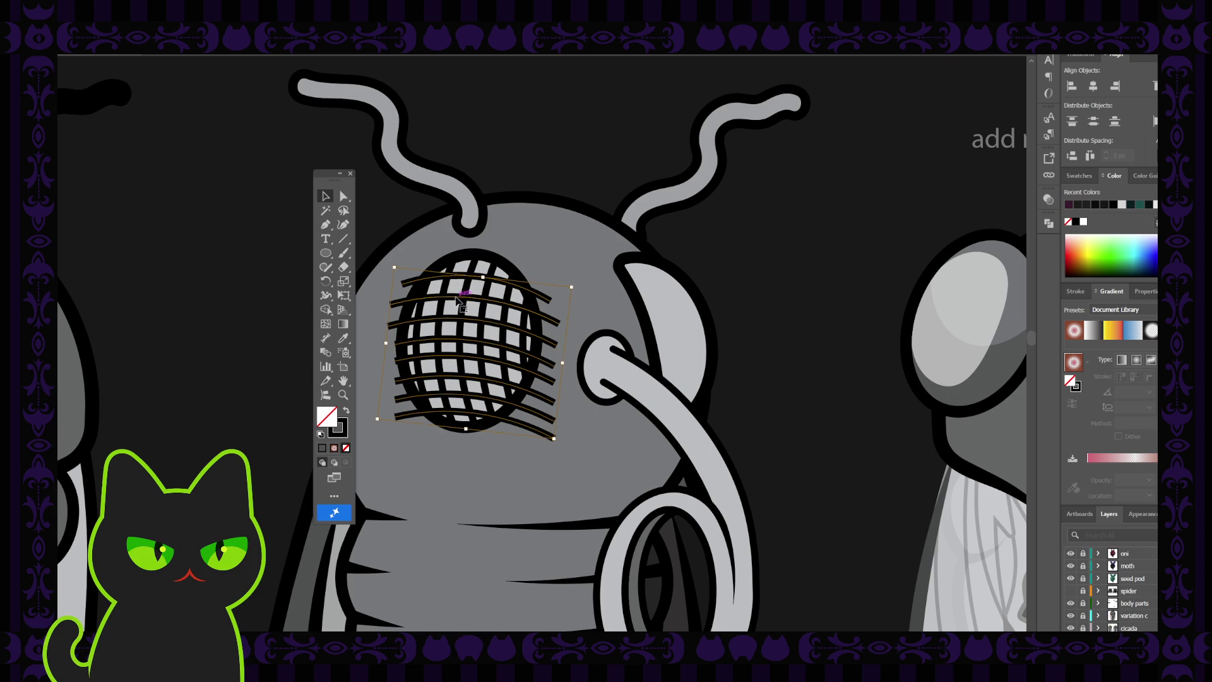
key("Up")
key("Up")
key("Up")
key("Up")
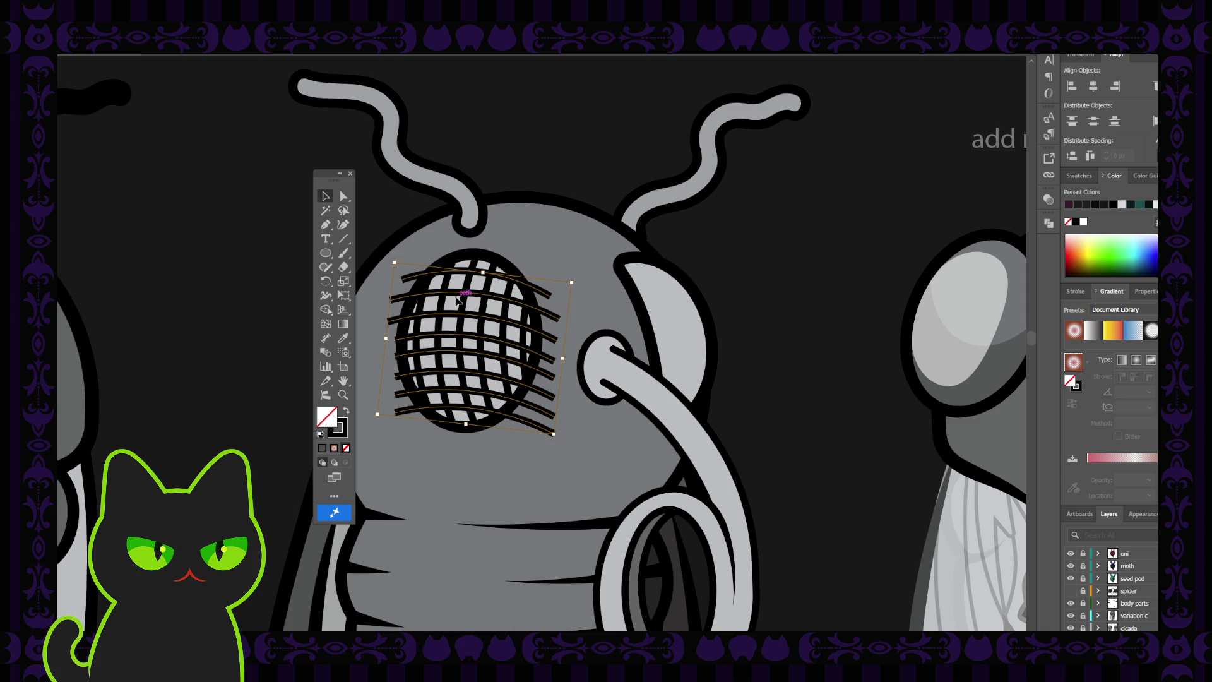
double_click(502, 280)
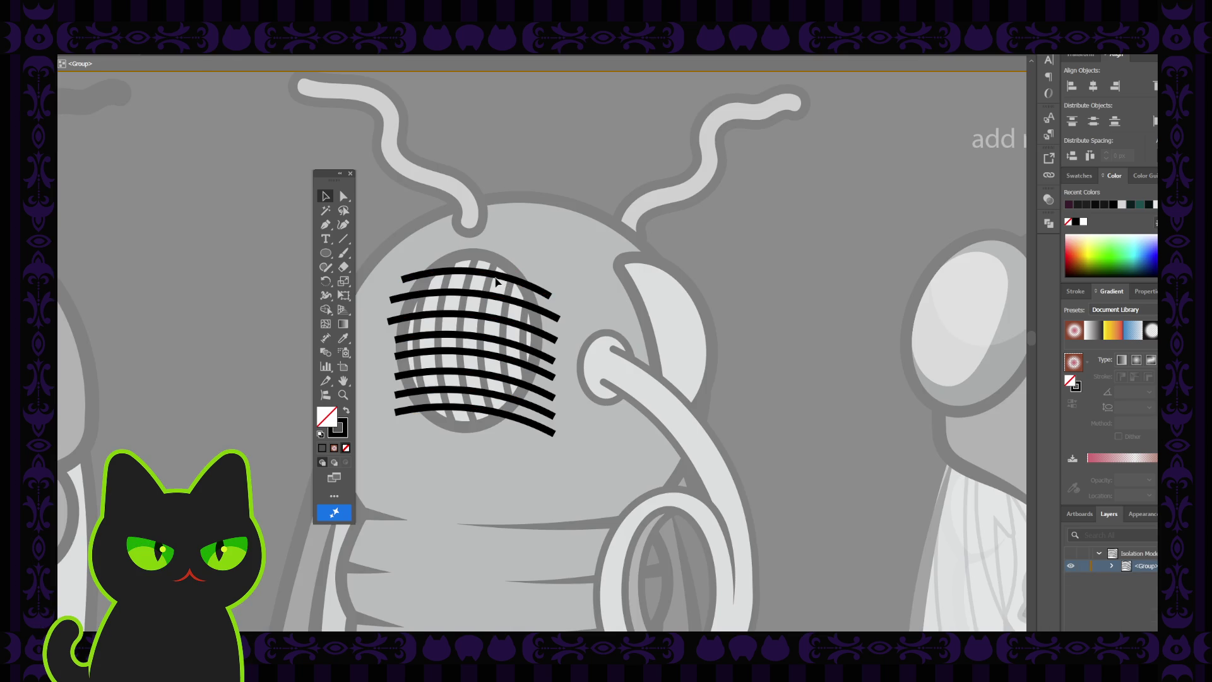
- Trim the top curved stripe by adding anchors inside the eye and deleting both end points
left_click(502, 280)
left_click(325, 224)
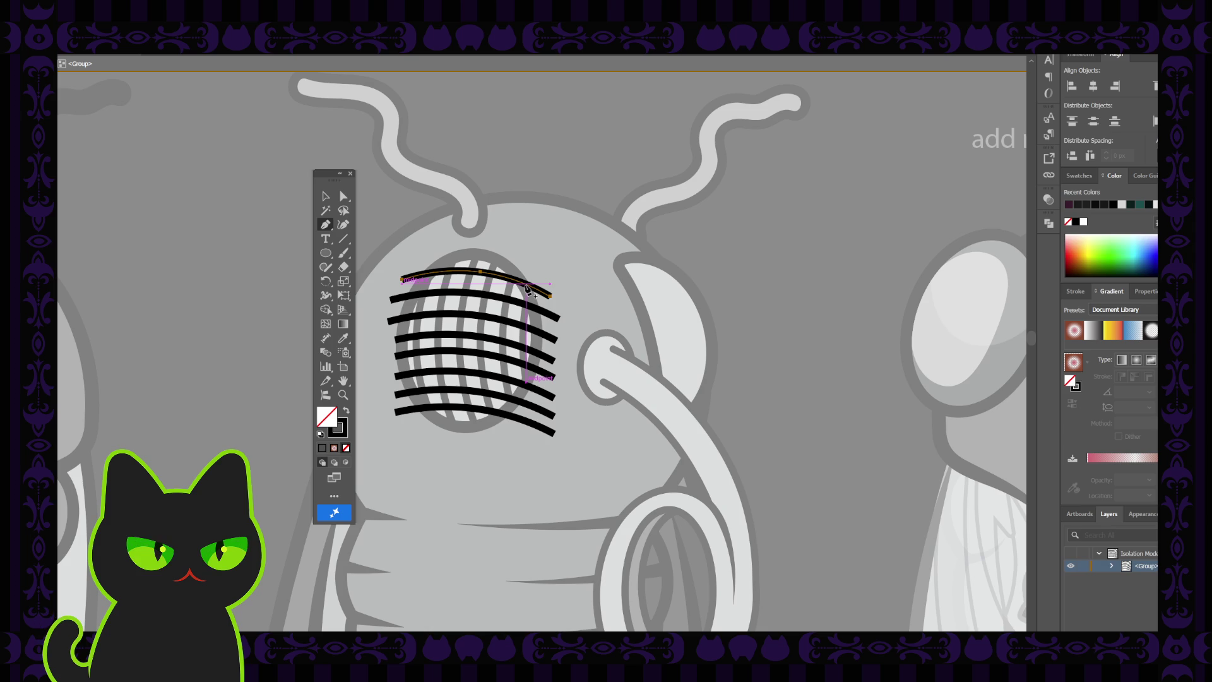
left_click(513, 280)
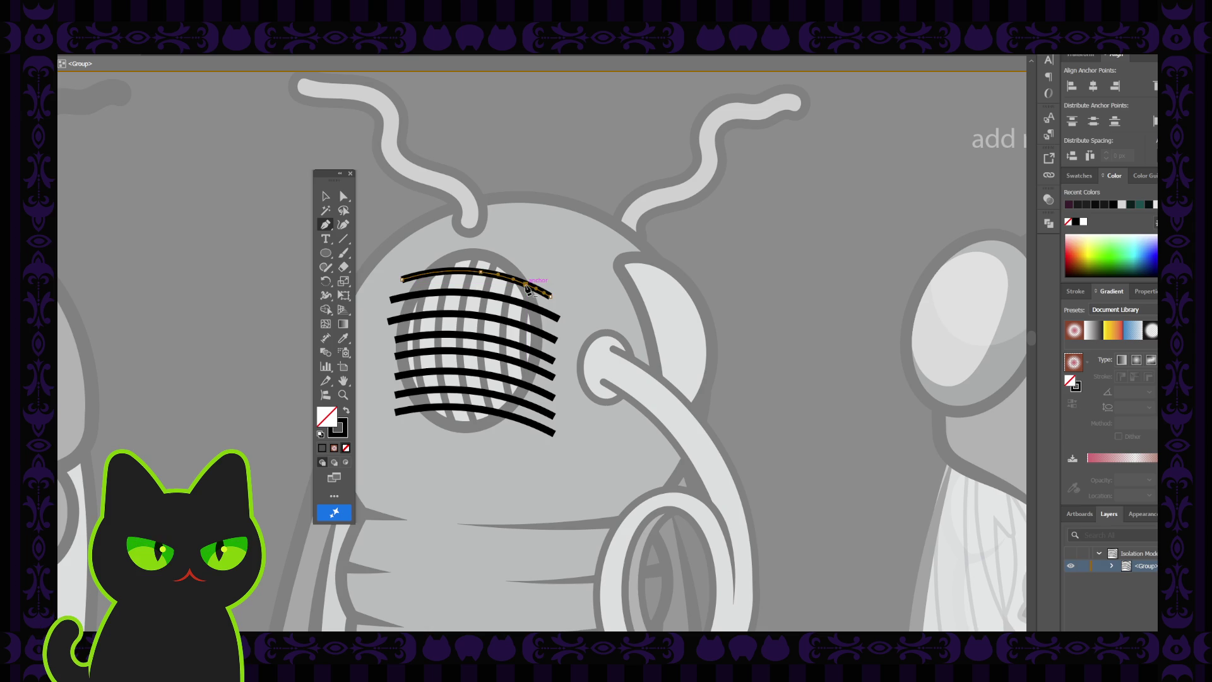
left_click(425, 274)
left_click(325, 199)
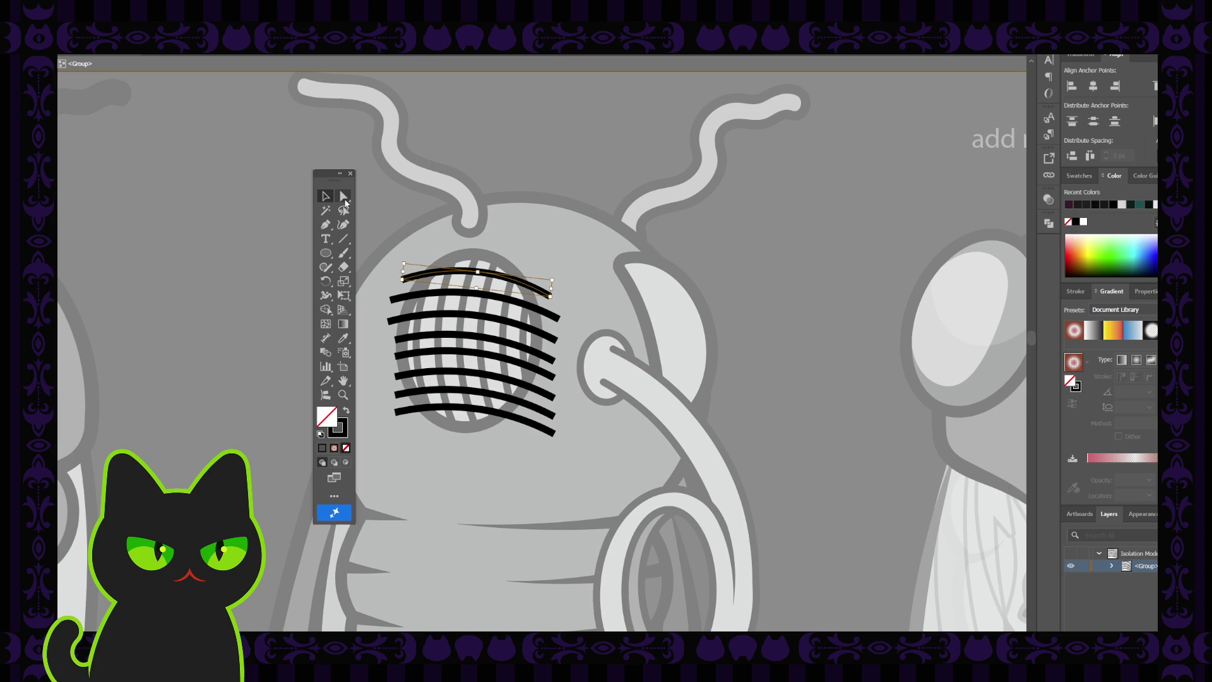
left_click(345, 201)
left_click(551, 299)
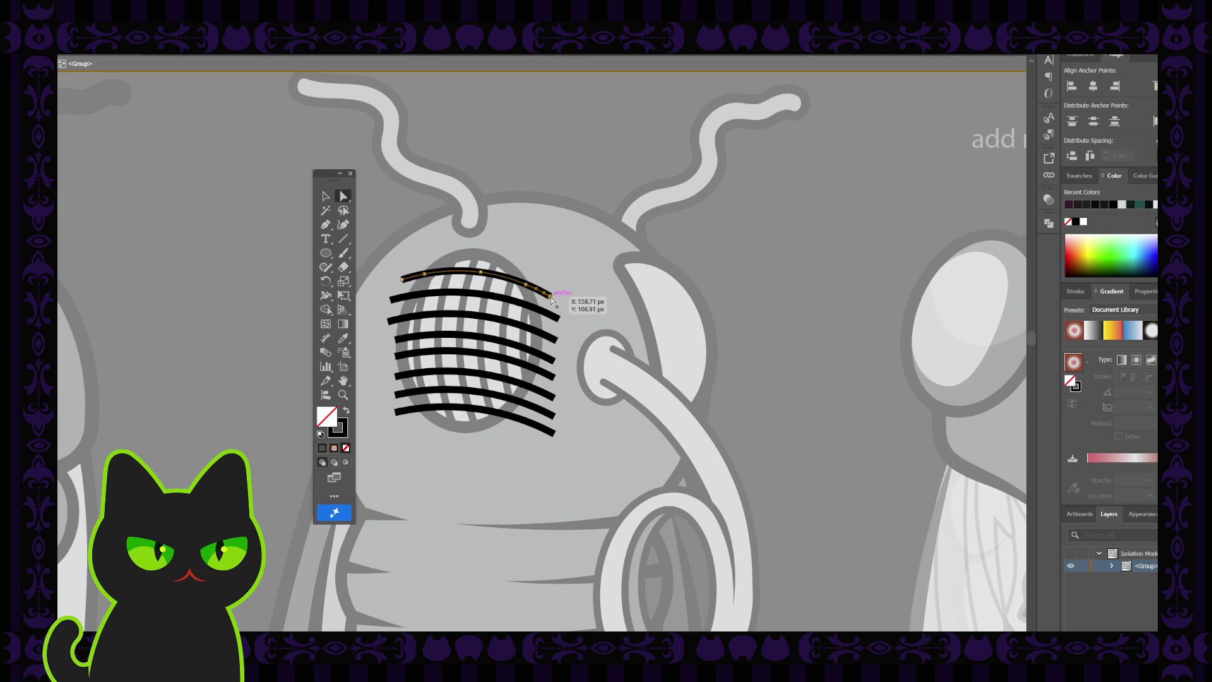
key("Delete")
left_click(404, 280)
key("Delete")
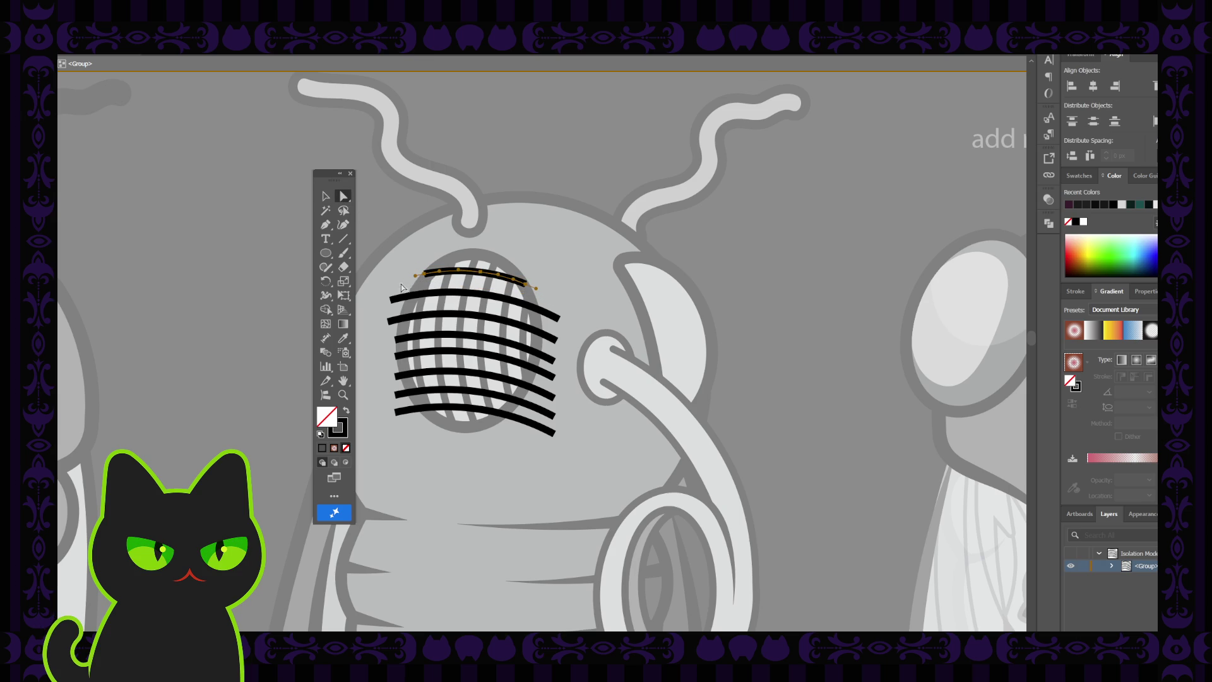
- Add anchors to the second stripe and pull both its ends inward to the oval
left_click(326, 199)
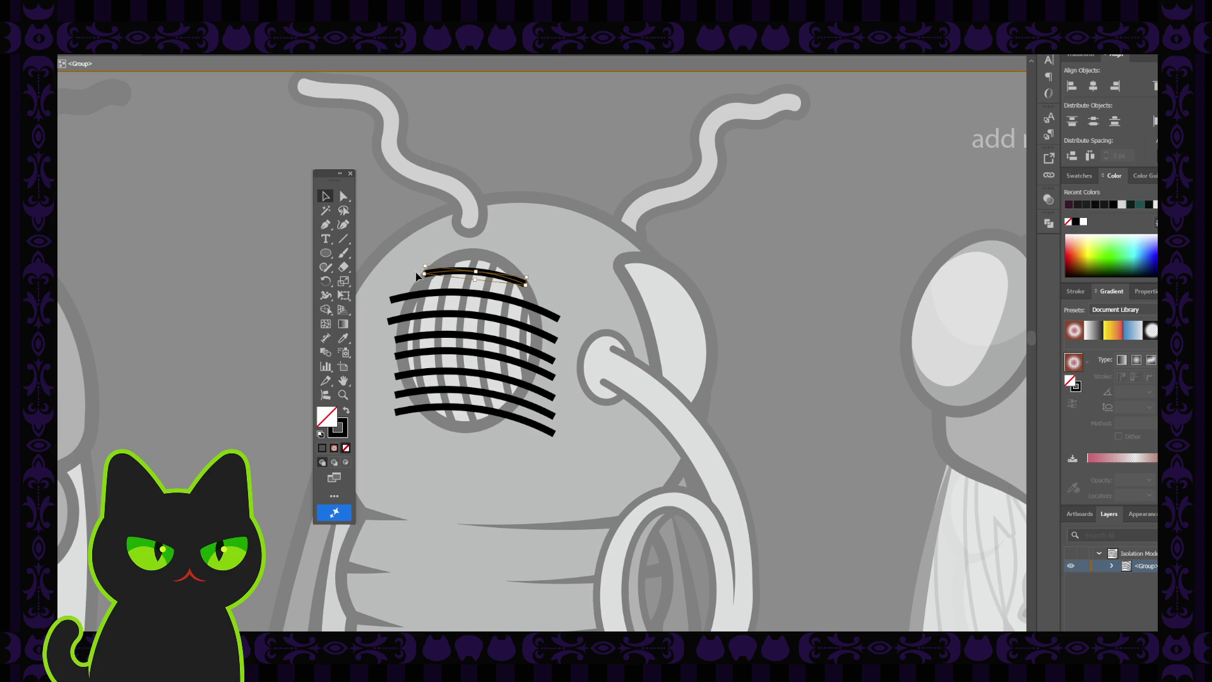
left_click(447, 297)
left_click(325, 225)
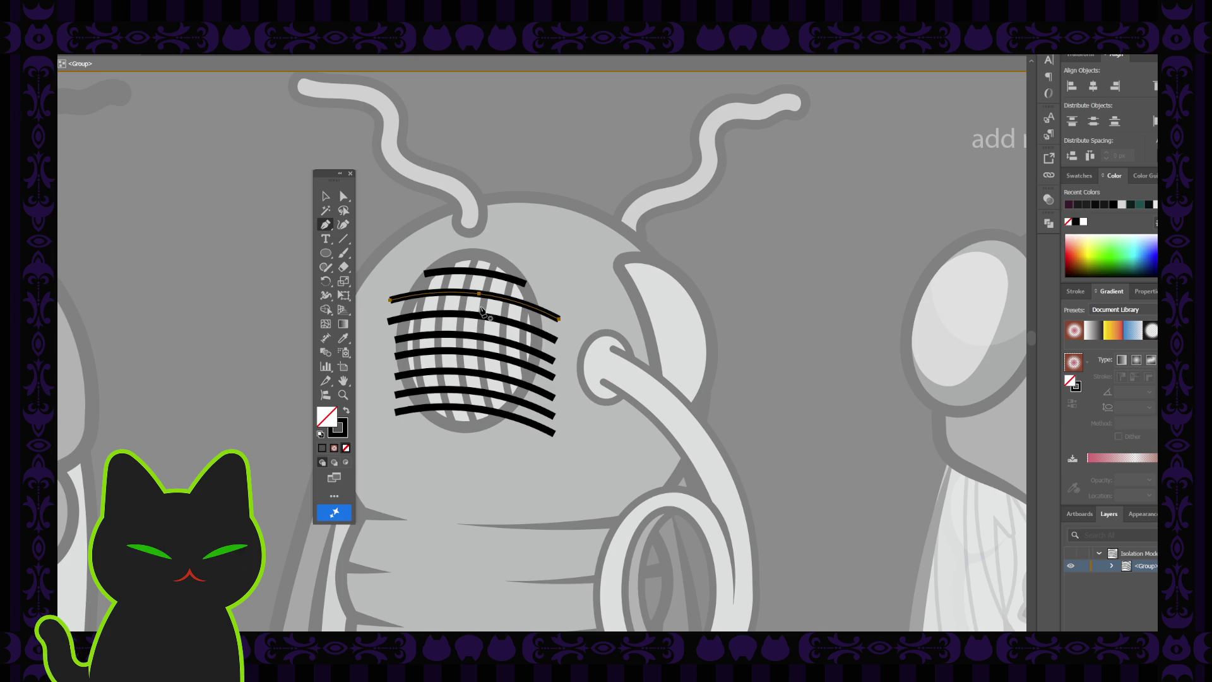
left_click(537, 312)
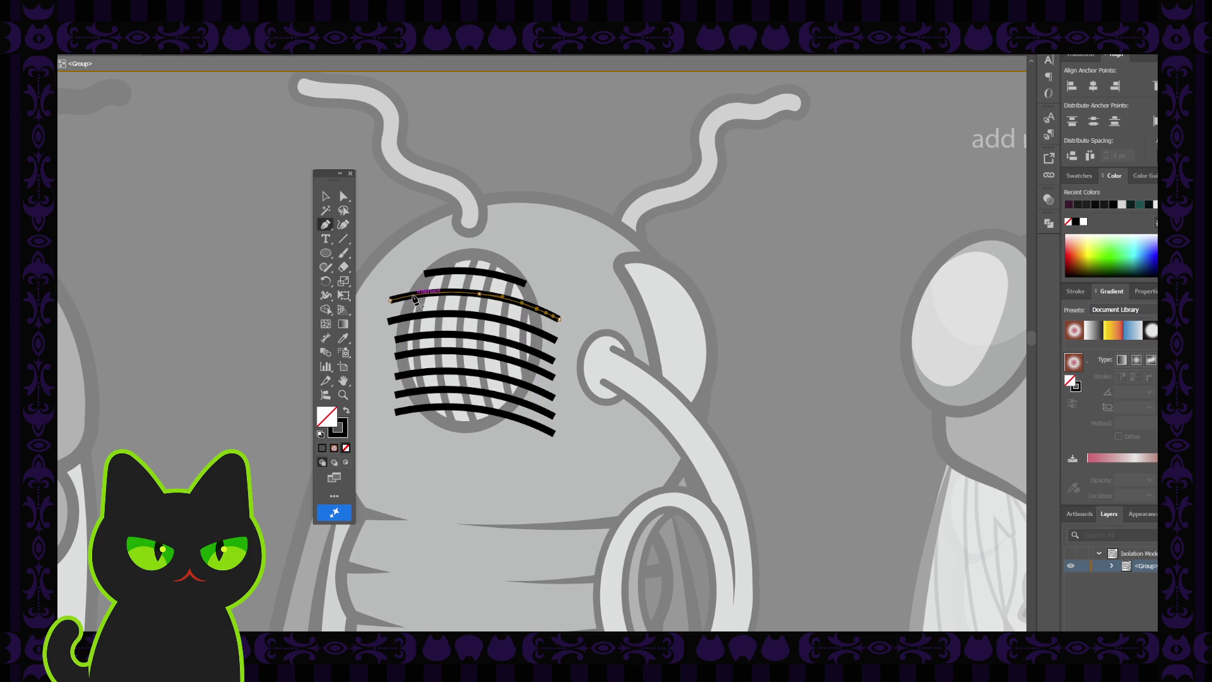
left_click(413, 295)
left_click(345, 196)
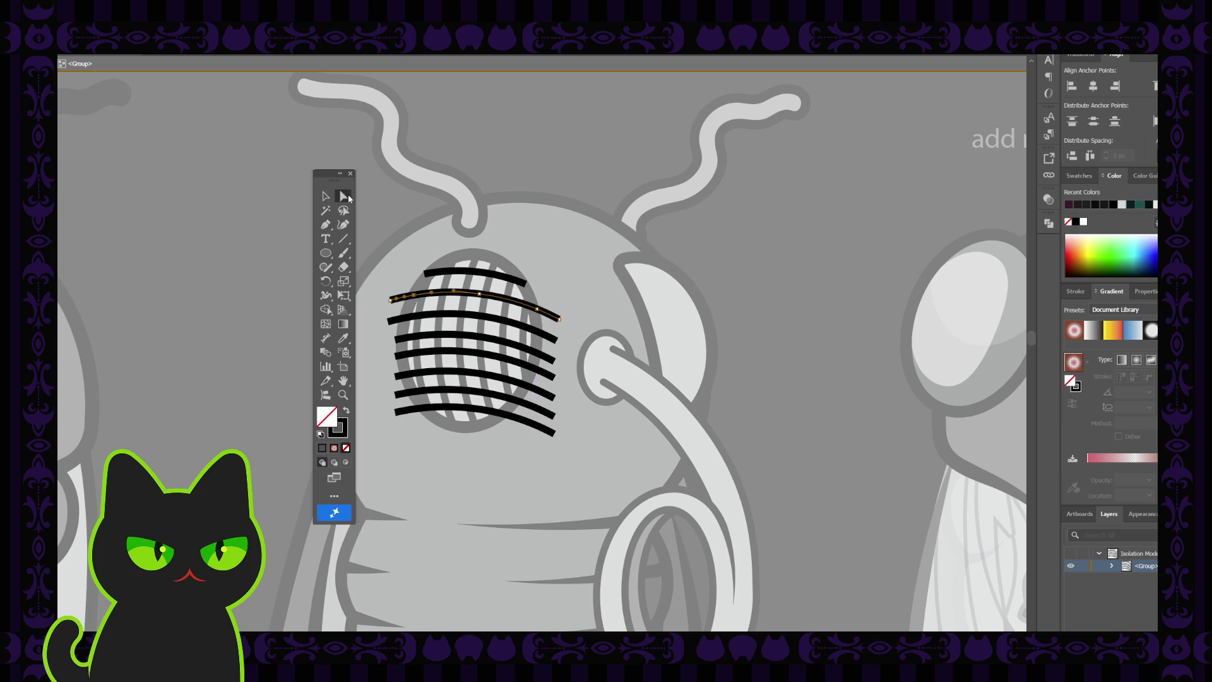
left_click(391, 300)
left_click_drag(392, 303, 406, 299)
left_click_drag(557, 319, 544, 315)
- Add anchors near the third stripe's ends and delete its overhanging end point
left_click(325, 195)
left_click(440, 317)
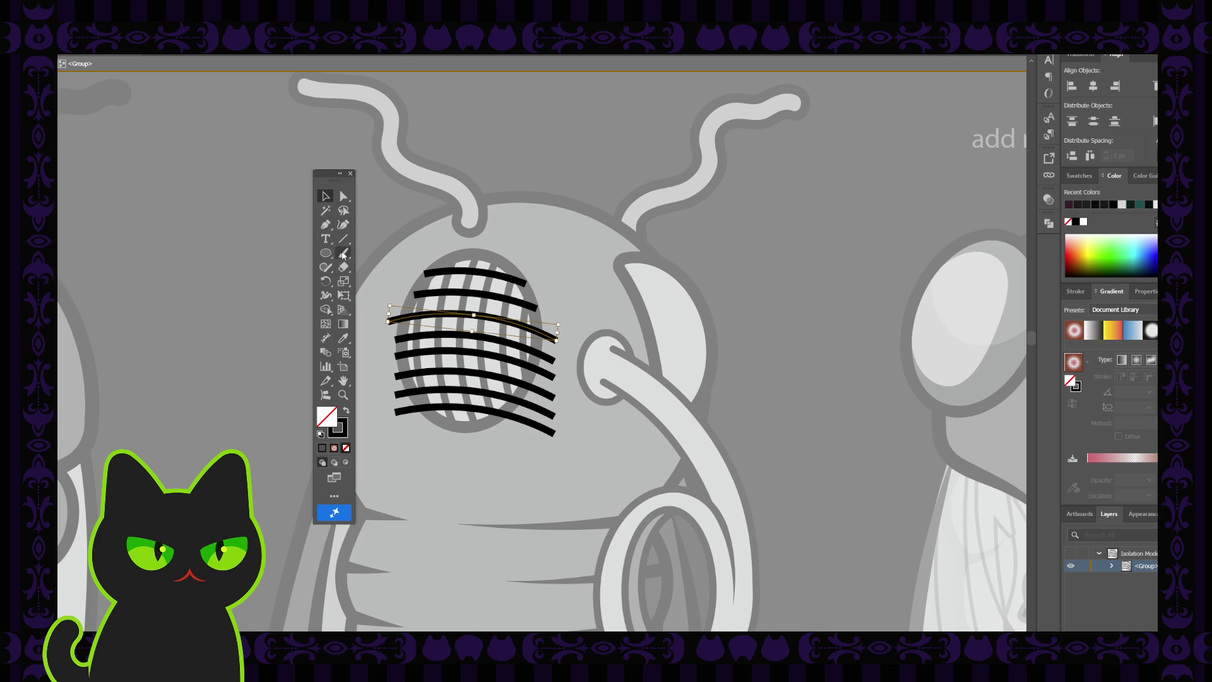
left_click(325, 224)
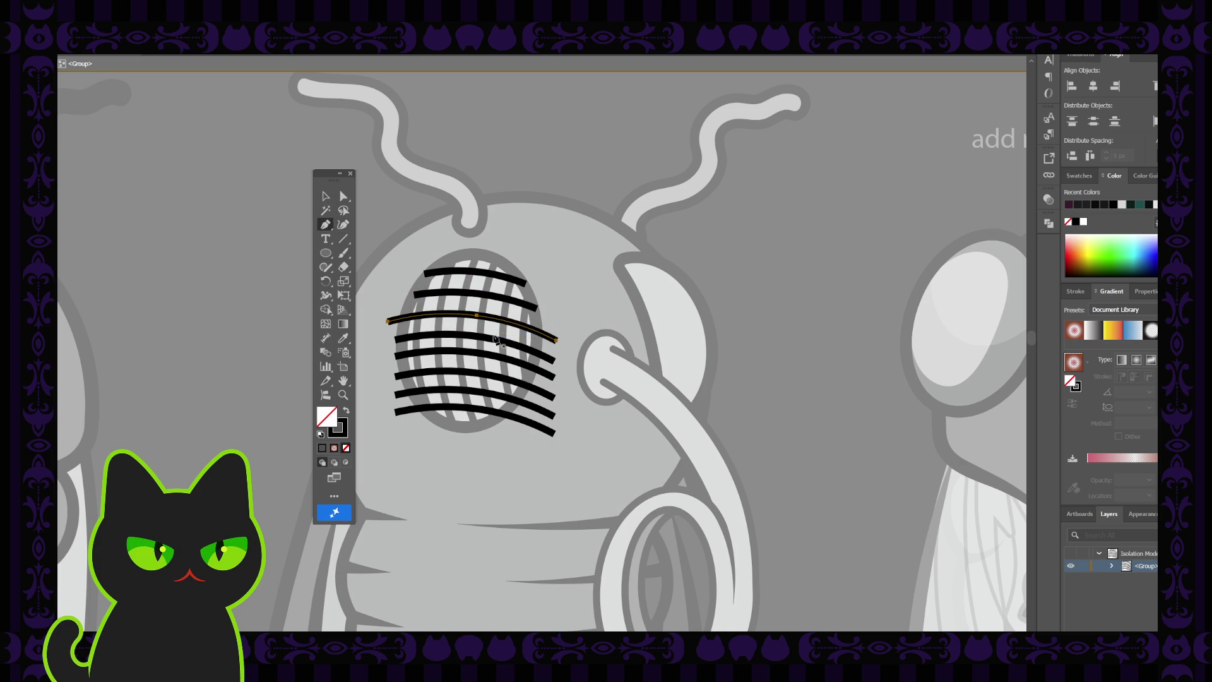
left_click(540, 333)
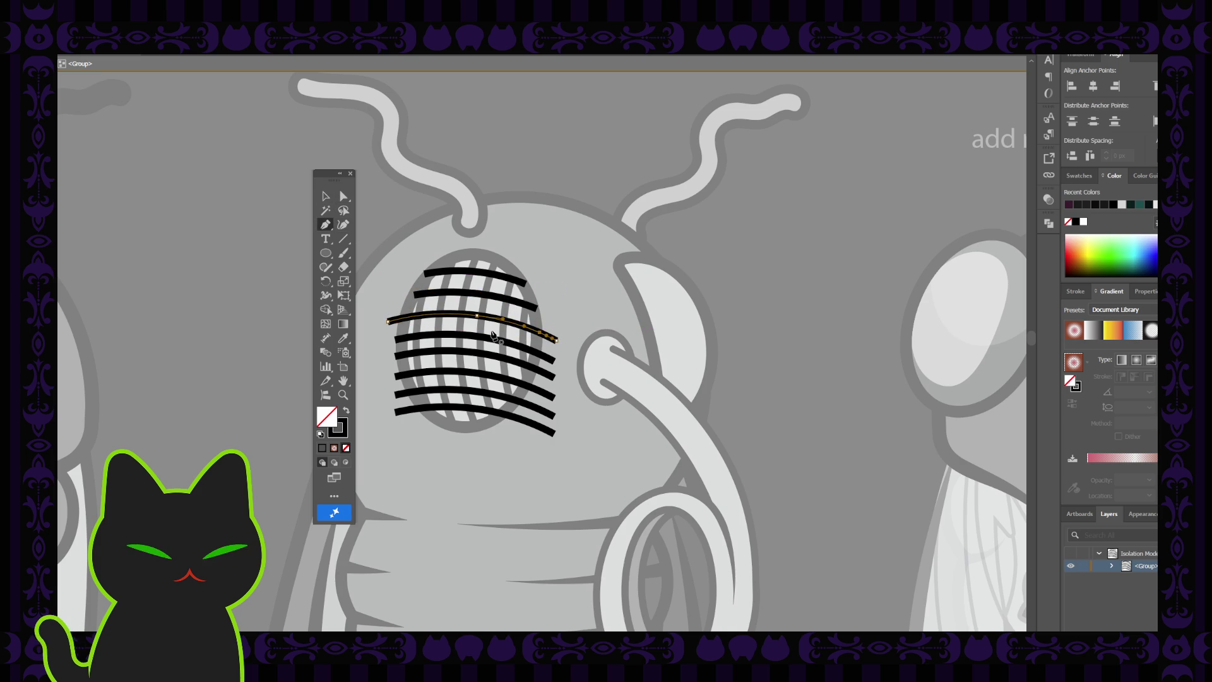
left_click(405, 318)
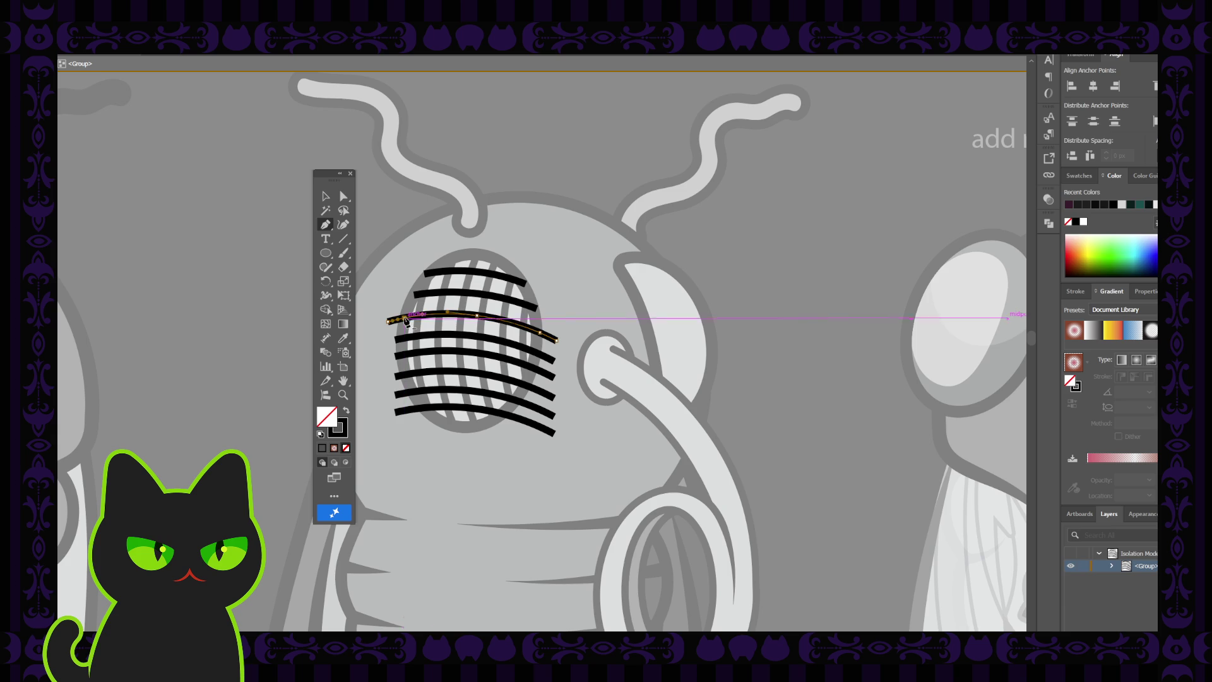
left_click(346, 197)
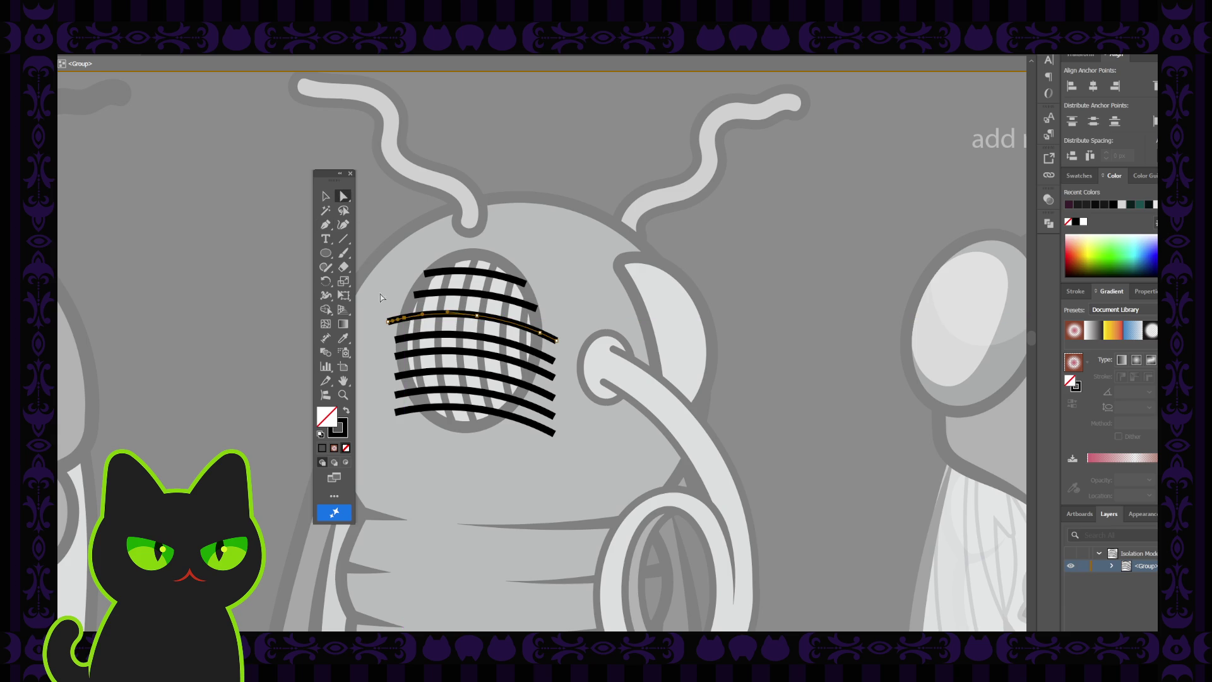
left_click(391, 324)
key("Delete")
- Add anchors along the fourth stripe and pull both its ends inside the eye
left_click(325, 197)
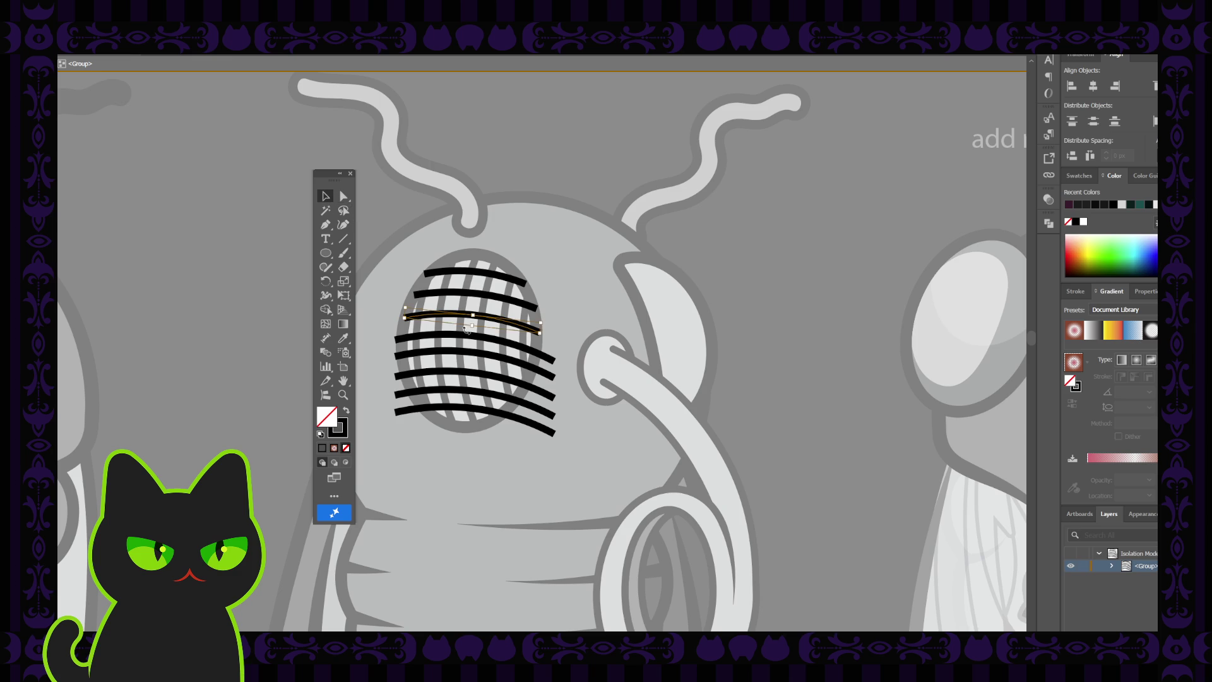
key("ctrl+z")
key("ctrl+z")
left_click(325, 224)
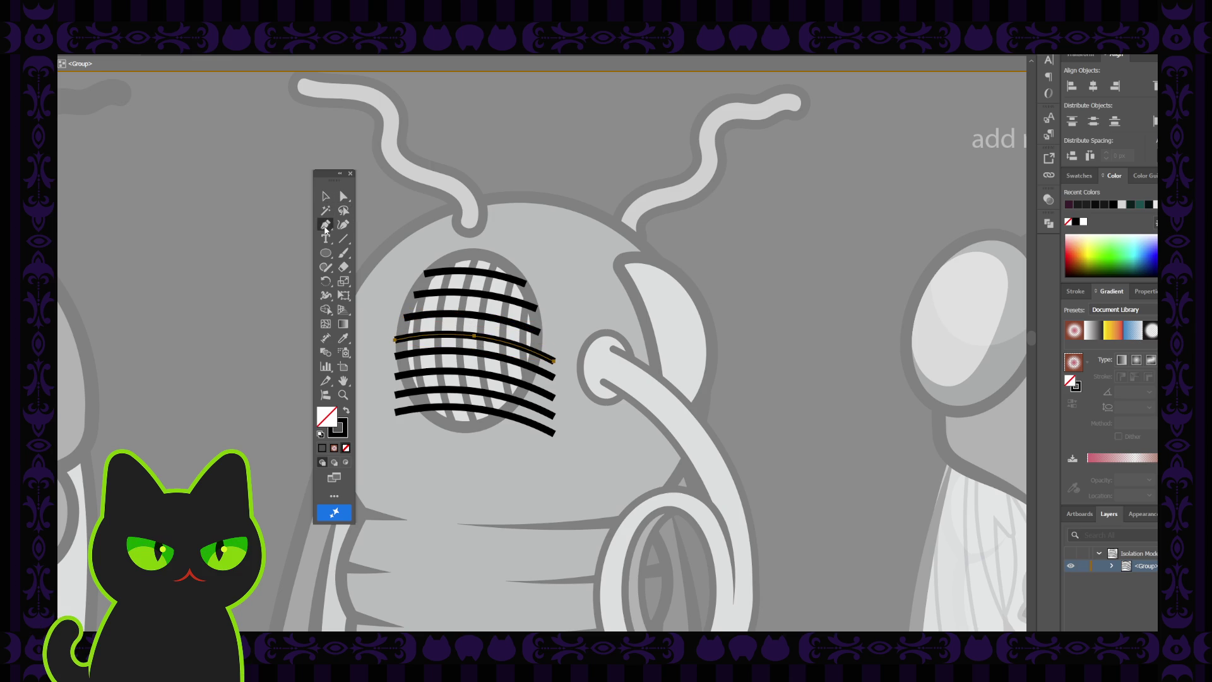
left_click(502, 340)
left_click(524, 347)
left_click(539, 354)
left_click(547, 357)
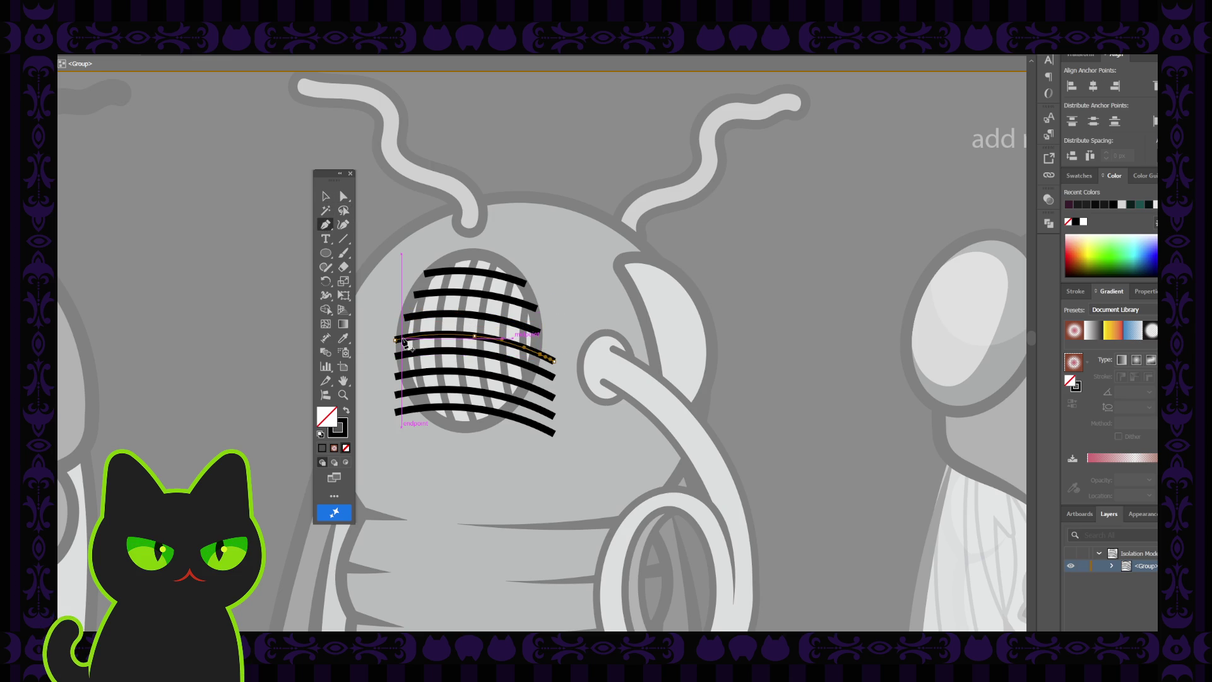
key("a")
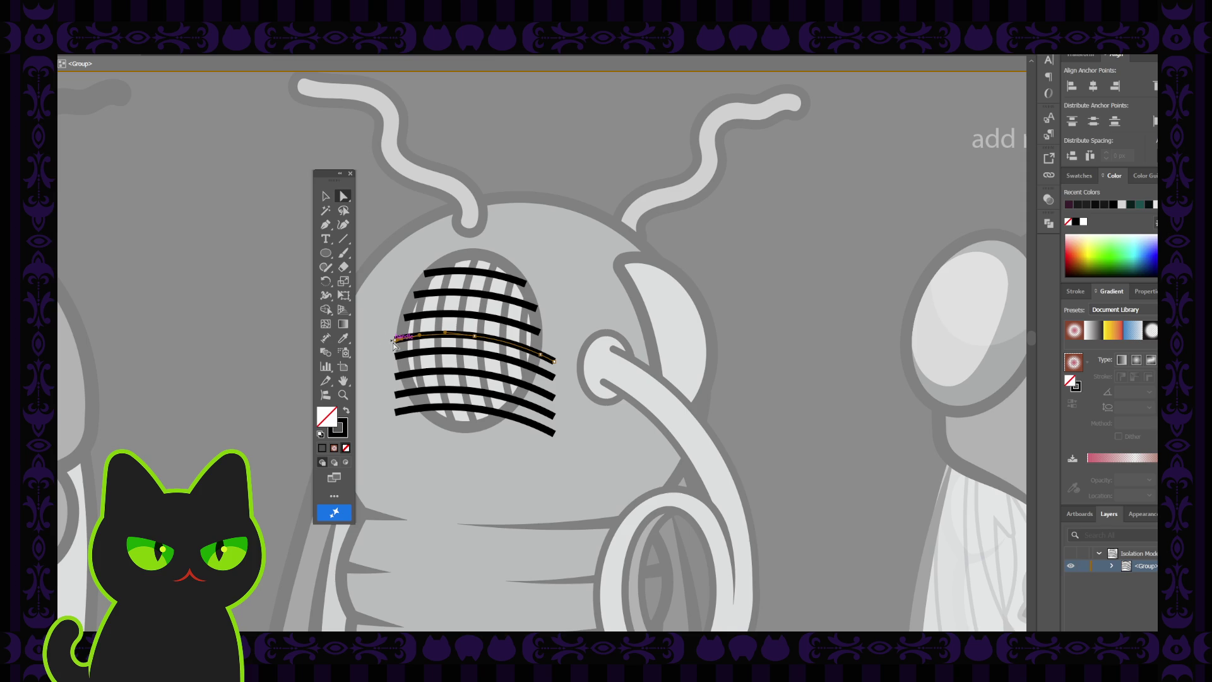
left_click_drag(394, 342, 400, 339)
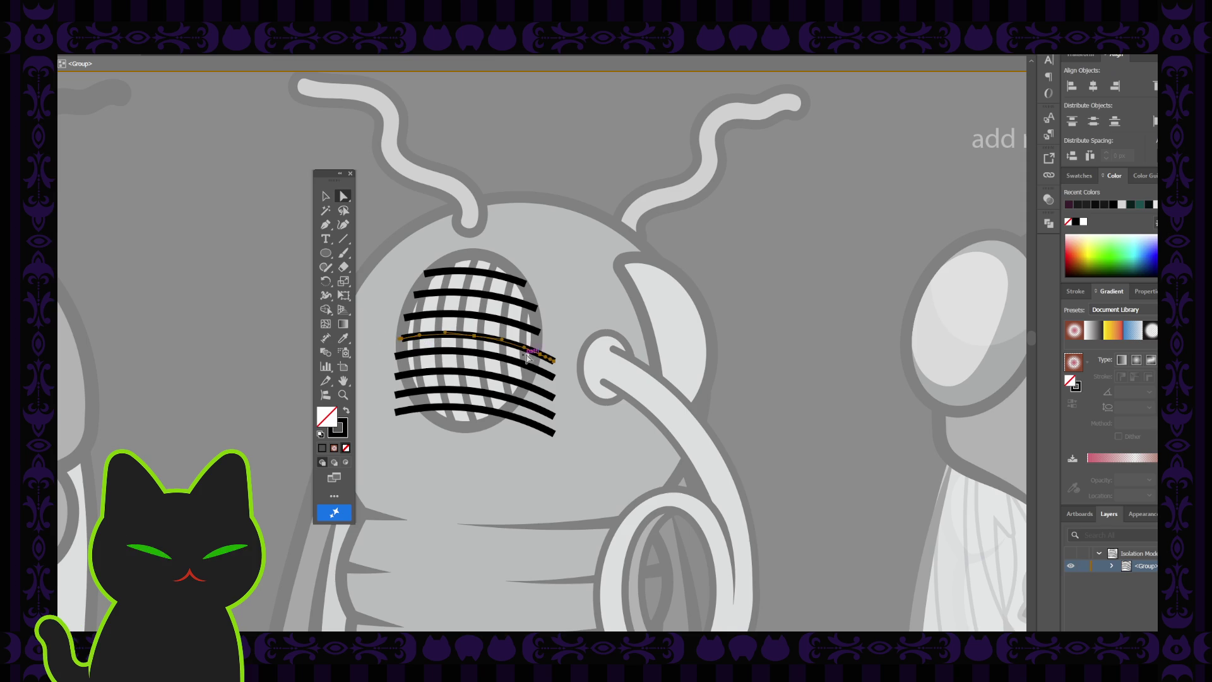
left_click_drag(553, 364, 543, 358)
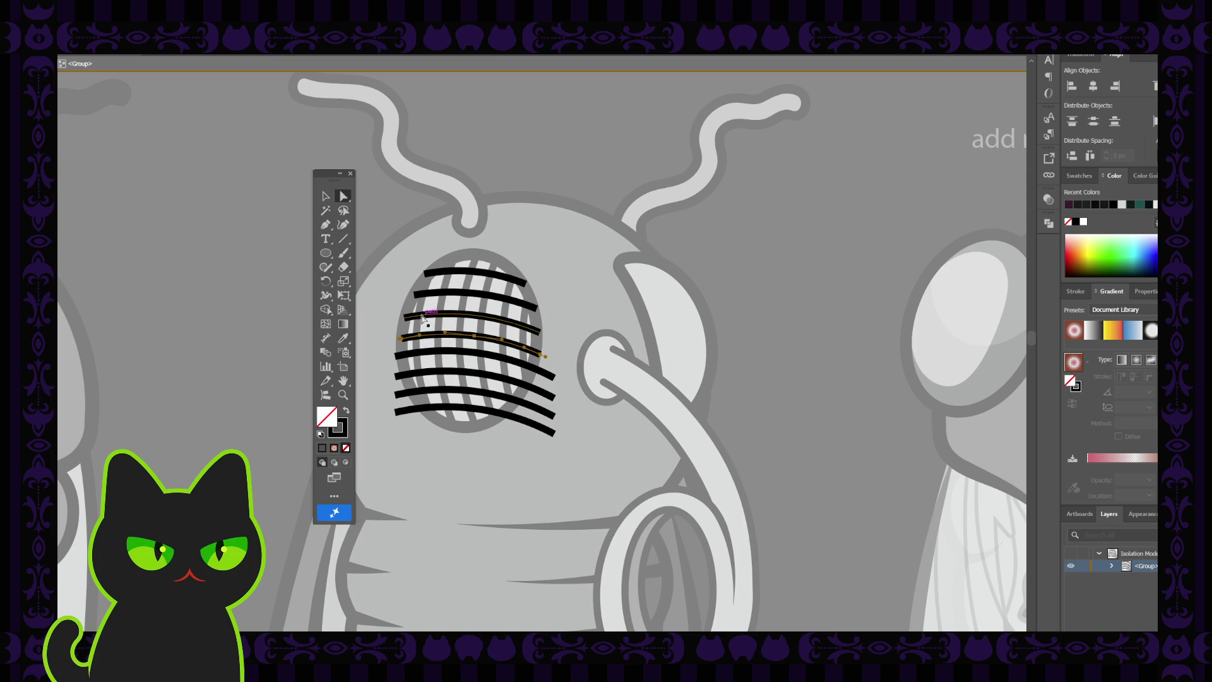
- Shorten the fifth stripe, deleting its right end point and moving its left end inward
left_click(326, 196)
key("ctrl+z")
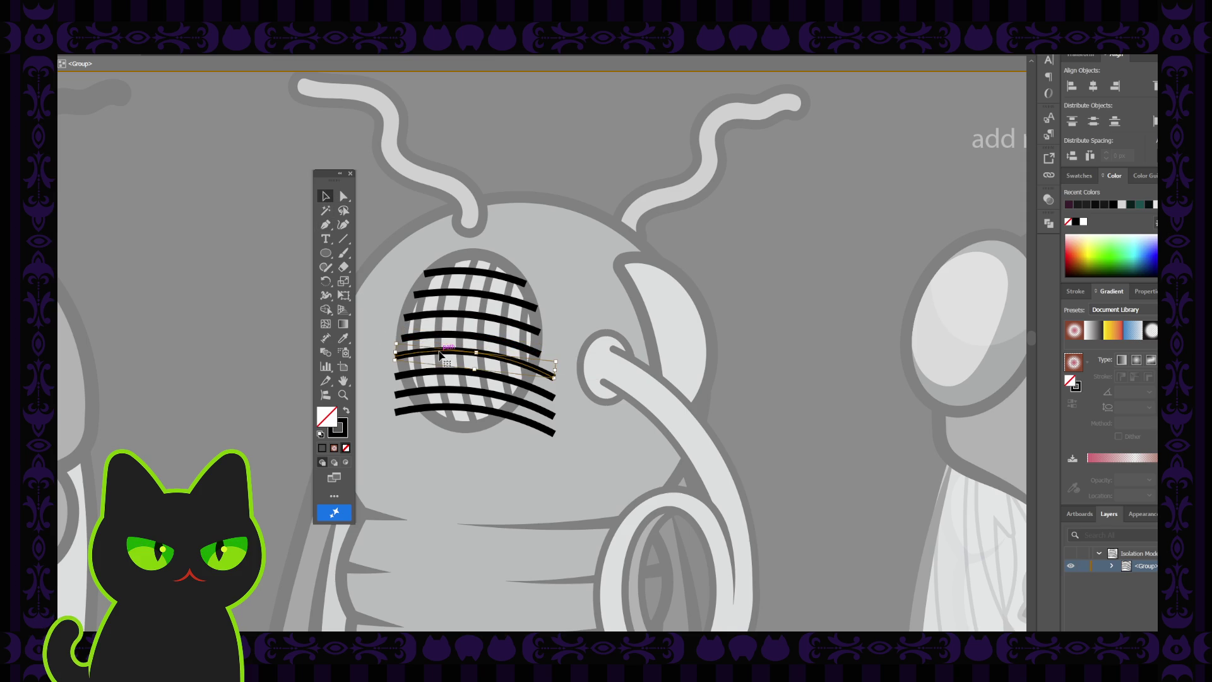
left_click(325, 225)
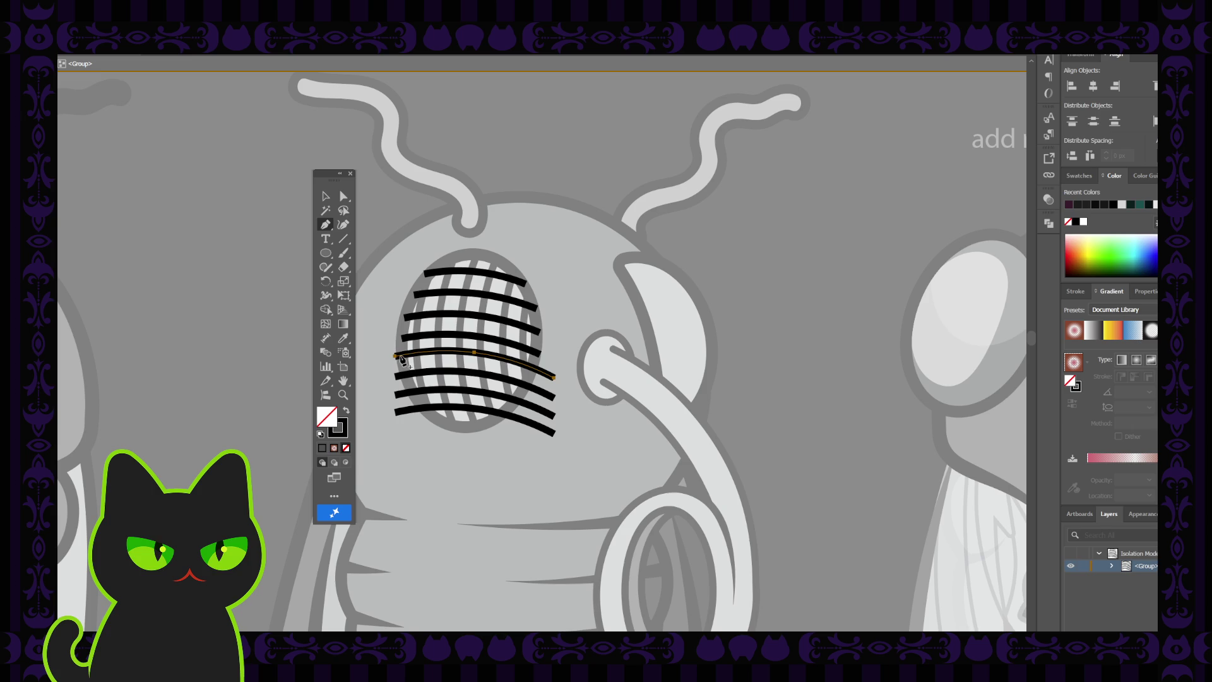
left_click(398, 356)
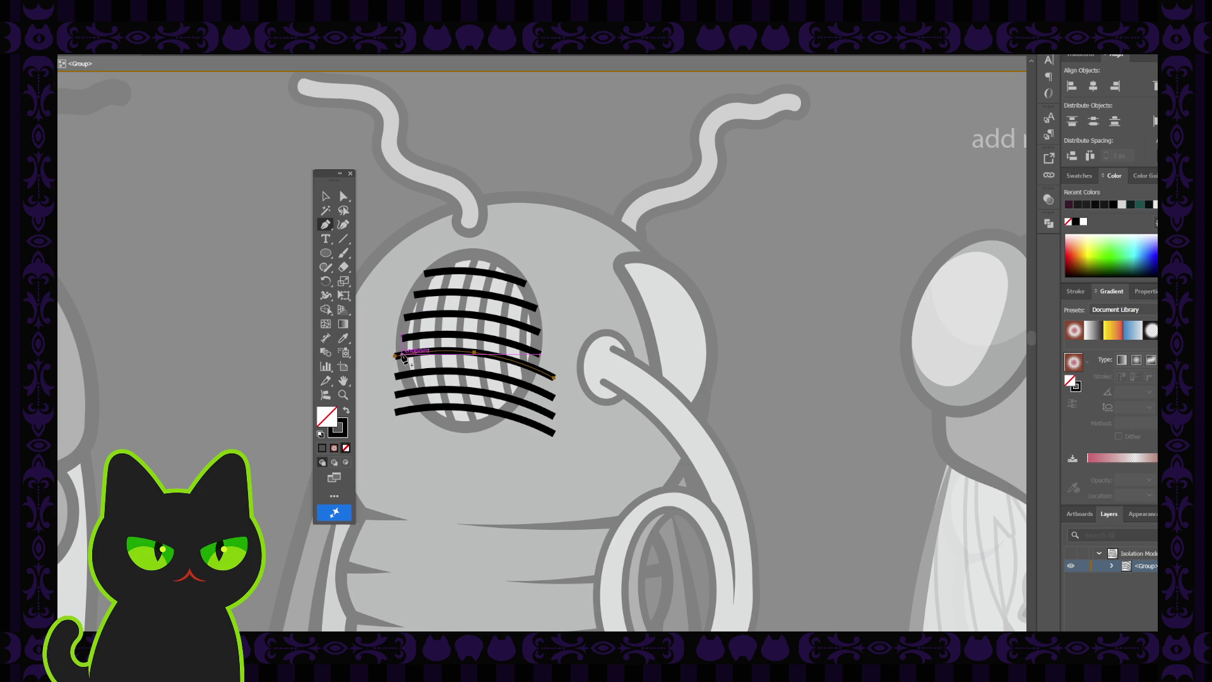
left_click(534, 370)
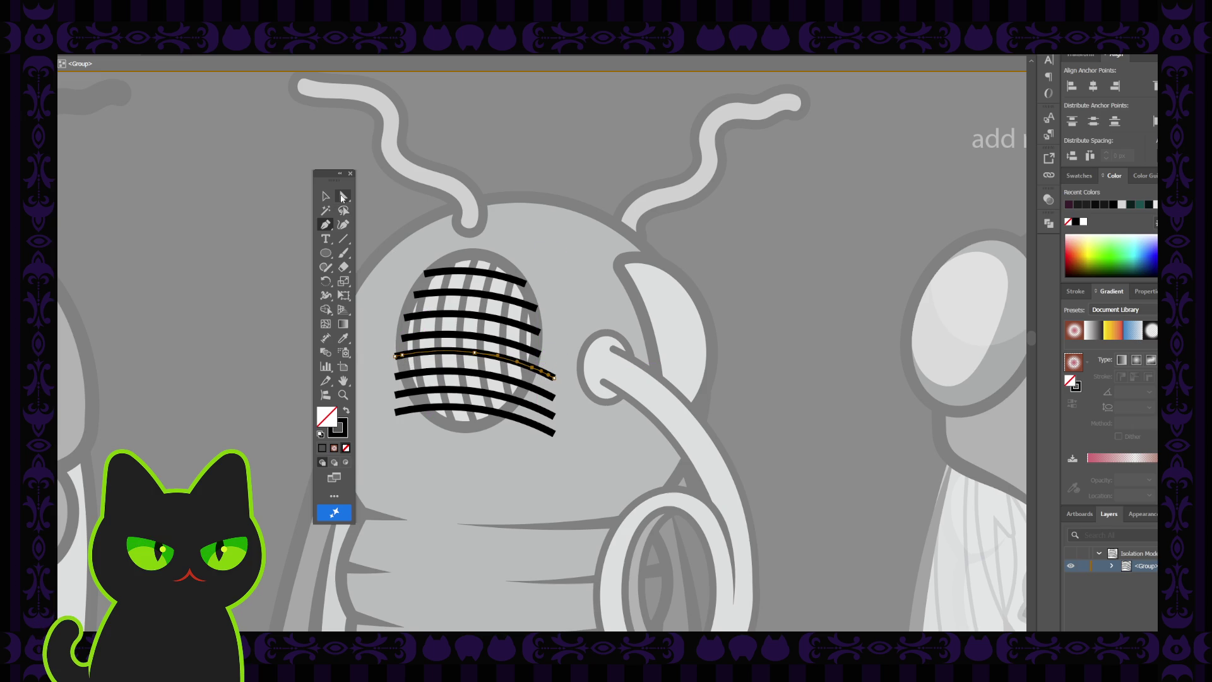
left_click(553, 379)
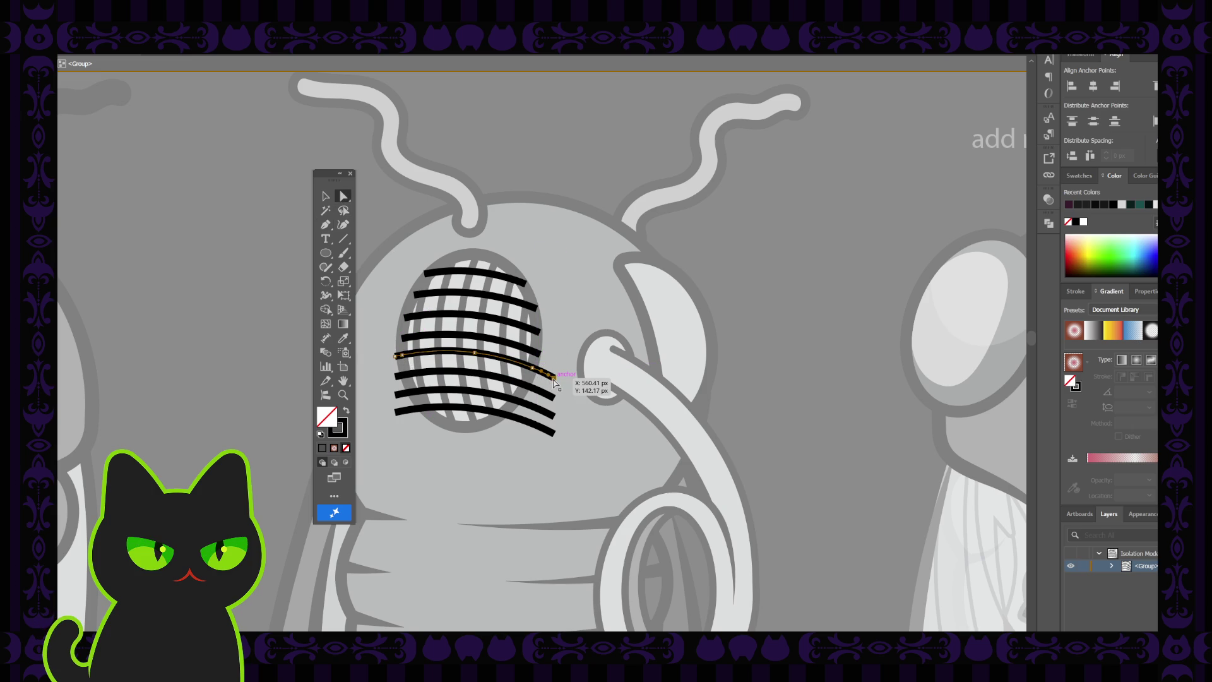
key("Delete")
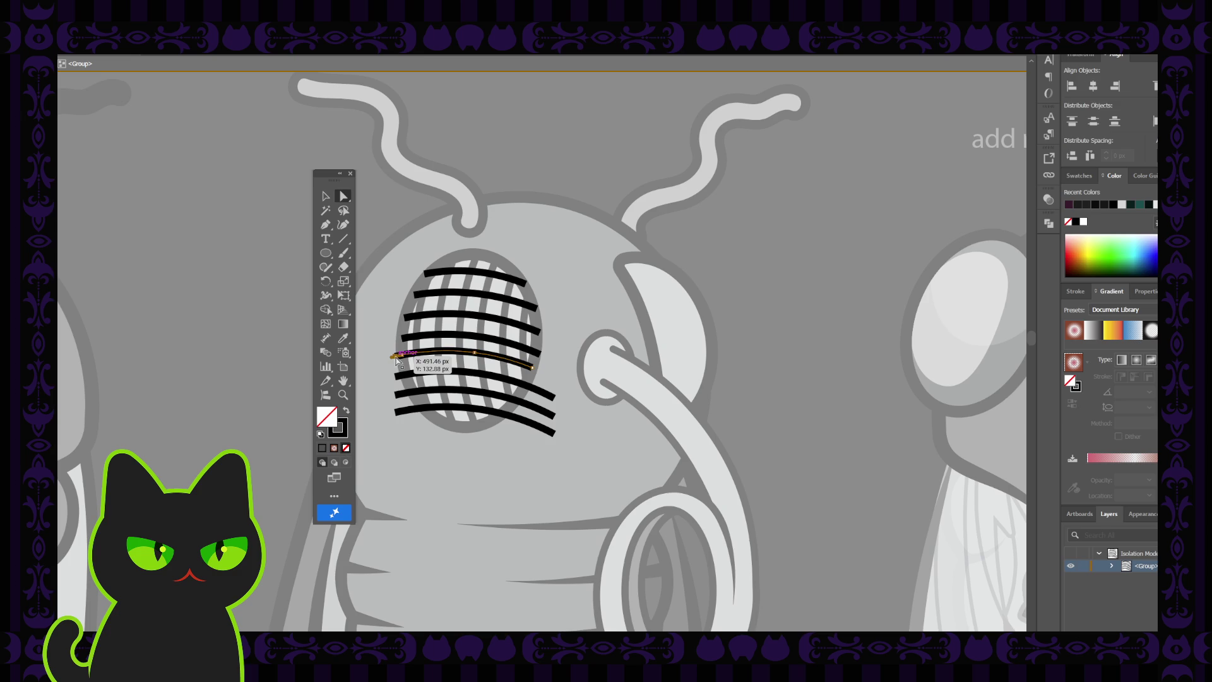
left_click_drag(396, 358, 400, 355)
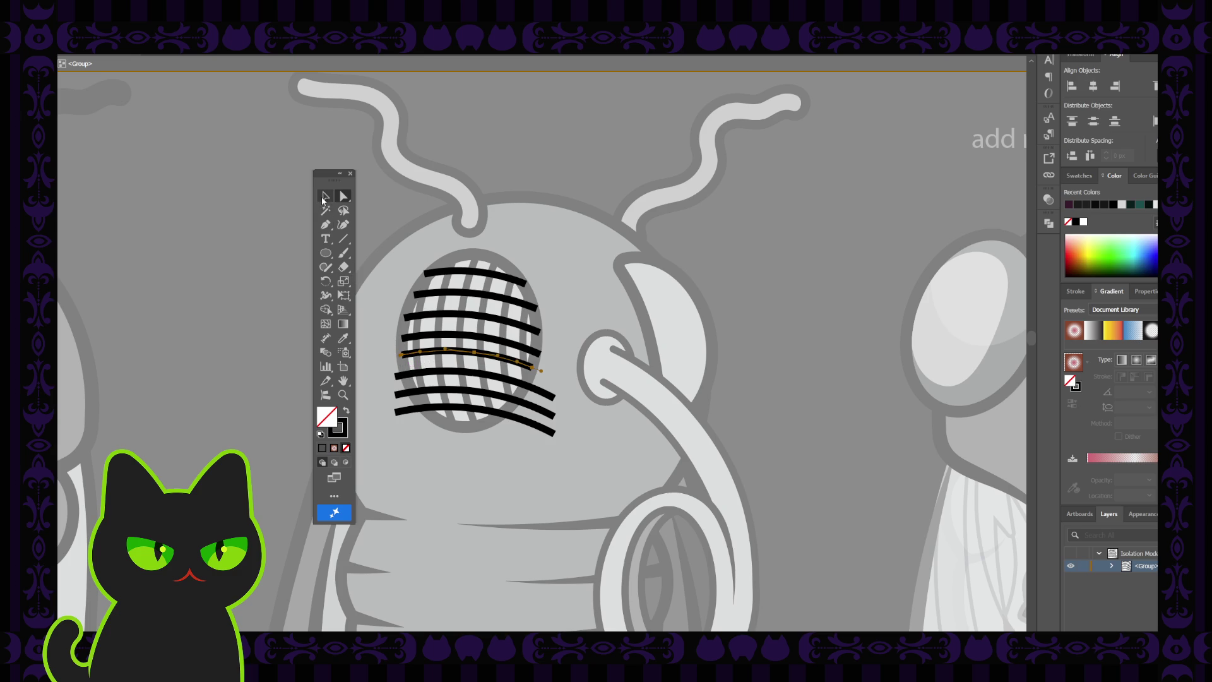
- Add anchors to the sixth stripe and pull both its ends inward to the oval
left_click(324, 197)
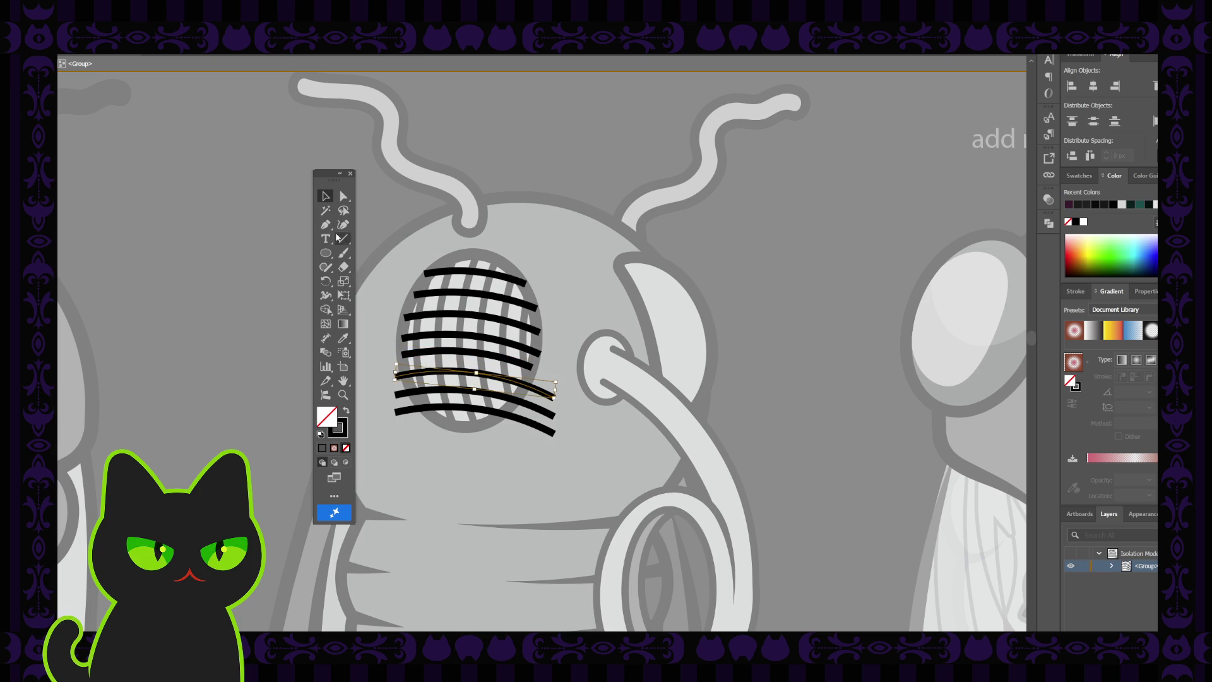
left_click(326, 225)
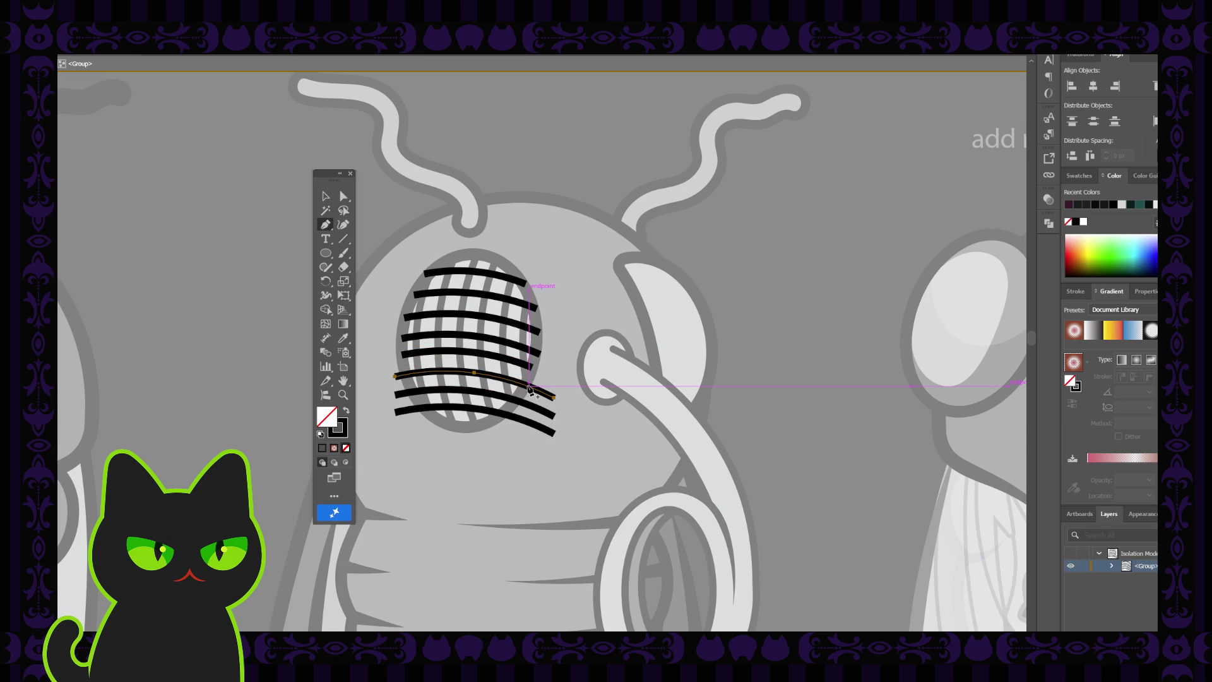
left_click(422, 372)
left_click(446, 370)
left_click(343, 196)
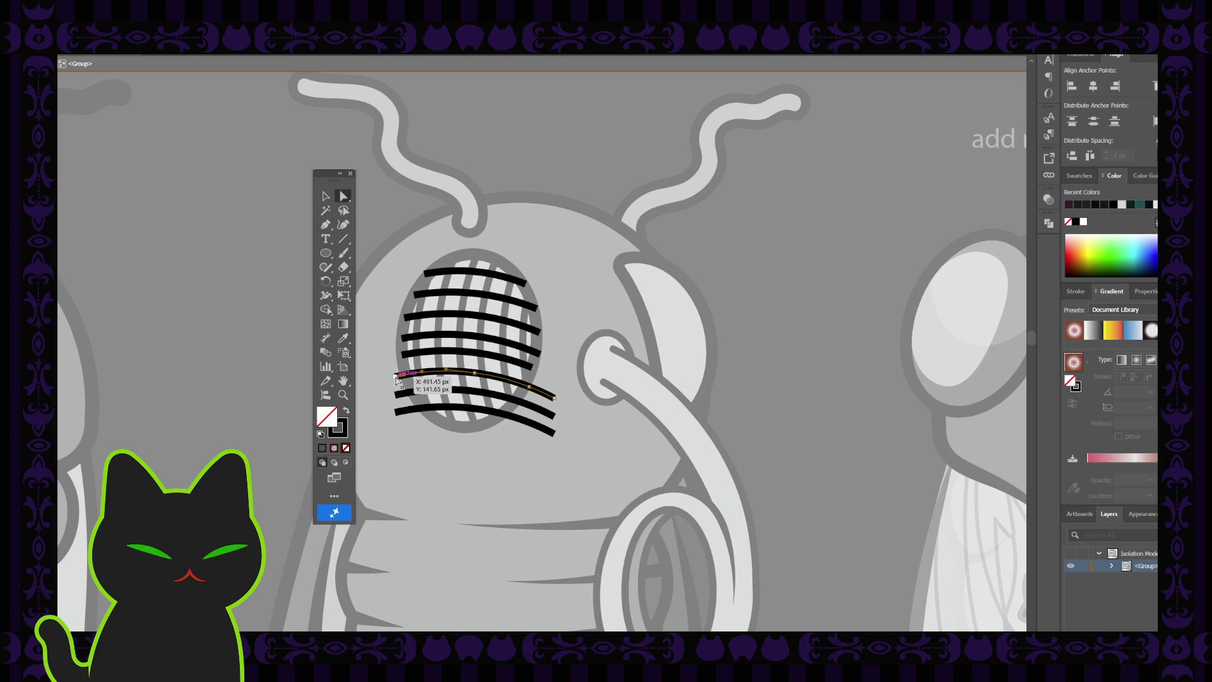
left_click_drag(394, 376, 402, 375)
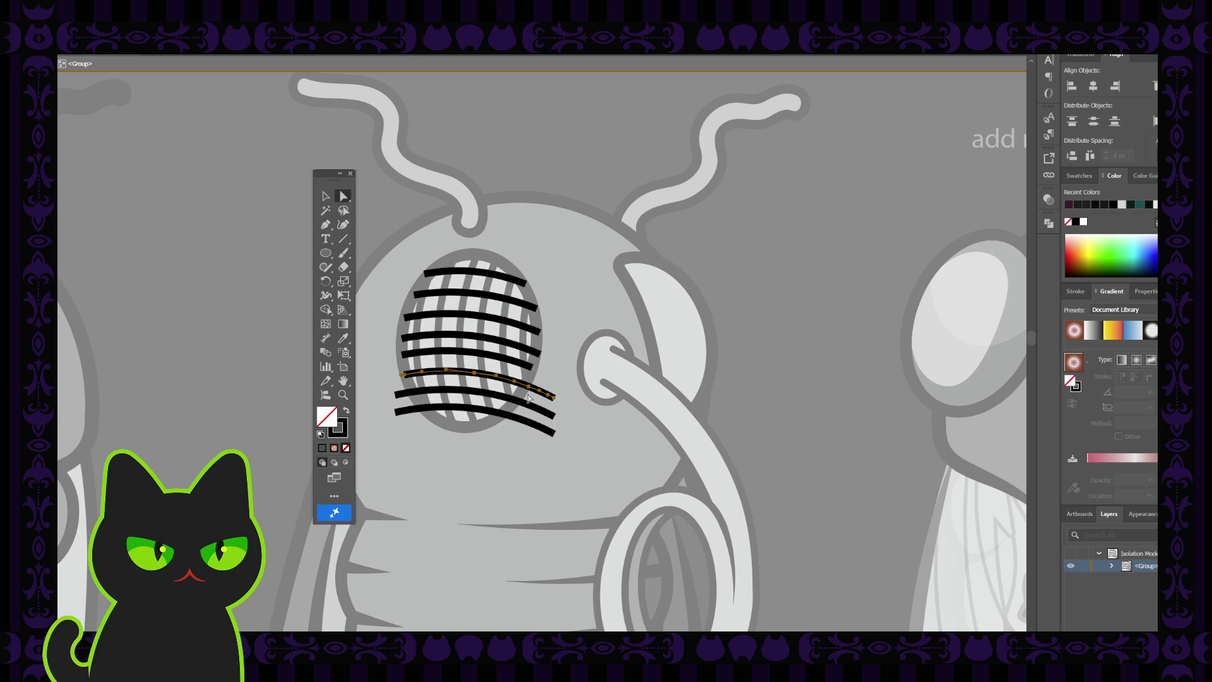
left_click_drag(555, 398, 540, 390)
- Add anchor points to the seventh stripe and the bottom eye curve, undoing a stray anchor
left_click(324, 197)
left_click(424, 391)
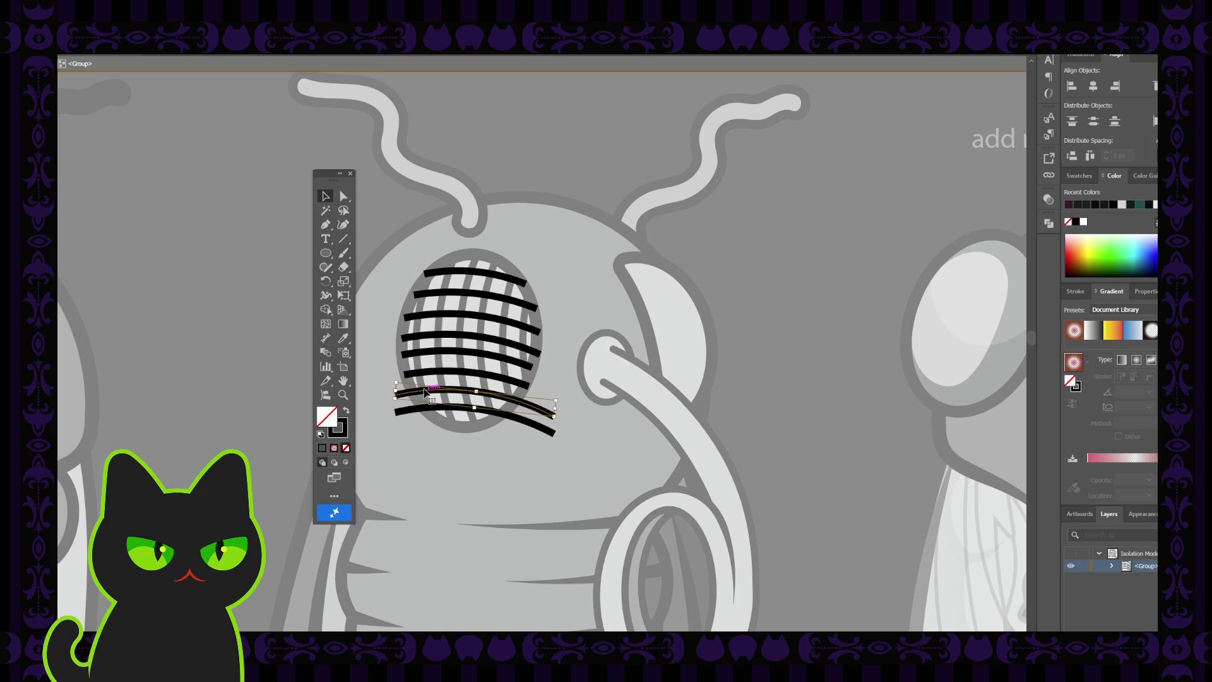
left_click(326, 224)
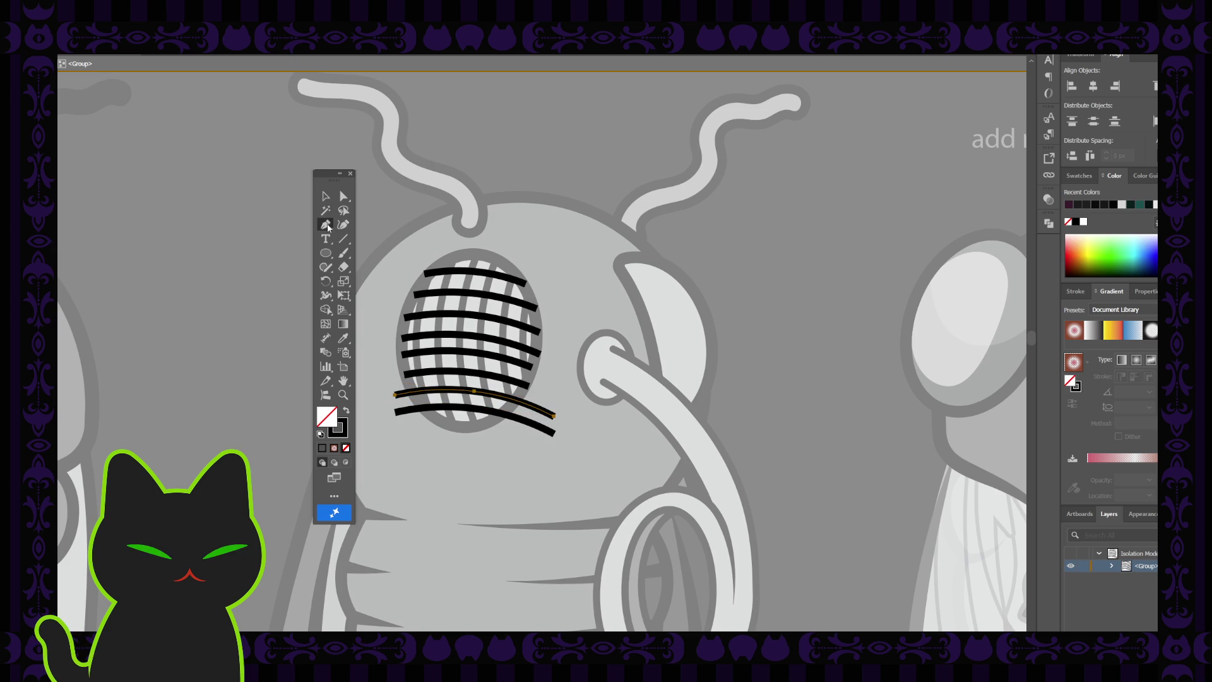
left_click(413, 392)
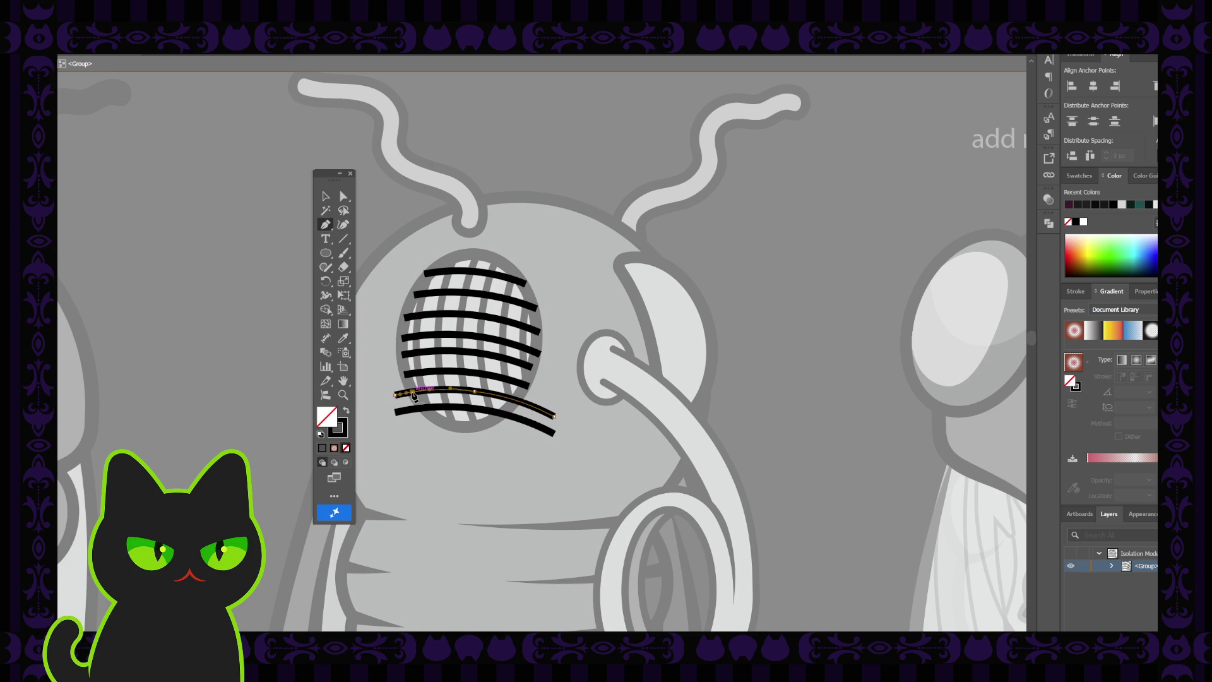
left_click(516, 400)
left_click(325, 197)
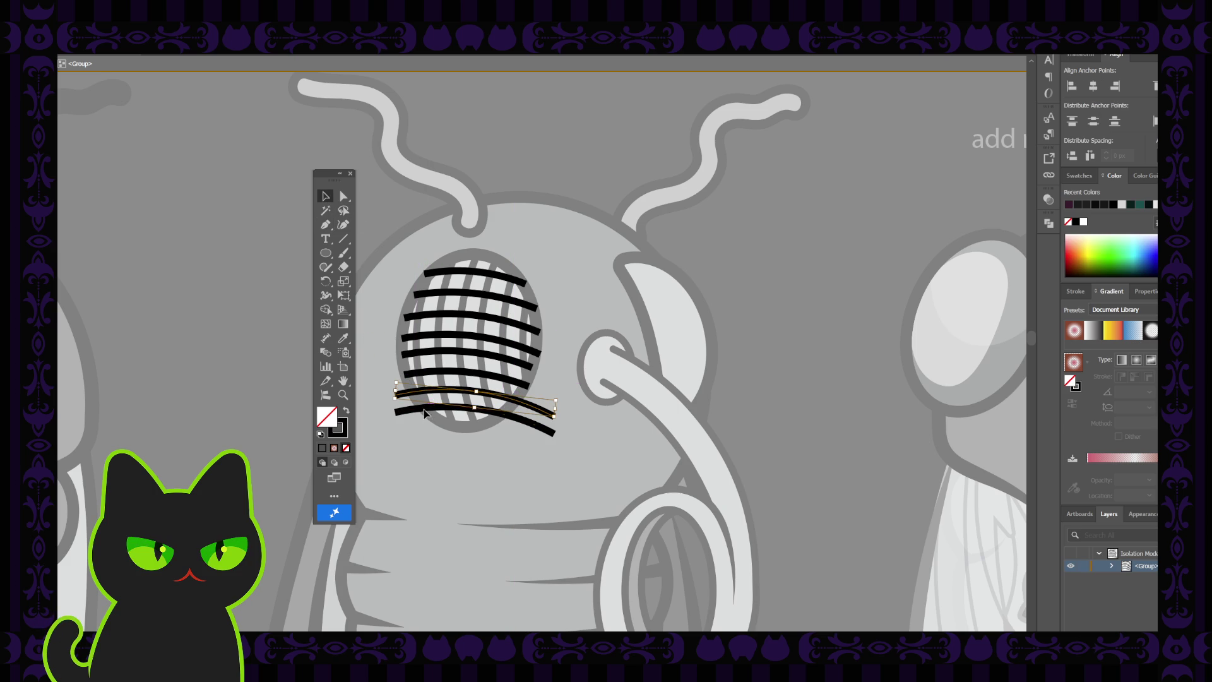
left_click(430, 410)
left_click(326, 224)
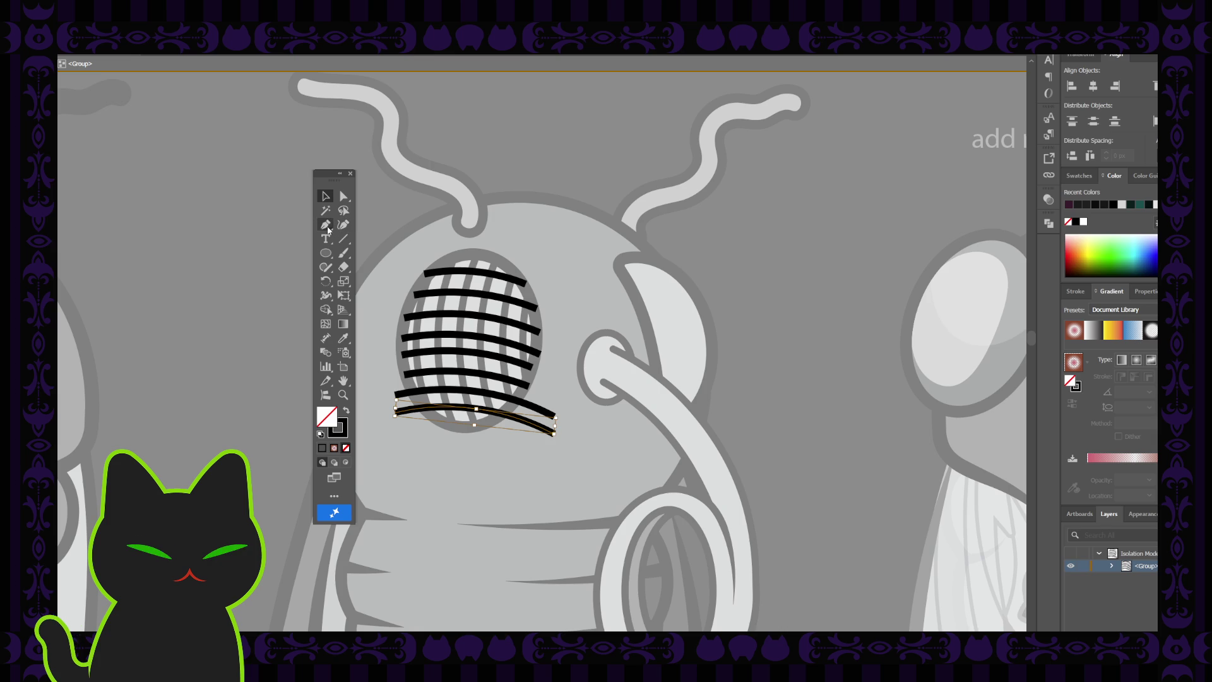
left_click(424, 411)
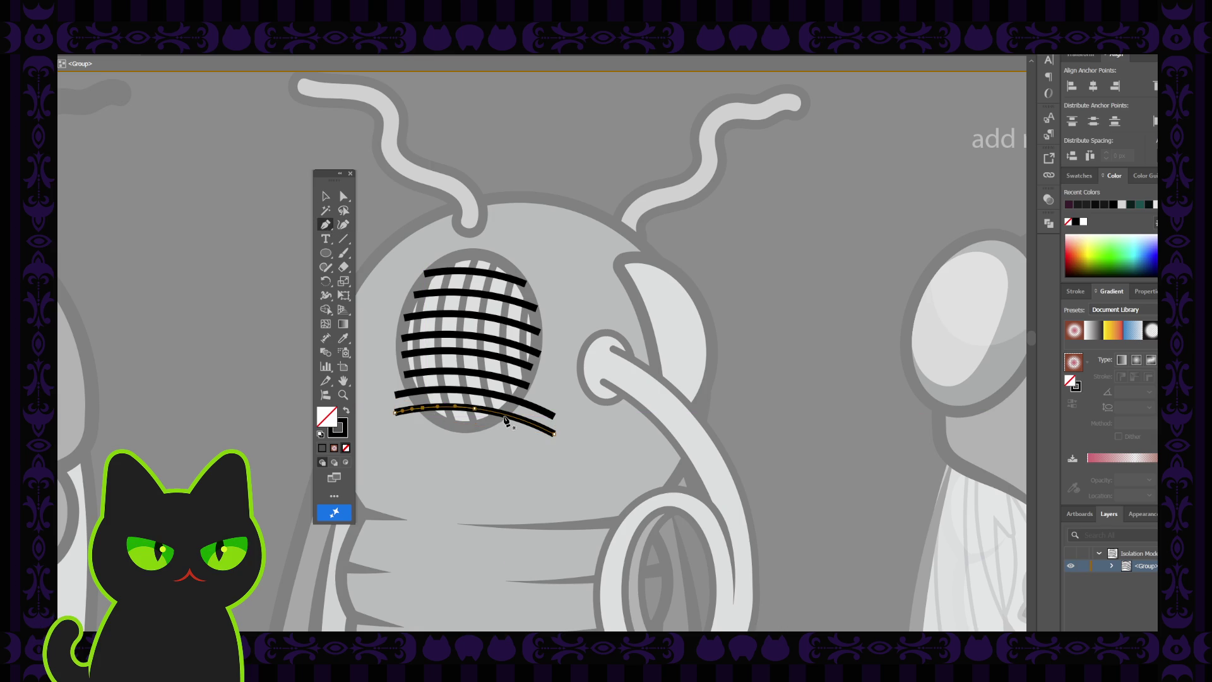
left_click(504, 412)
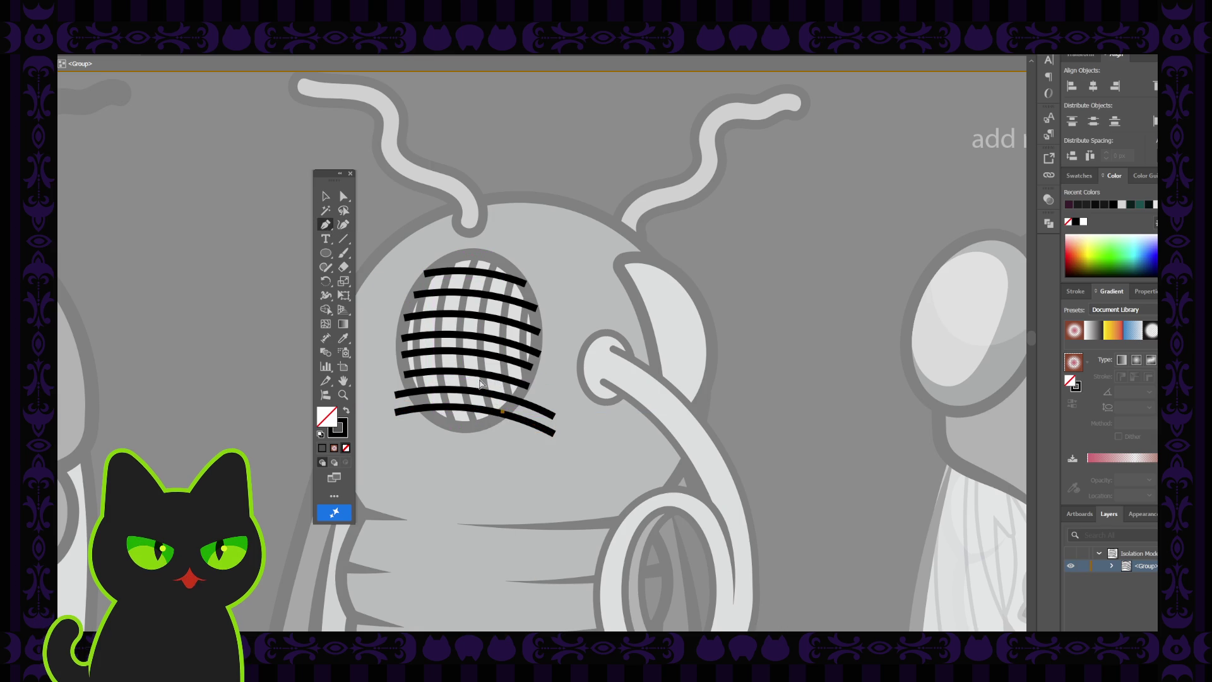
key("ctrl+z")
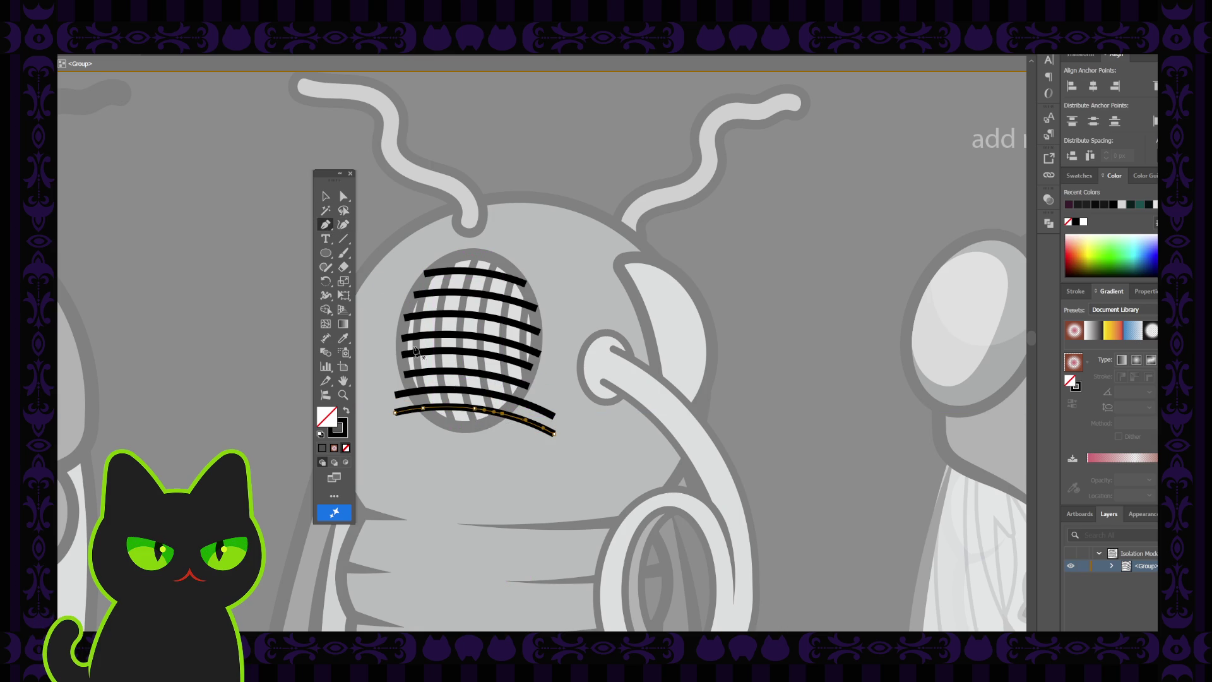
- Try repositioning the bottom curve's right end, revert the change, and reselect the curve
left_click(344, 197)
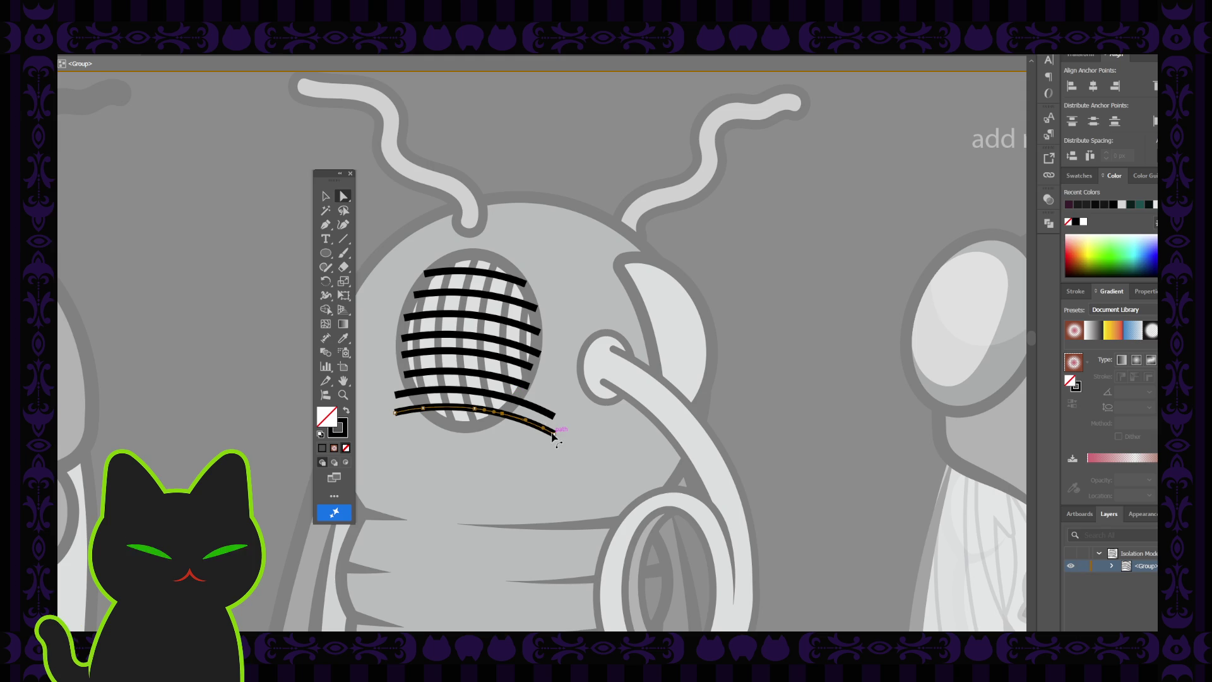
left_click_drag(554, 436, 396, 409)
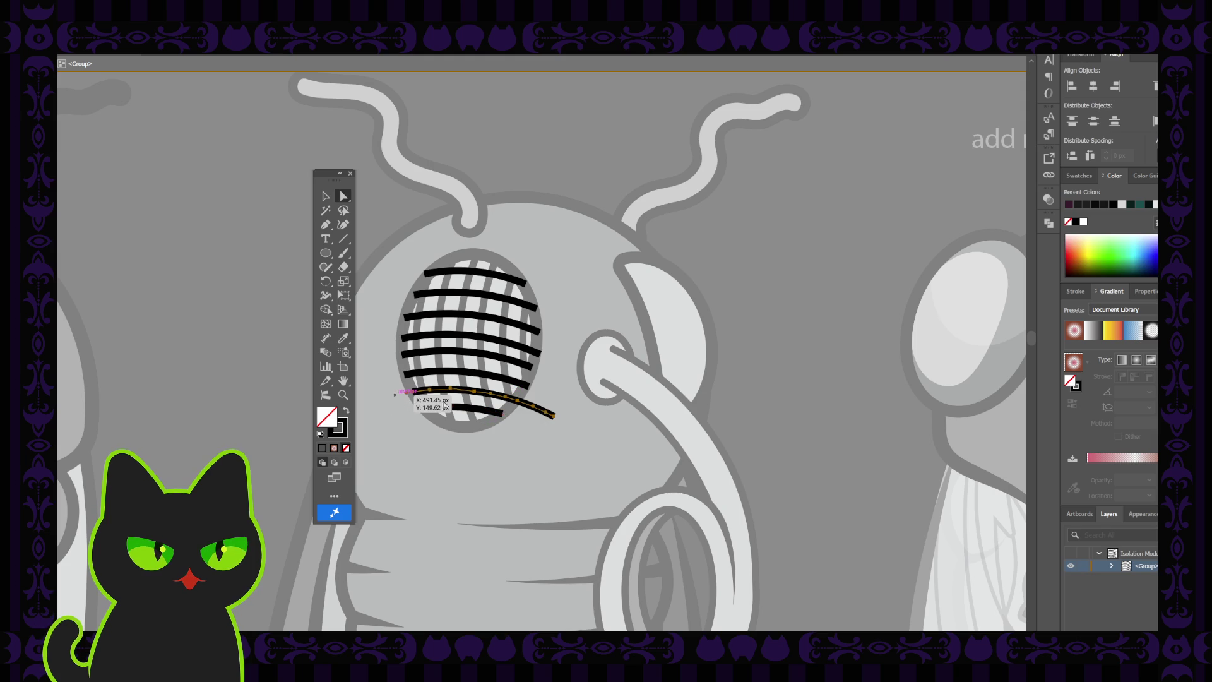
left_click_drag(396, 409, 554, 417)
key("ctrl+z")
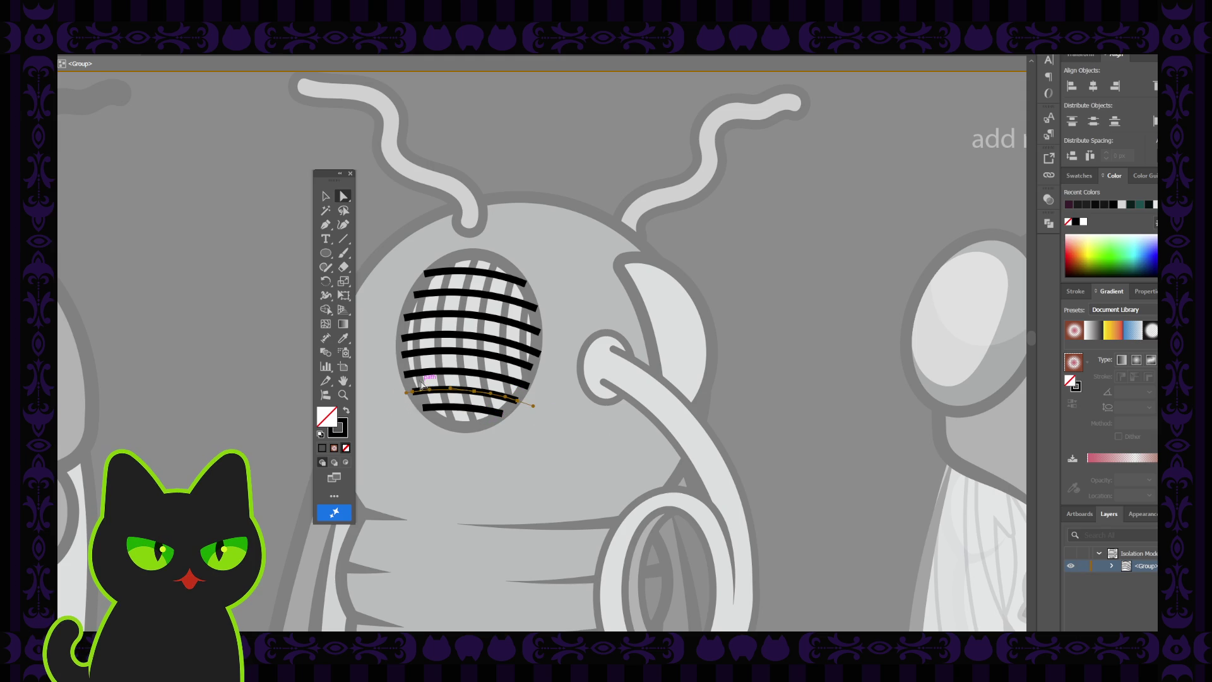
left_click(325, 196)
double_click(579, 263)
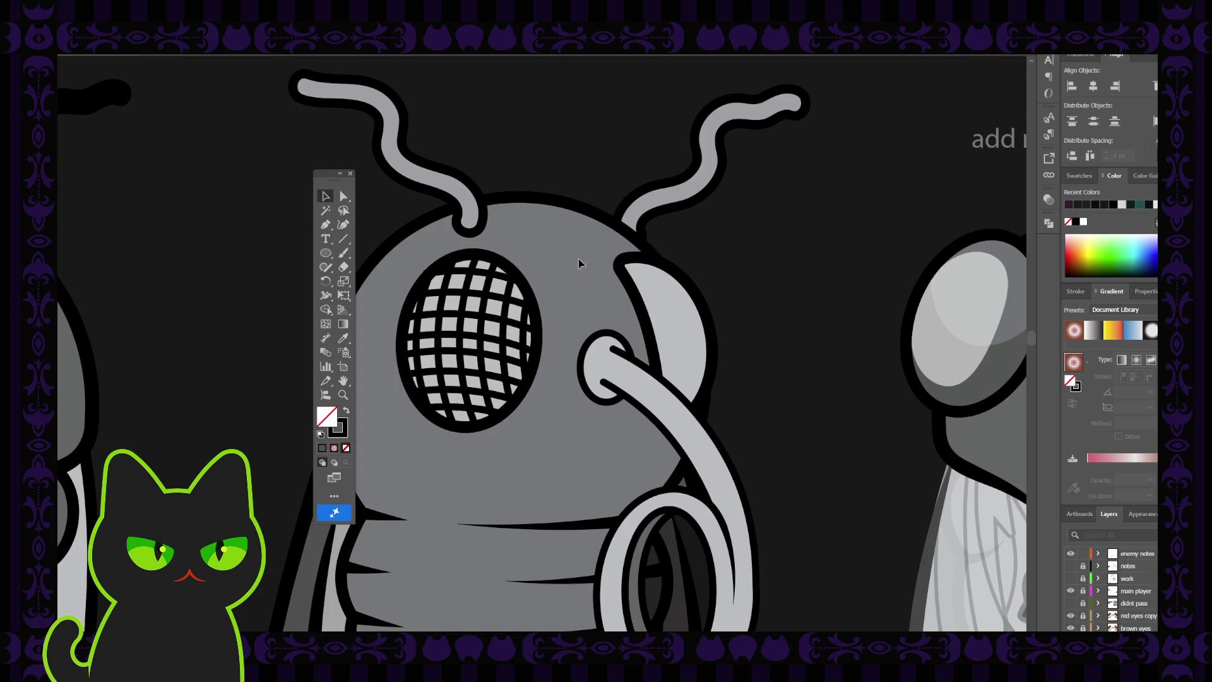
key("ctrl+minus")
key("ctrl+minus")
key("ctrl+minus")
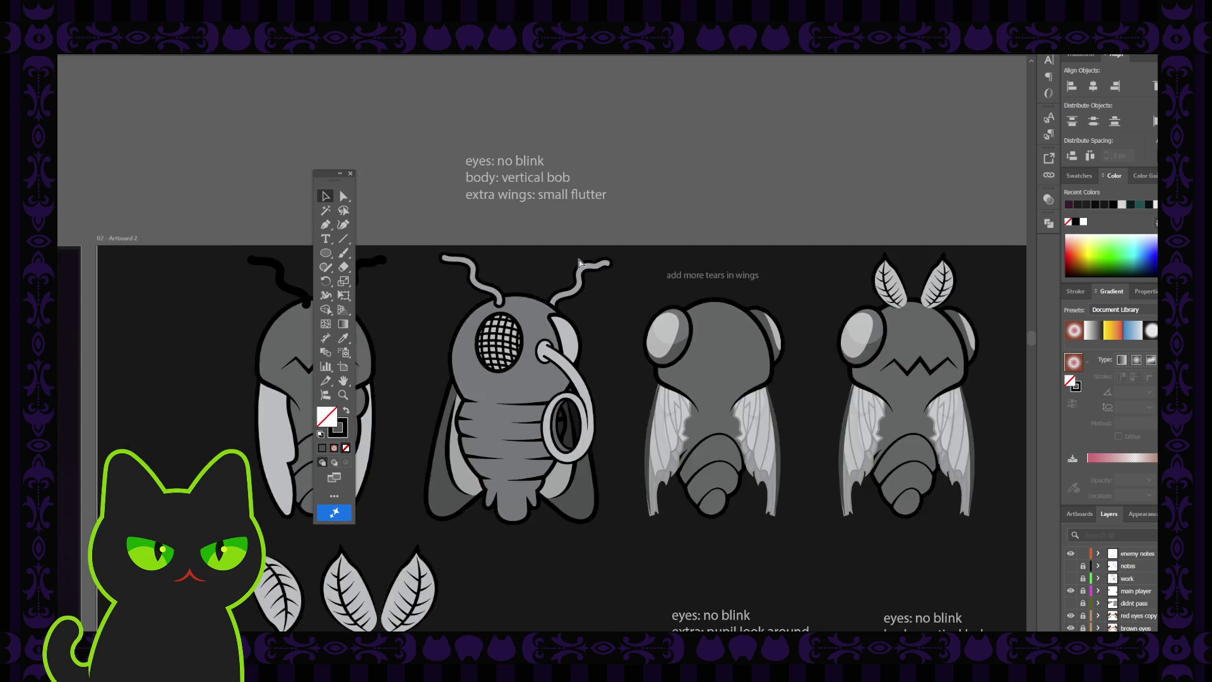
key("ctrl+minus")
key("ctrl+plus")
key("ctrl+plus")
key("ctrl+plus")
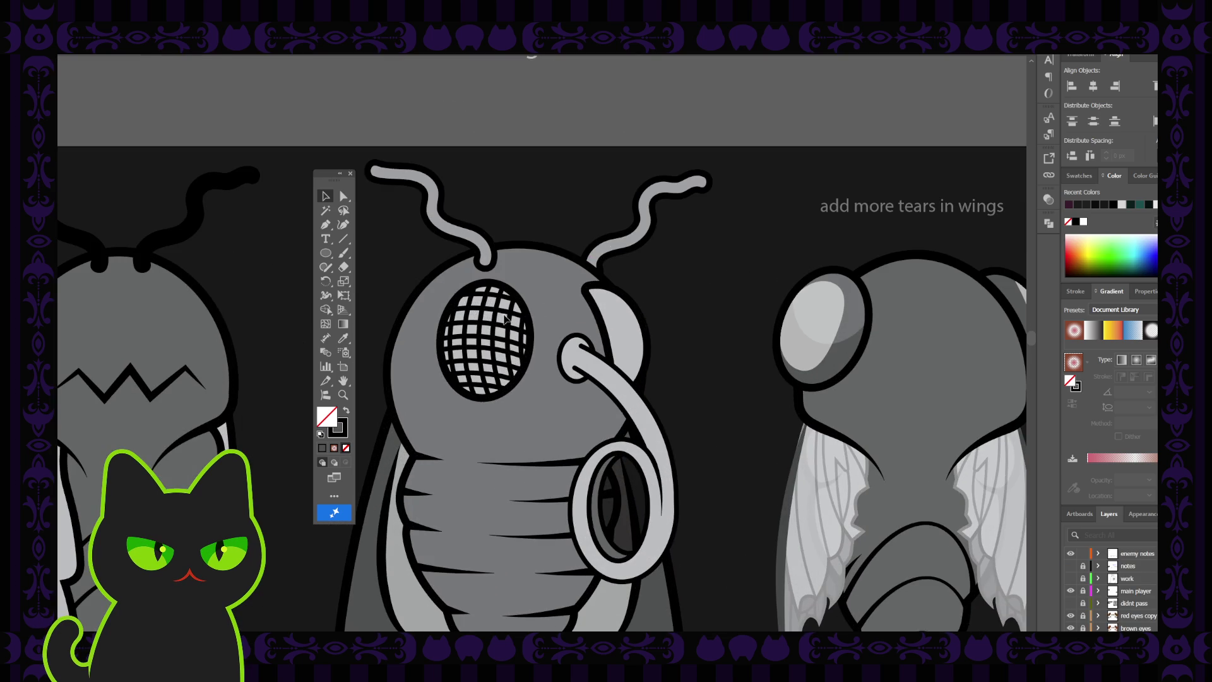
left_click_drag(437, 278, 518, 358)
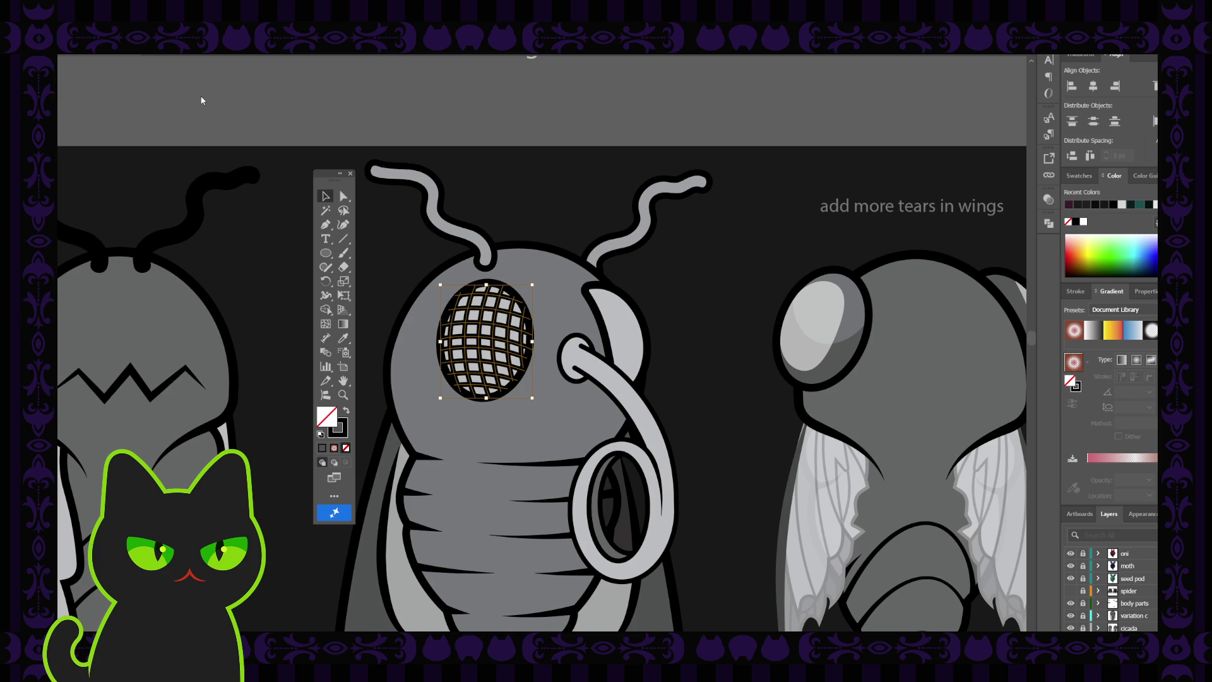
left_click(386, 234)
key("ctrl+minus")
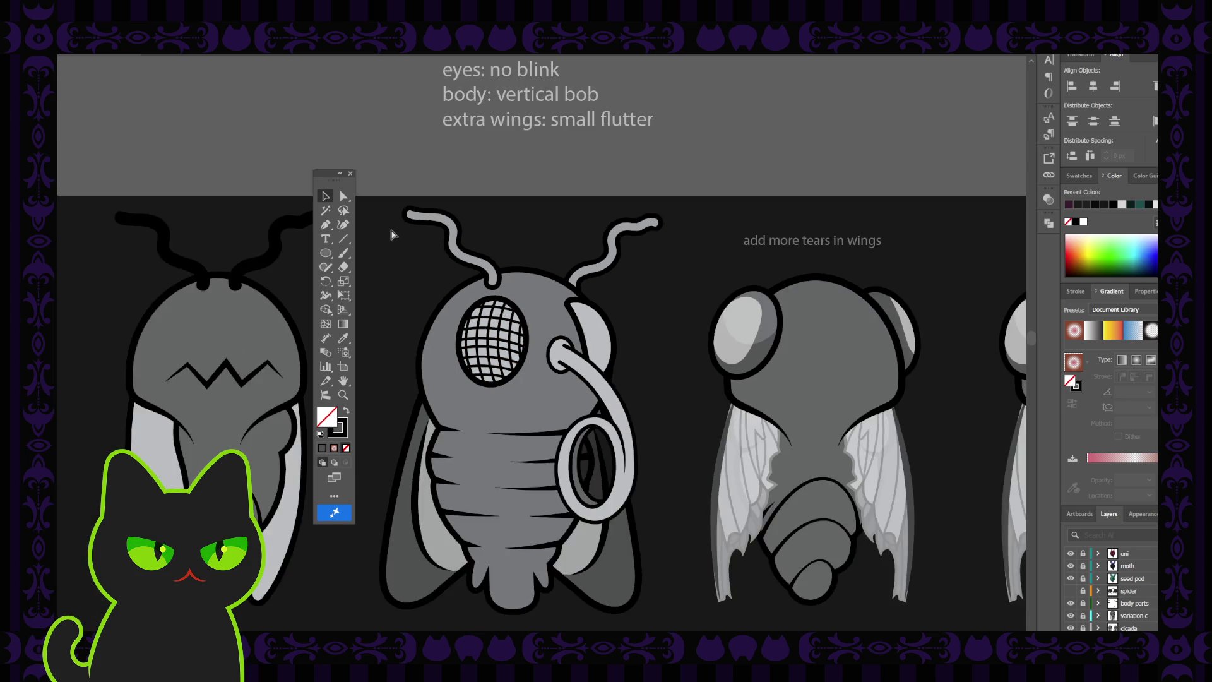
key("ctrl+minus")
key("ctrl+minus")
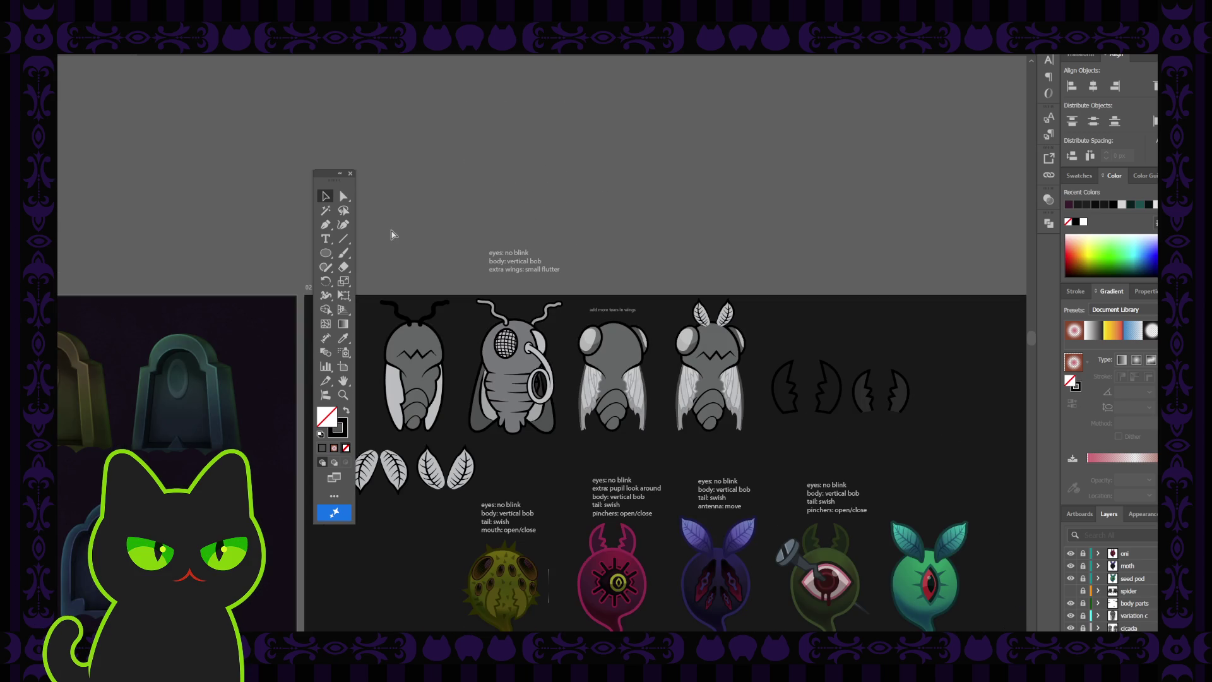
key("ctrl+plus")
key("ctrl+plus")
key("ctrl+plus")
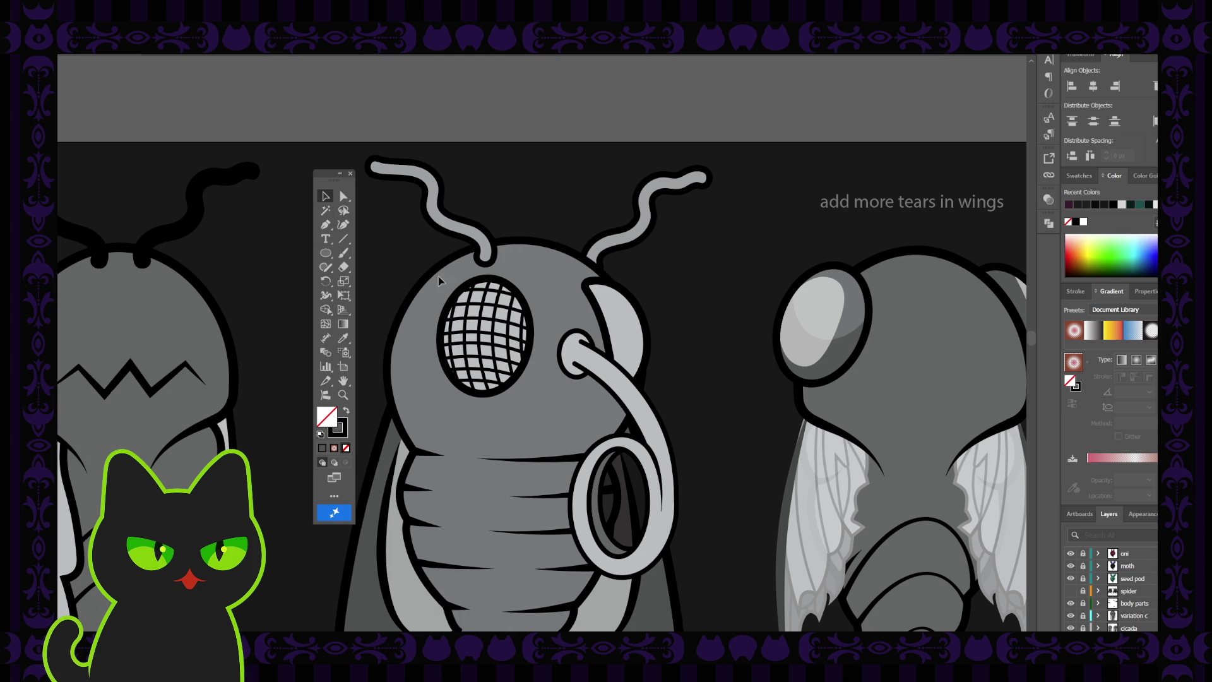
left_click(492, 335)
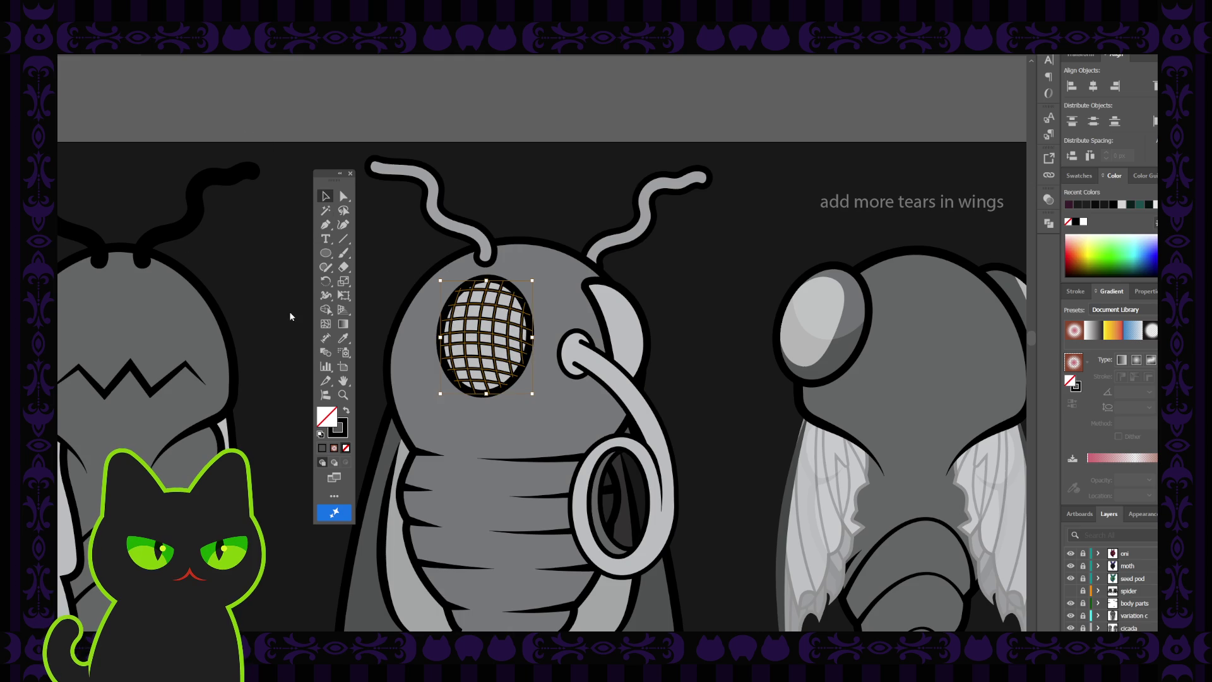
- Swap the eye grid's fill and stroke colours, then zoom in and reselect the grid group
key("shift+x")
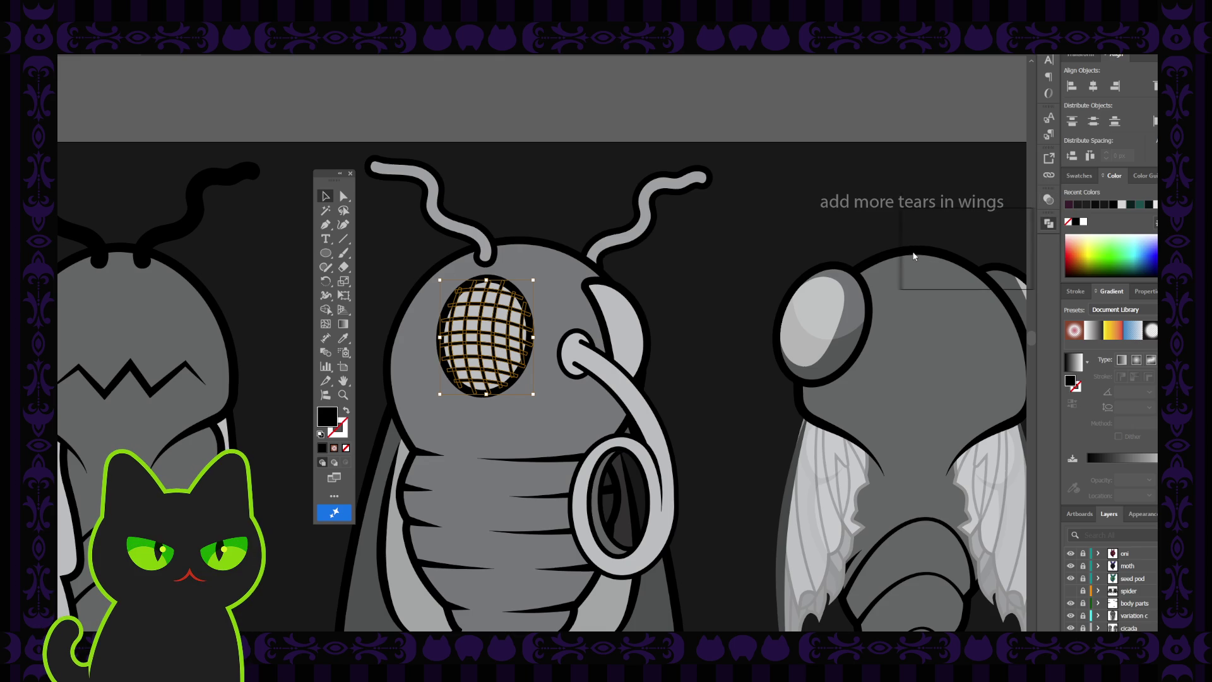
left_click(754, 238)
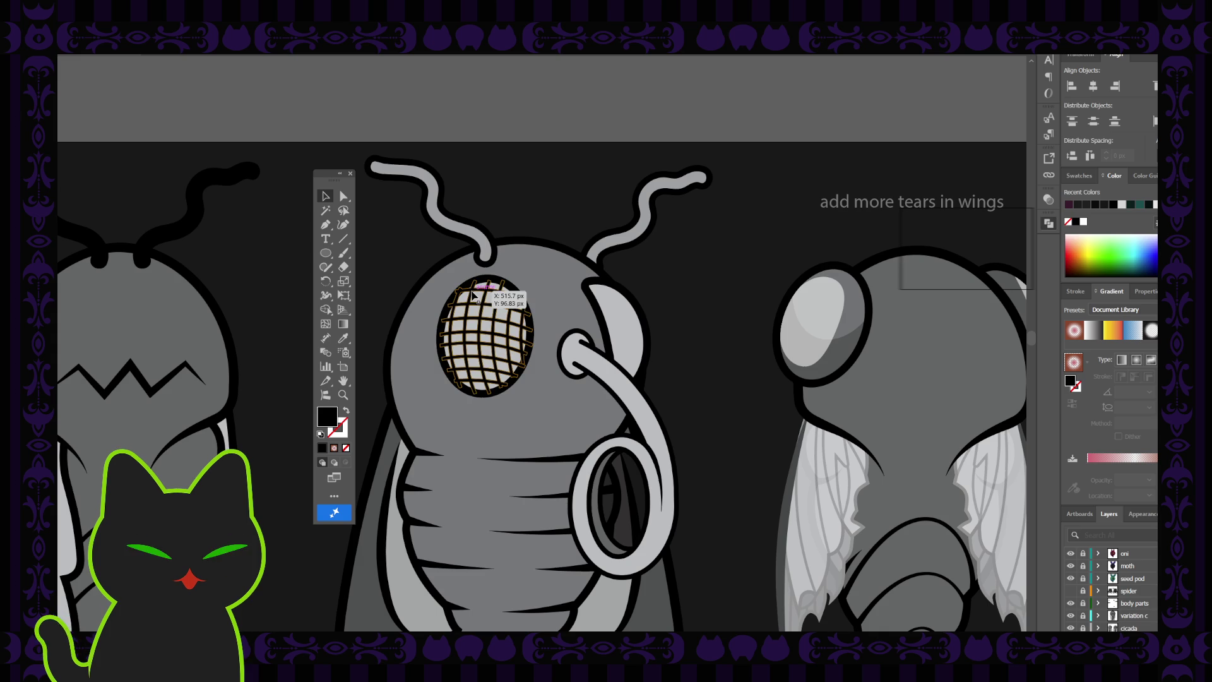
left_click(503, 306)
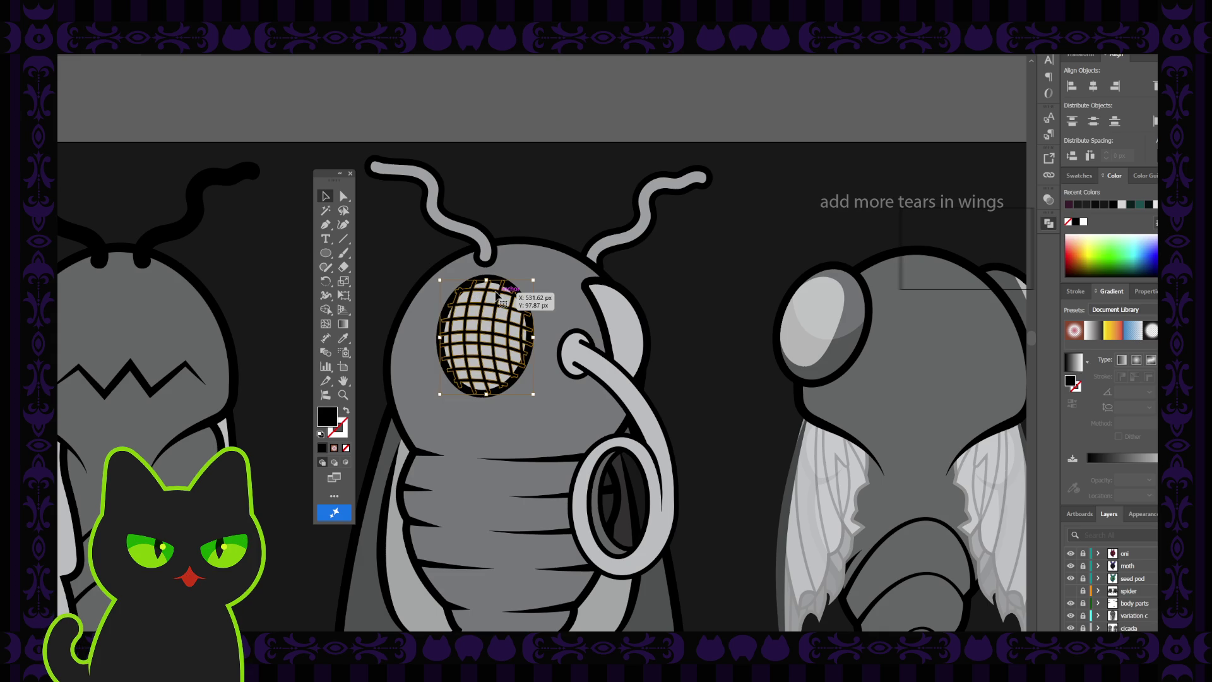
key("ctrl+plus")
key("ctrl+plus")
left_click(497, 296)
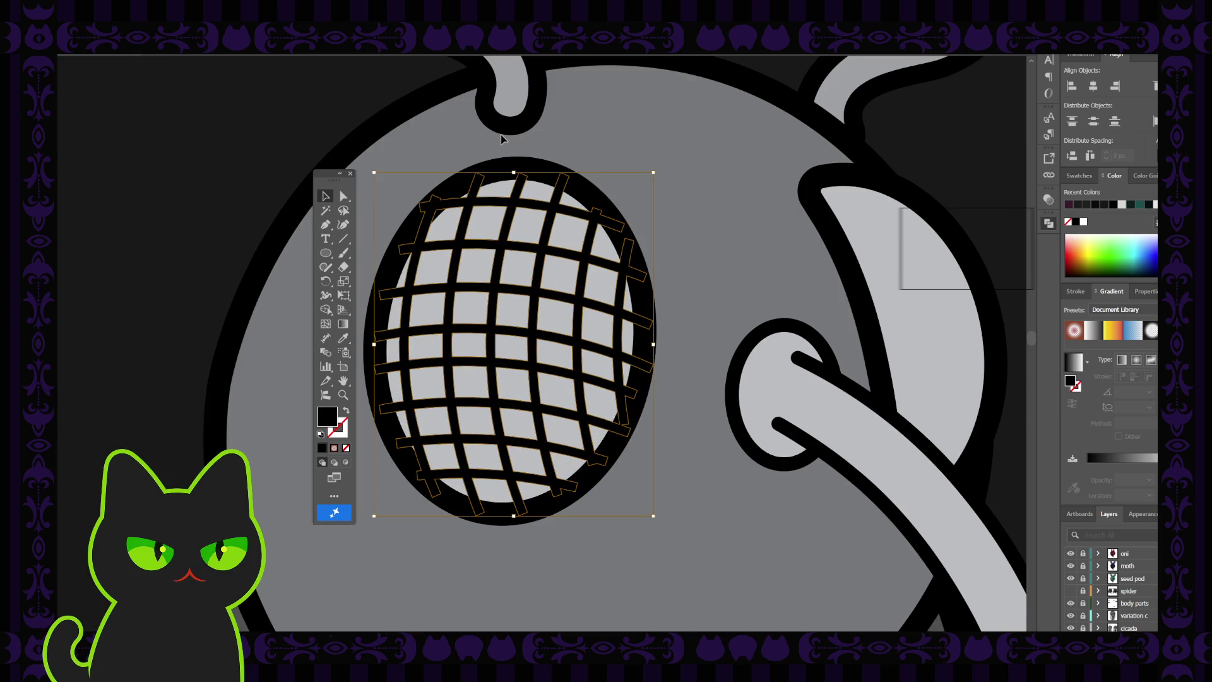
left_click(349, 98)
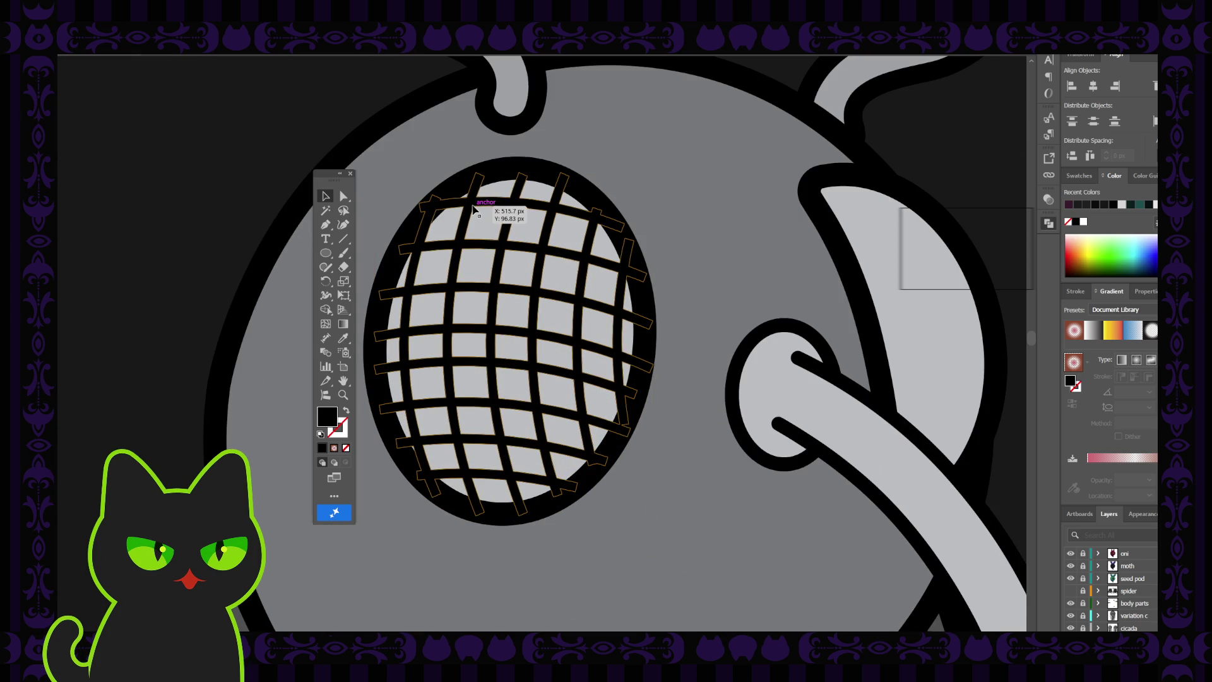
key("ctrl+z")
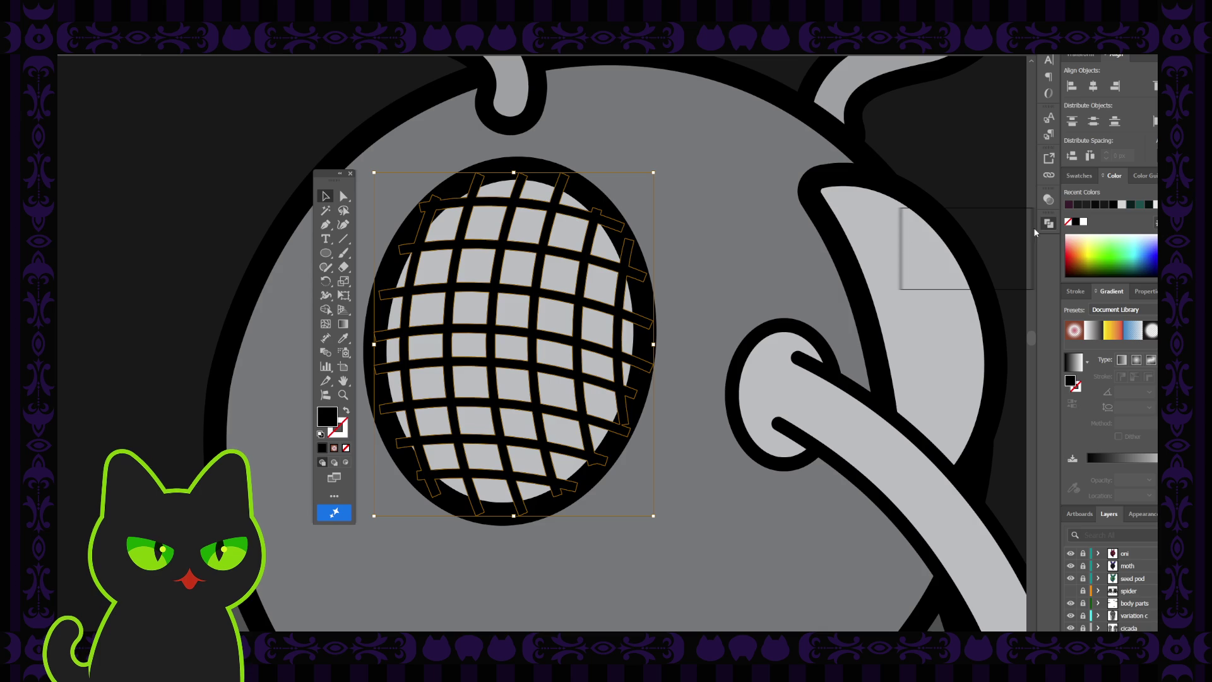
- Lower the eye grid's opacity so the lines turn grey, then zoom out to the sheet
left_click(1049, 199)
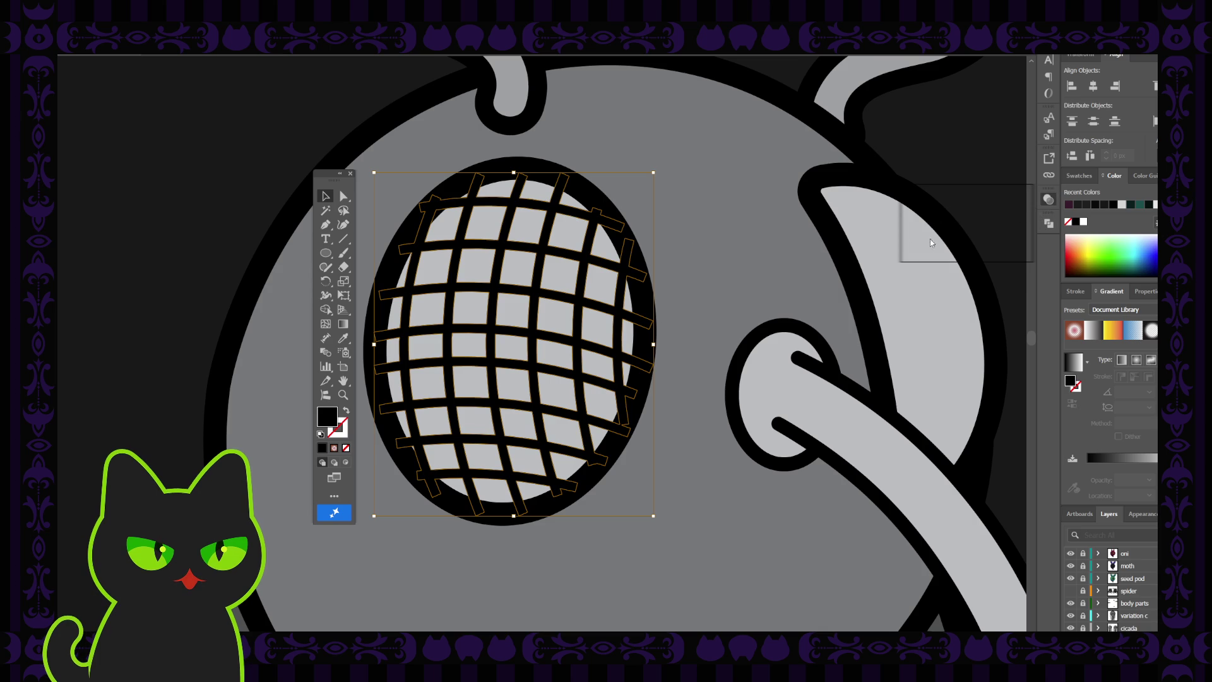
left_click_drag(1006, 228, 995, 229)
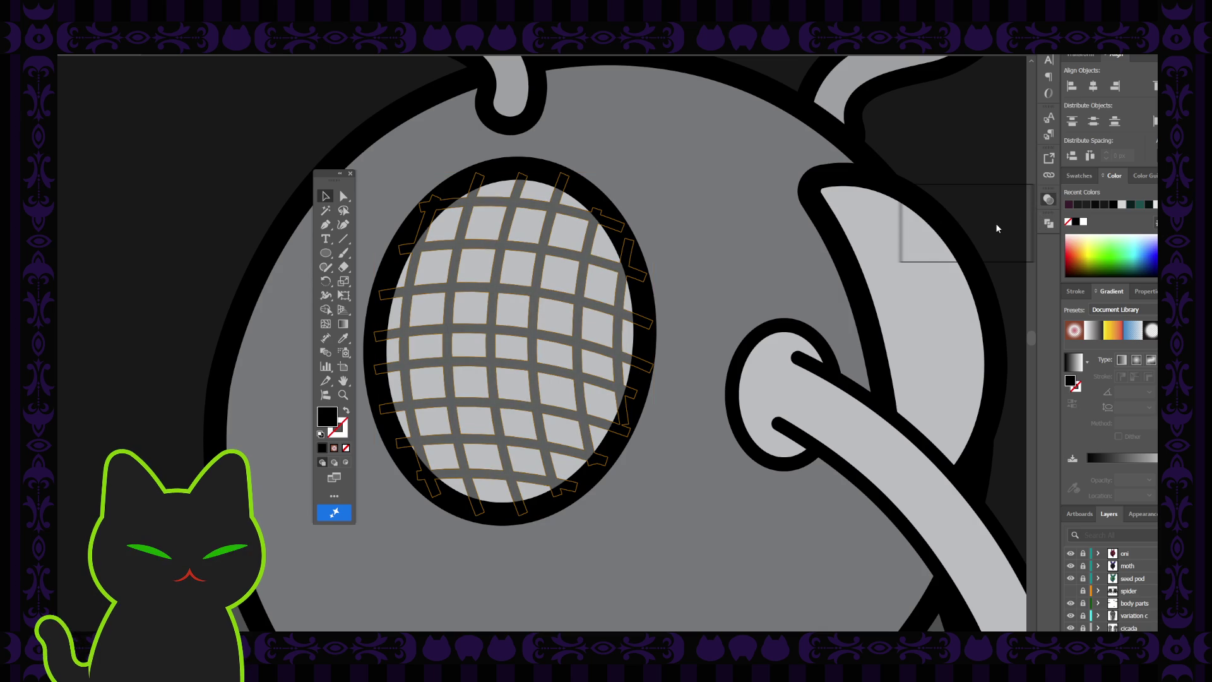
left_click(872, 130)
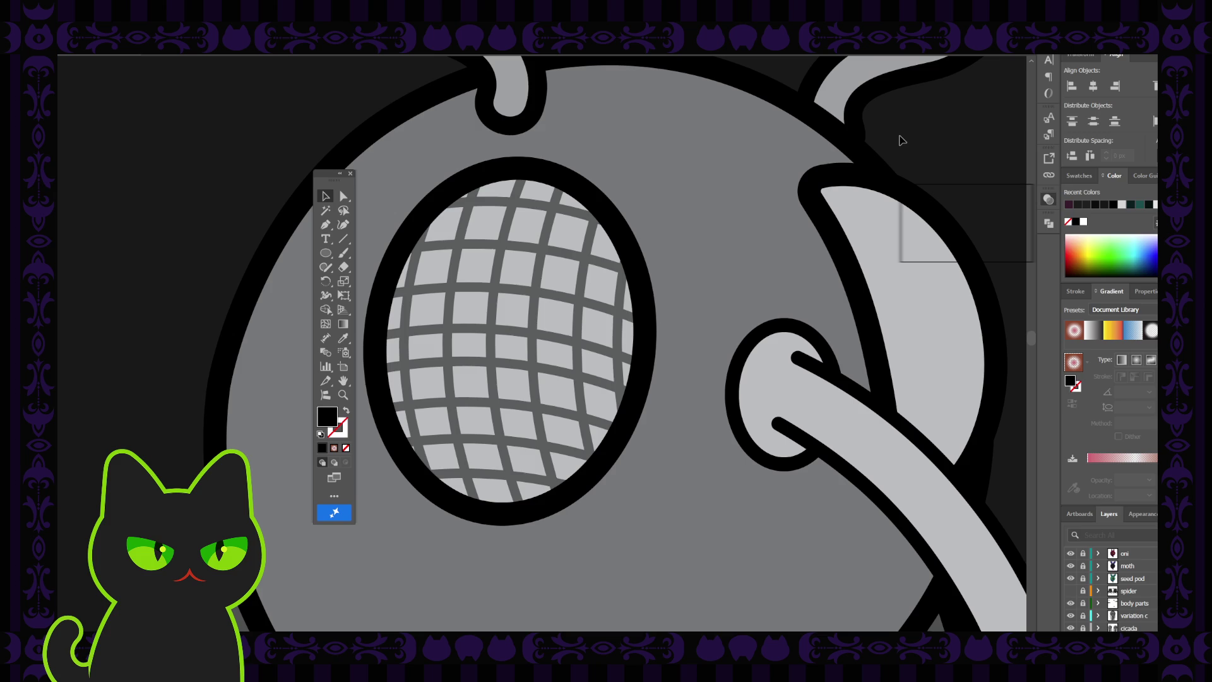
key("ctrl+minus")
key("ctrl+minus")
key("ctrl+minus")
key("ctrl+minus")
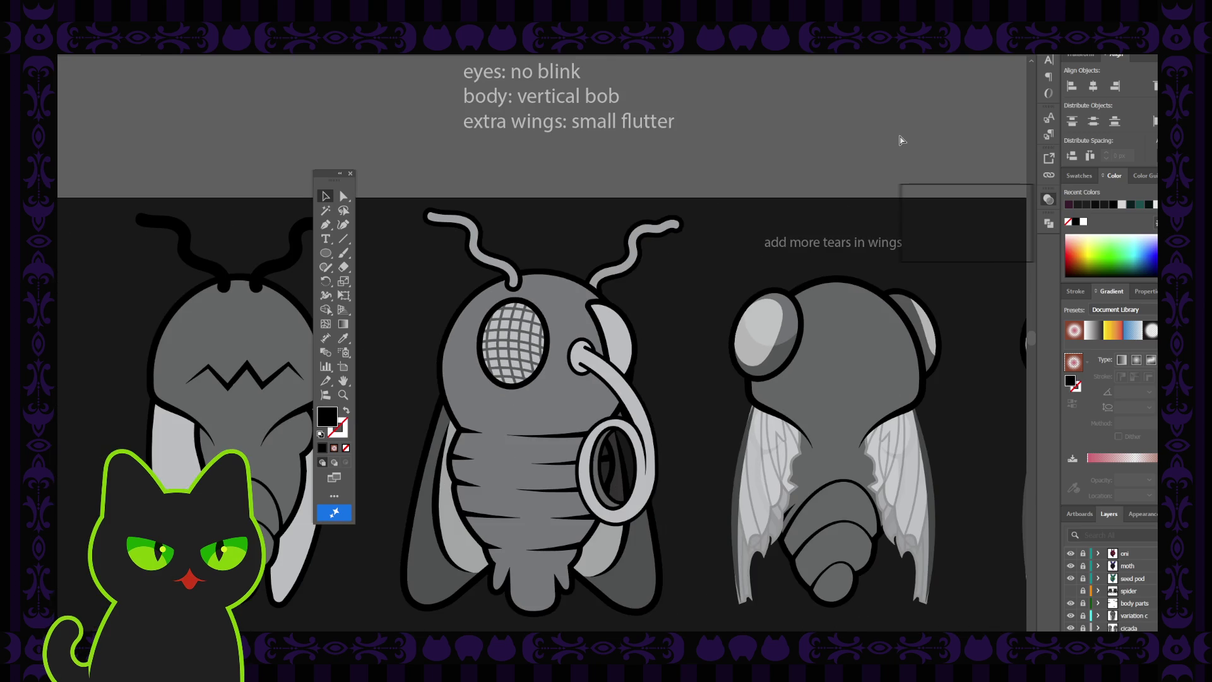
key("ctrl+minus")
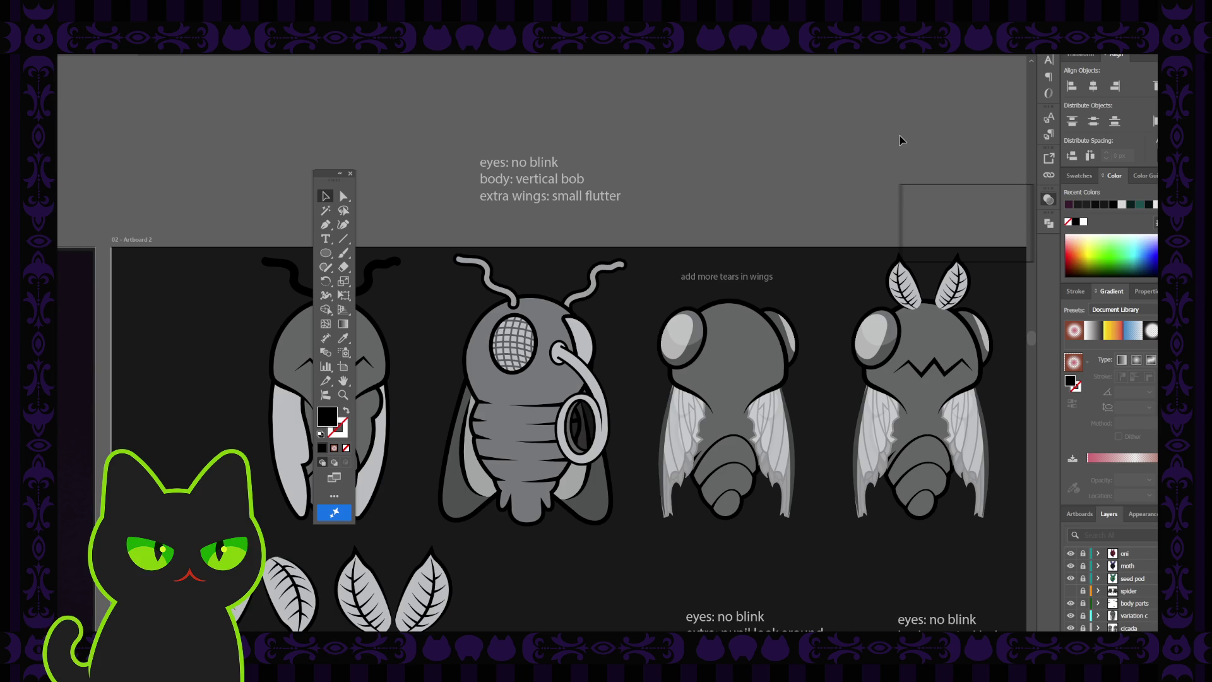
- Rotate the mesh grid on the fly's front eye a few degrees, then zoom out to check it
left_click(525, 341)
scroll(524, 342, "up", 2)
left_click(524, 341)
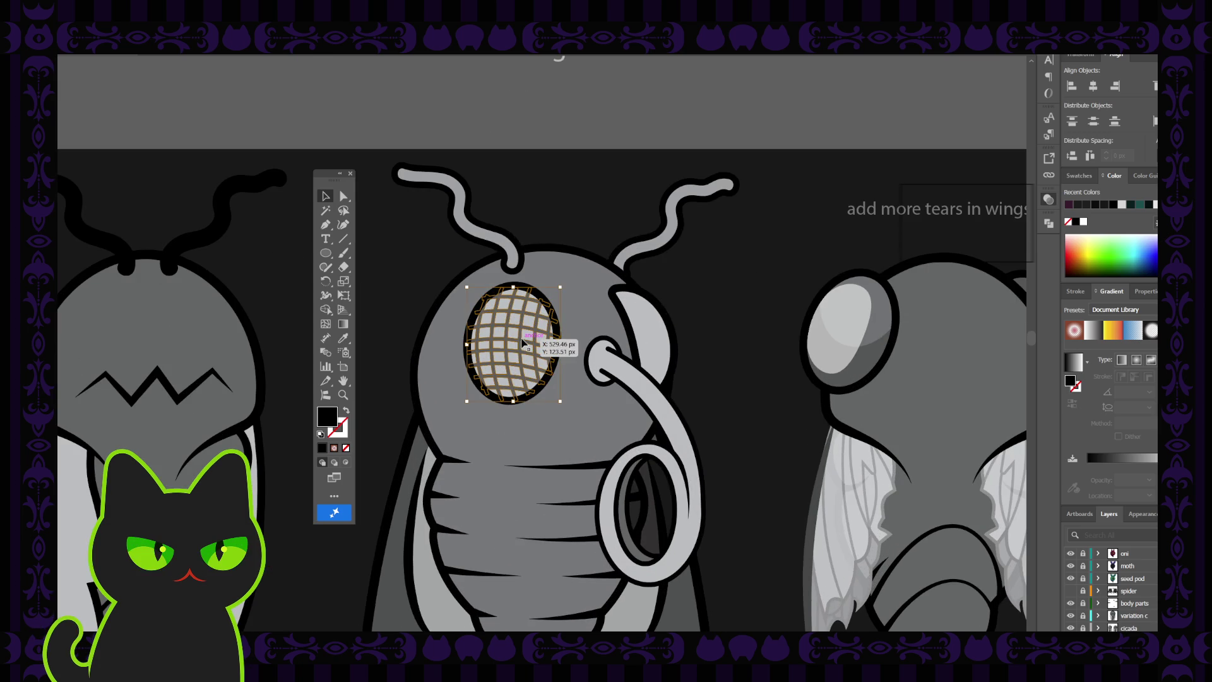
left_click_drag(564, 285, 576, 288)
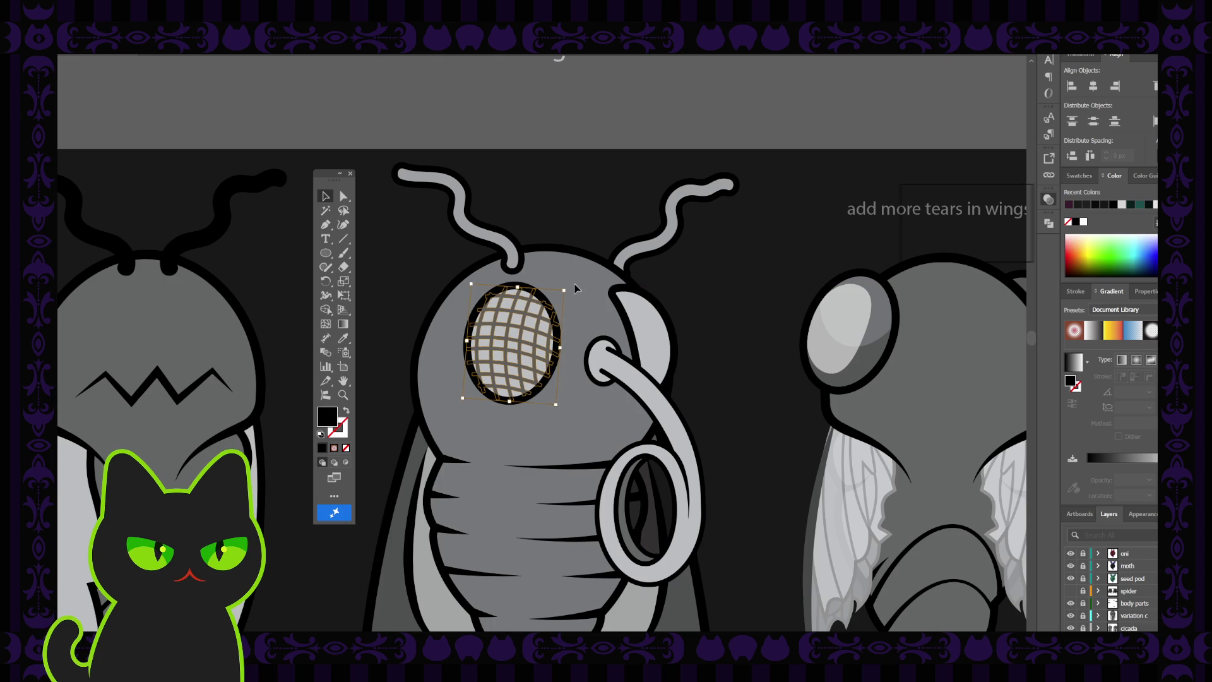
left_click(580, 223)
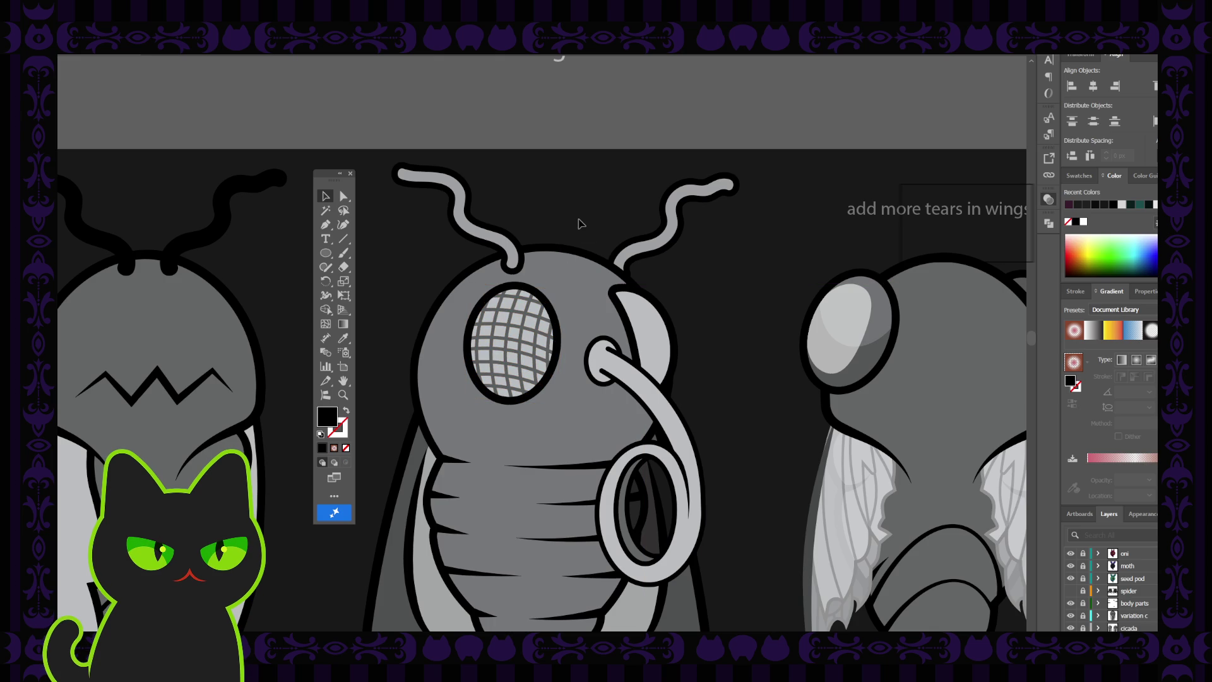
key("ctrl+minus")
key("ctrl+minus")
key("ctrl+minus")
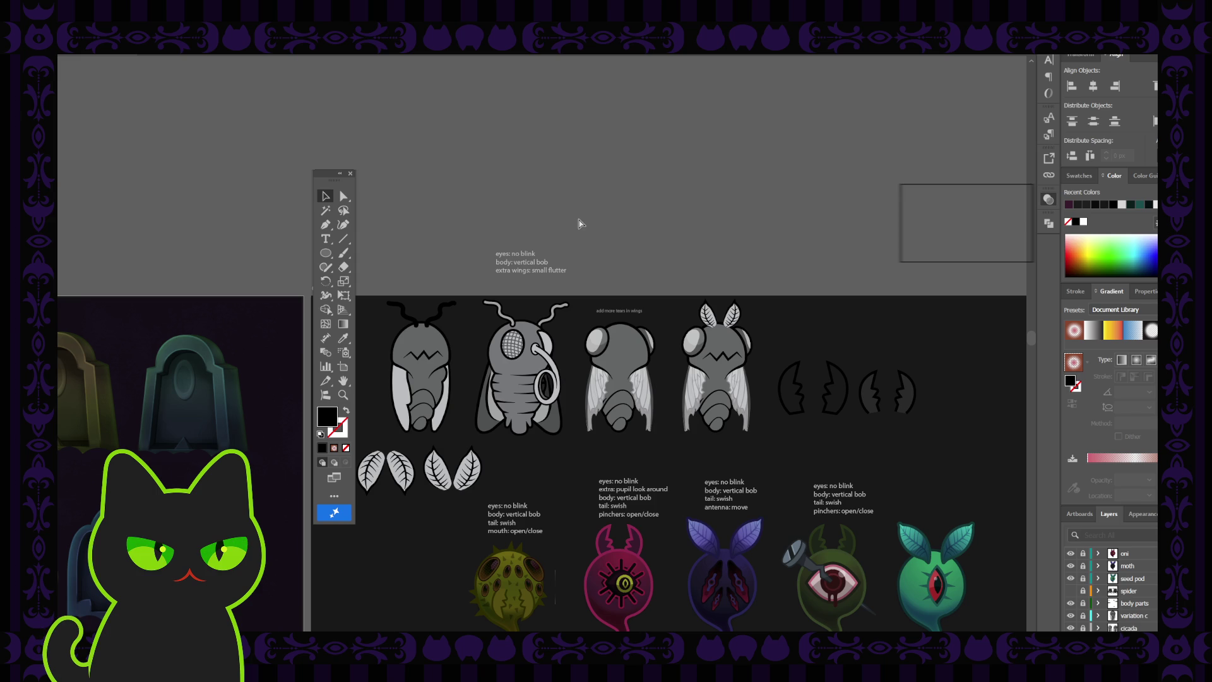
key("ctrl+z")
key("ctrl+z")
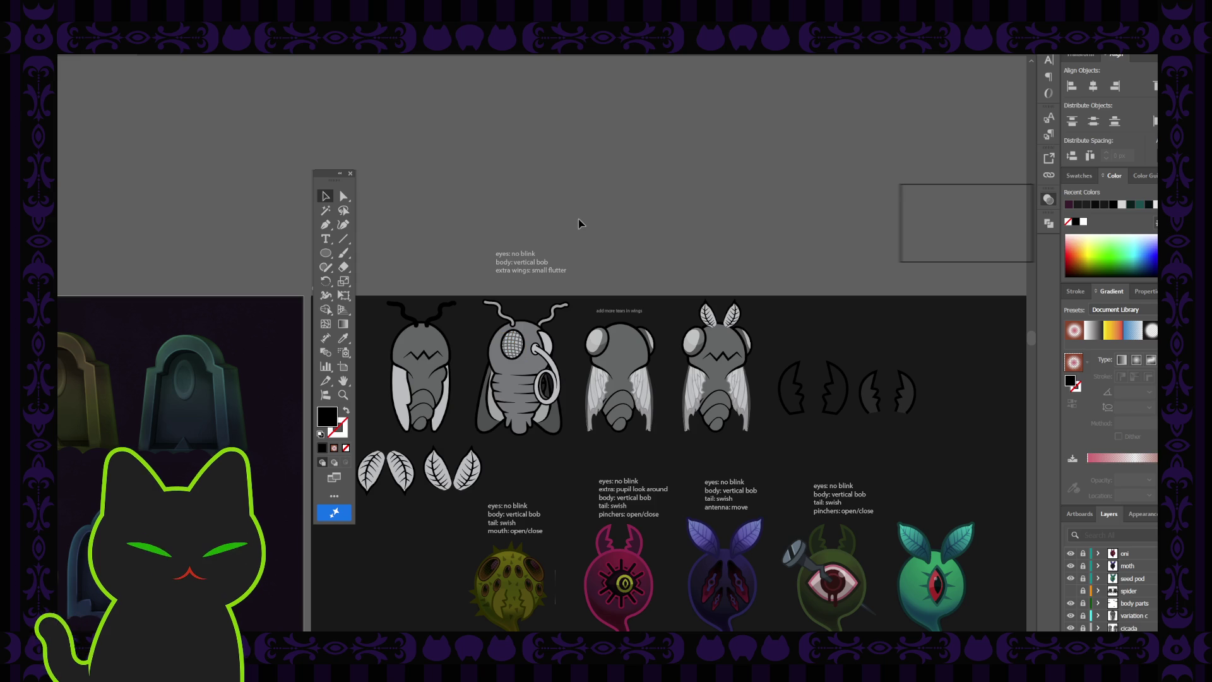
scroll(575, 249, "up", 5)
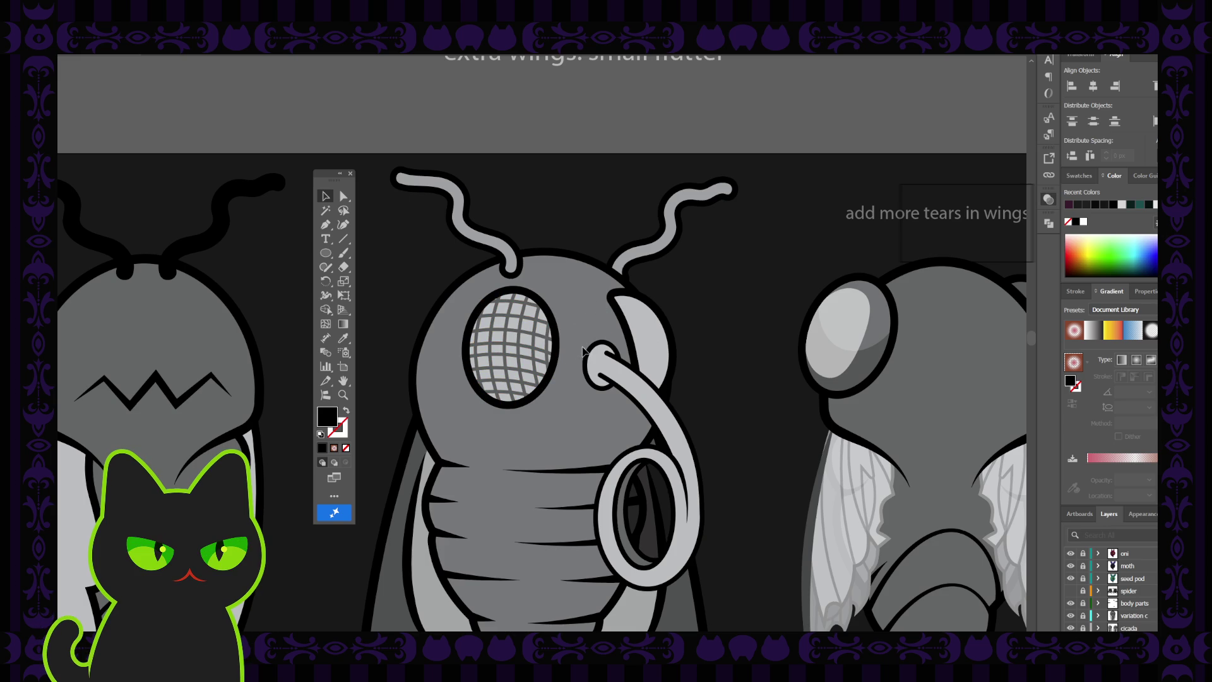
- Alt-drag a copy of the eye mesh onto the right eye, then tilt and nudge it into the outline
left_click(551, 324)
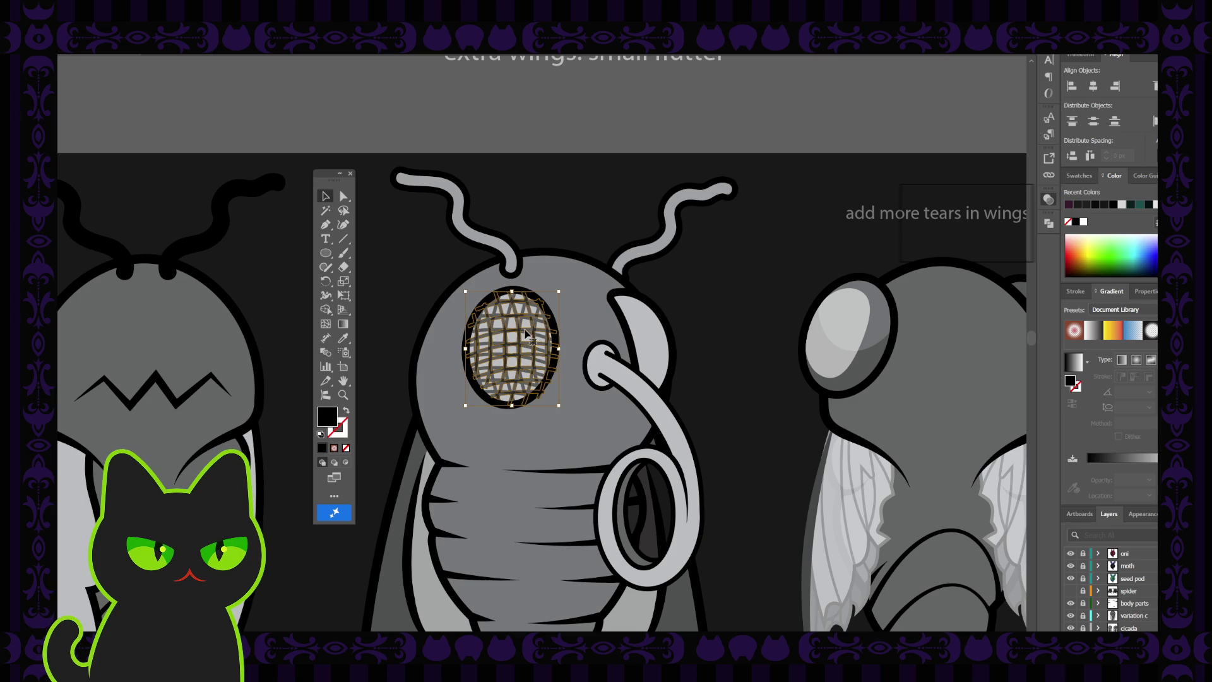
left_click_drag(528, 334, 657, 330)
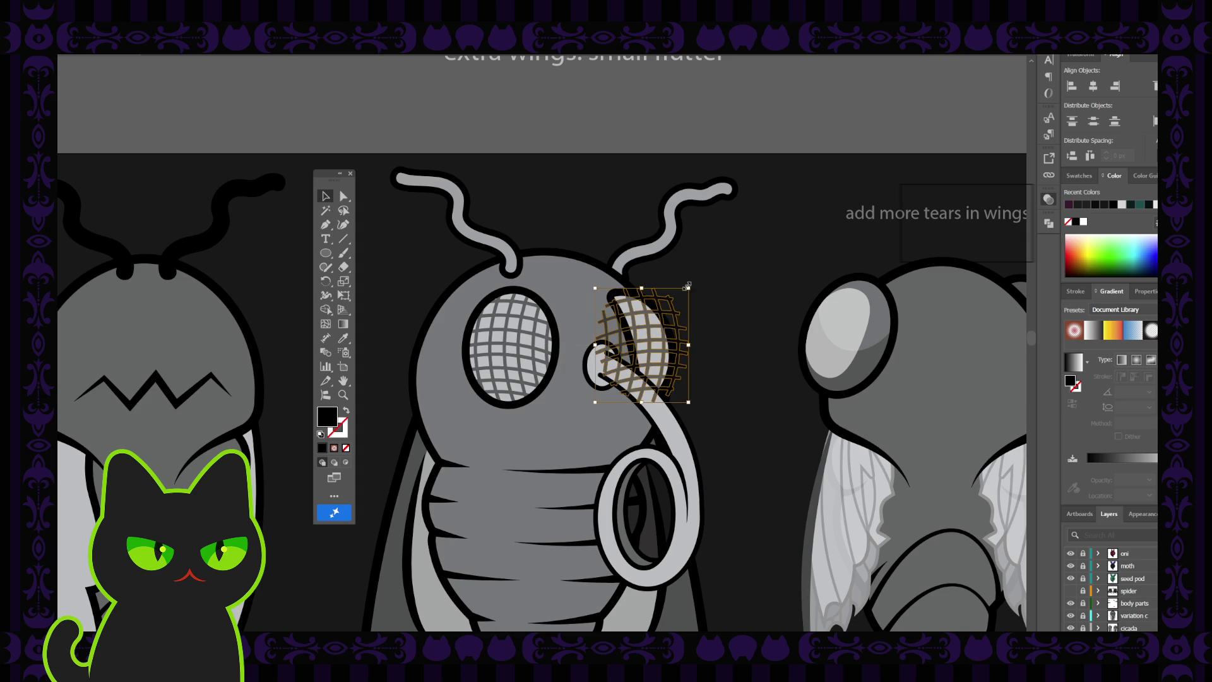
mouse_move(694, 285)
left_mouse_down()
mouse_move(663, 336)
mouse_move(642, 330)
left_mouse_up()
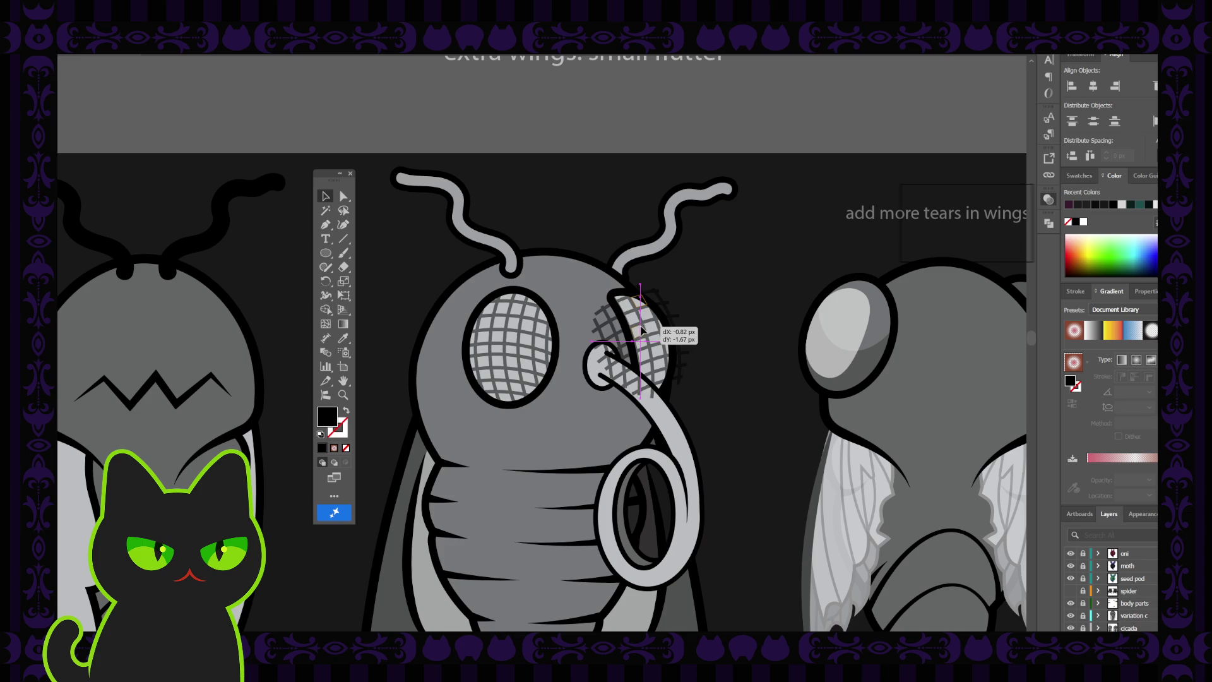
left_click_drag(643, 330, 641, 331)
left_click(718, 325)
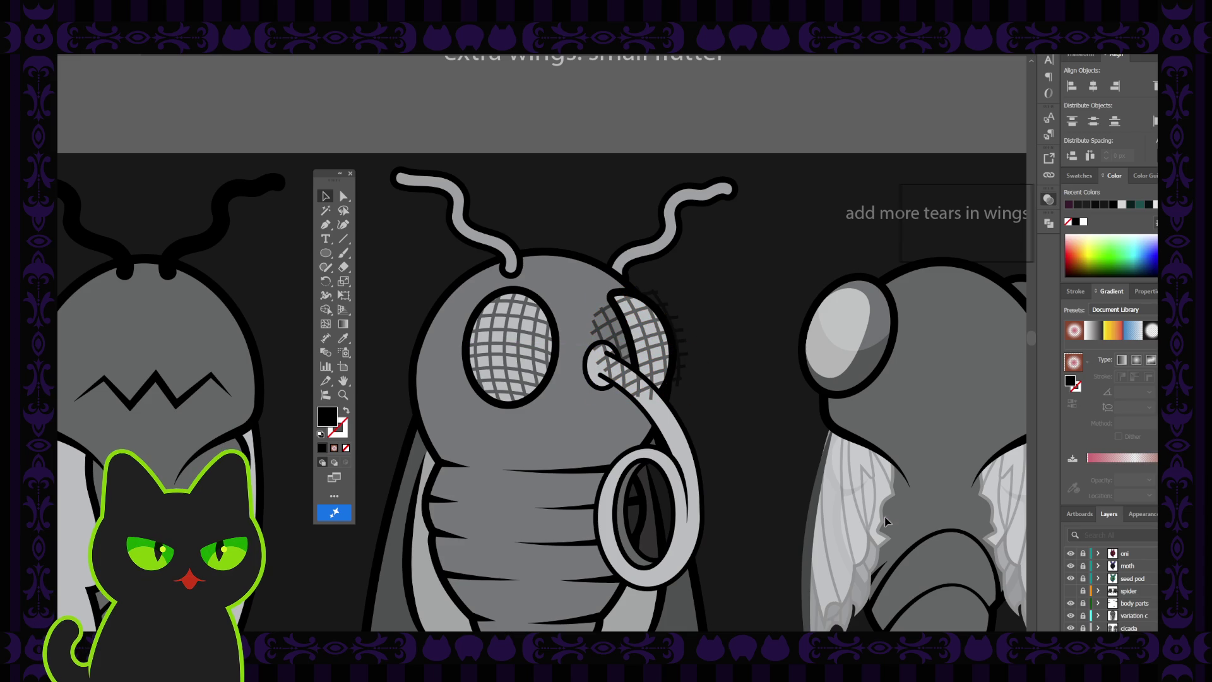
scroll(1096, 616, "down", 1)
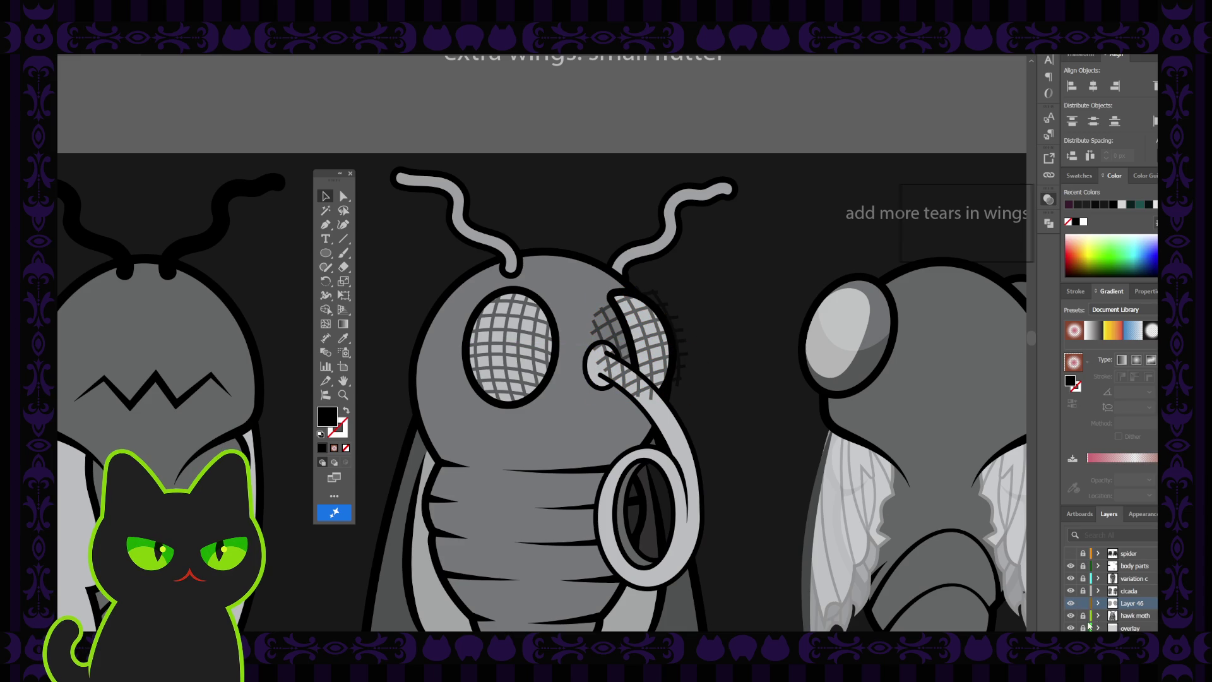
- Expand the hawk moth layer in Layers and select the second eye's mesh grid
left_click(1099, 617)
scroll(1101, 622, "down", 2)
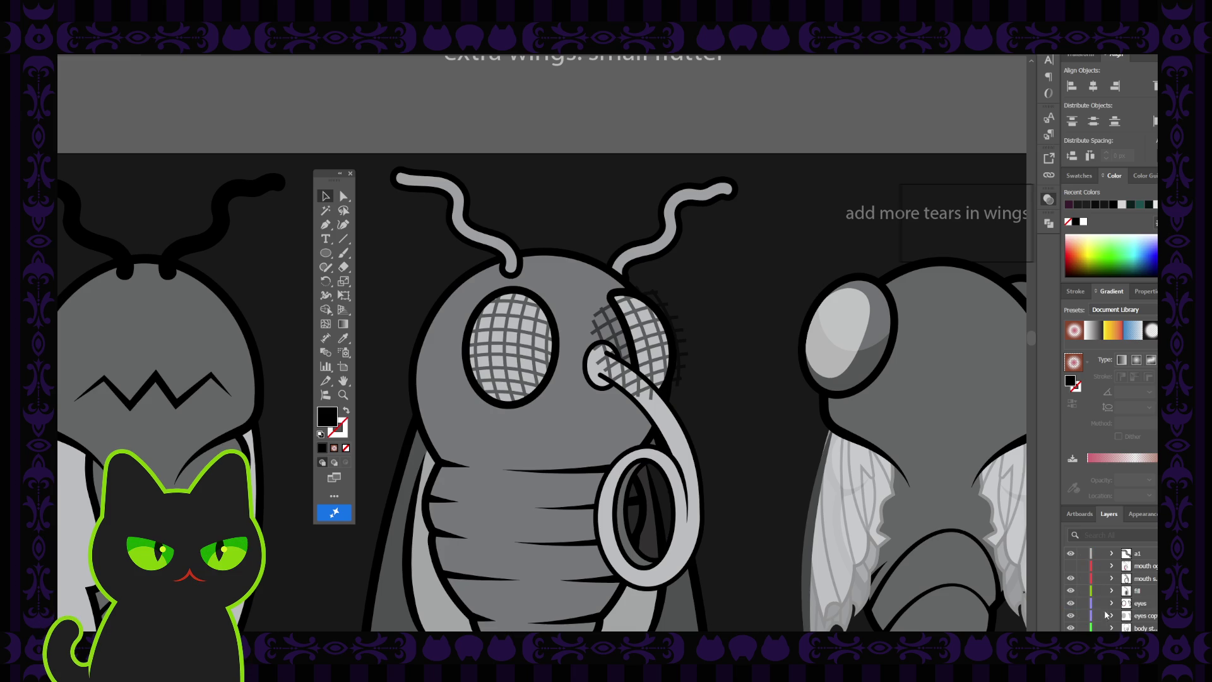
left_click(1070, 615)
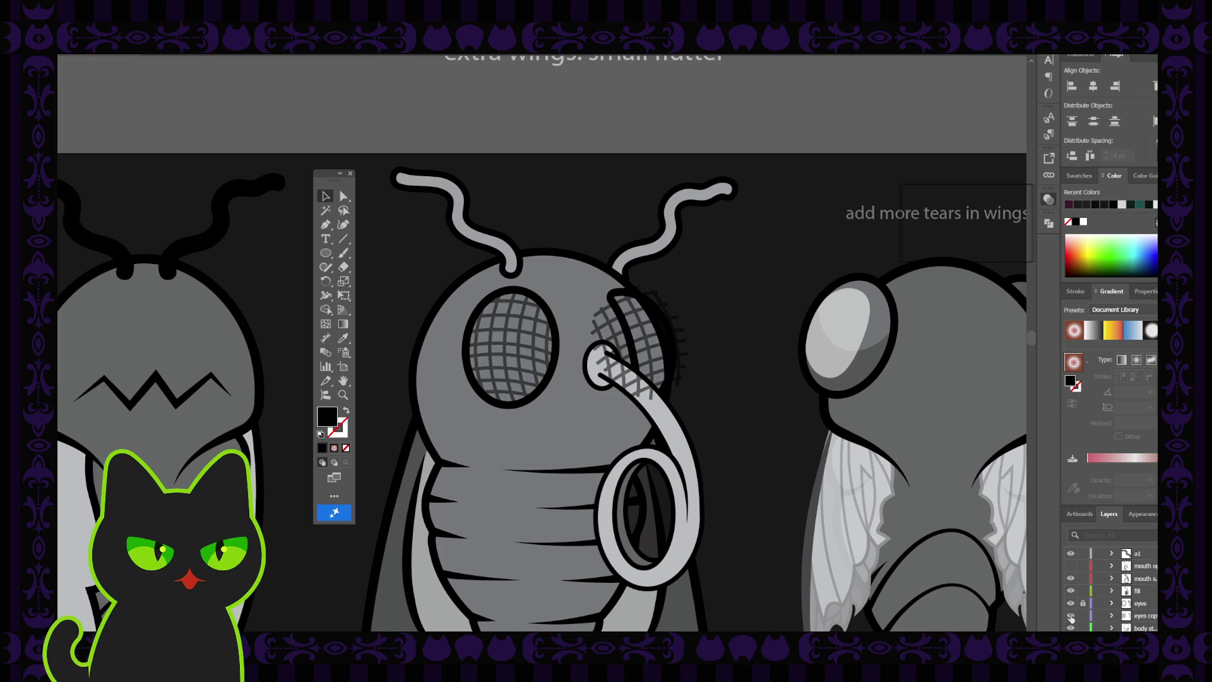
left_click(1071, 616)
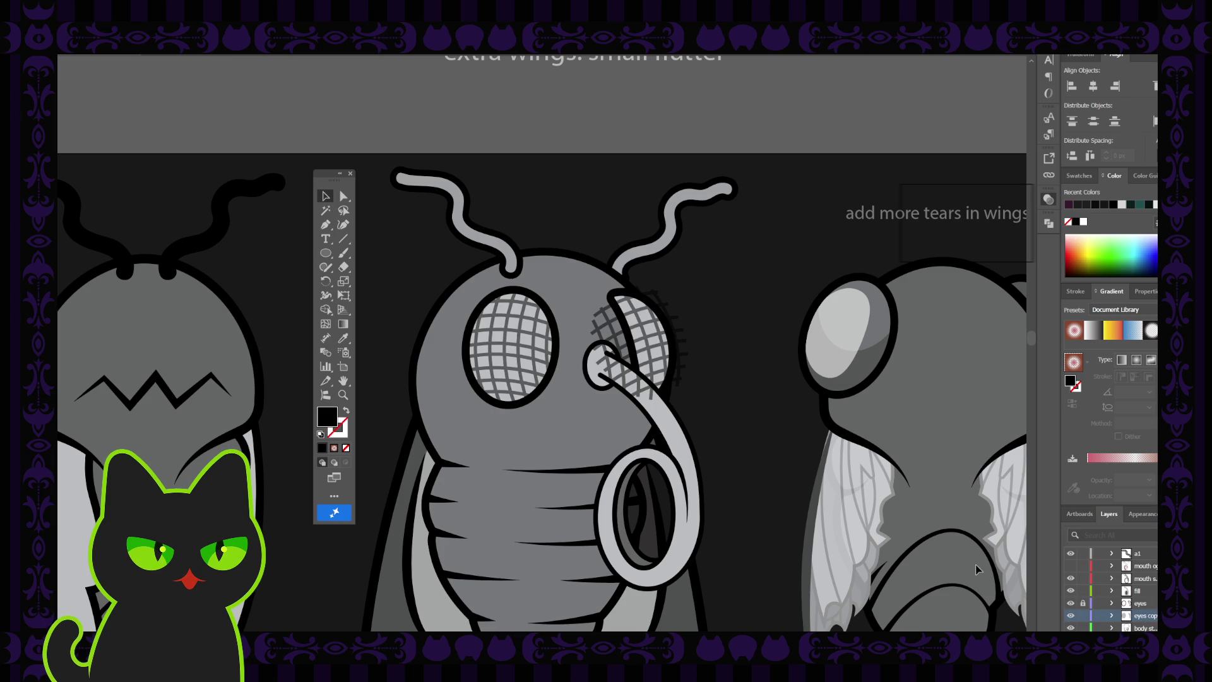
left_click(638, 325)
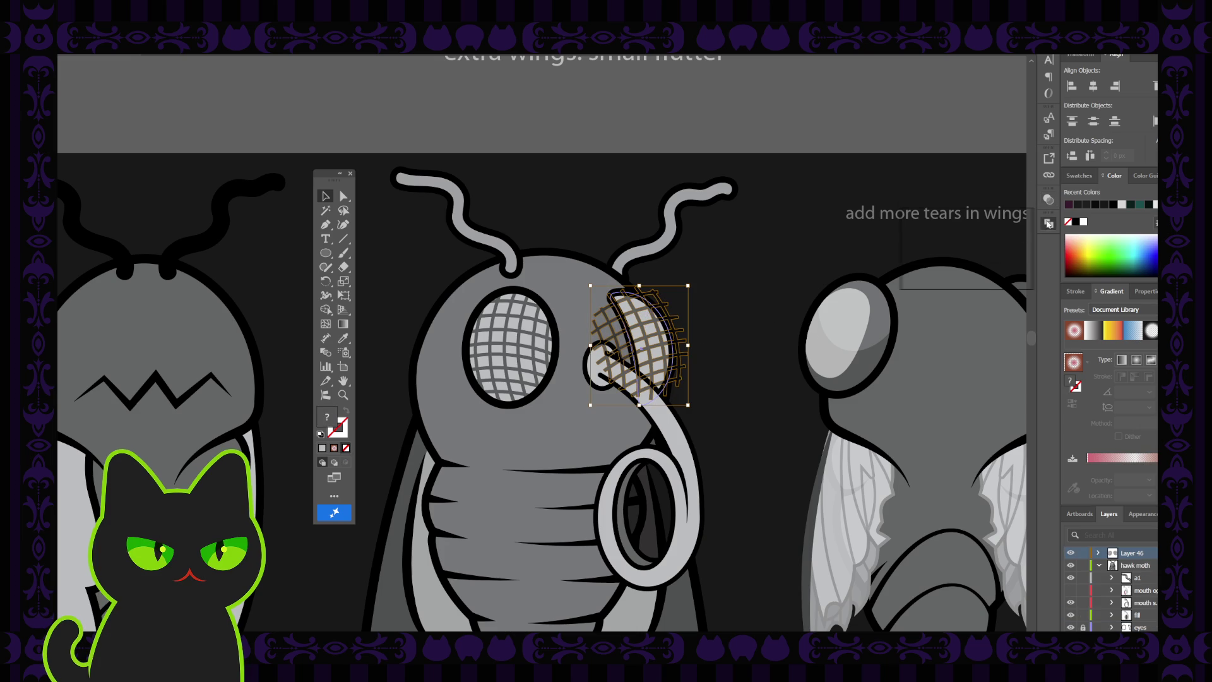
- Move a spare mesh copy beside the wing note and clip the eye mesh to the crescent
key("ctrl+7")
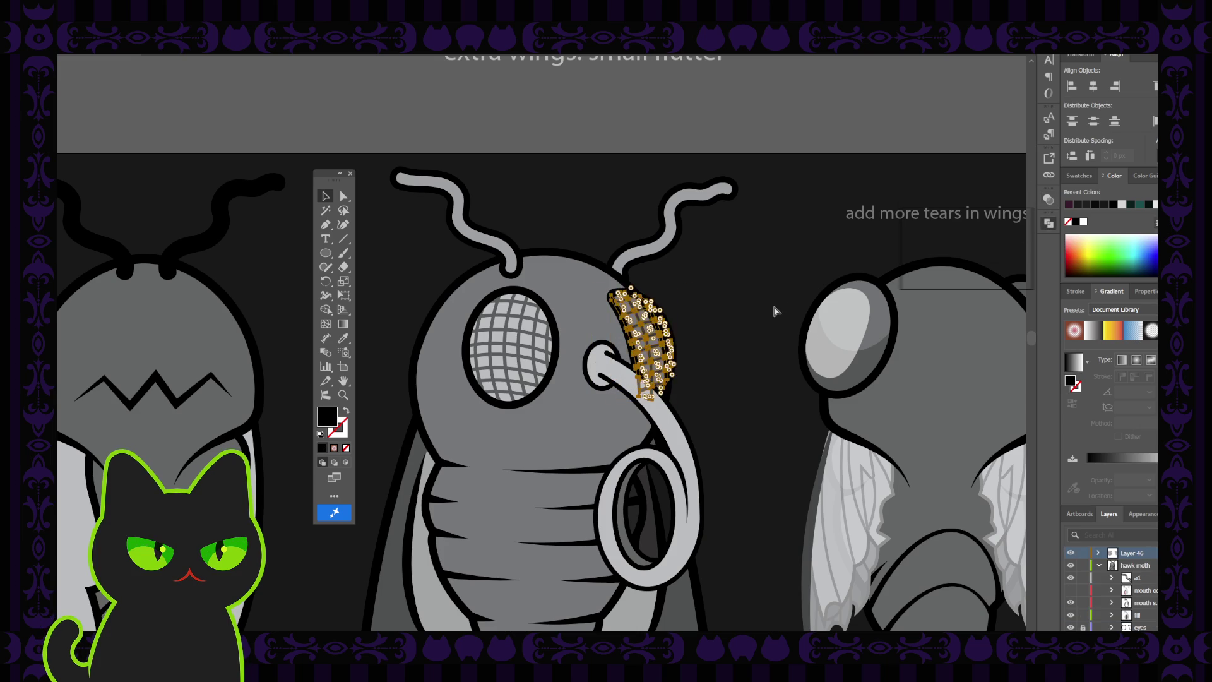
key("ctrl+z")
left_click(688, 319)
left_click_drag(687, 318, 847, 178)
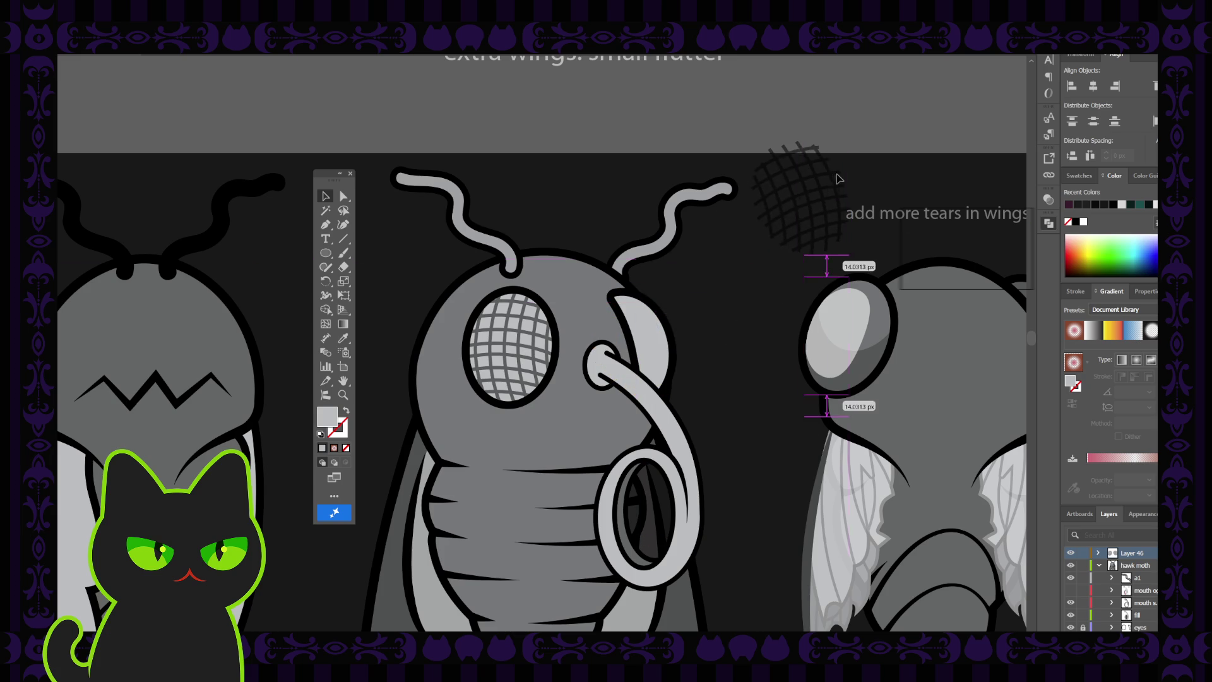
key("ctrl+z")
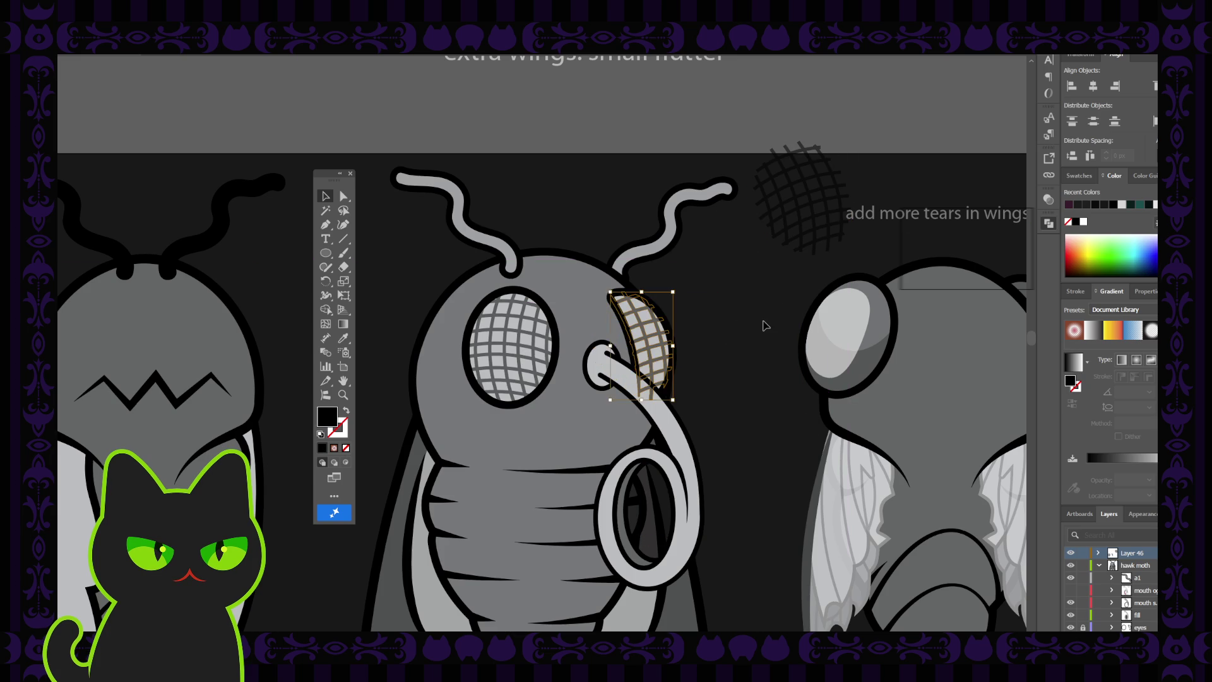
left_click(656, 373)
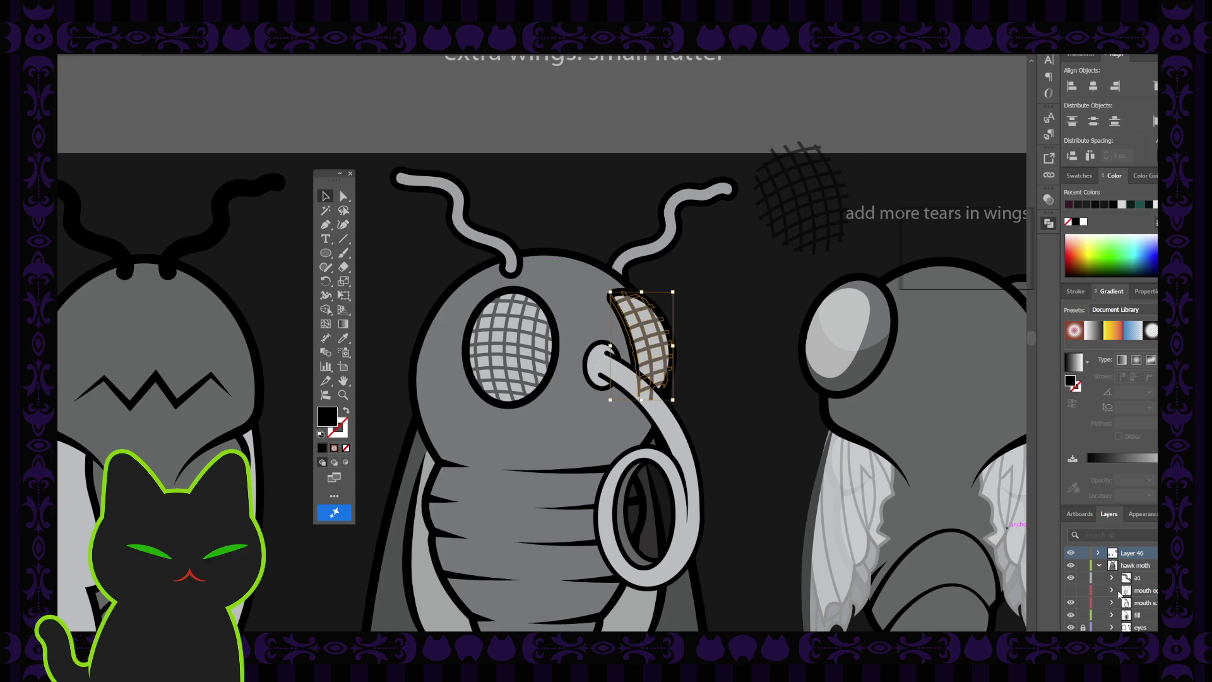
scroll(1114, 597, "down", 3)
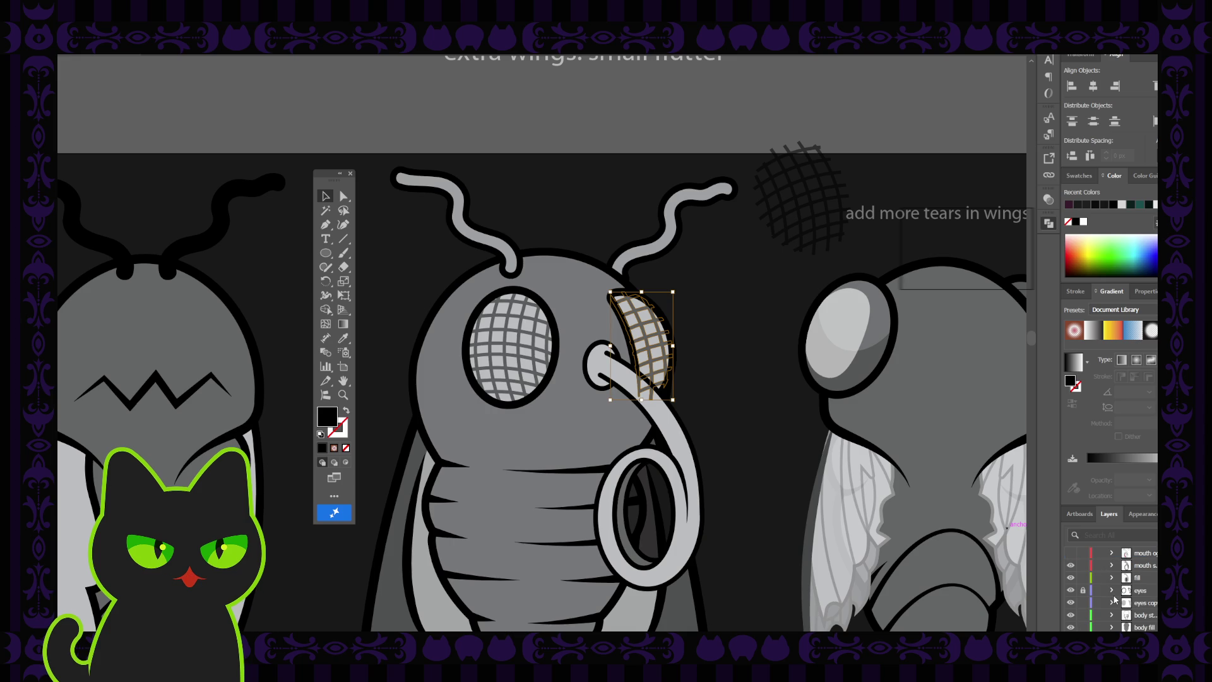
scroll(1114, 596, "up", 3)
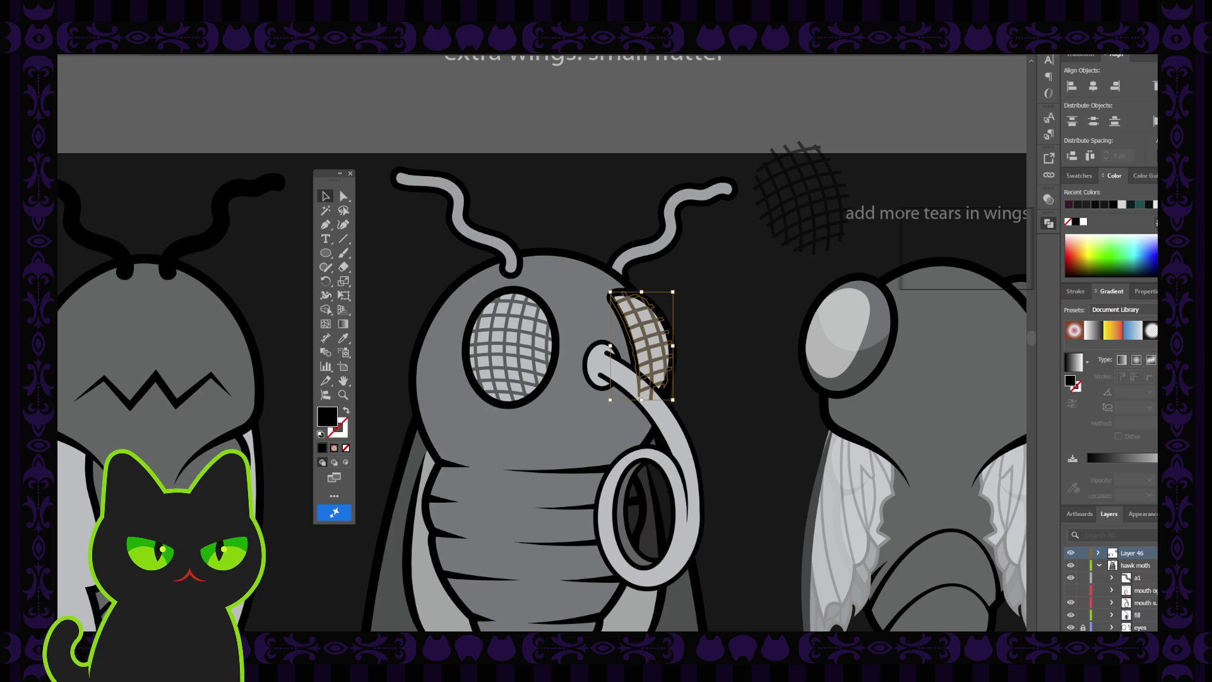
- Create a new layer named 'texture'
key("ctrl+shift+a")
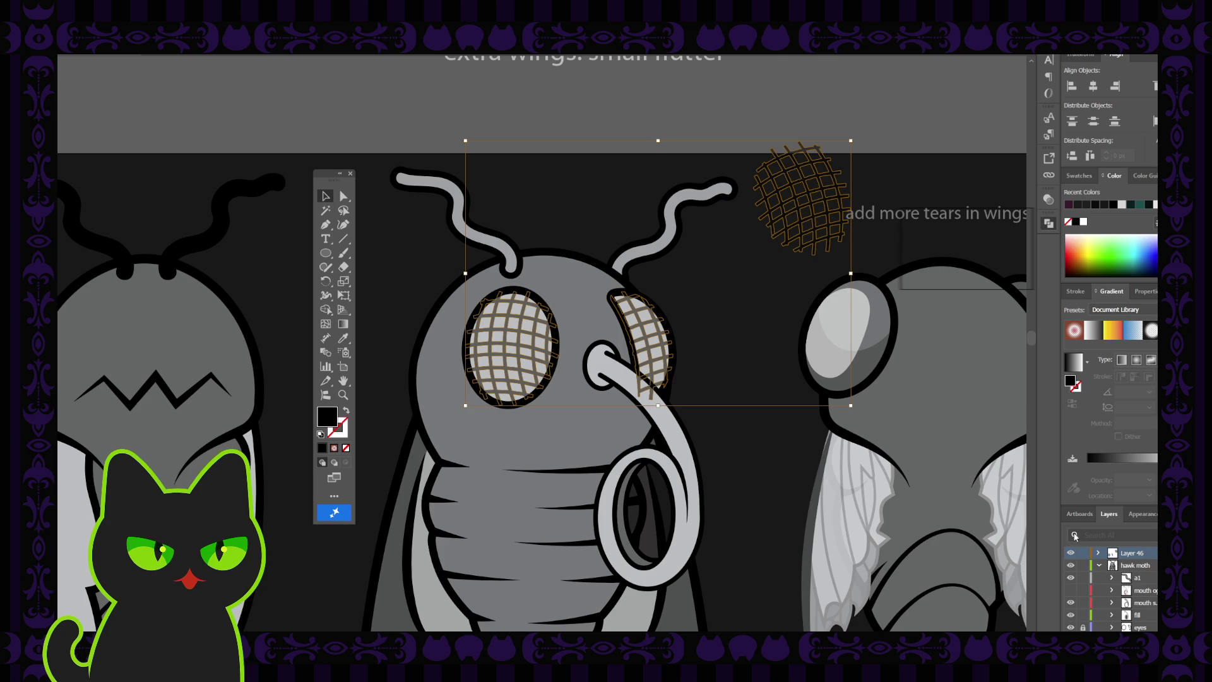
scroll(1140, 613, "down", 3)
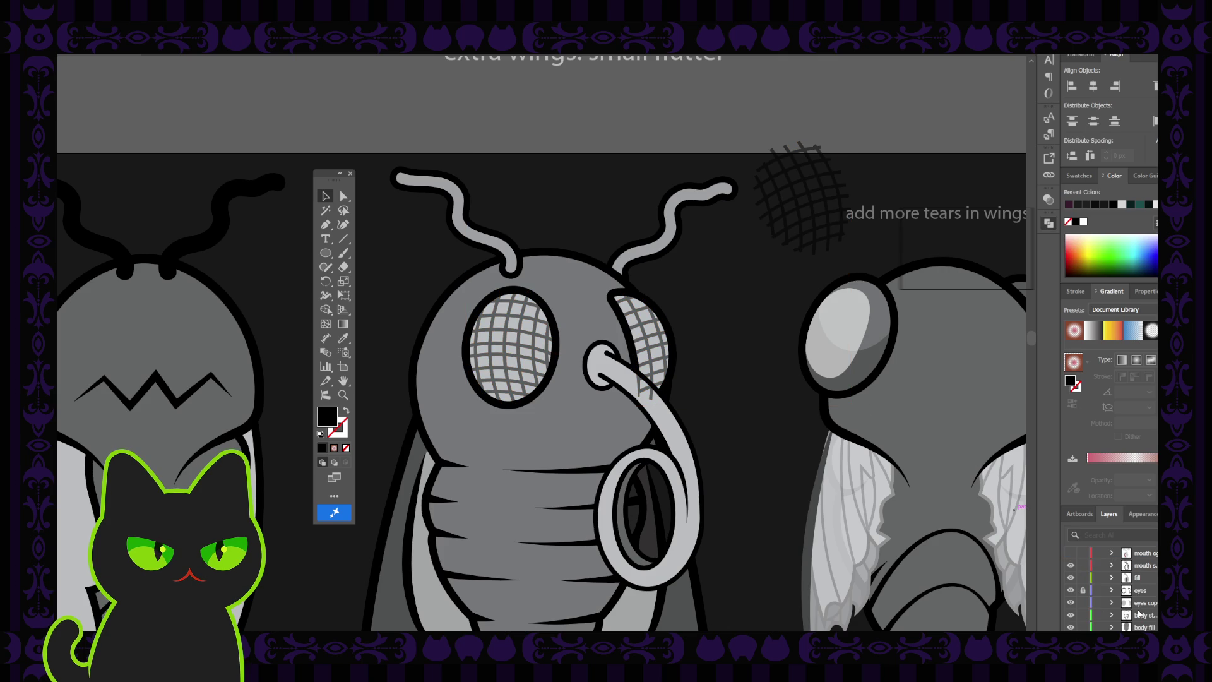
key("ctrl+l")
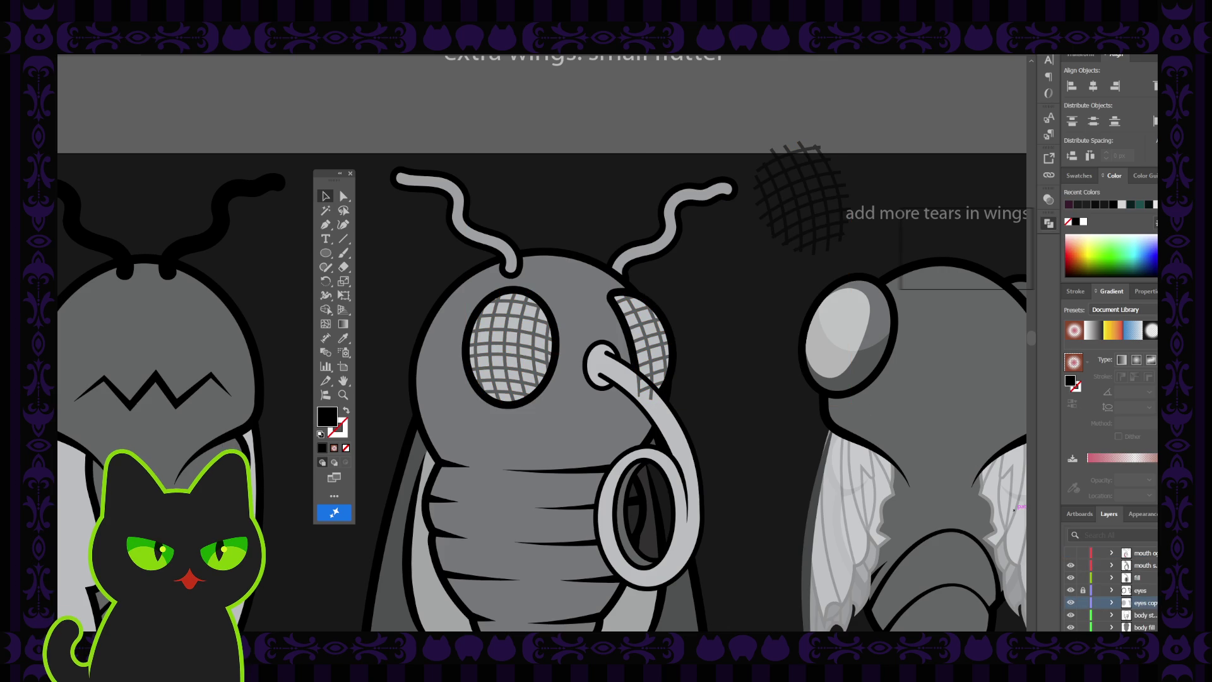
double_click(1148, 602)
type("texture")
key("Return")
- Move the mesh textures into the texture layer, delete the empty Layer 46, and lock texture
scroll(1144, 604, "up", 2)
scroll(1144, 604, "up", 2)
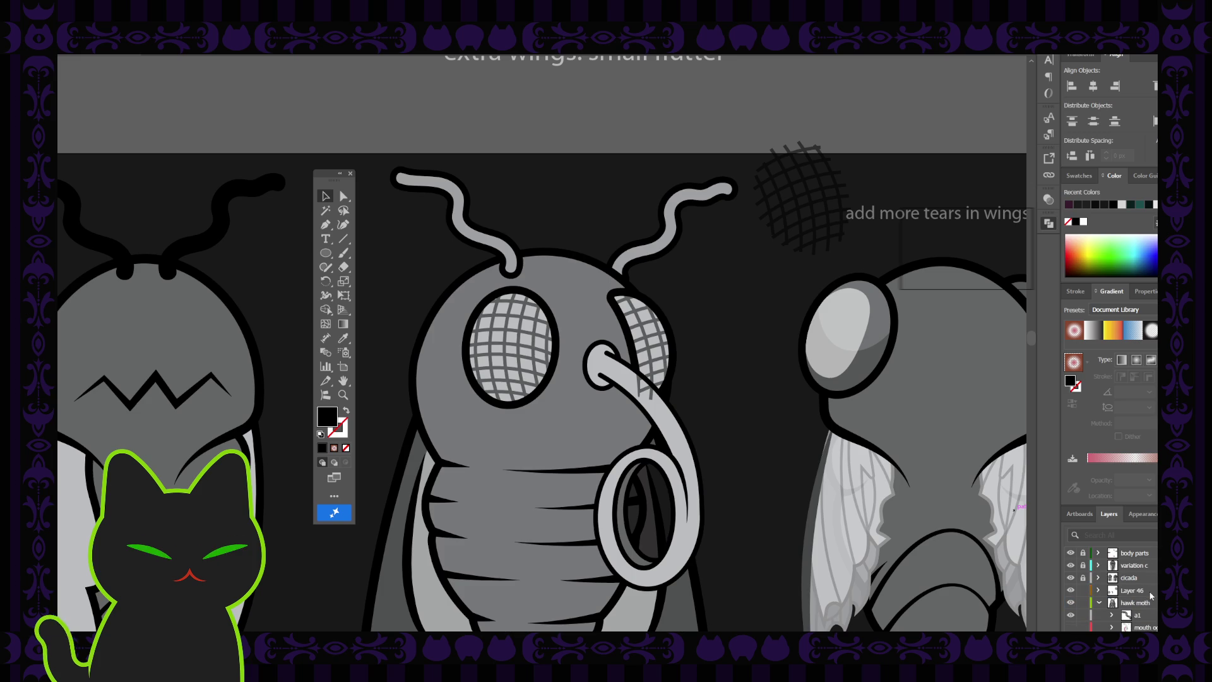
left_click(1136, 590)
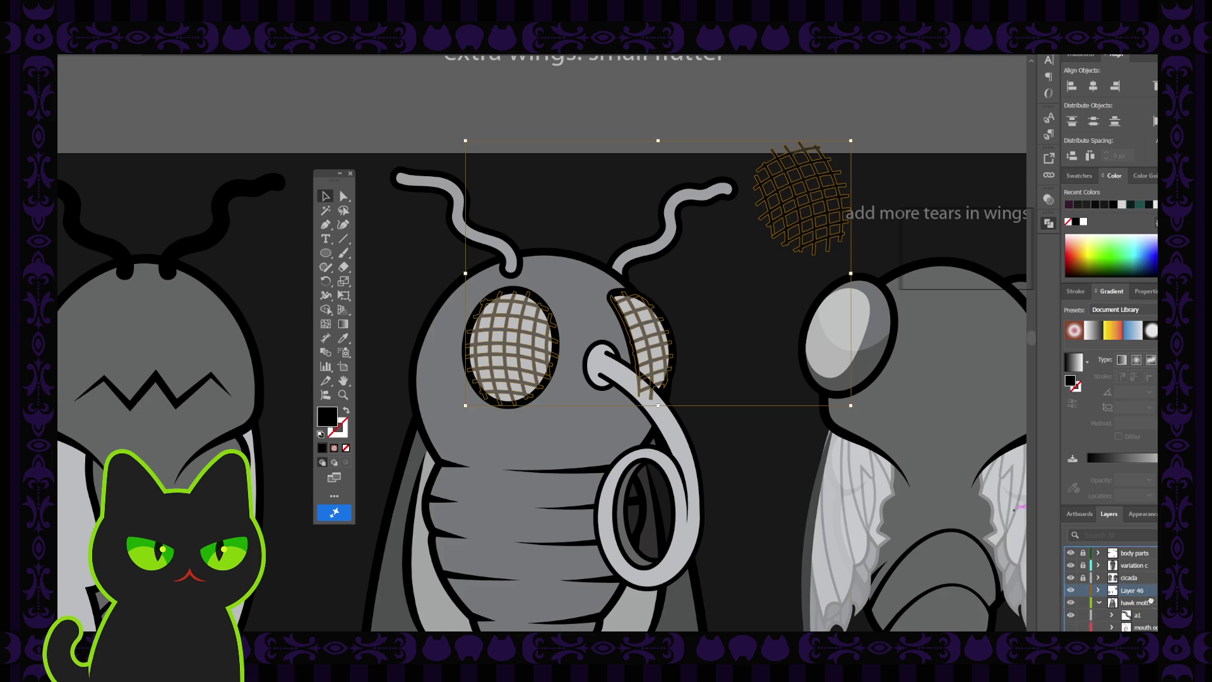
scroll(1144, 590, "down", 3)
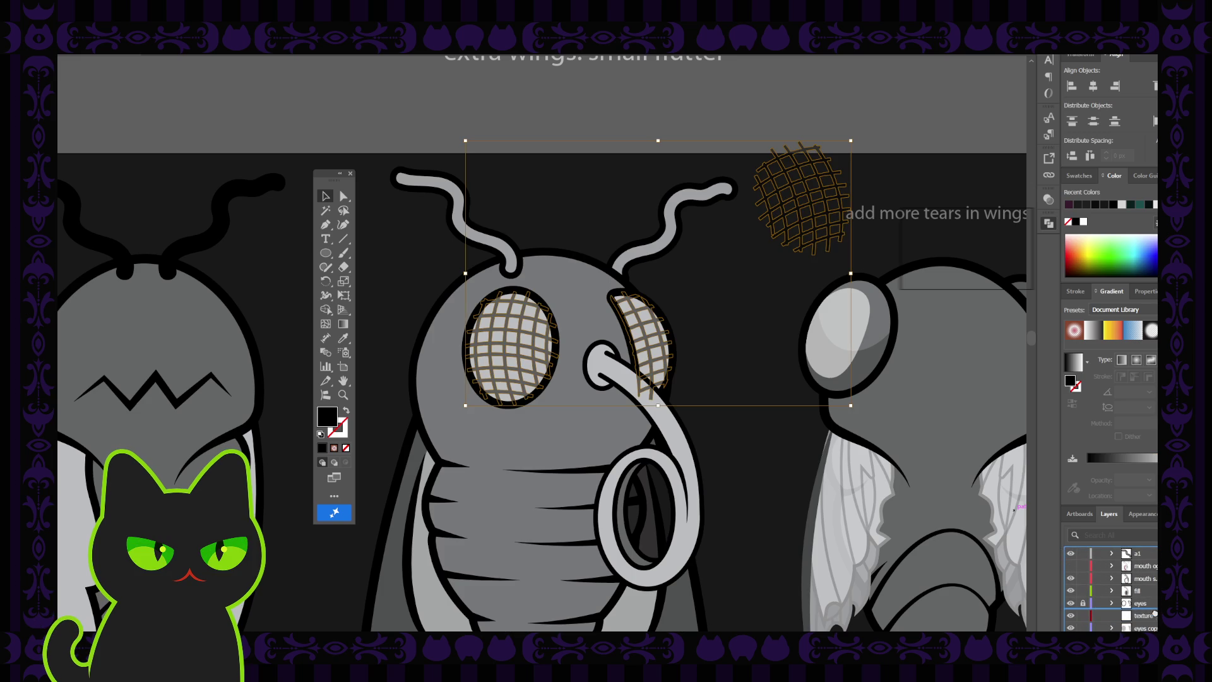
scroll(1155, 618, "down", 1)
left_click(1148, 617)
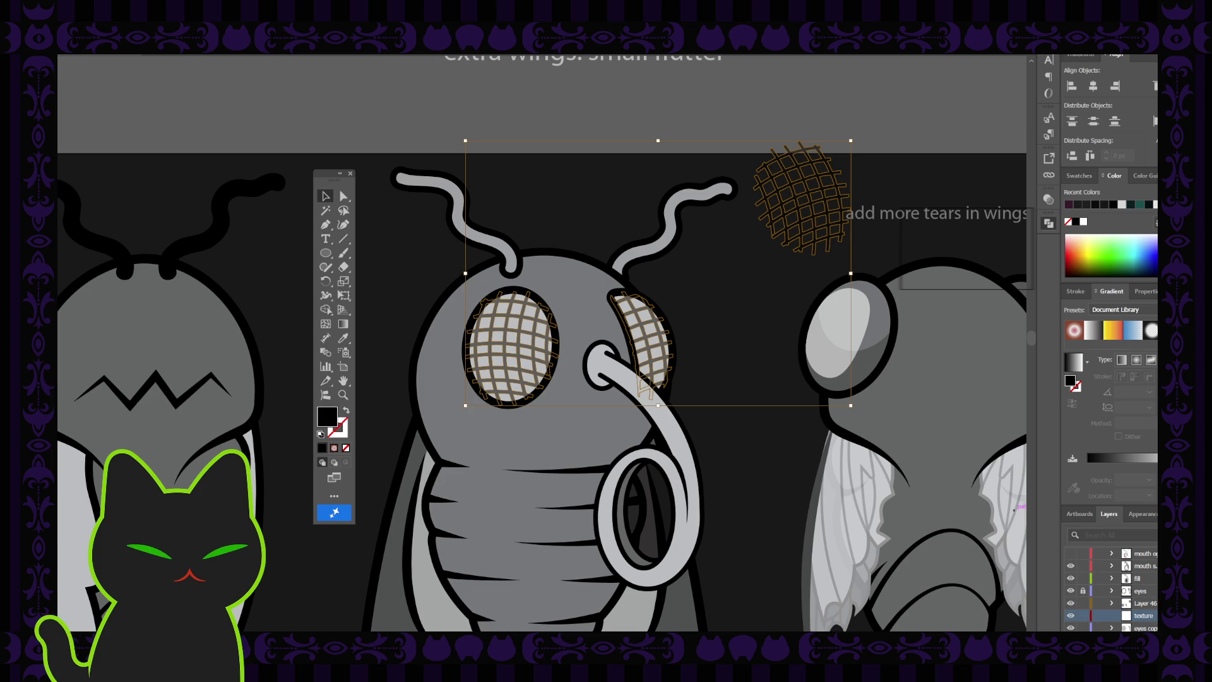
left_click_drag(1144, 603, 1144, 615)
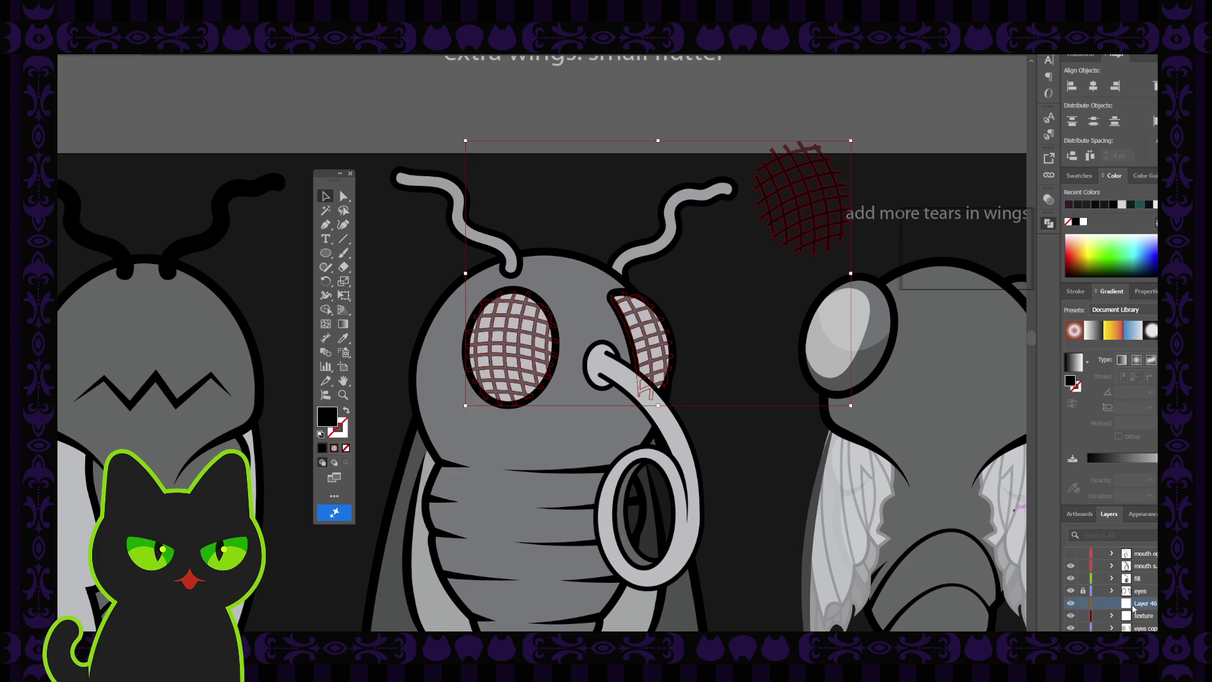
left_click(1150, 639)
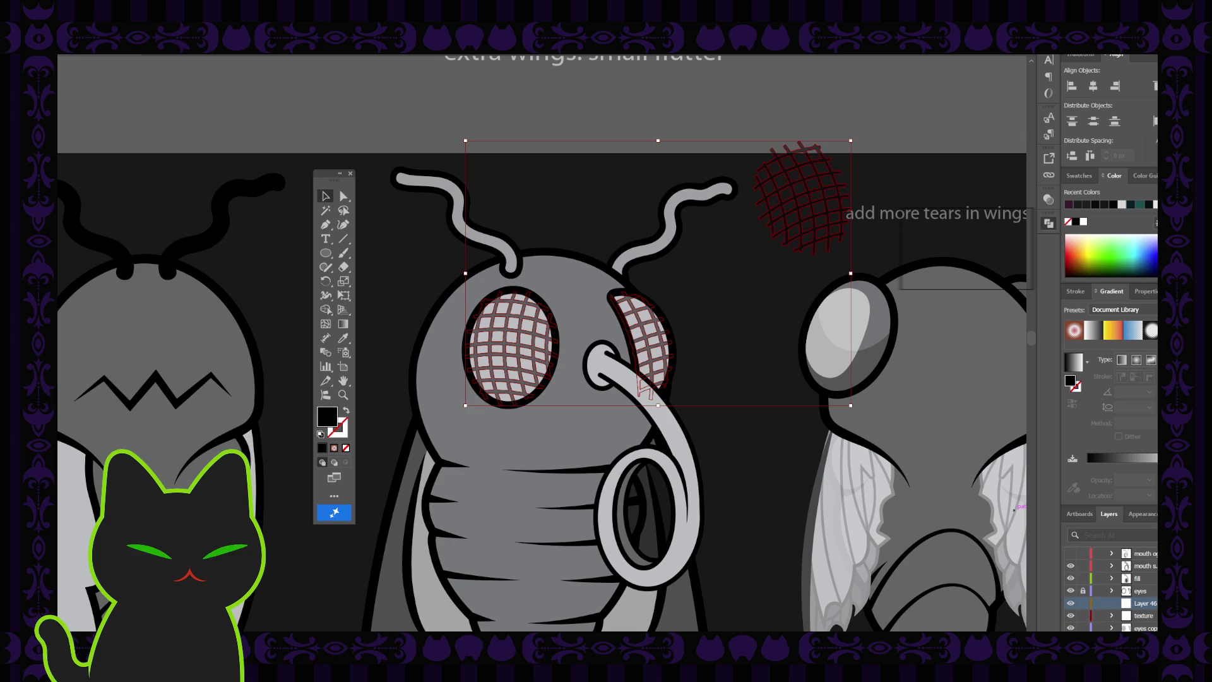
left_click(807, 185)
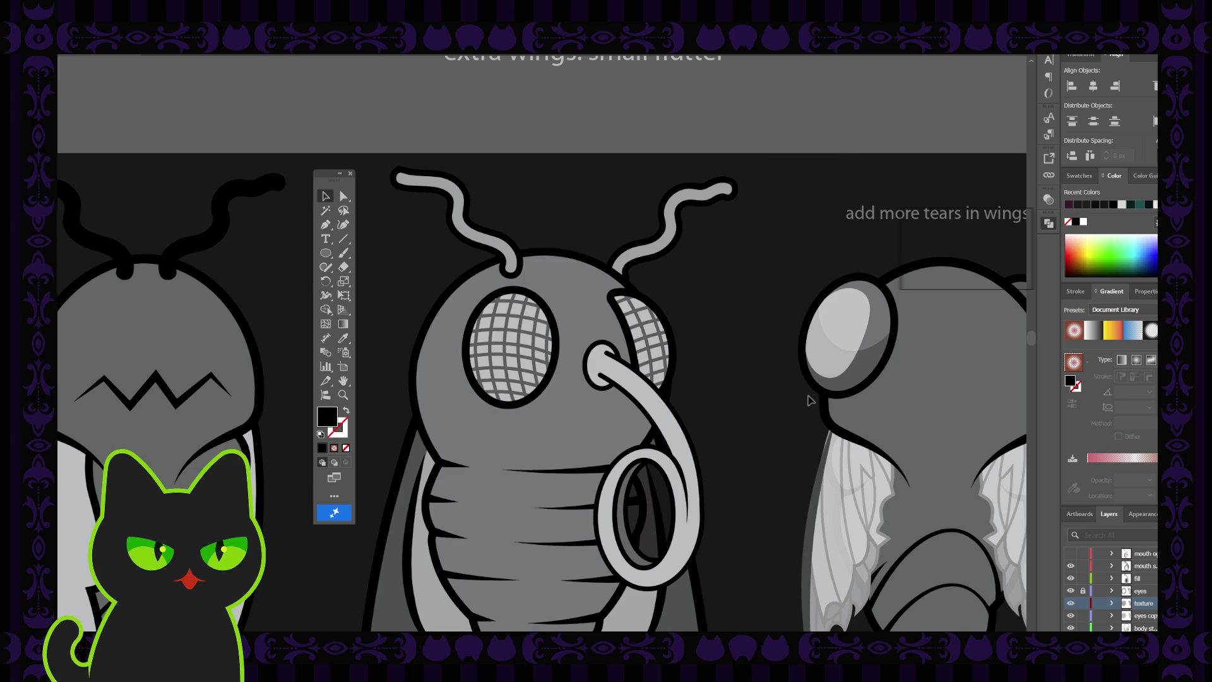
left_click(1083, 603)
key("ctrl+minus")
key("ctrl+minus")
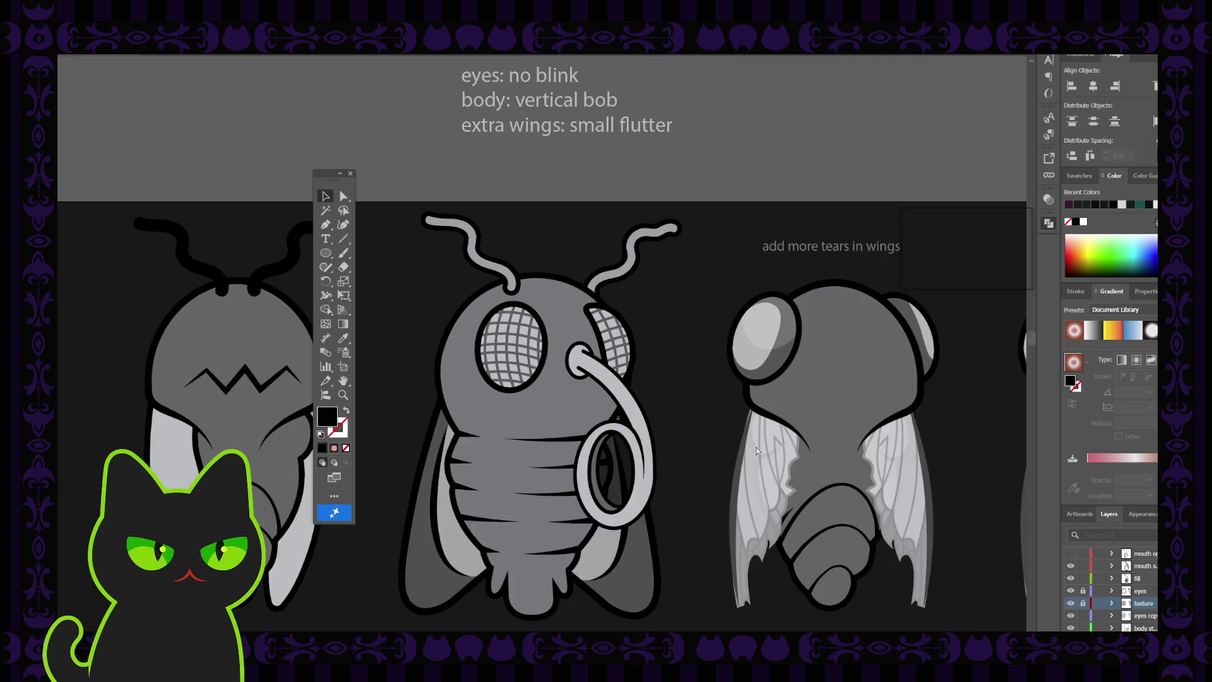
key("ctrl+minus")
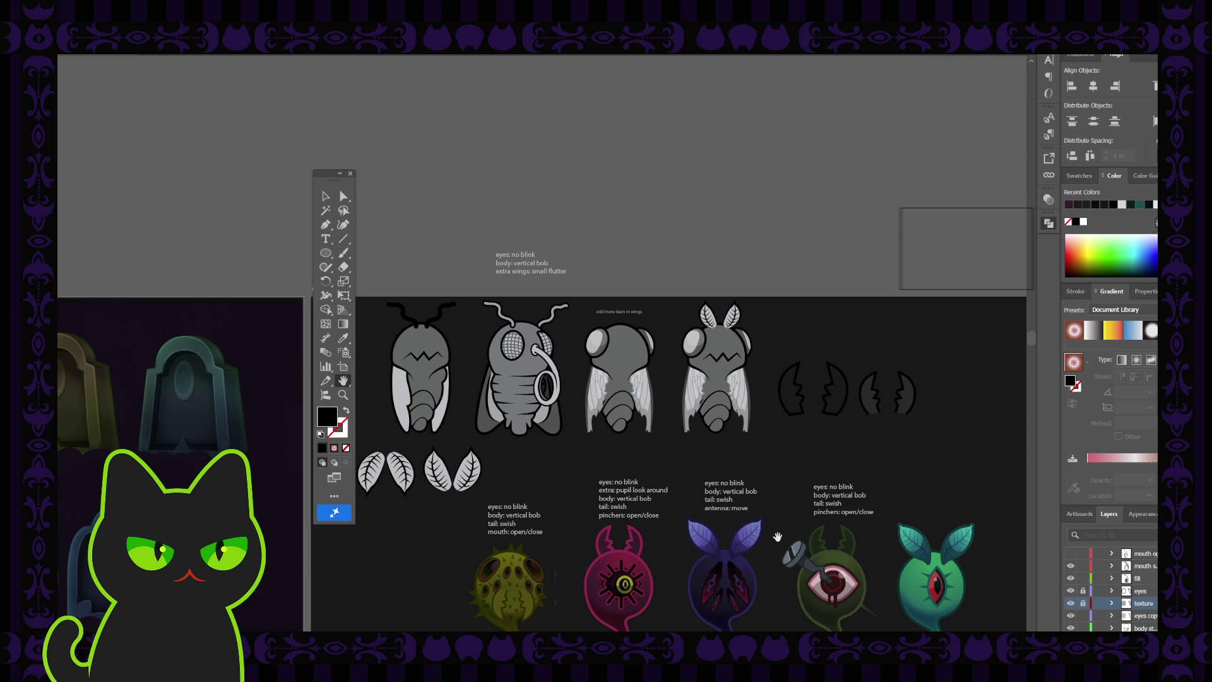
left_click_drag(778, 524, 732, 453)
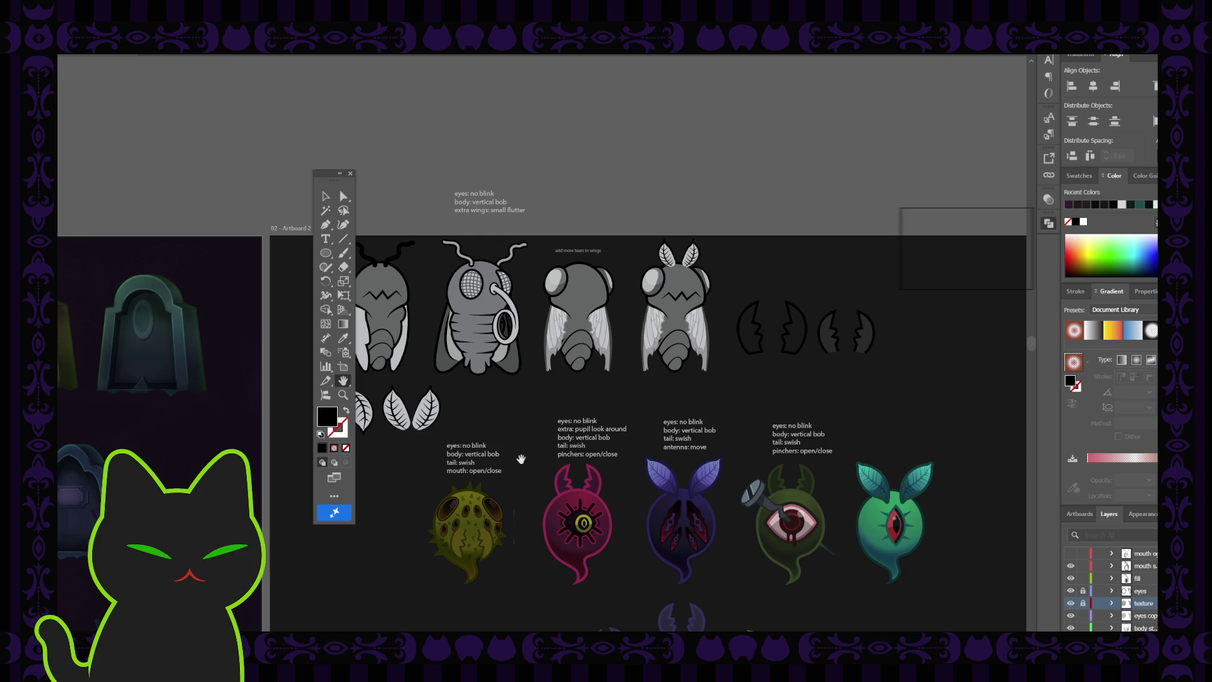
left_click_drag(323, 179, 277, 232)
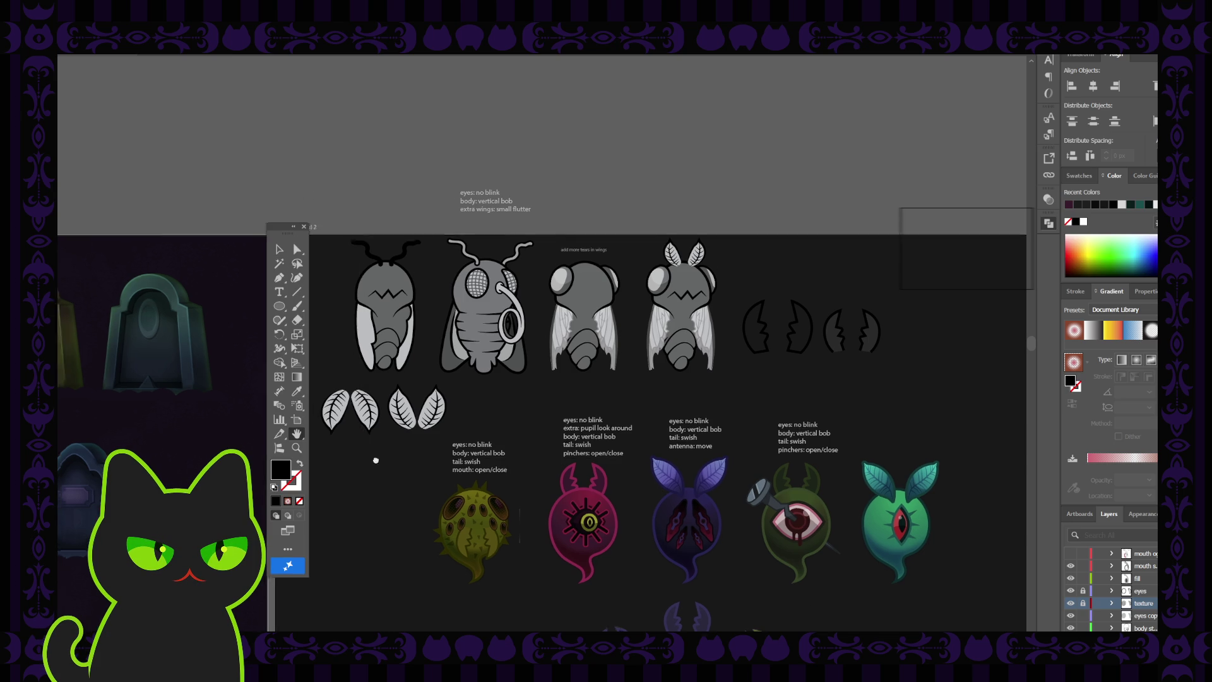
left_click_drag(351, 427, 519, 394)
key("ctrl+minus")
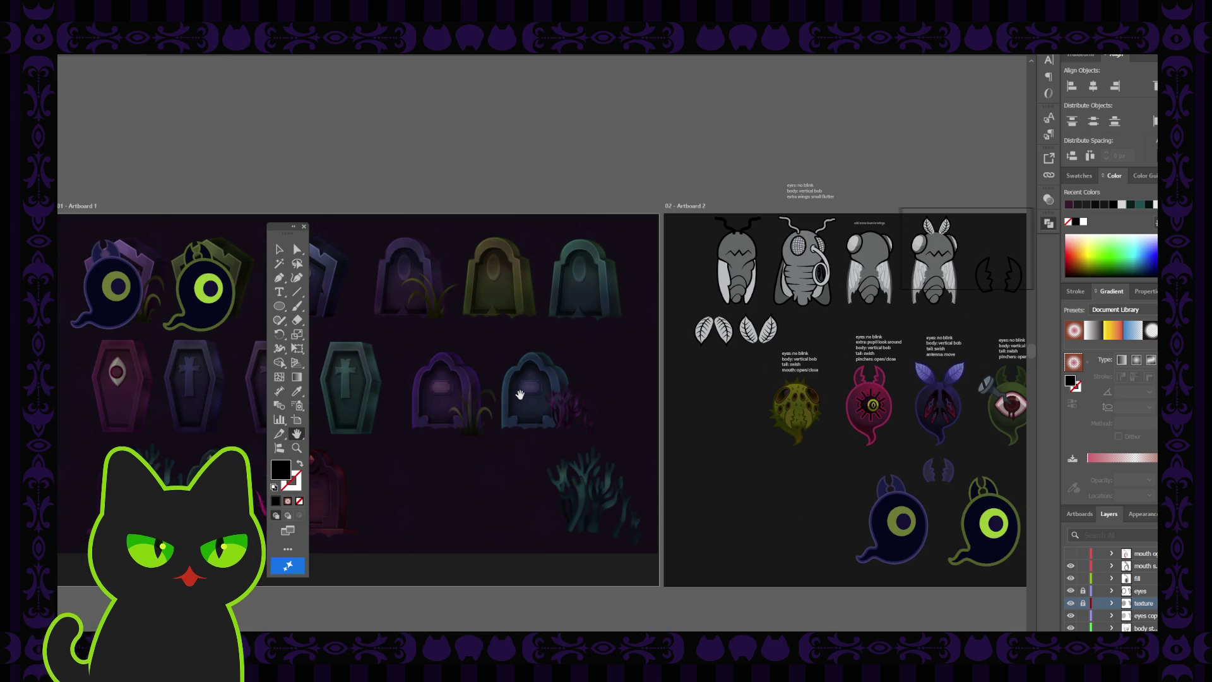
left_click_drag(278, 234, 152, 233)
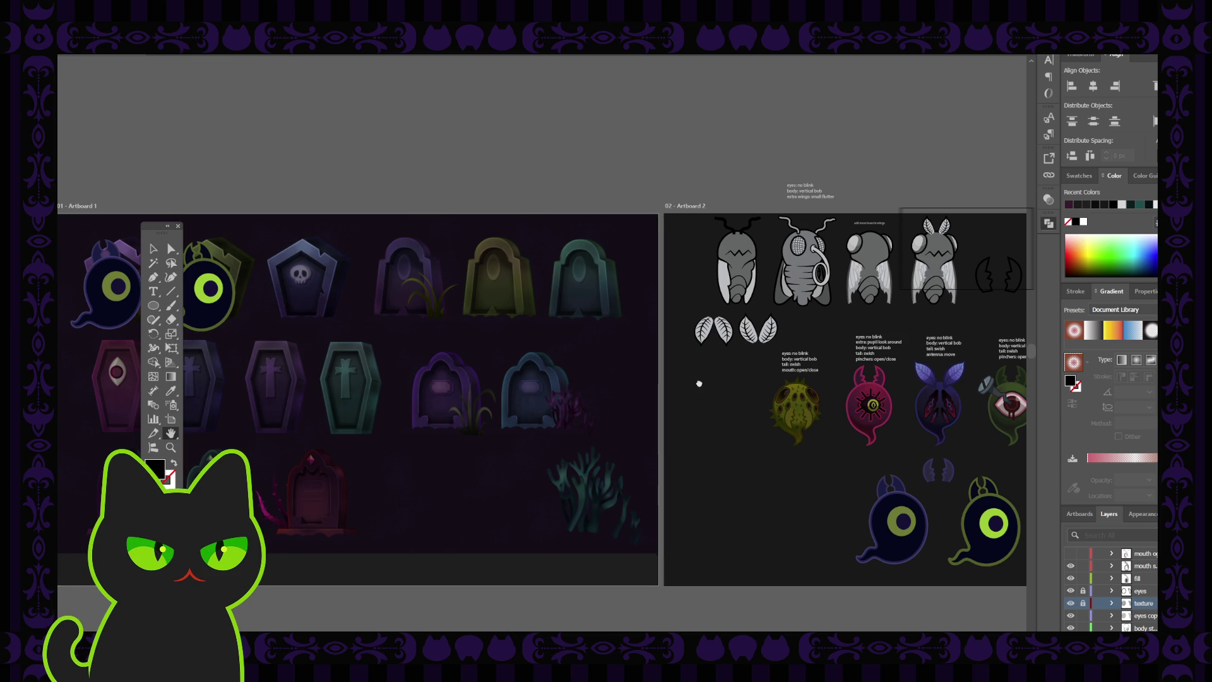
left_click_drag(698, 379, 509, 384)
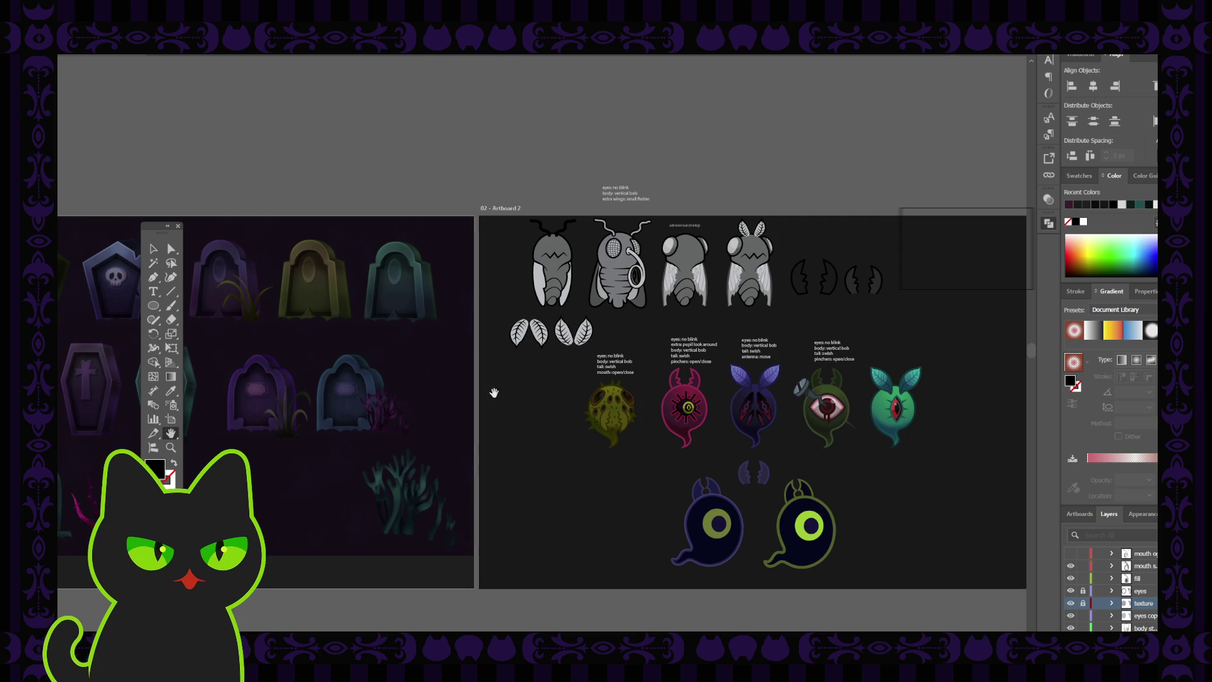
left_click(178, 226)
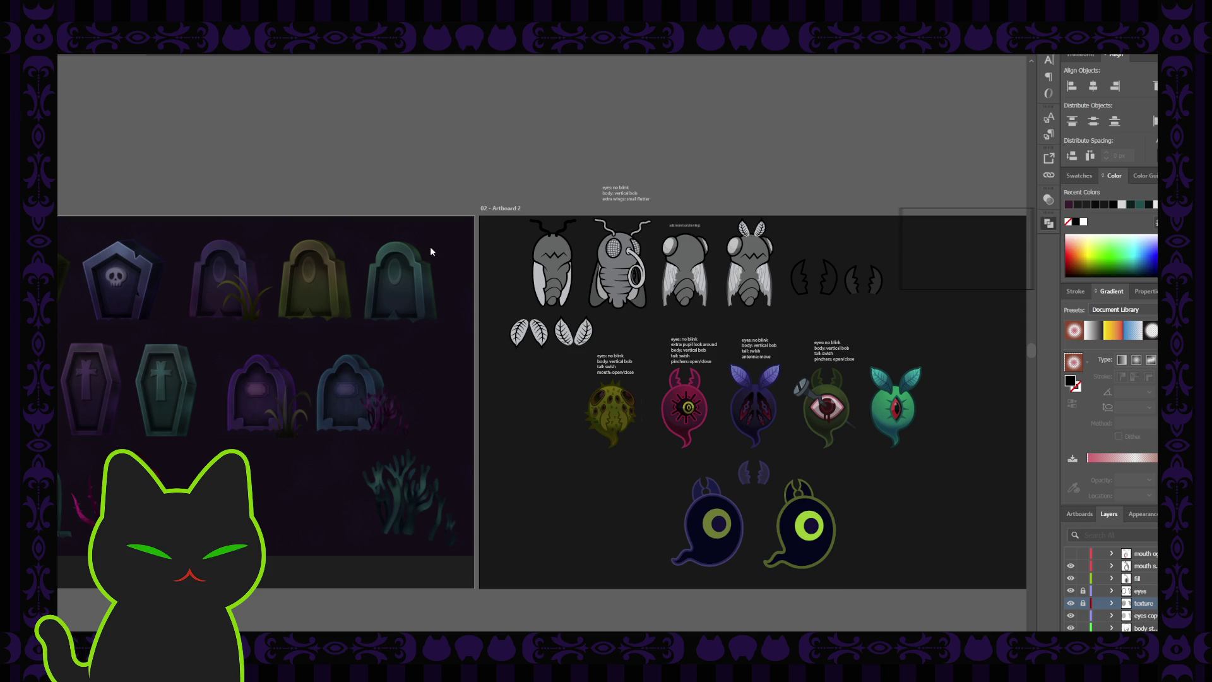
left_click_drag(476, 224, 476, 224)
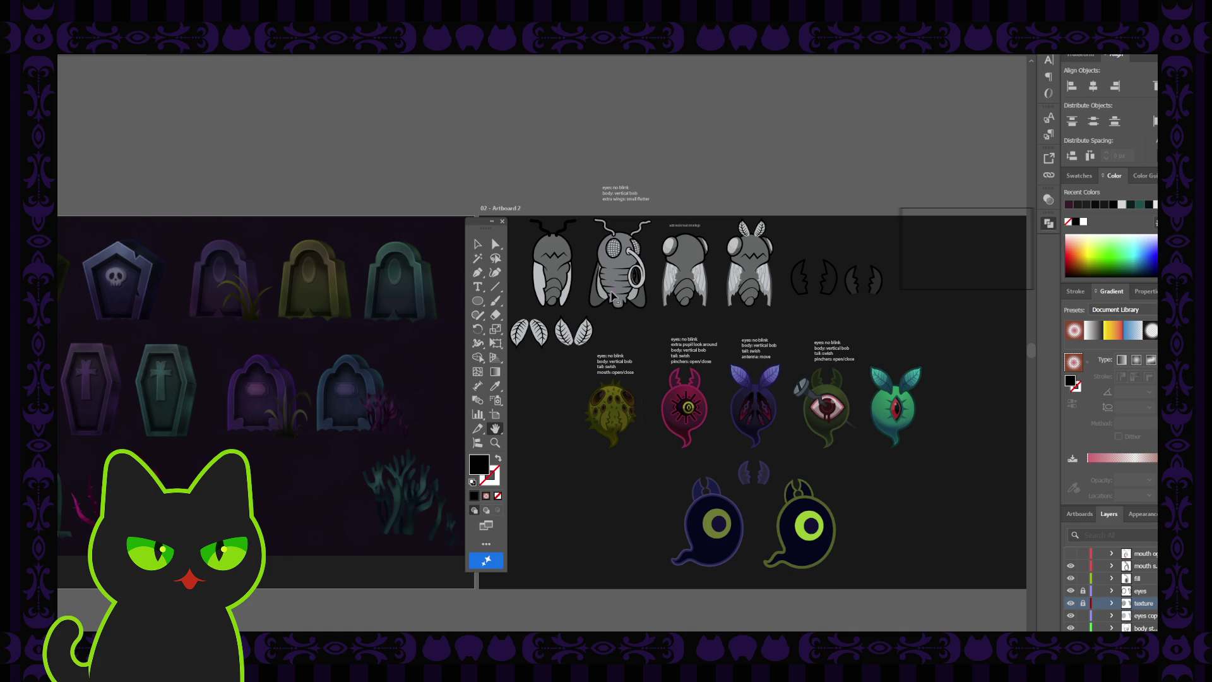
scroll(611, 297, "up", 3)
- Zoom in on the flies and lock the a1, body stroke and wings fill layers
left_click_drag(690, 188, 512, 323)
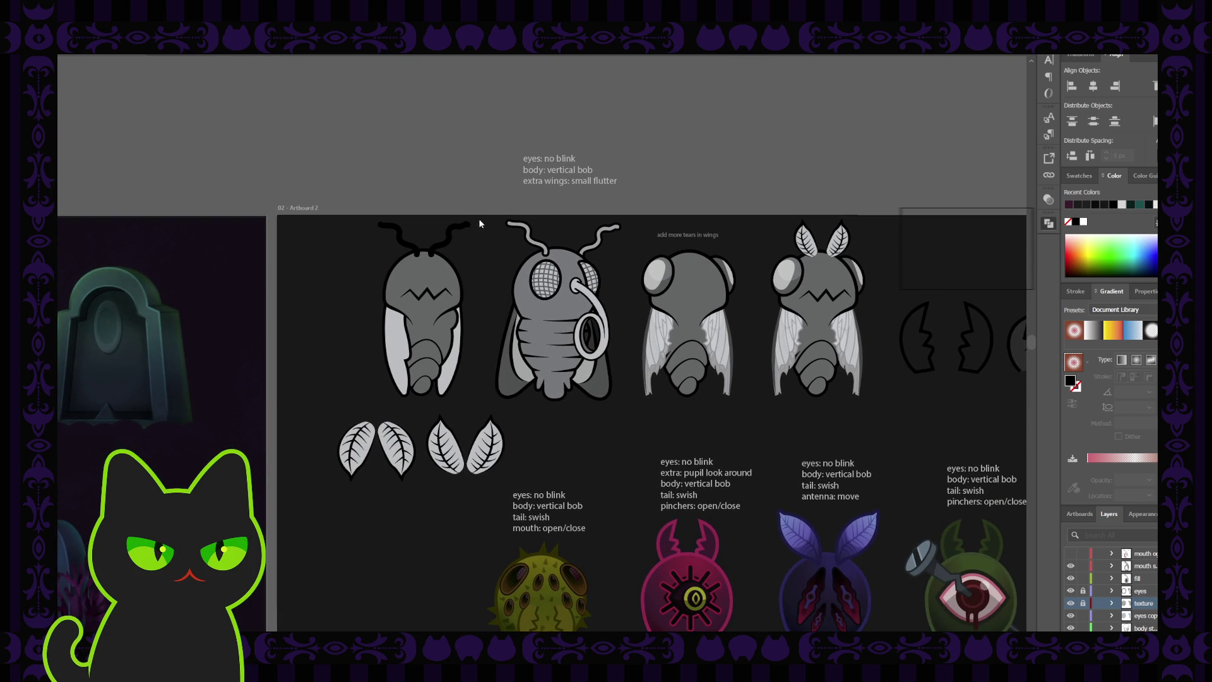
left_click_drag(580, 346, 578, 336)
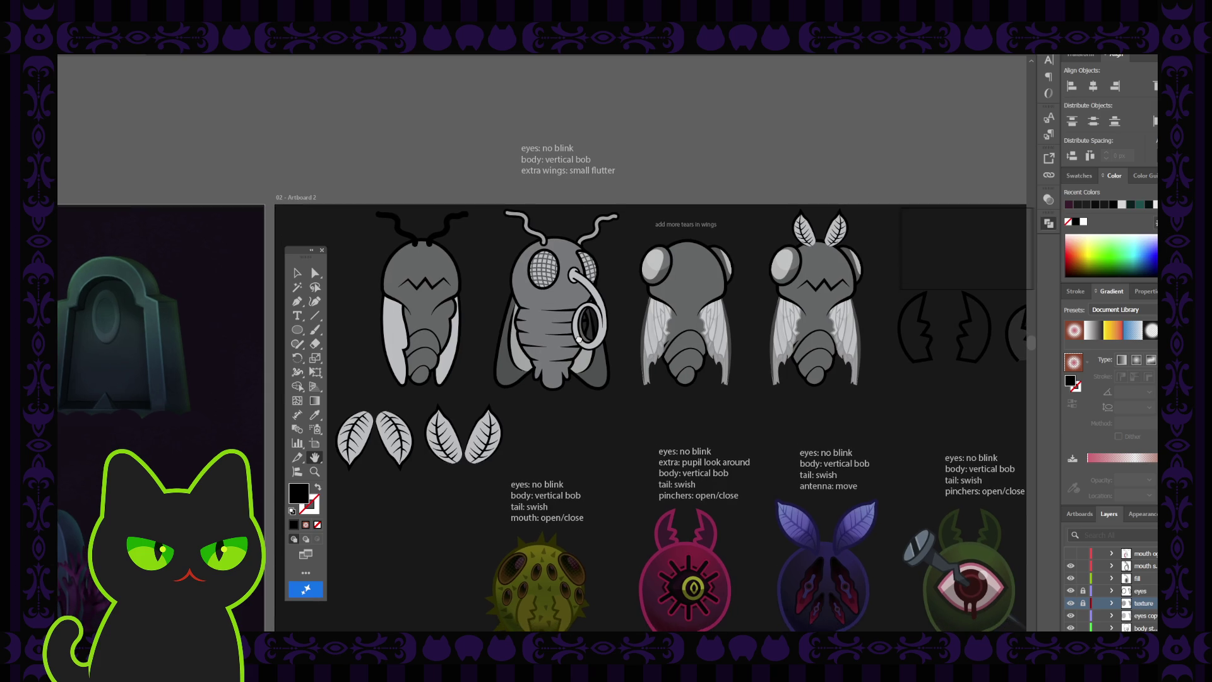
scroll(579, 336, "up", 2)
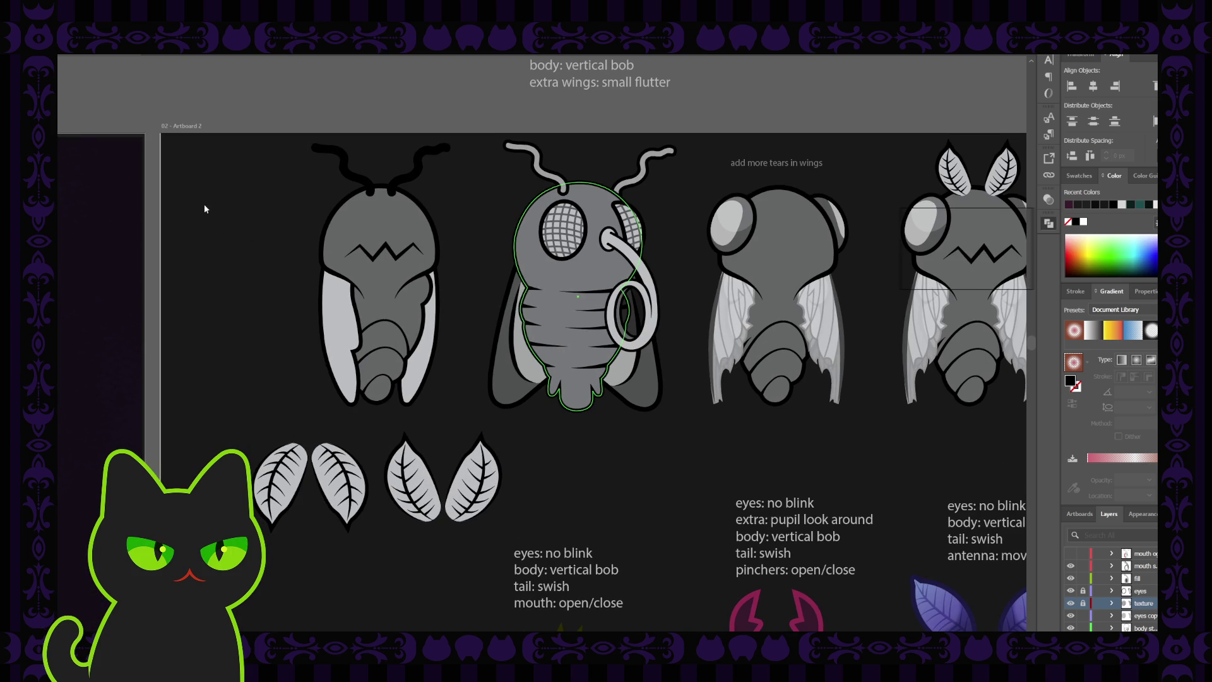
left_click_drag(294, 254, 194, 185)
left_click_drag(496, 229, 488, 248)
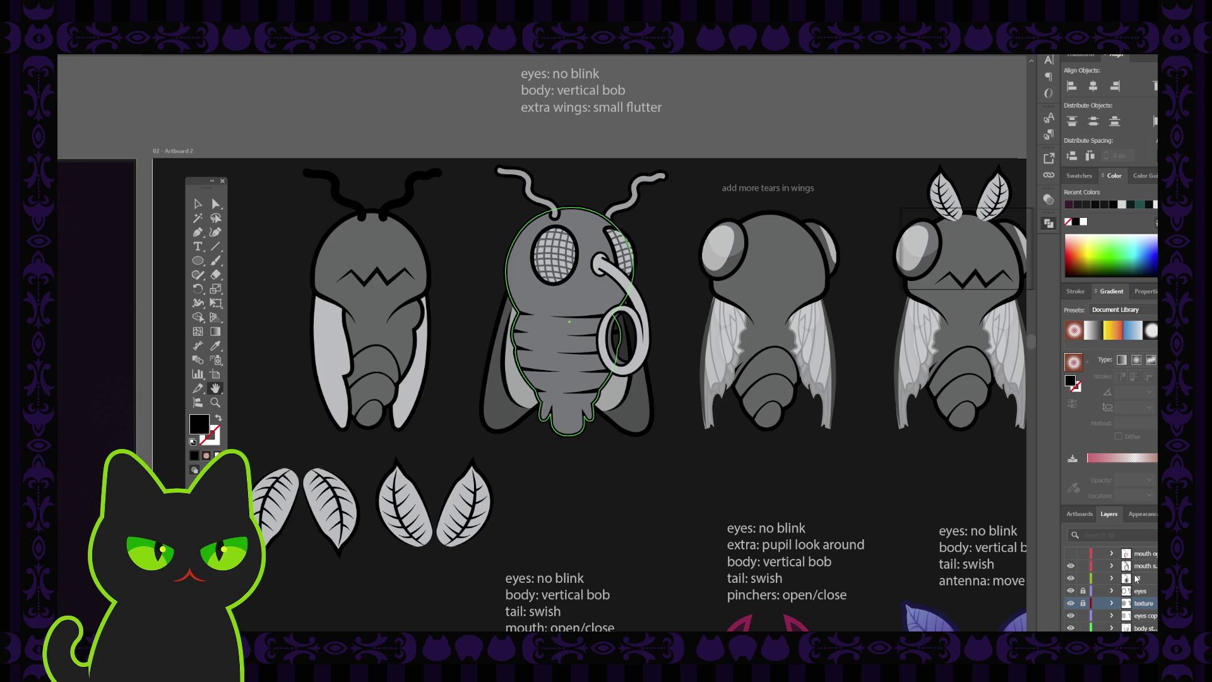
scroll(1136, 578, "up", 1)
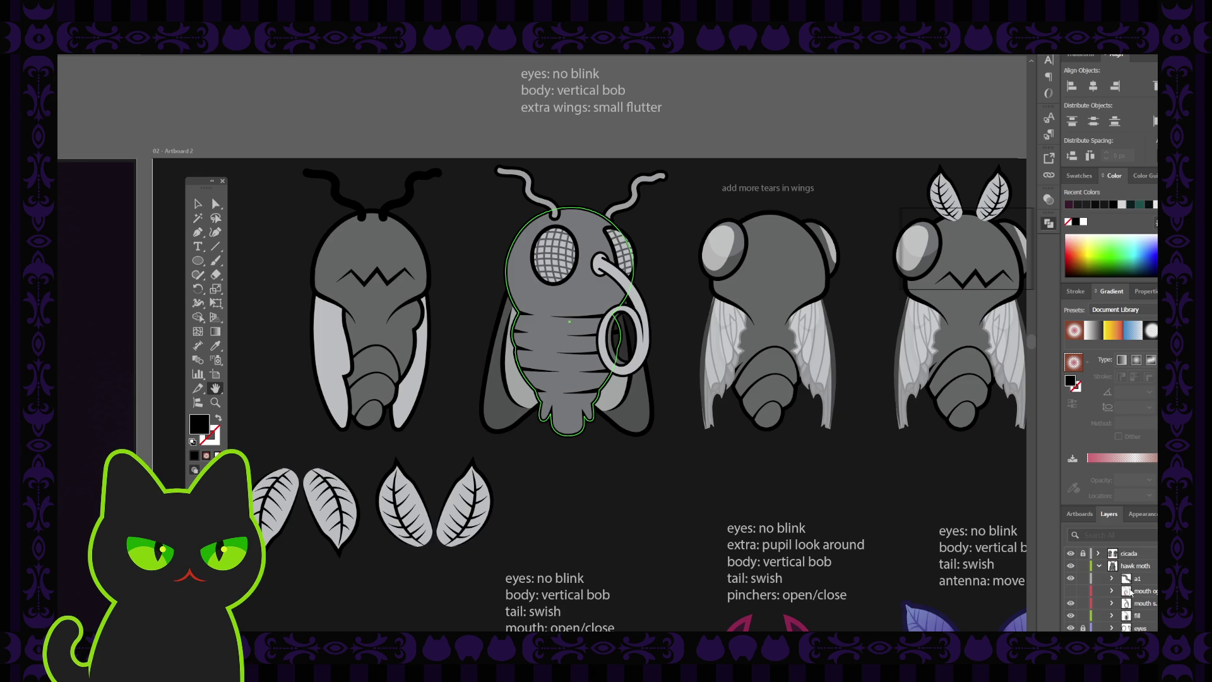
left_click(1083, 578)
scroll(1084, 605, "down", 2)
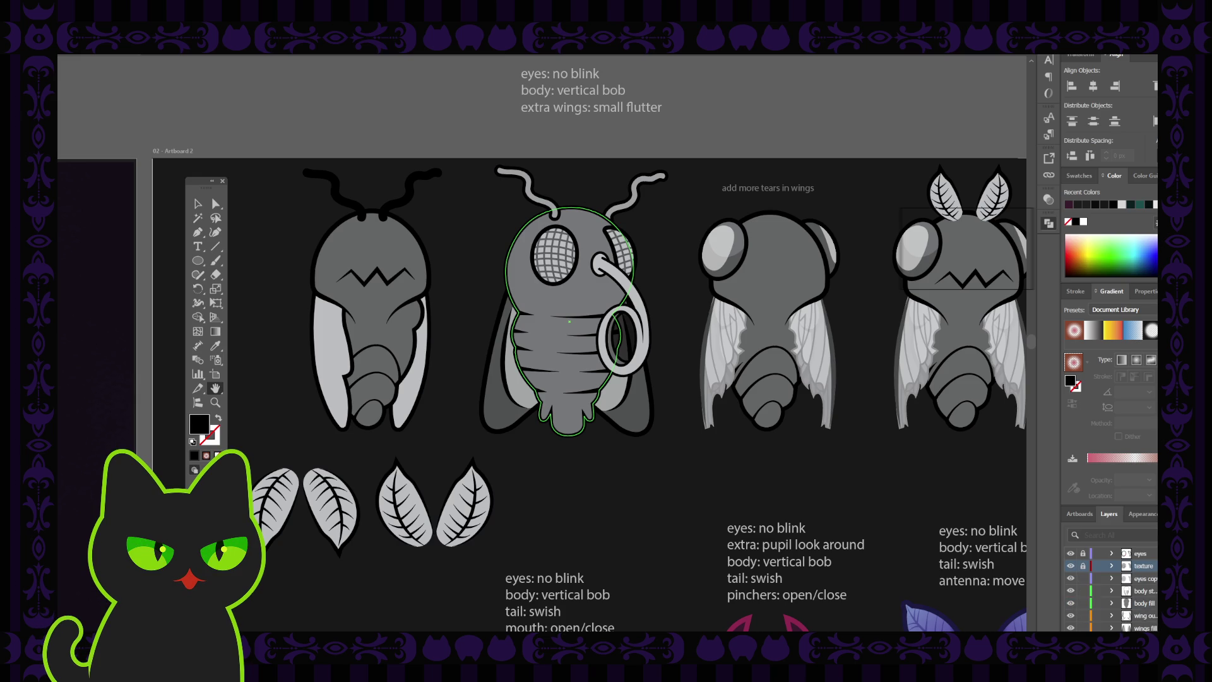
left_click(1083, 591)
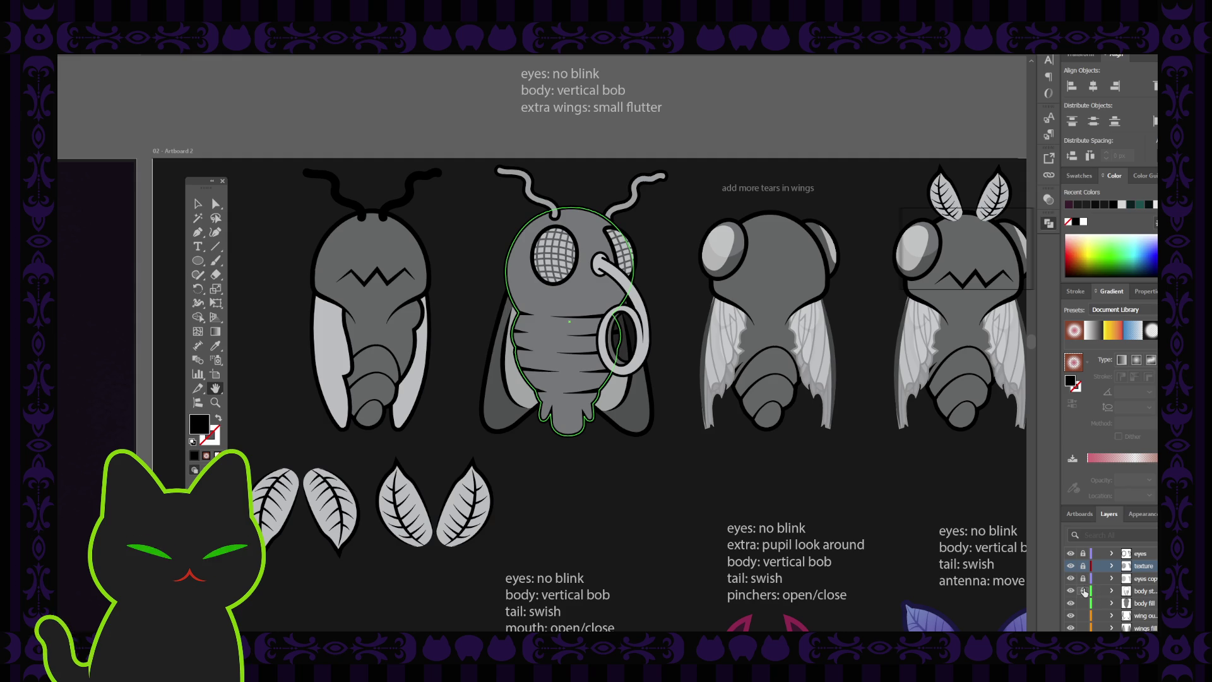
left_click(1083, 628)
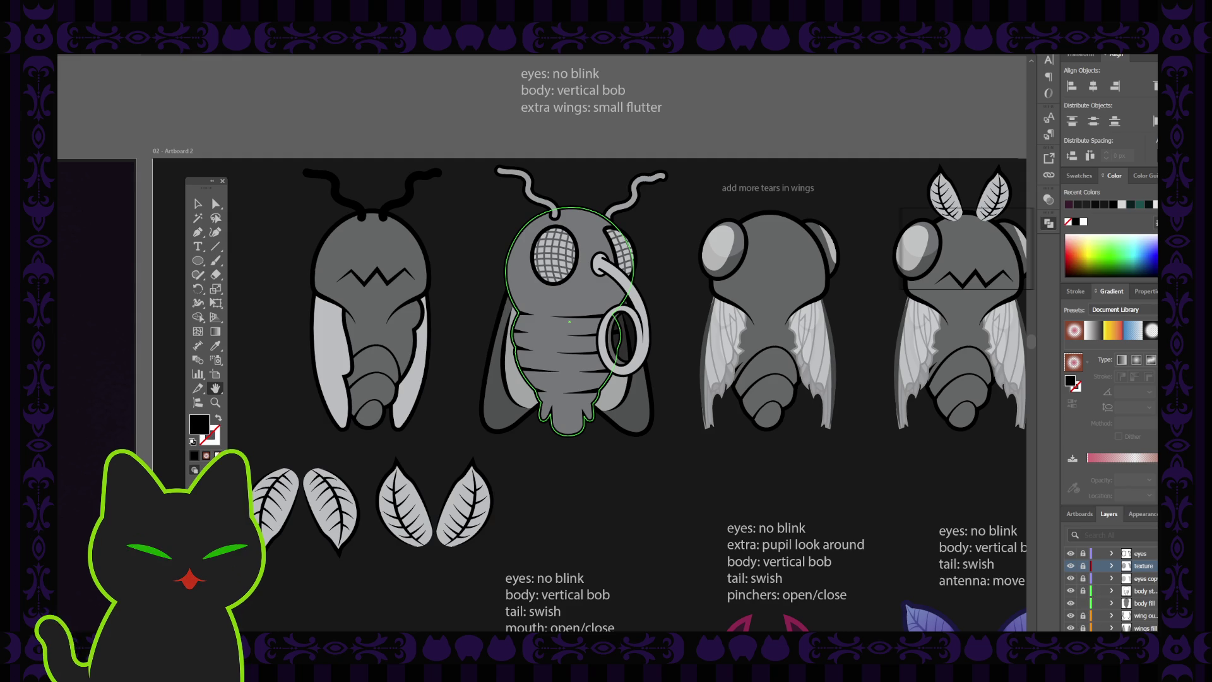
- Target the body fill layer and select the middle fly's body fill shape
left_click(1144, 603)
key("v")
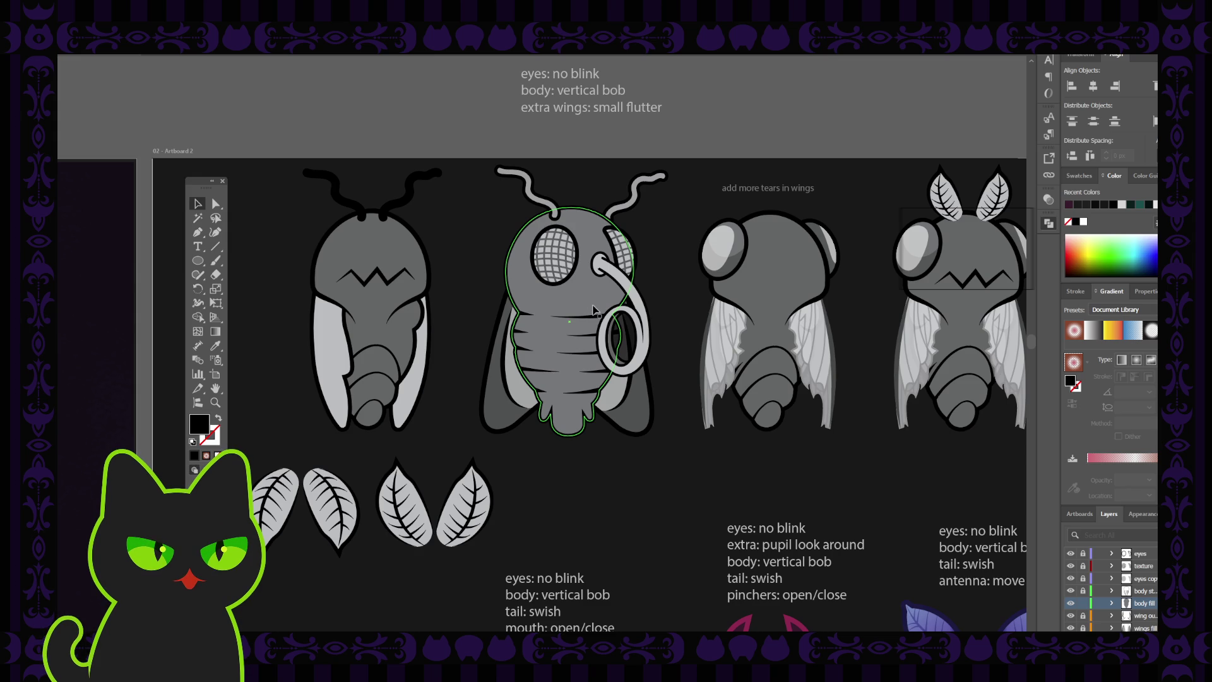
left_click(498, 252)
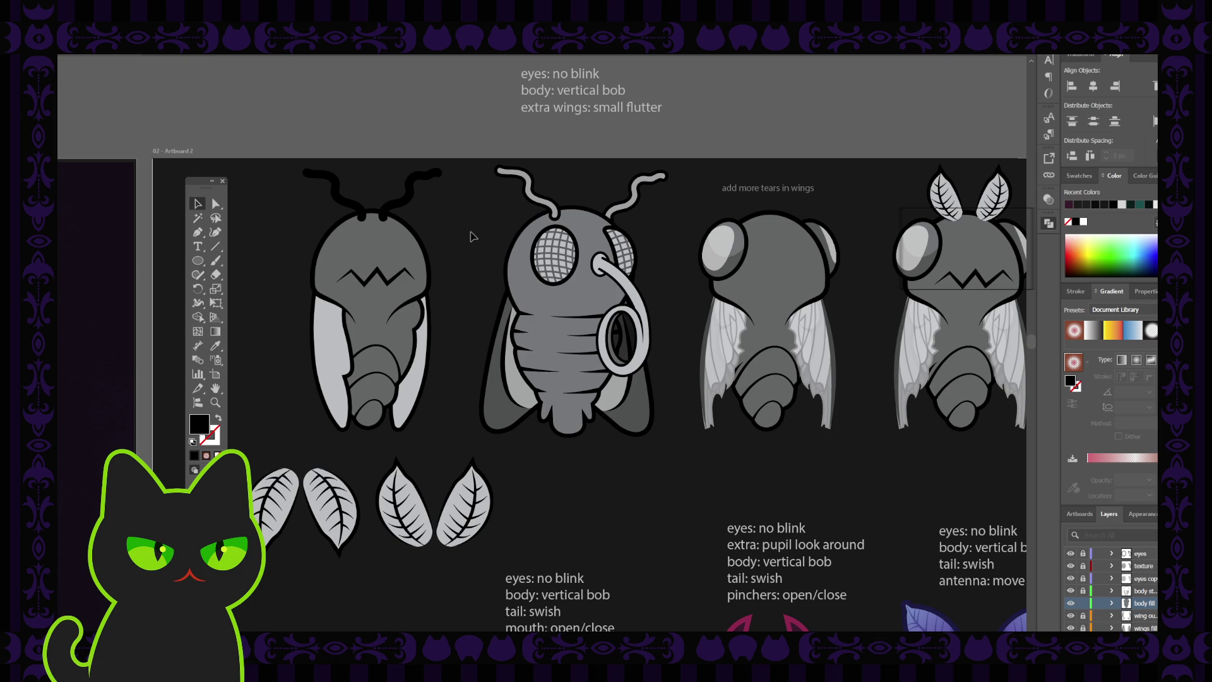
left_click(537, 303)
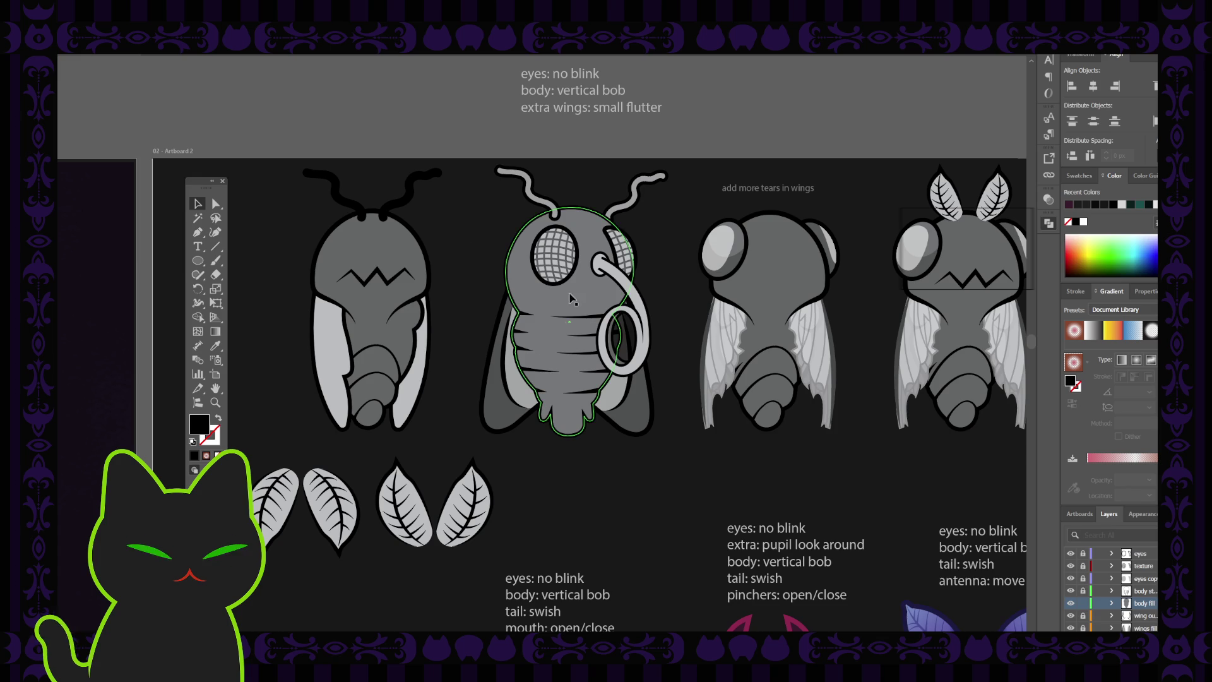
key("ctrl+shift+a")
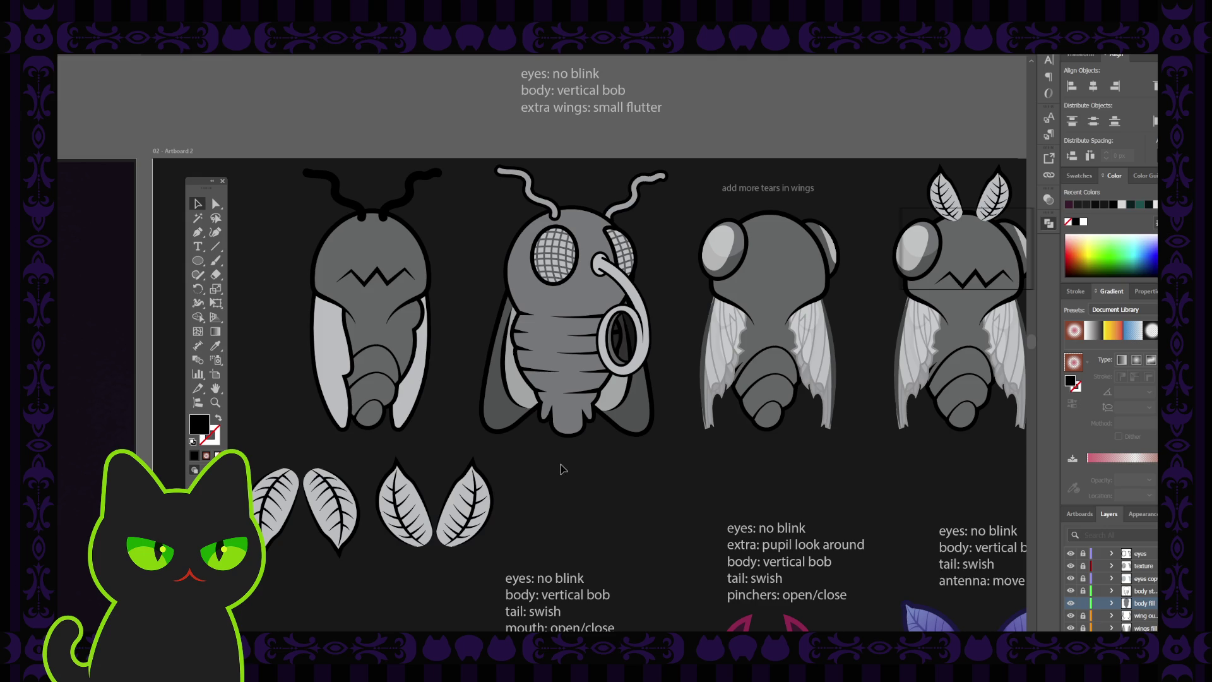
left_click(553, 335)
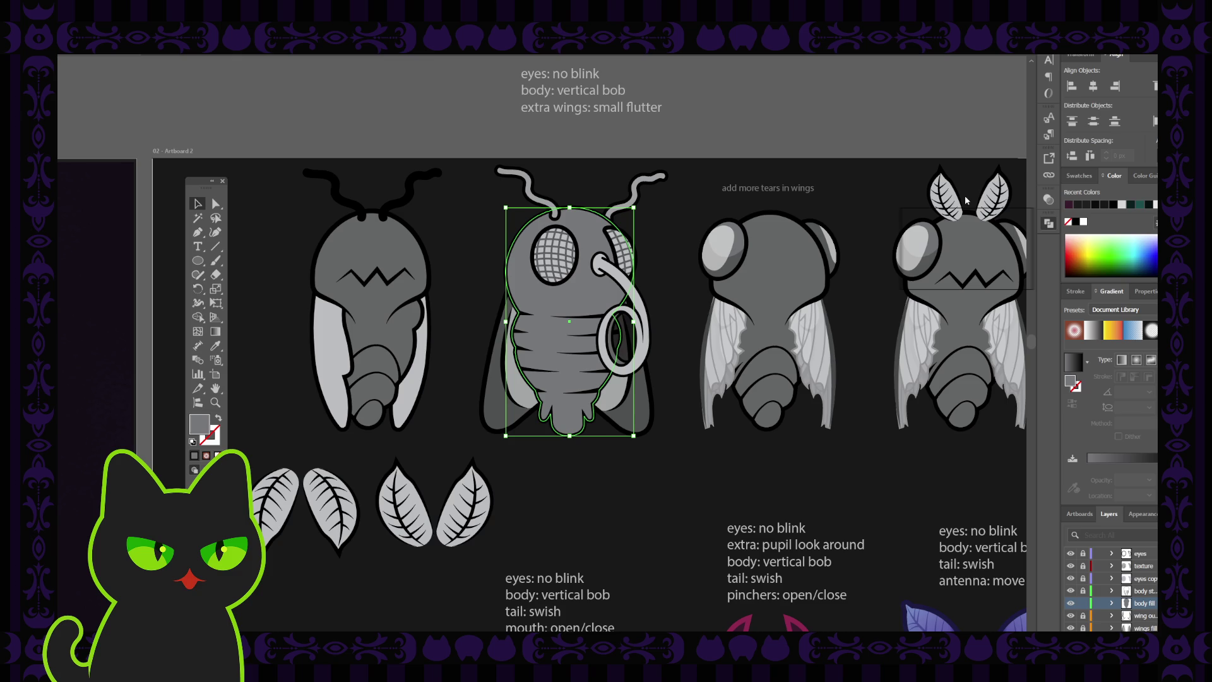
- Pick a dark olive green fill for the fly body from the Color panel spectrum
key("ctrl+h")
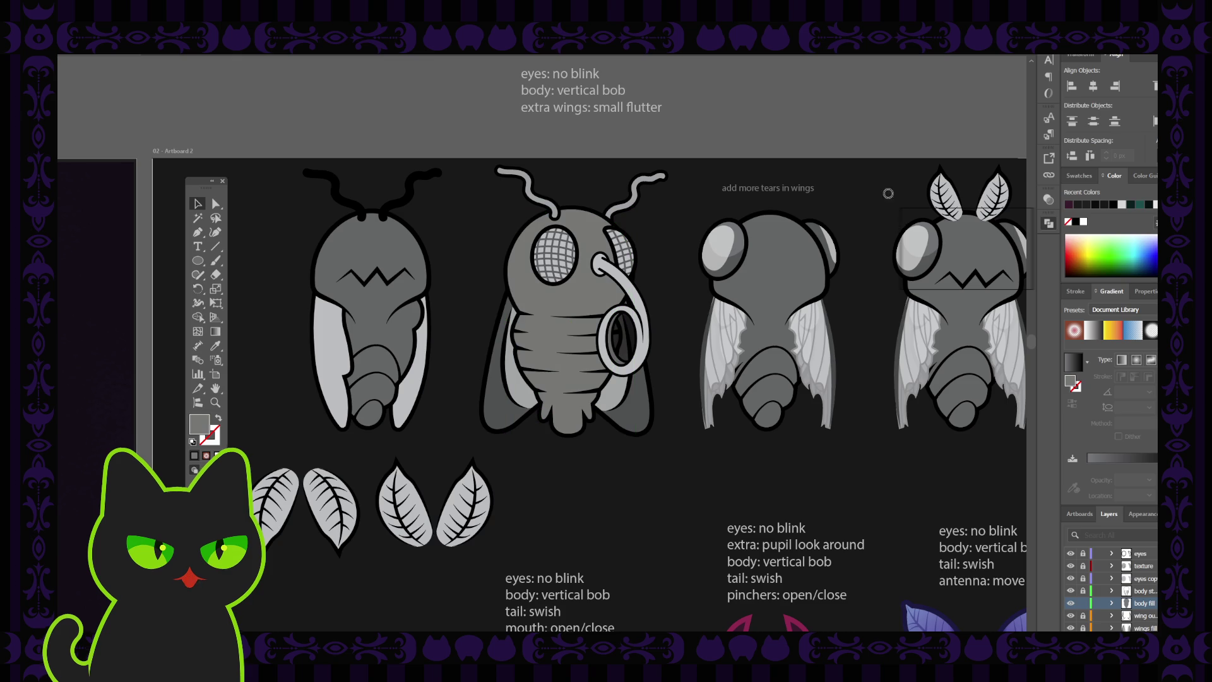
left_click_drag(837, 174, 863, 214)
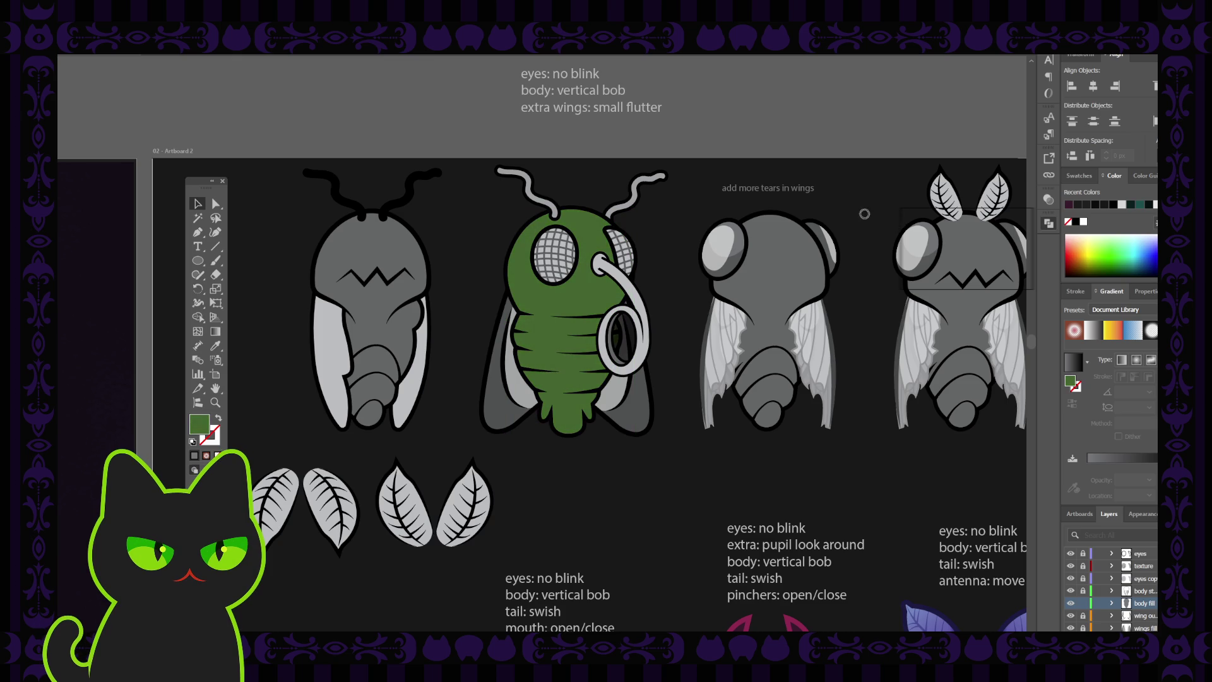
mouse_move(863, 215)
left_mouse_down()
mouse_move(861, 189)
mouse_move(878, 231)
mouse_move(938, 255)
left_mouse_up()
left_click_drag(867, 234, 875, 239)
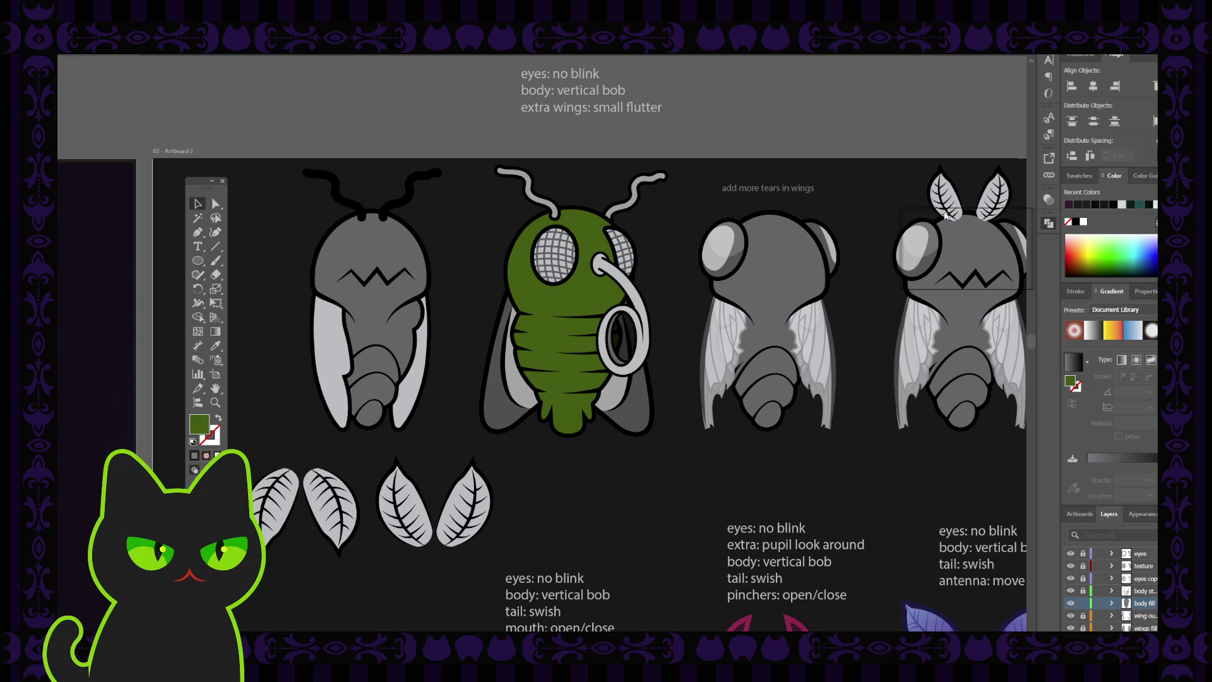
key("ctrl+z")
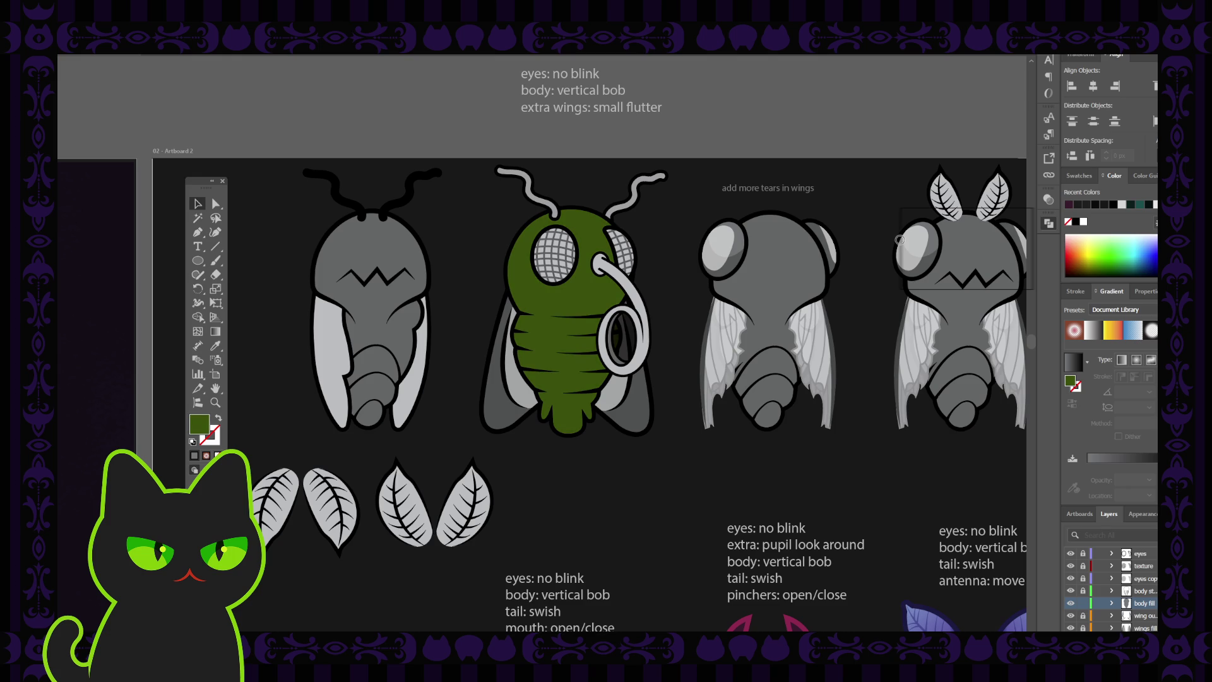
key("ctrl+z")
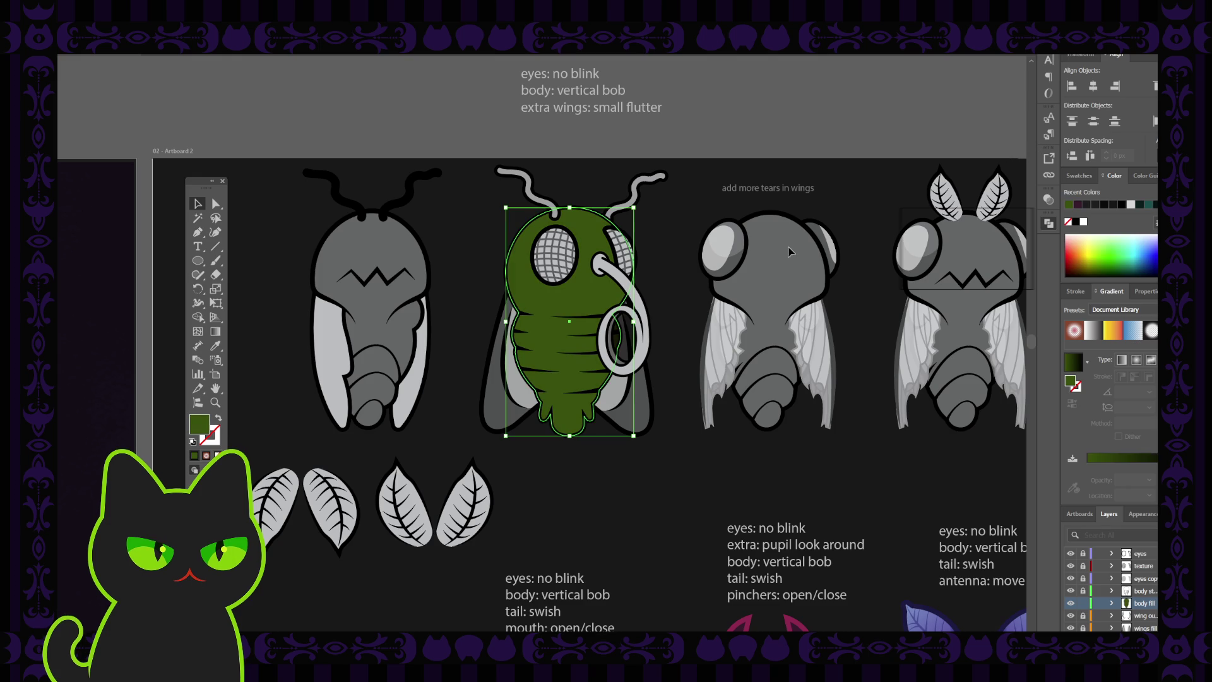
key("ctrl+z")
- Zoom out to compare with the other creatures, then reselect the recoloured body fill
key("ctrl+minus")
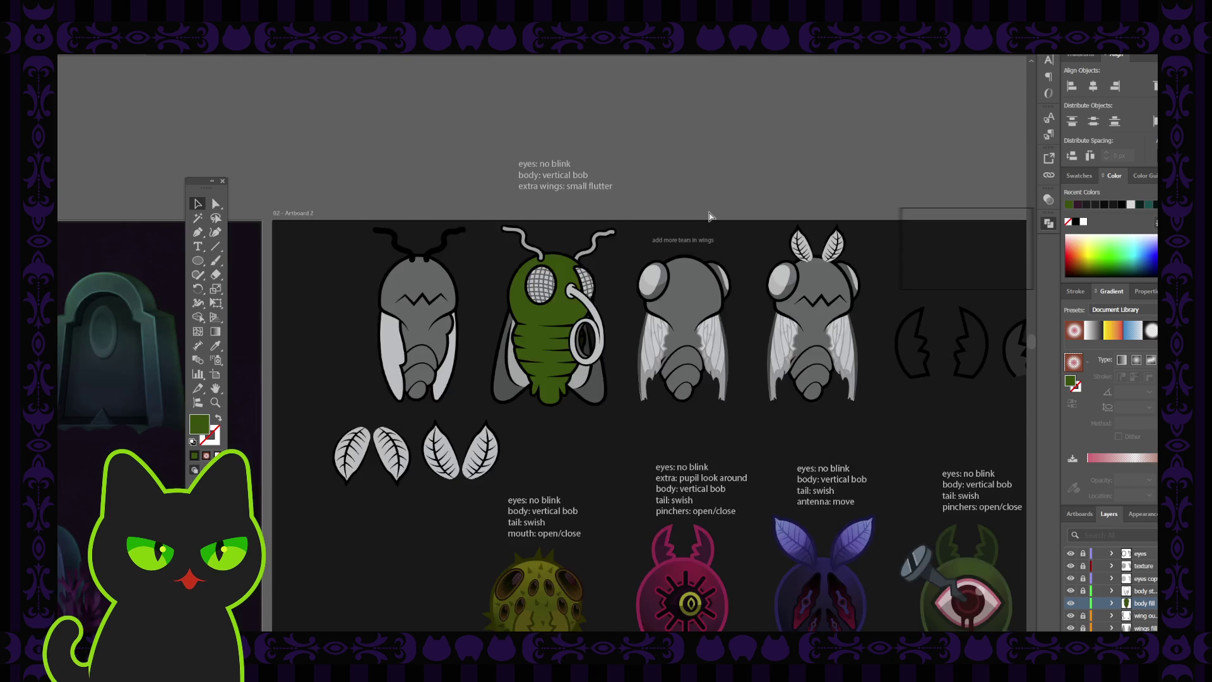
key("ctrl+minus")
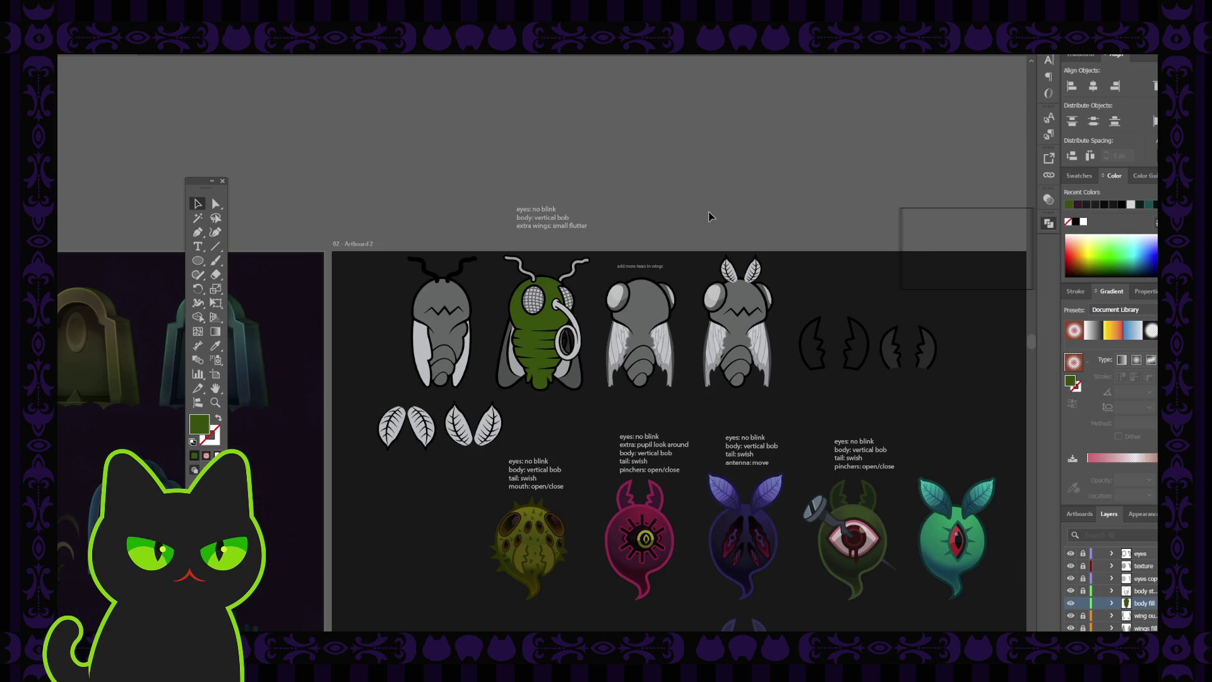
key("ctrl+plus")
key("ctrl+plus")
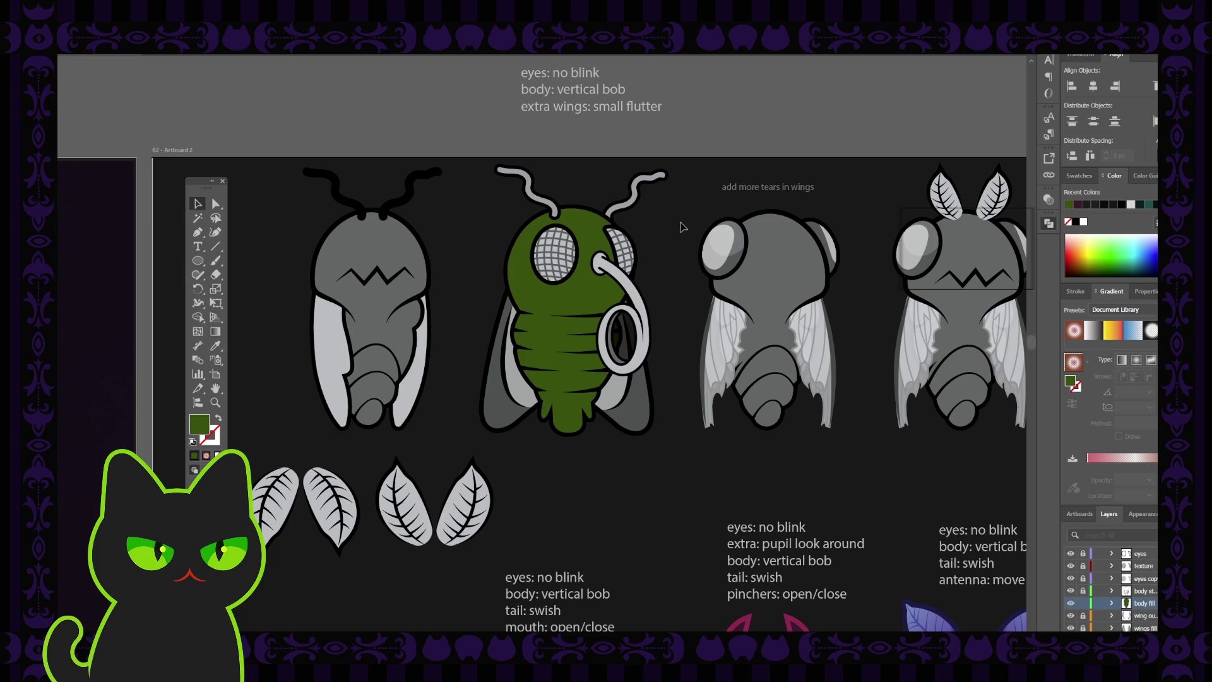
left_click_drag(624, 206, 581, 241)
left_click(197, 203)
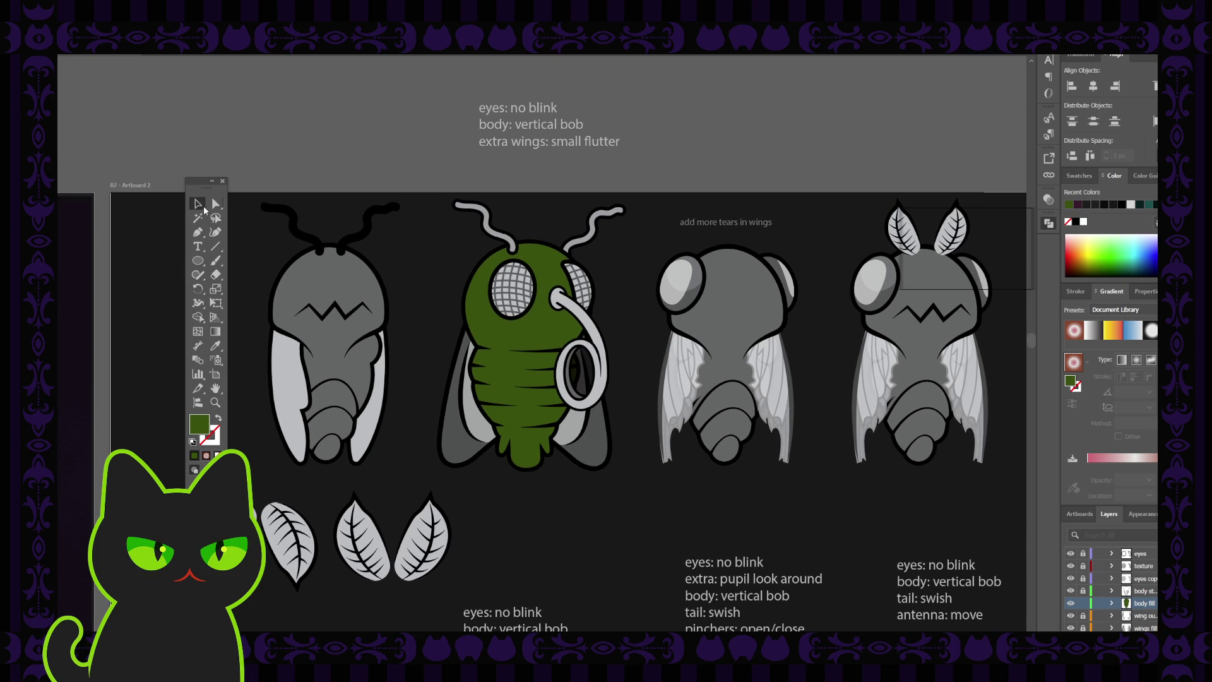
left_click(551, 339)
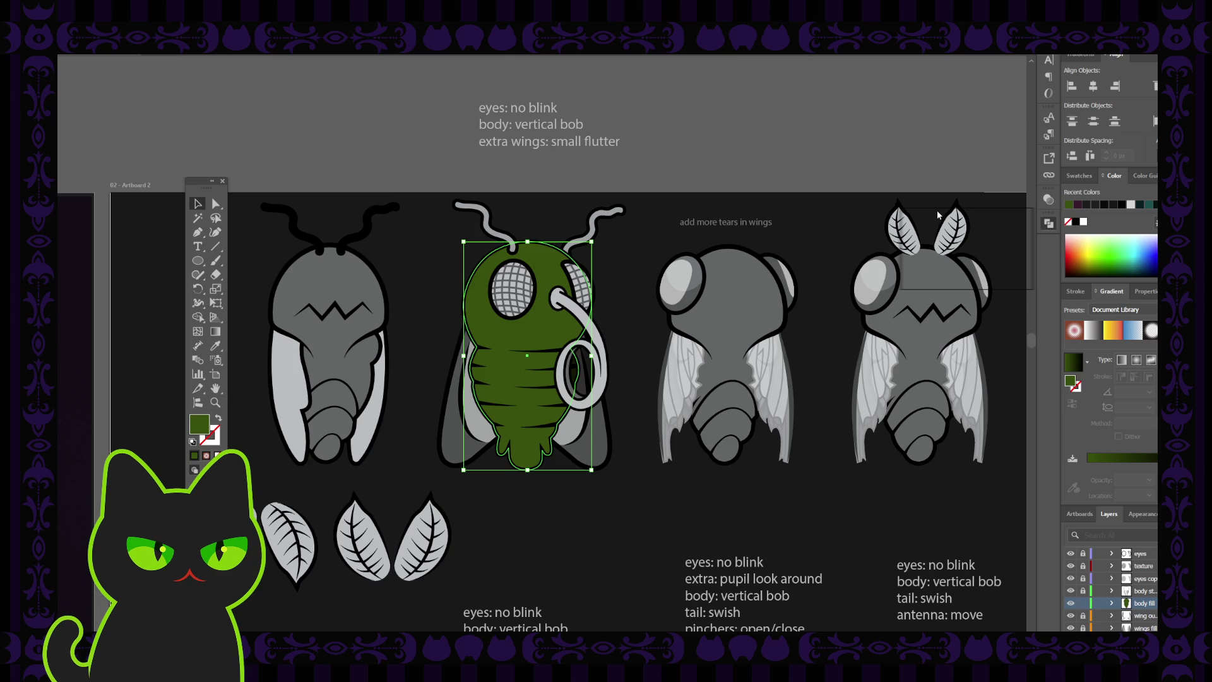
- Cycle the body fill through purple, lavender and blue-purple, settling on lighter olive green
key("ctrl+z")
key("ctrl+shift+z")
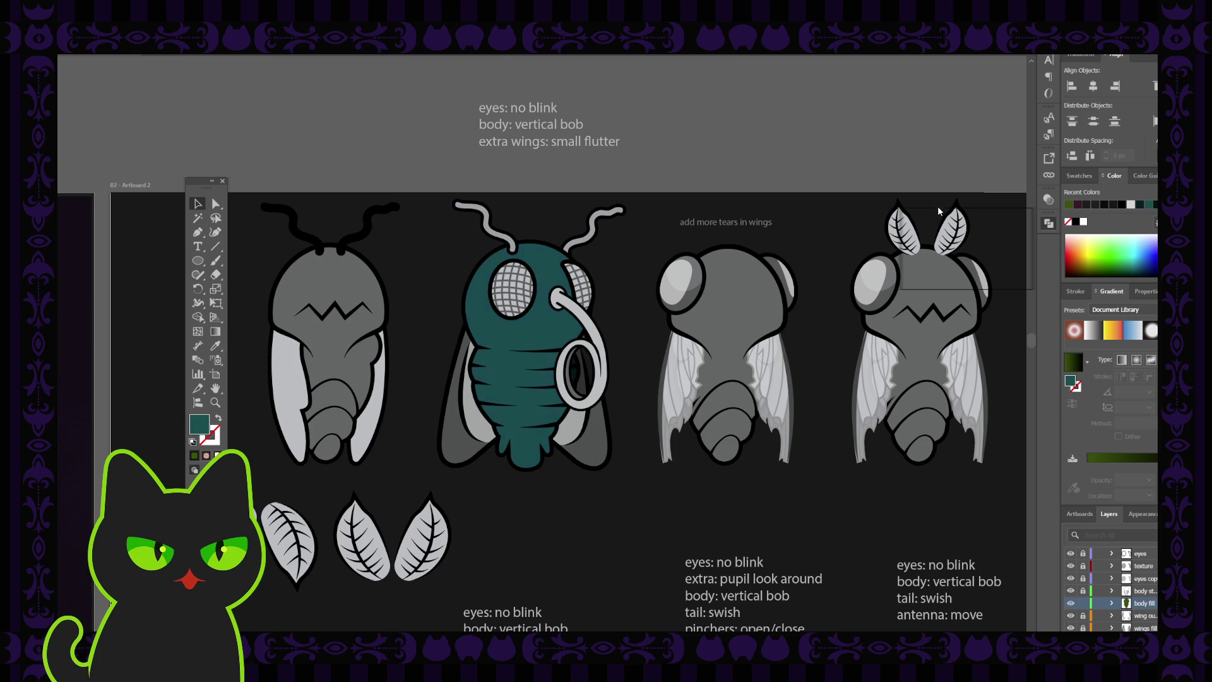
key("ctrl+z")
key("ctrl+z")
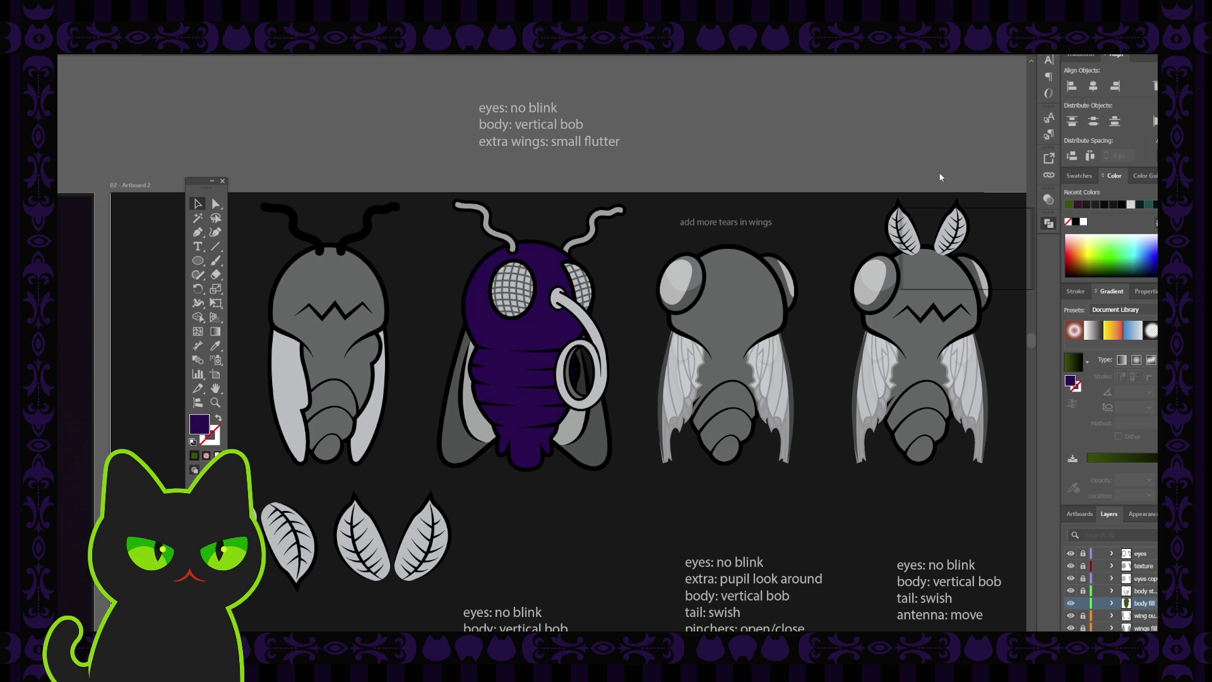
key("ctrl+z")
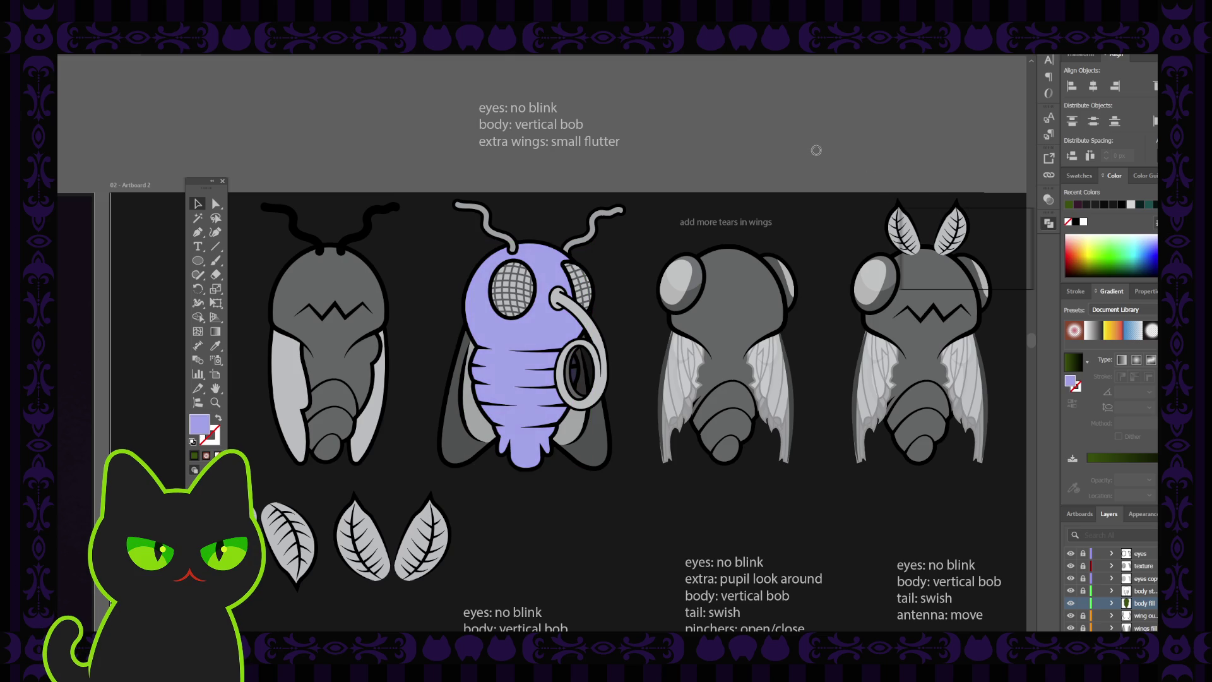
key("ctrl+z")
key("ctrl+z")
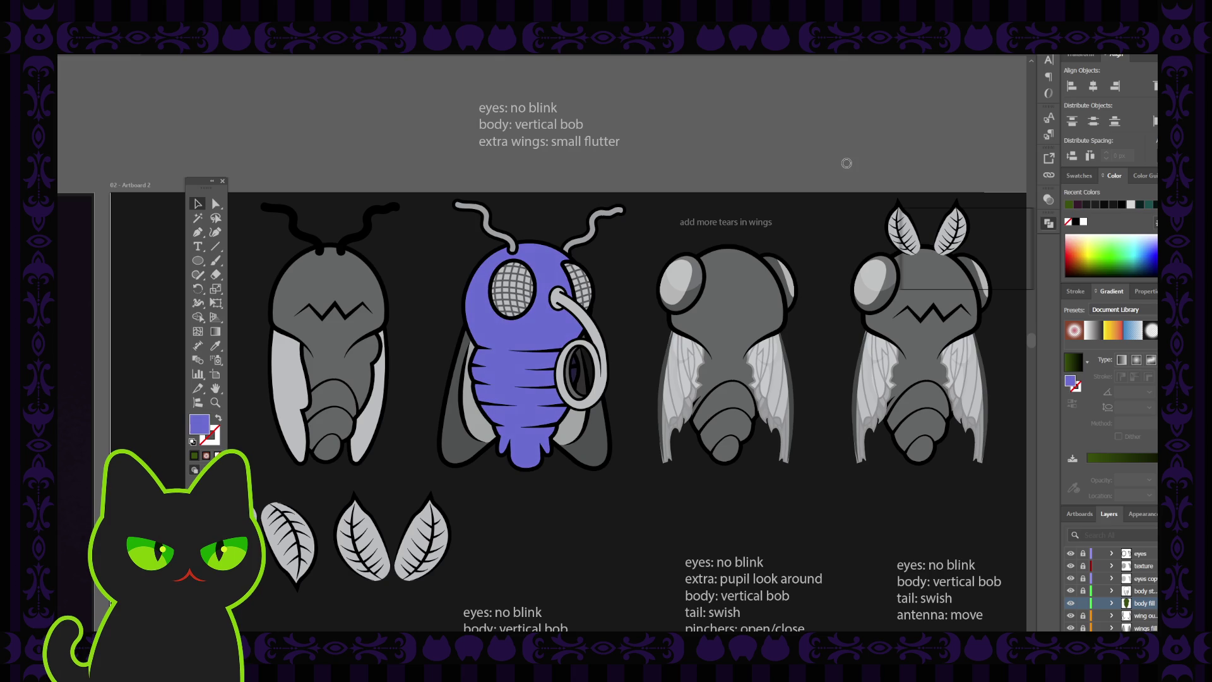
key("ctrl+z")
key("ctrl+z")
key("ctrl+z")
key("ctrl+z")
key("ctrl+z")
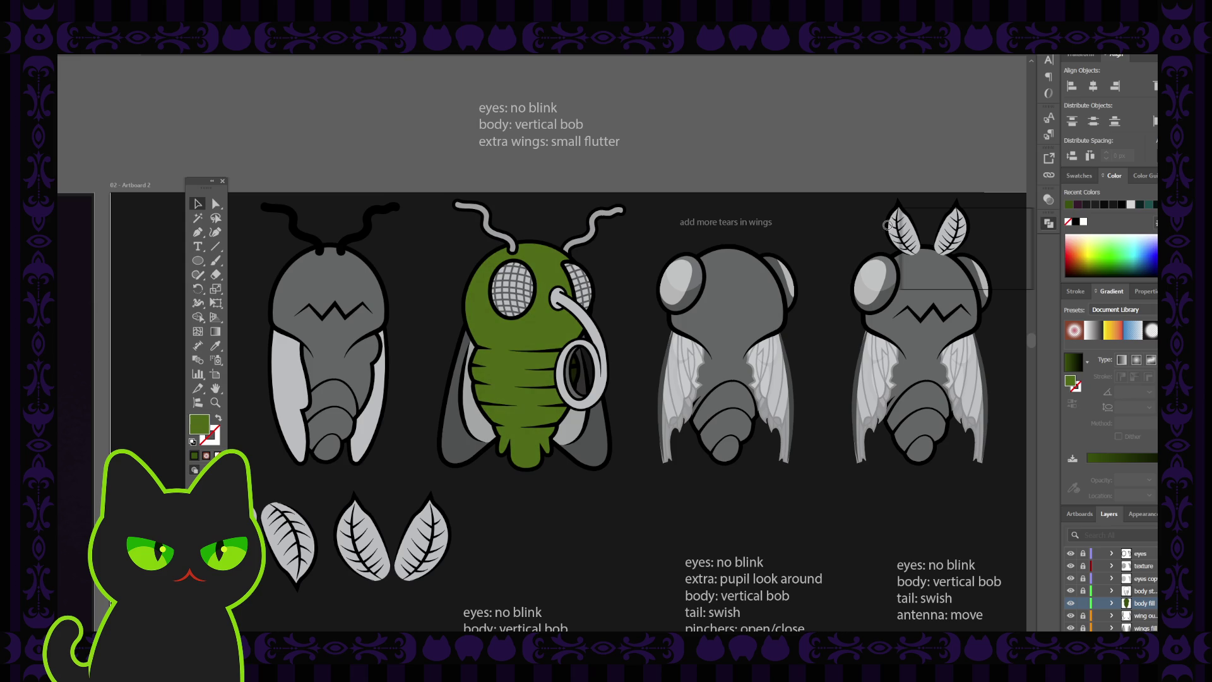
key("ctrl+z")
key("ctrl+z")
- Recentre the view and draw an ellipse over the fly's head
left_click(682, 249)
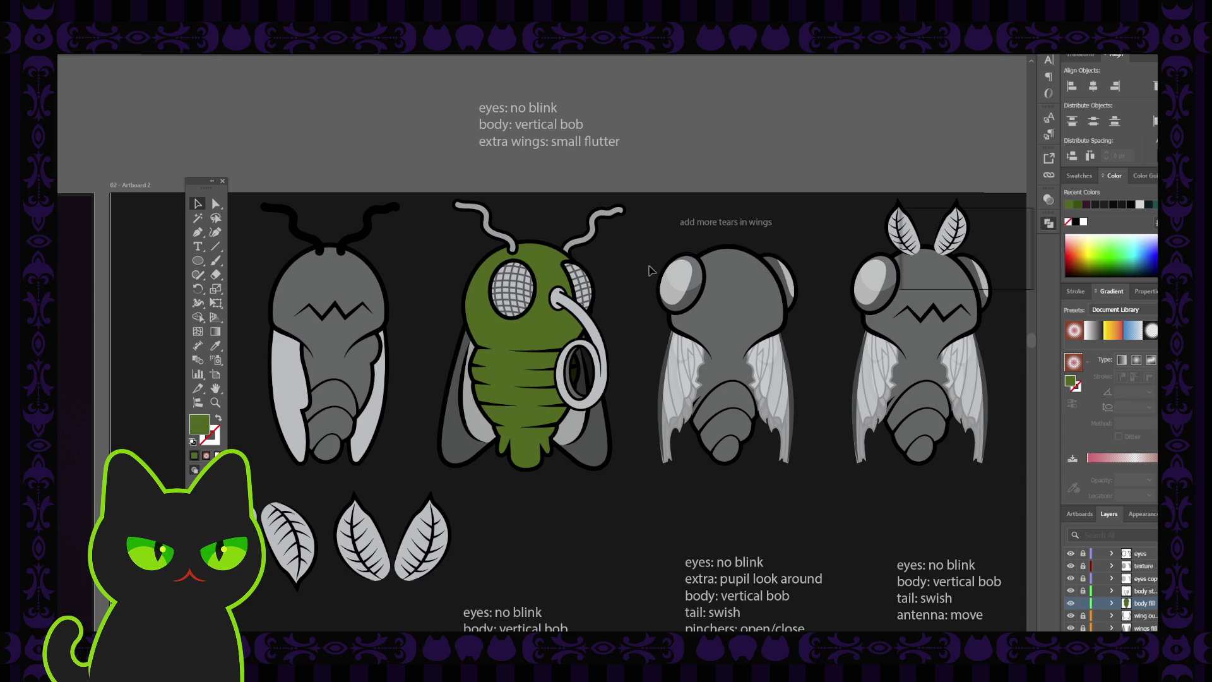
key("h")
left_click_drag(651, 258, 629, 266)
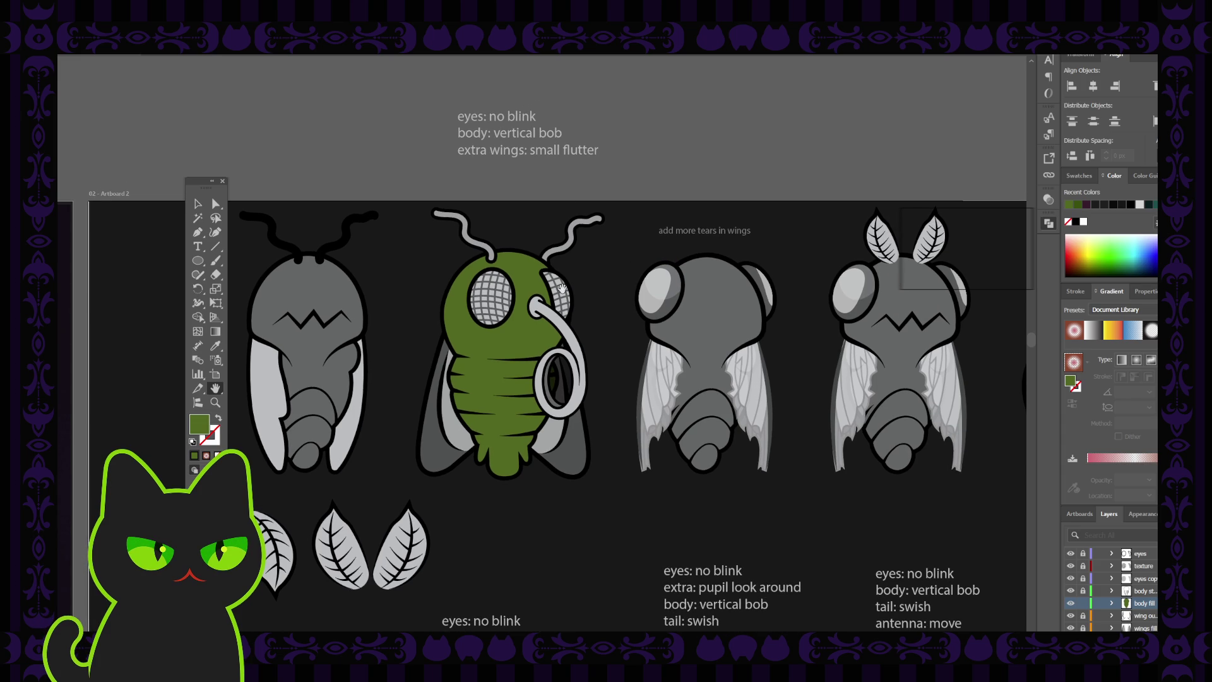
left_click(198, 203)
left_click(478, 379)
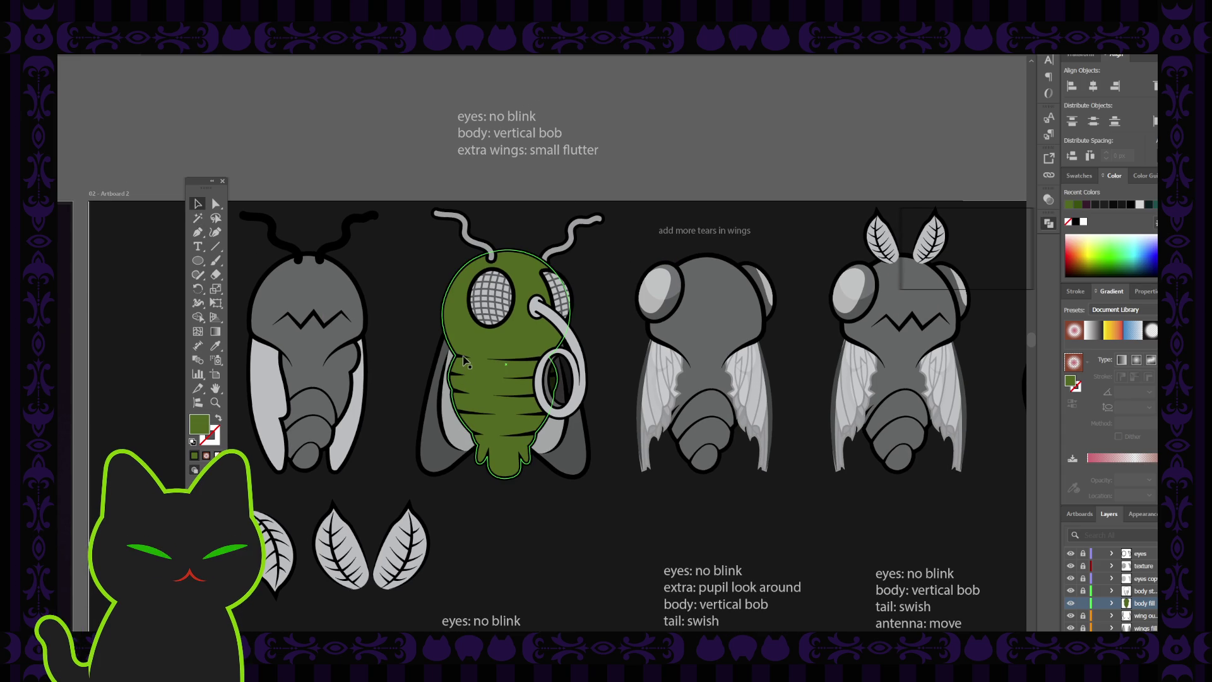
left_click(397, 366)
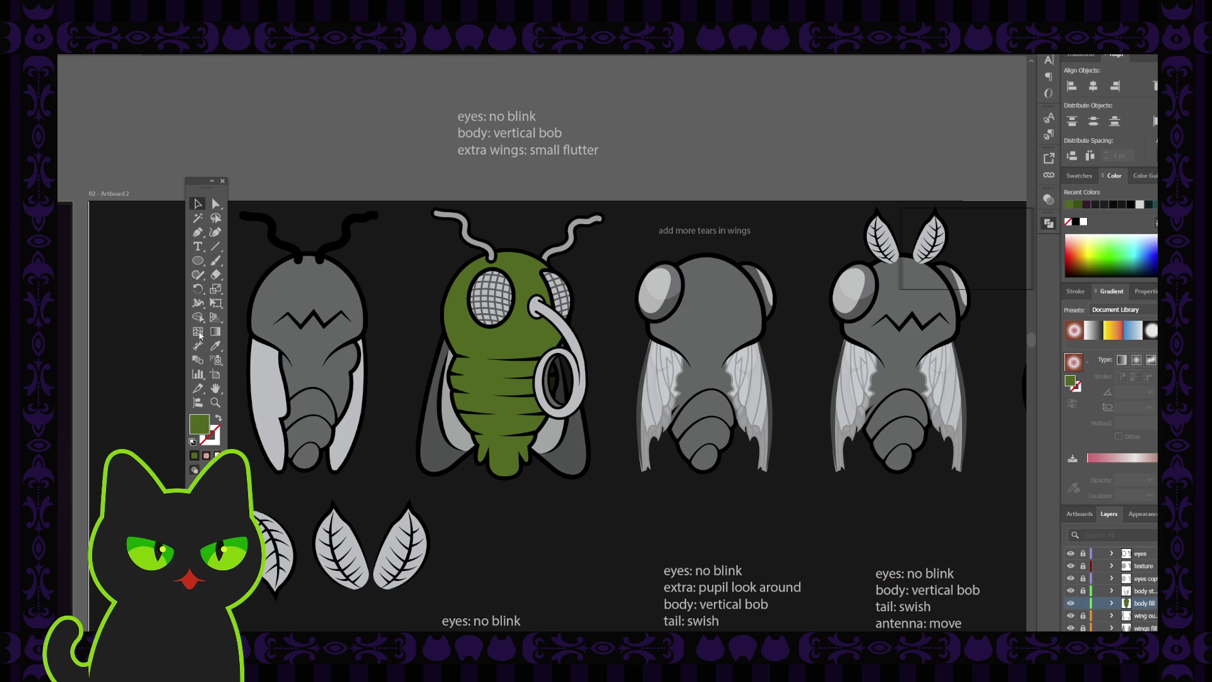
left_click(199, 262)
left_click_drag(429, 228, 592, 369)
- Lighten the head ellipse's green fill and shift it slightly left to centre it
left_click(376, 277)
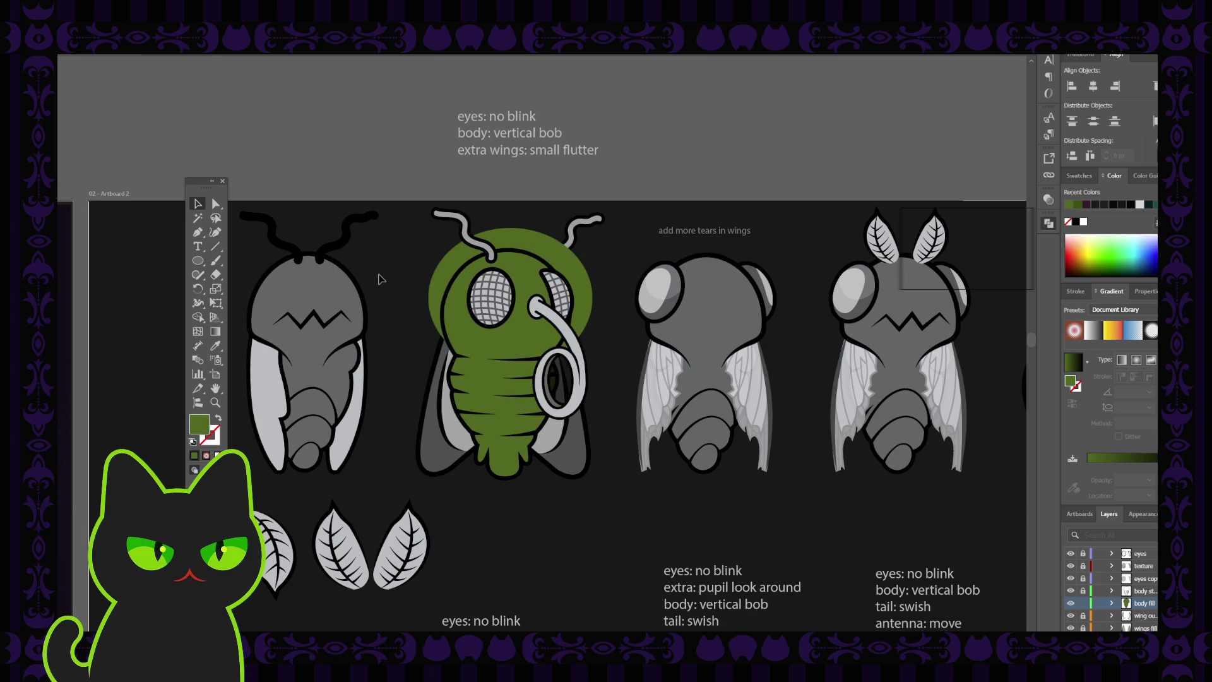
left_click(562, 256)
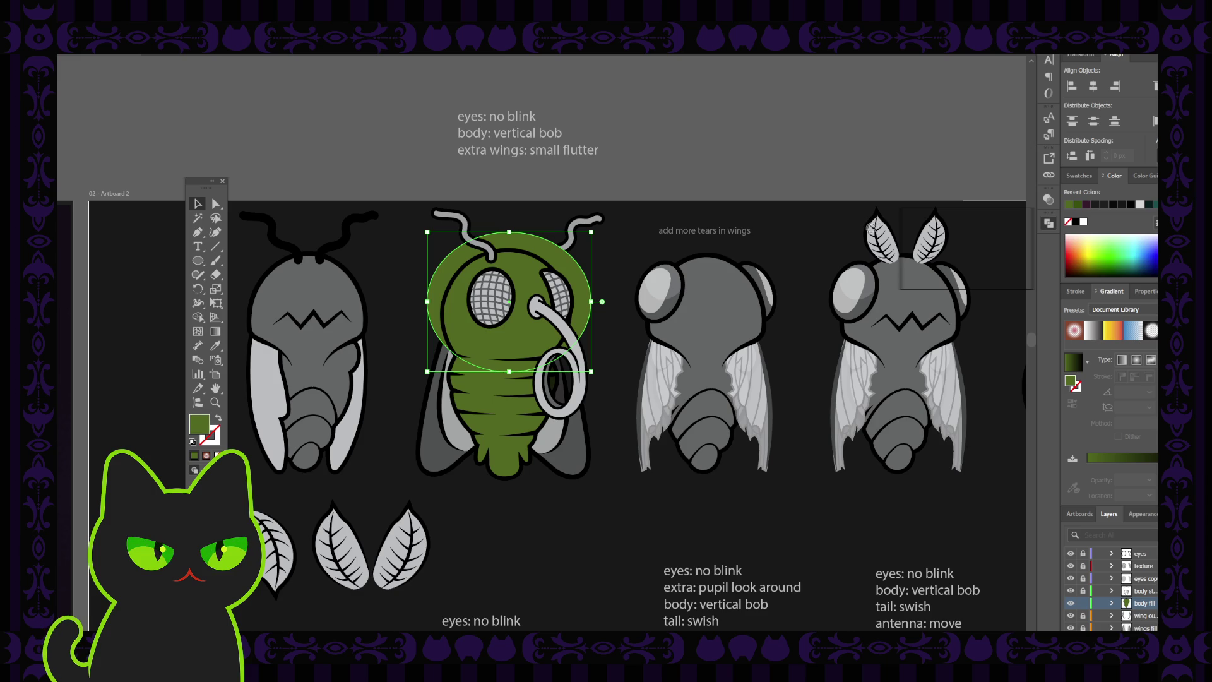
key(".")
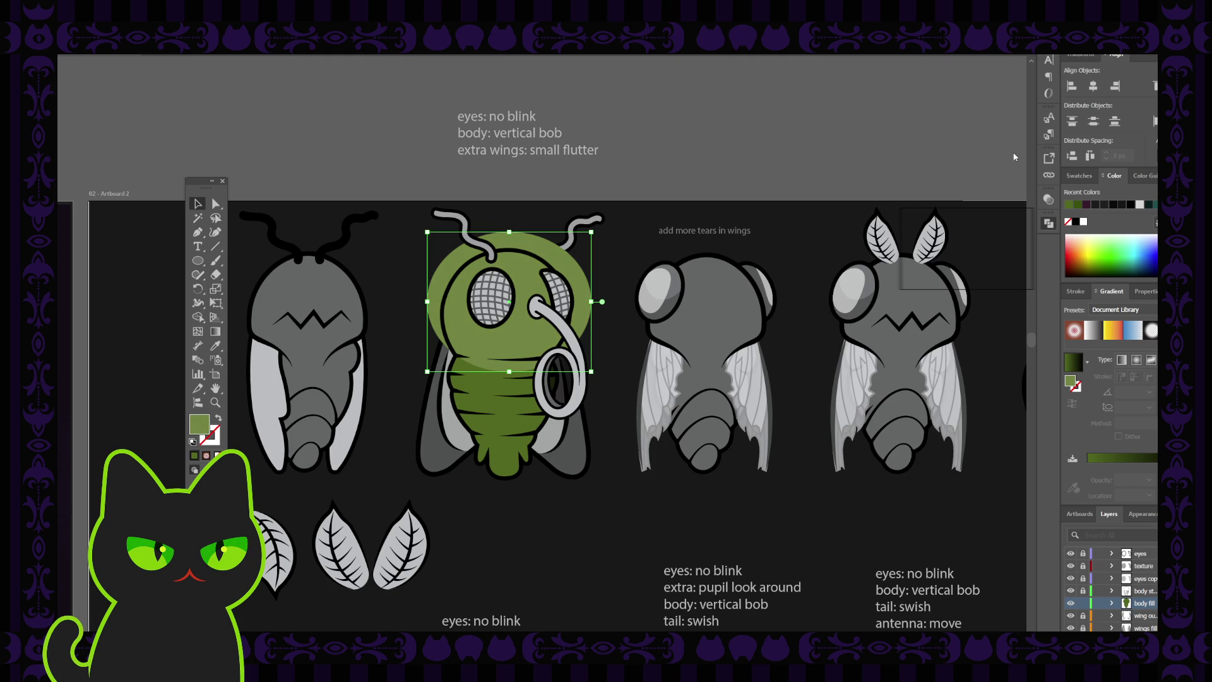
left_click(796, 187)
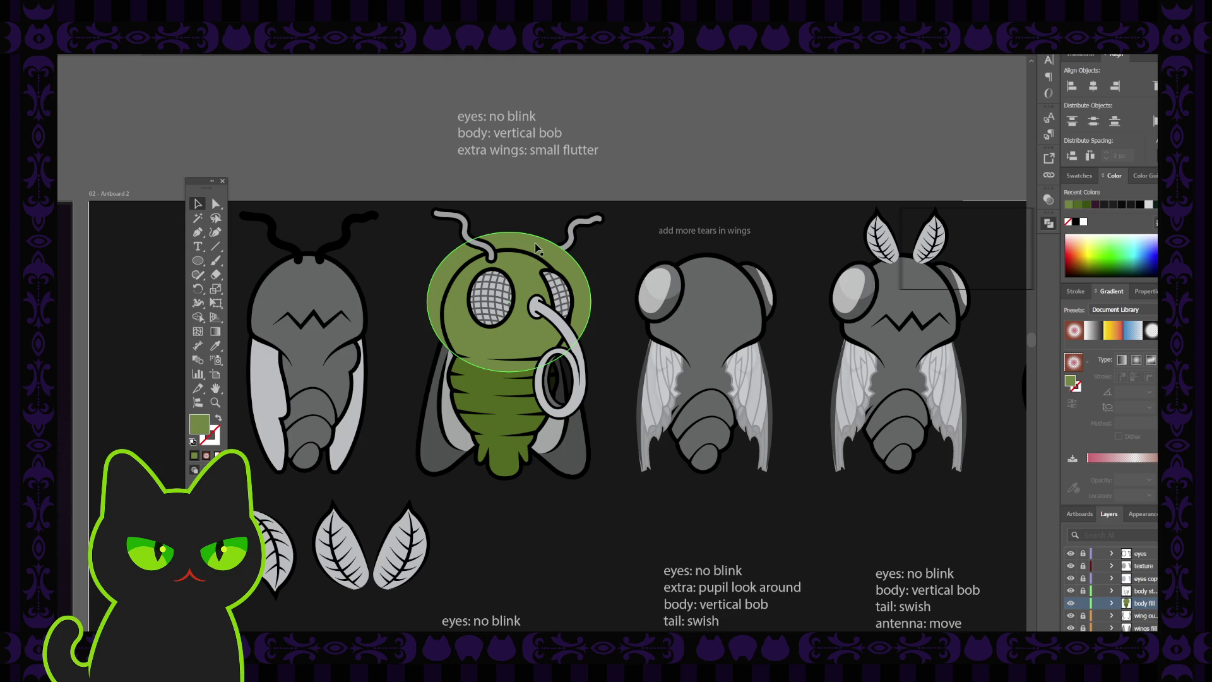
left_click_drag(537, 247, 532, 249)
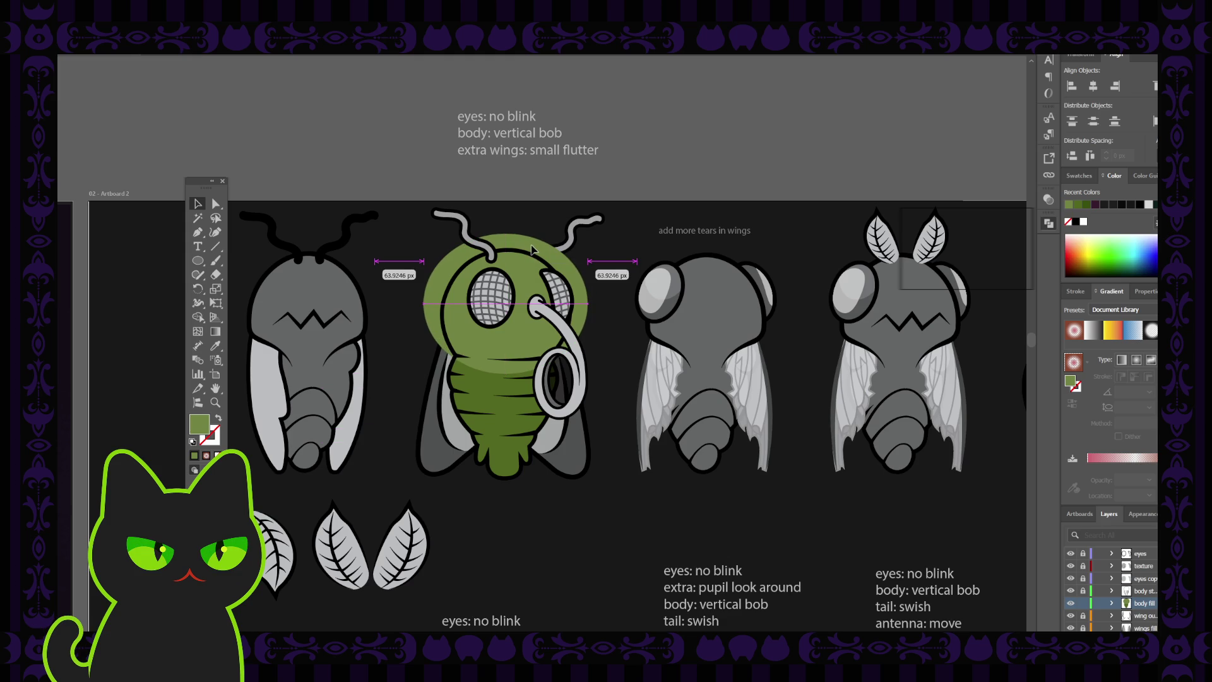
left_click_drag(532, 250, 532, 250)
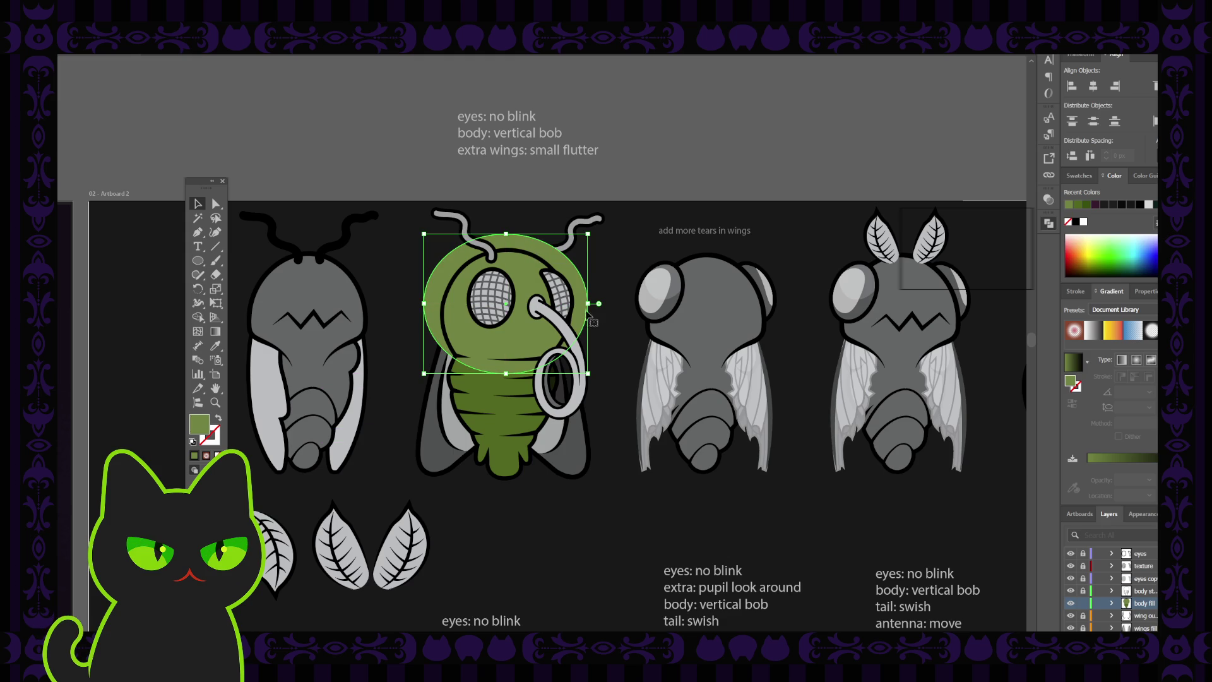
- Shorten the head ellipse from the bottom; a trial clip with the body fill is undone
left_click(624, 252)
left_click(523, 354)
left_click_drag(506, 374, 507, 371)
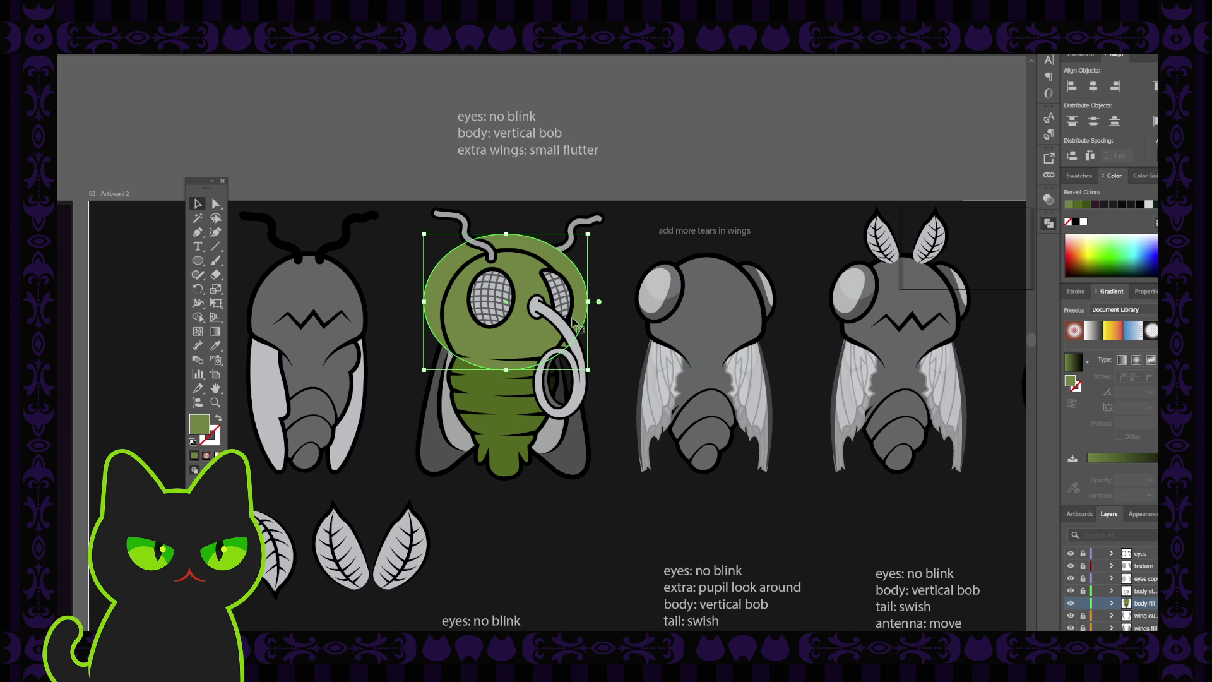
left_click(627, 274)
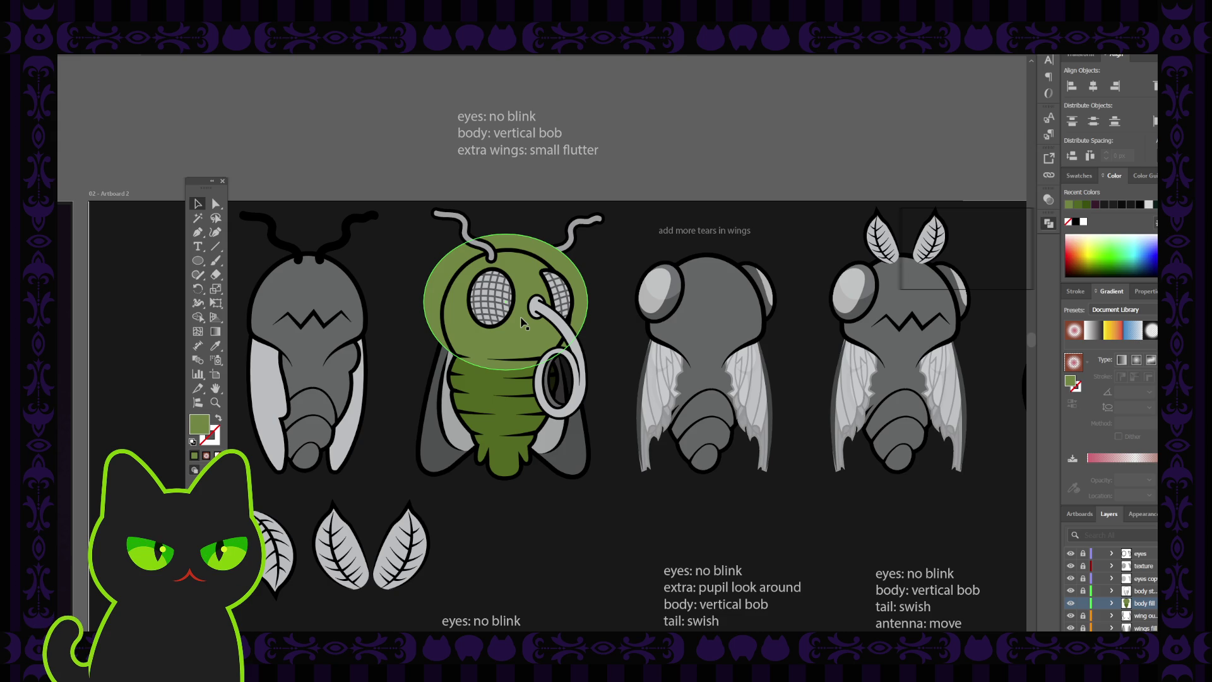
left_click(493, 389)
left_click(505, 354, "shift")
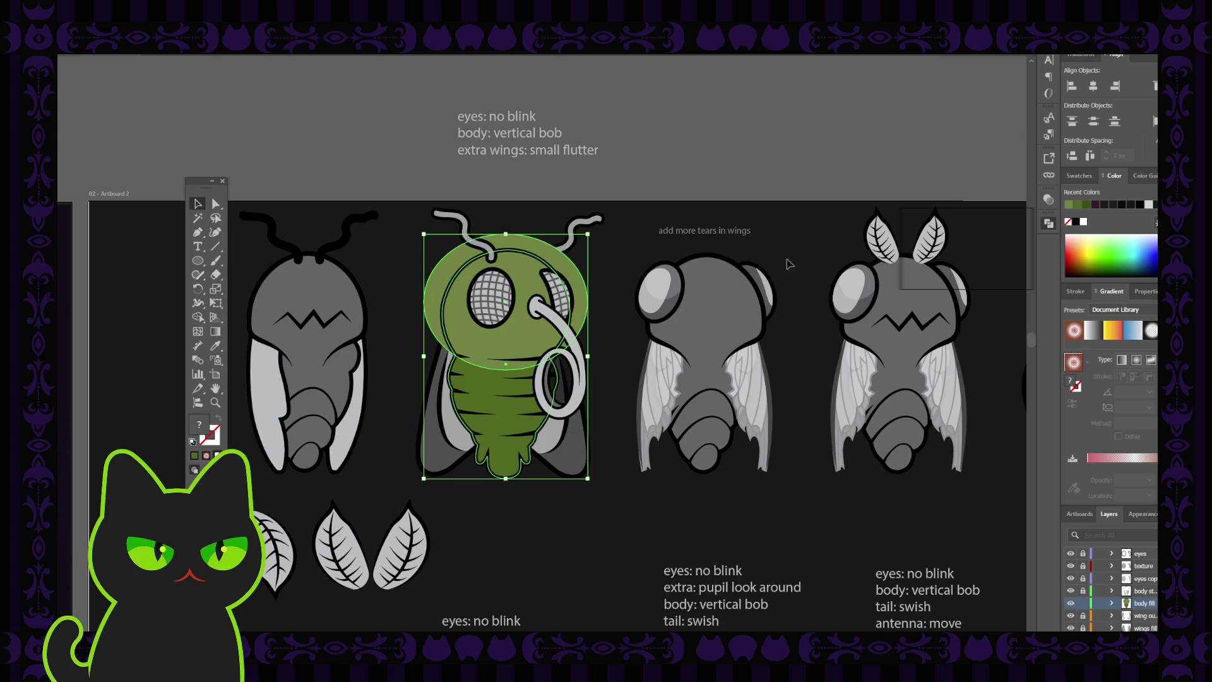
key("ctrl+7")
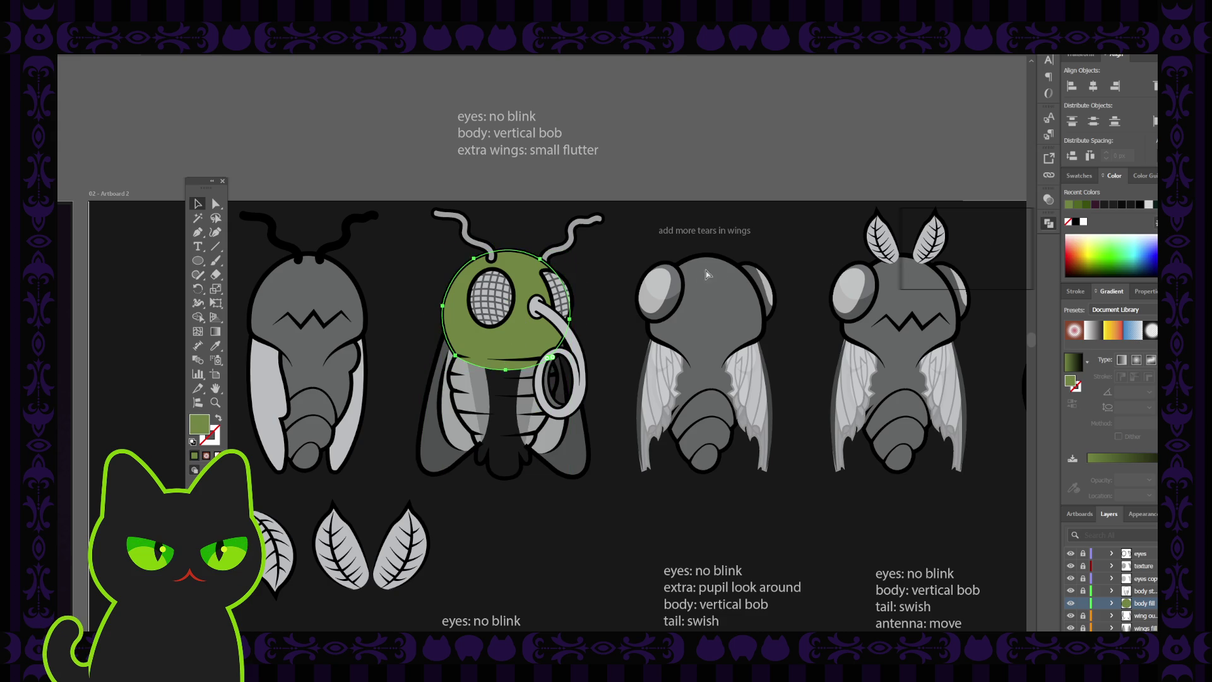
key("ctrl+z")
left_click(622, 265)
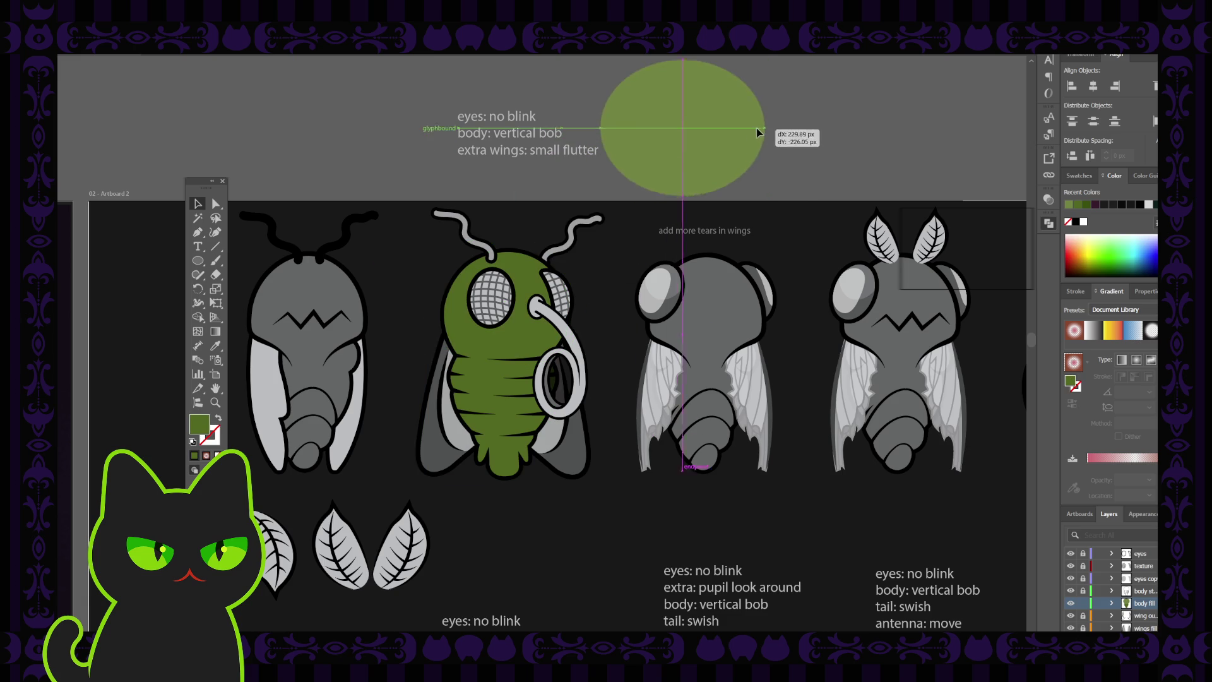
- Delete the extra ellipse above the artboard and reselect the head ellipse
left_click_drag(593, 294, 770, 122)
left_click(602, 309)
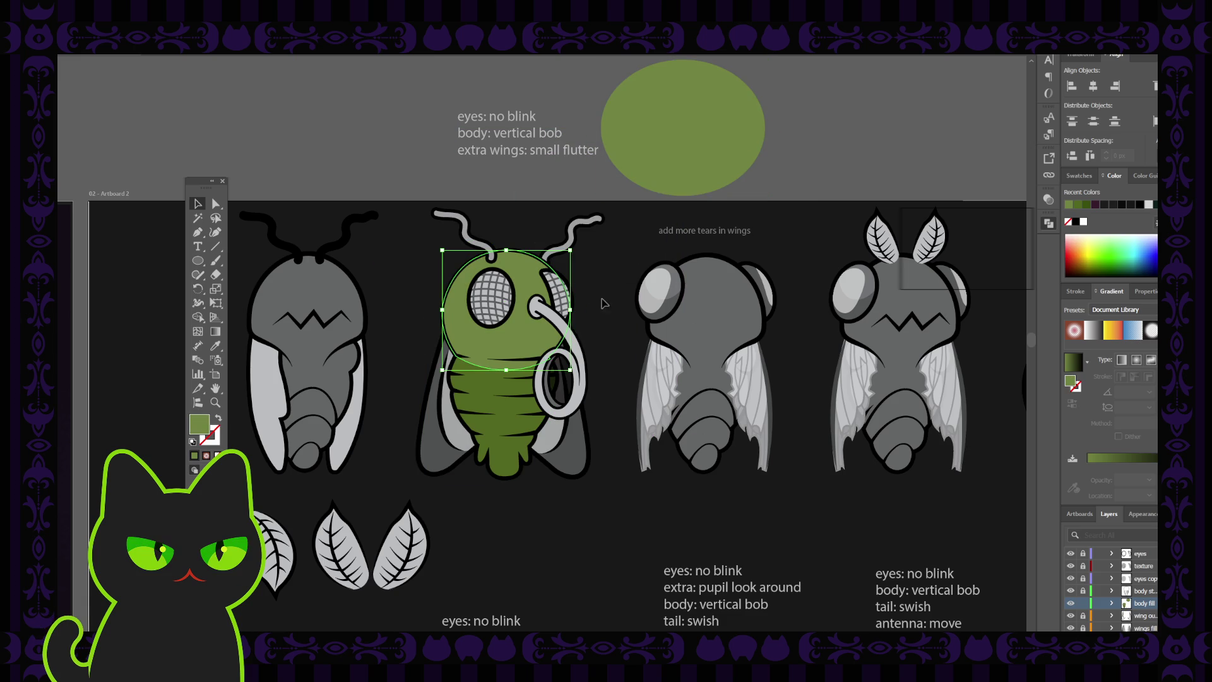
left_click(681, 163)
key("Delete")
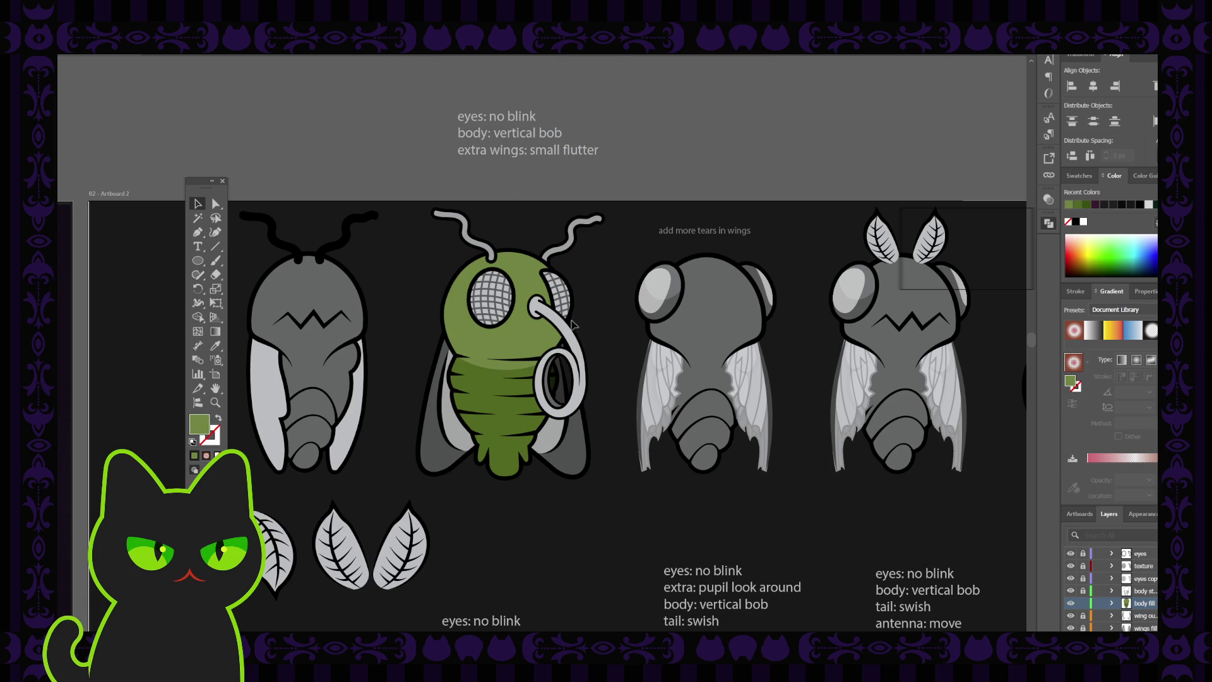
left_click(526, 346)
left_click(525, 346)
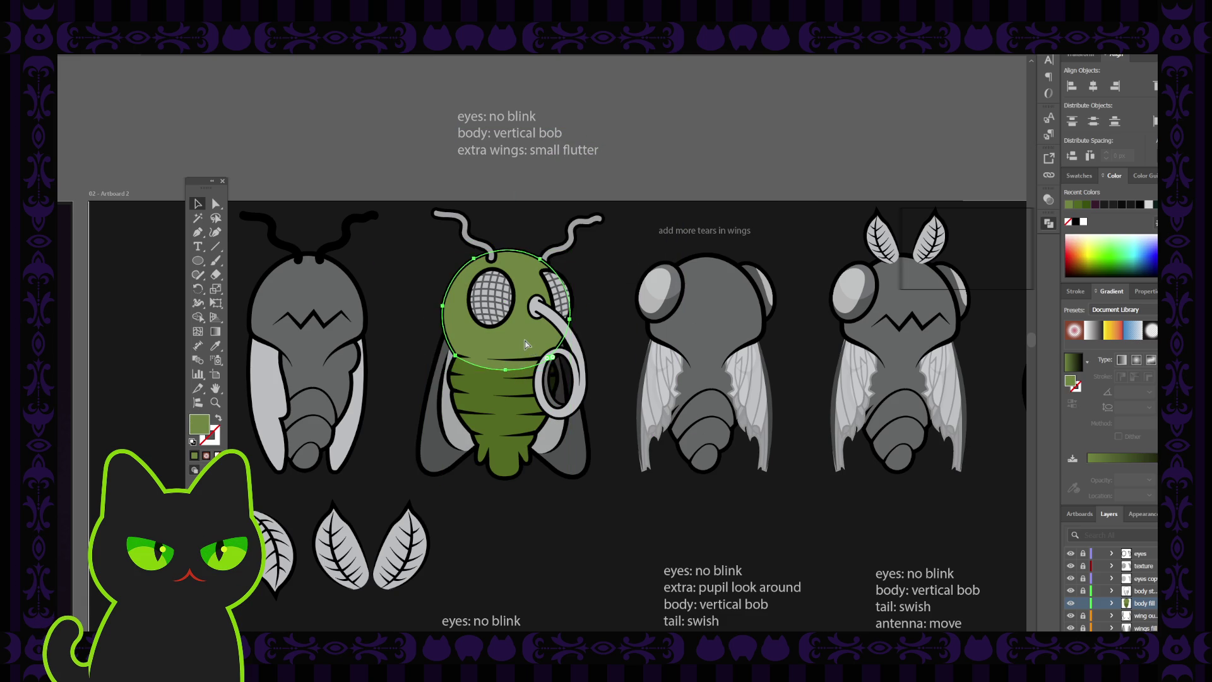
scroll(525, 346, "up", 2)
- Raise the head ellipse's bottom anchor about 4 px with Direct Selection, then select the waist stroke
key("h")
left_click_drag(503, 400, 499, 330)
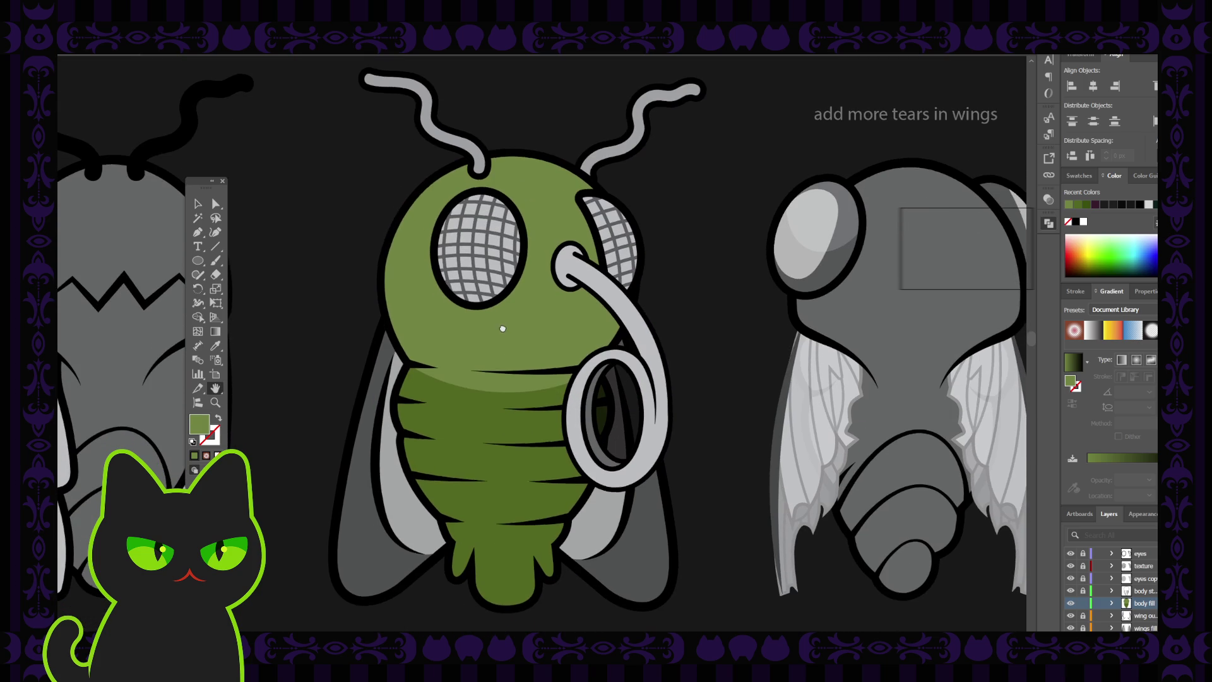
left_click(198, 204)
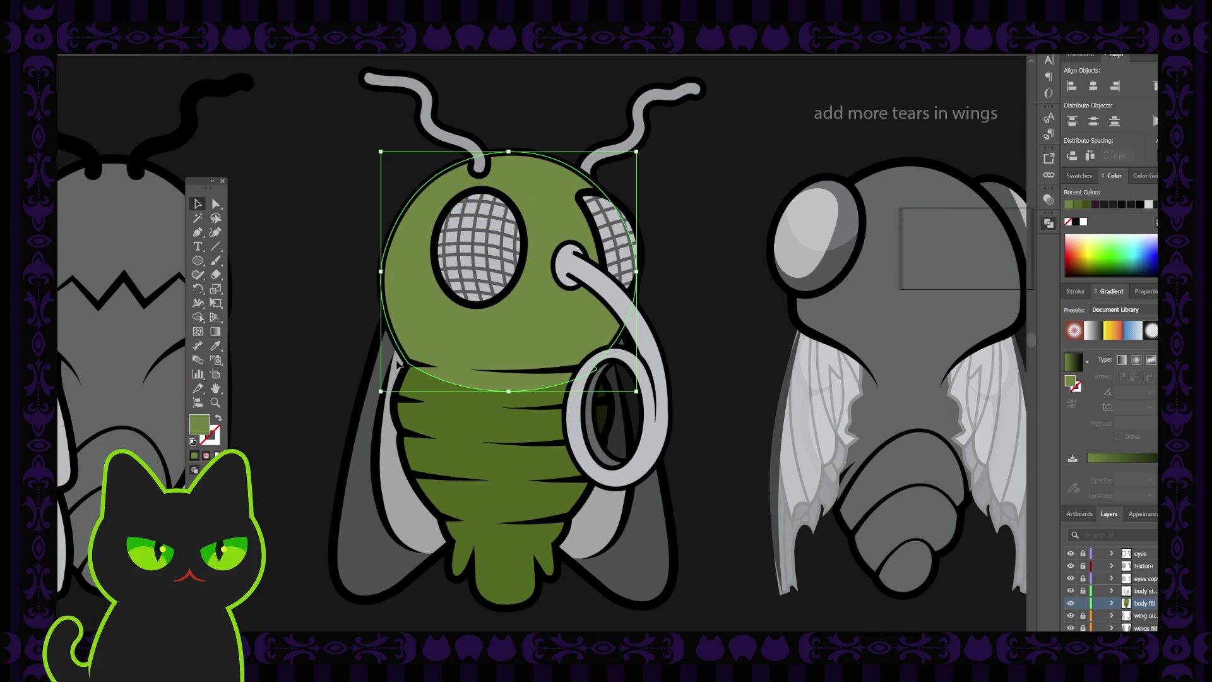
left_click(340, 319)
left_click(510, 389)
left_click(216, 204)
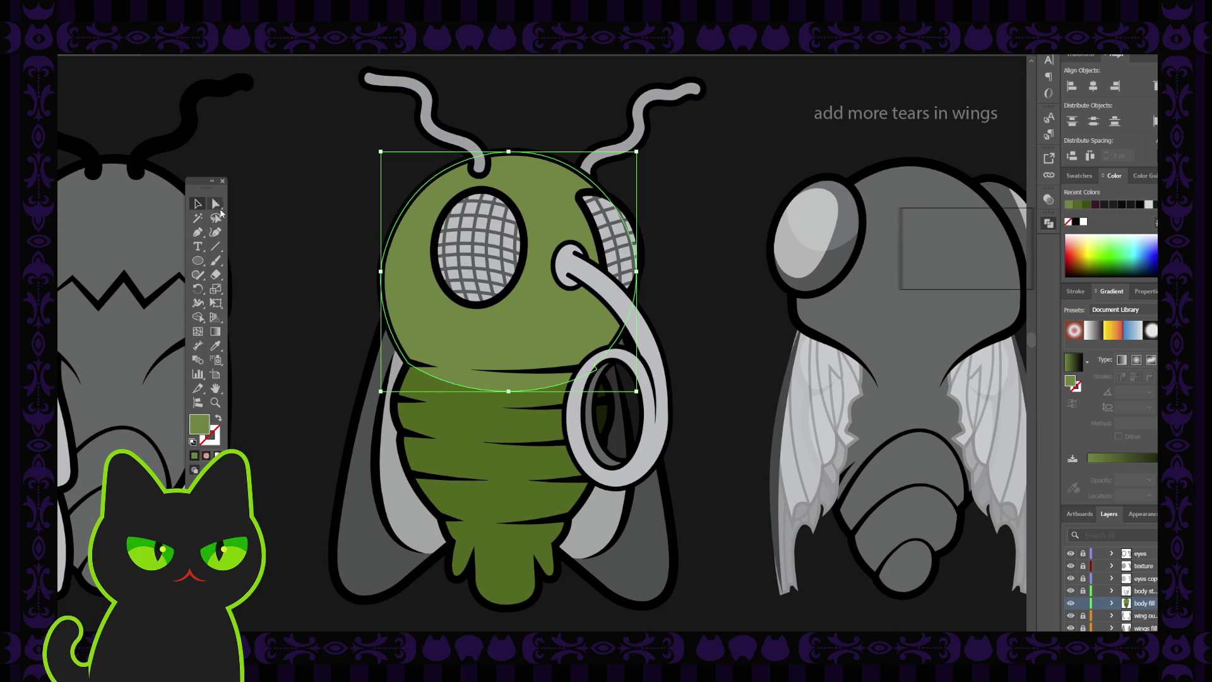
left_click(513, 393)
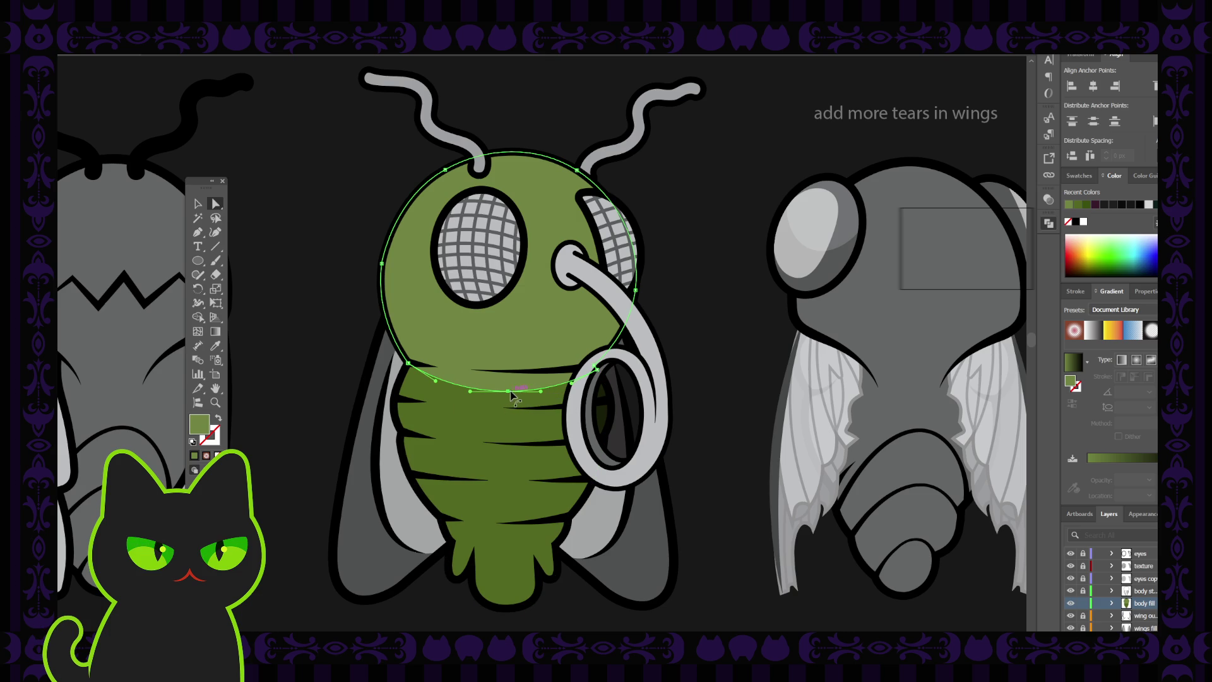
left_click_drag(512, 393, 509, 387)
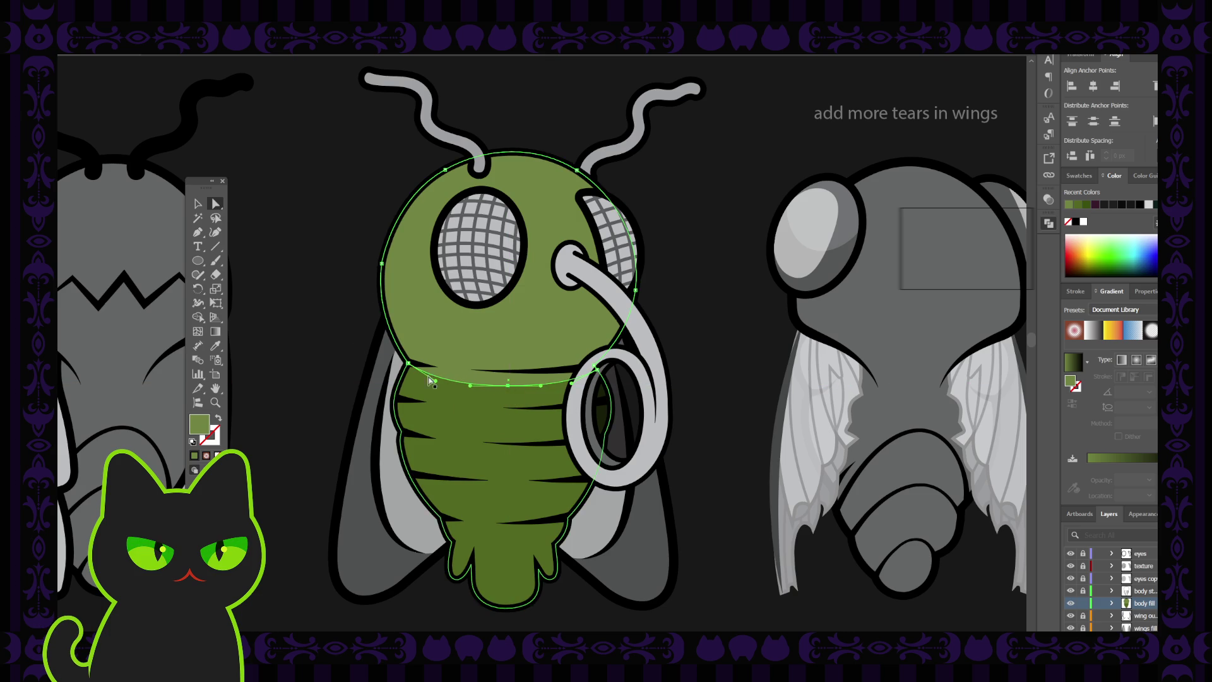
left_click(336, 326)
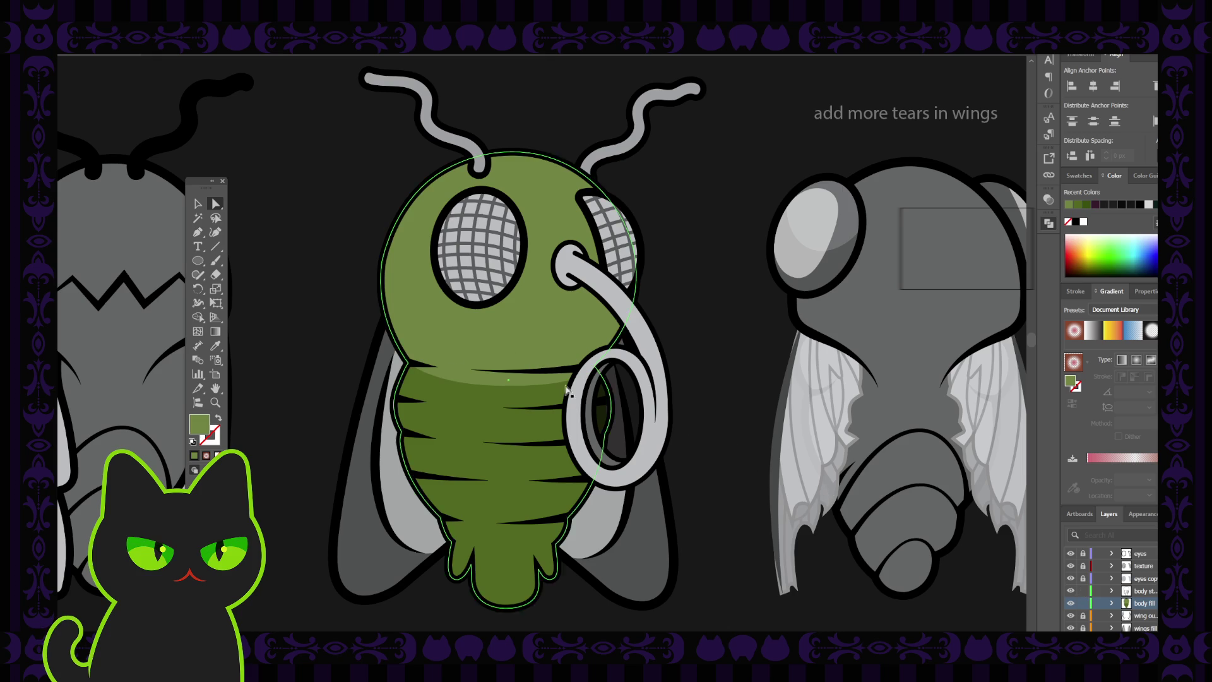
left_click(470, 369)
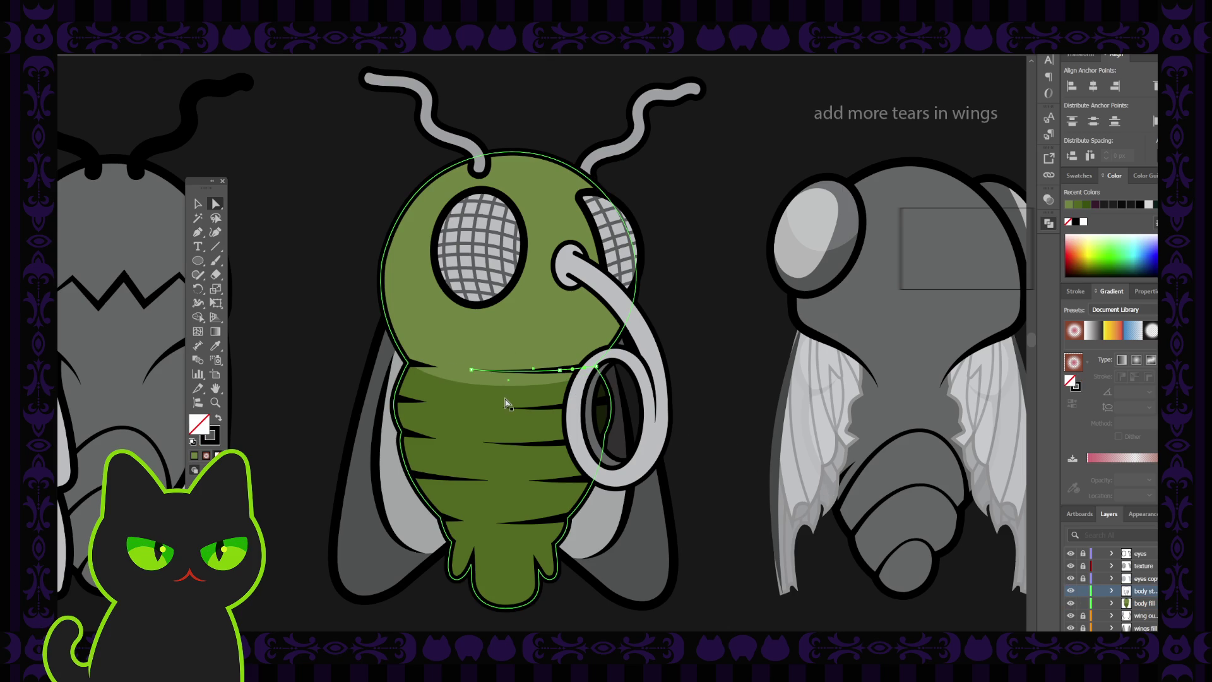
- Select just the two waist stroke pieces on the fly's body
left_click(413, 365)
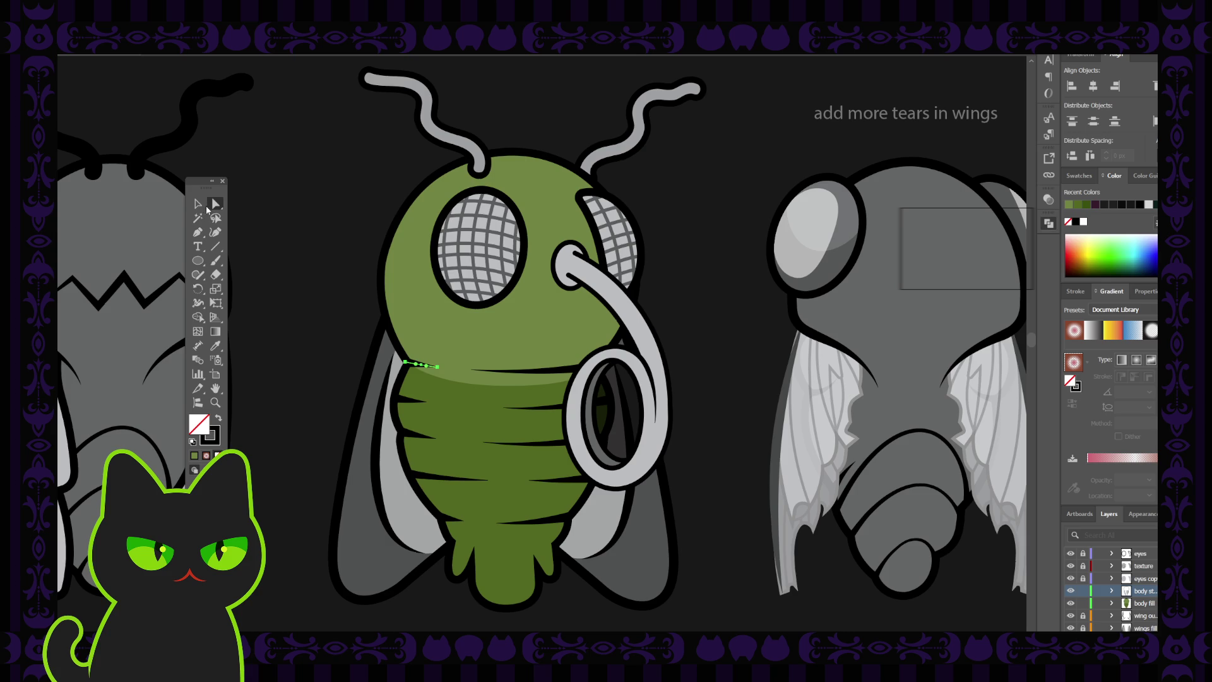
left_click(200, 204)
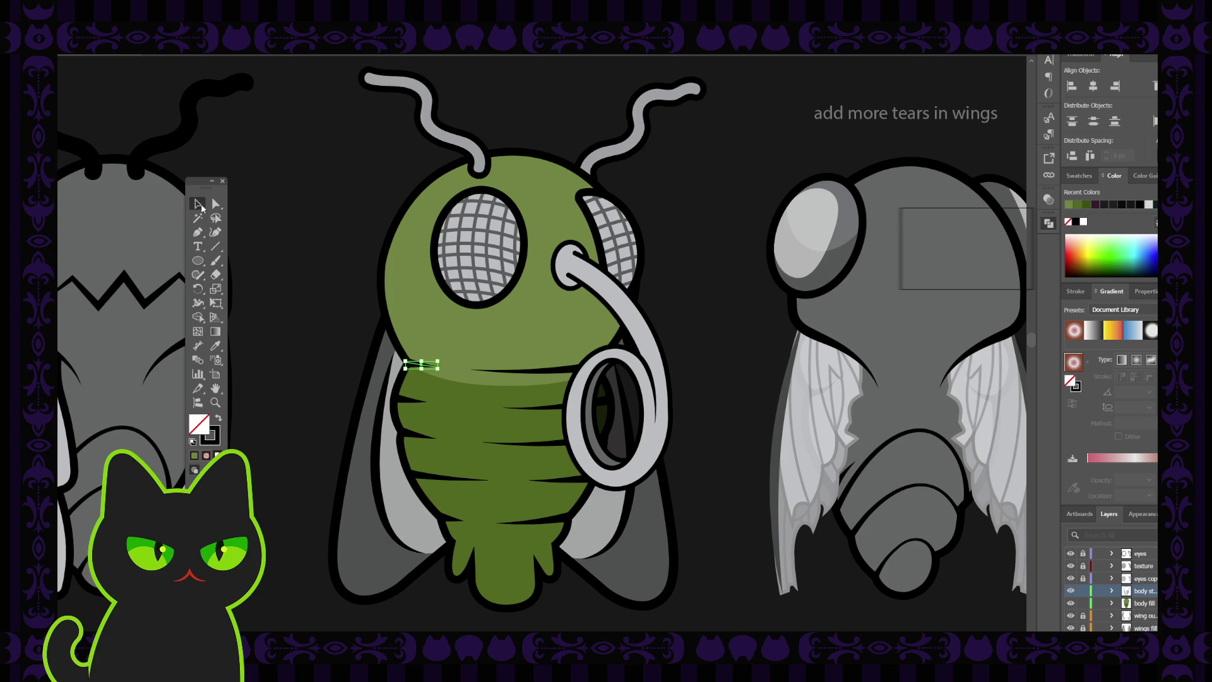
left_click(576, 368)
left_click(429, 367, "shift")
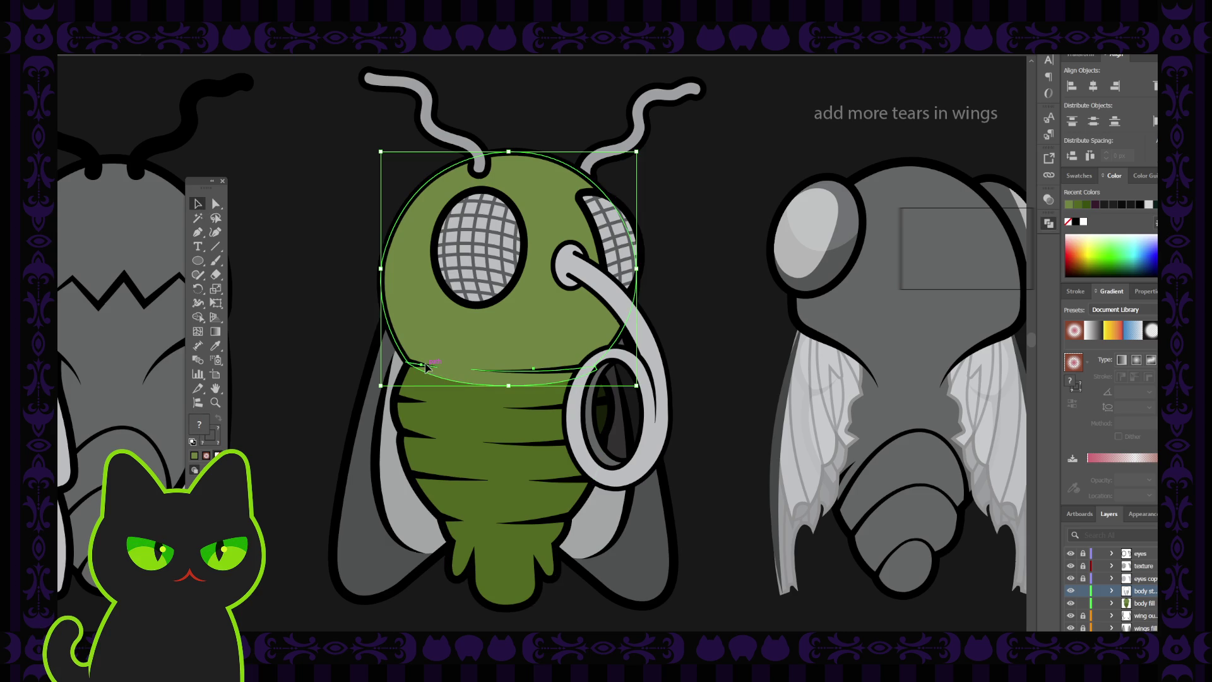
left_click(338, 323)
left_click(536, 370)
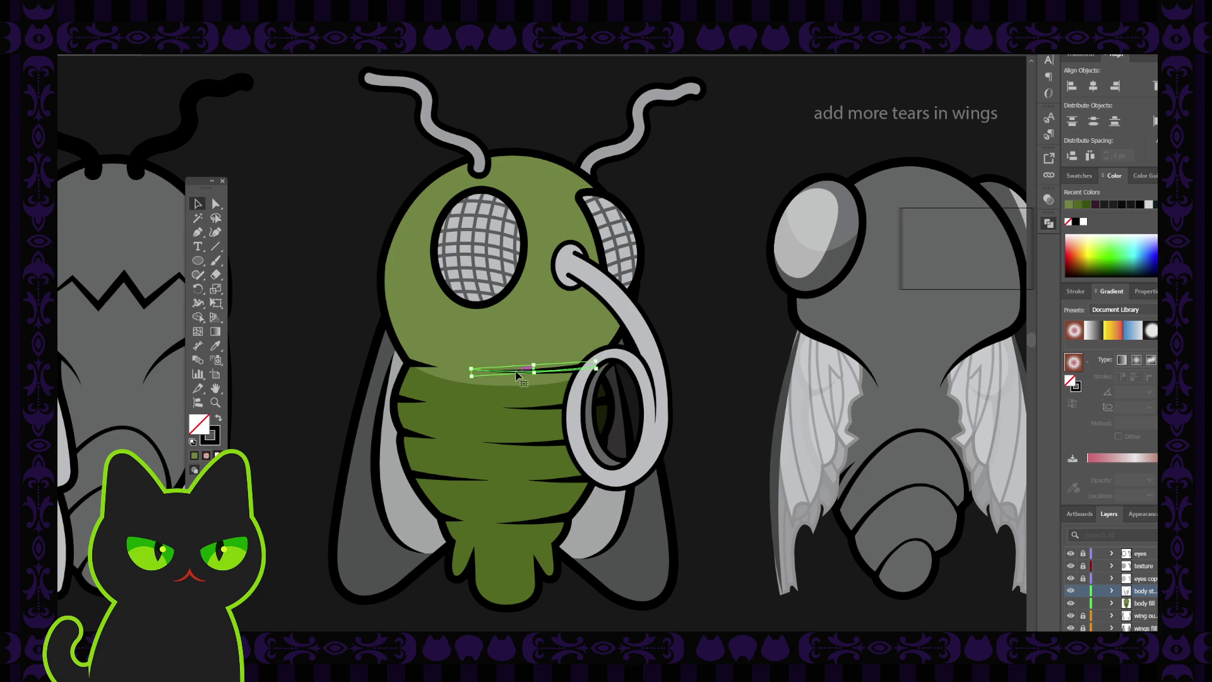
left_click(416, 369, "shift")
- Copy the waist strokes, lock the body stroke layer, and paste them in place on a new layer
key("a")
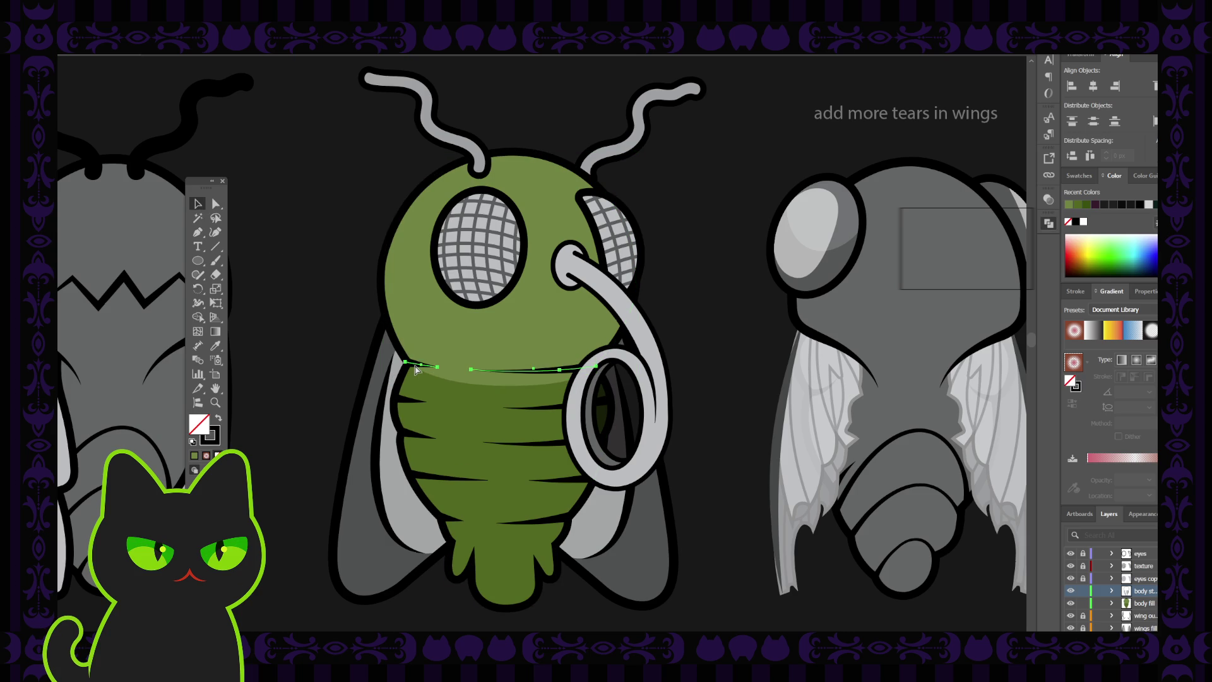
key("v")
left_click(1083, 591)
key("ctrl+l")
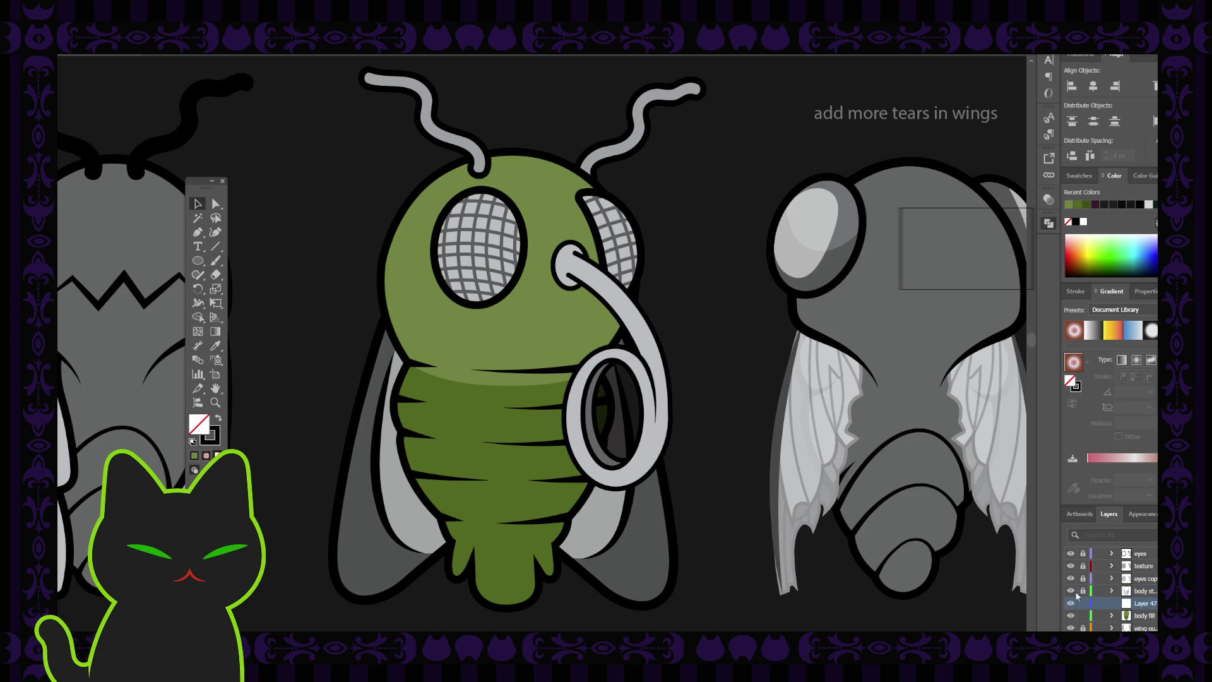
key("ctrl+f")
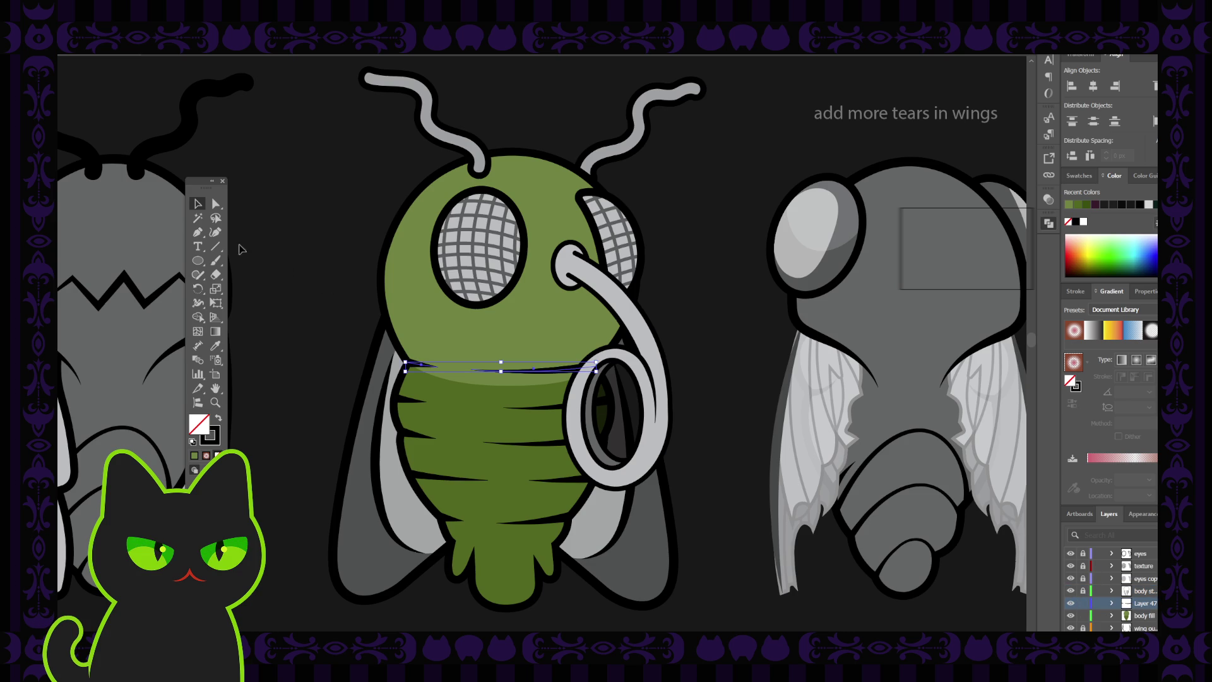
- Extend the waist path with the Pen tool to the body's left edge
left_click(215, 231)
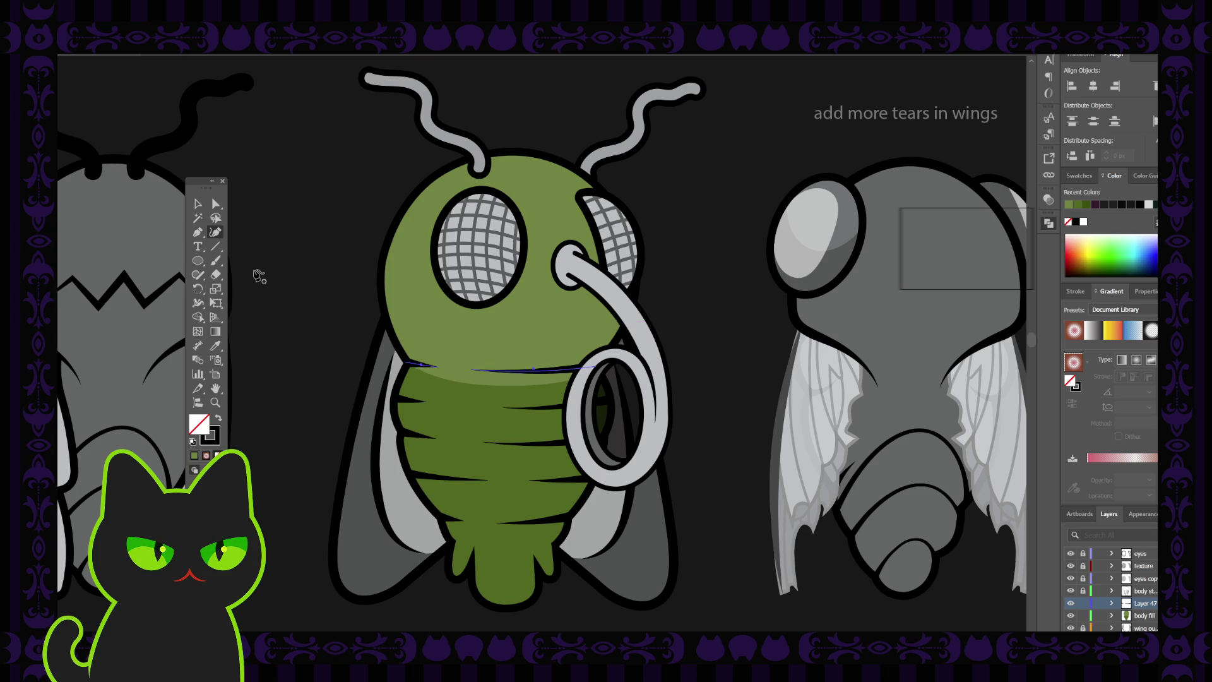
left_click(201, 235)
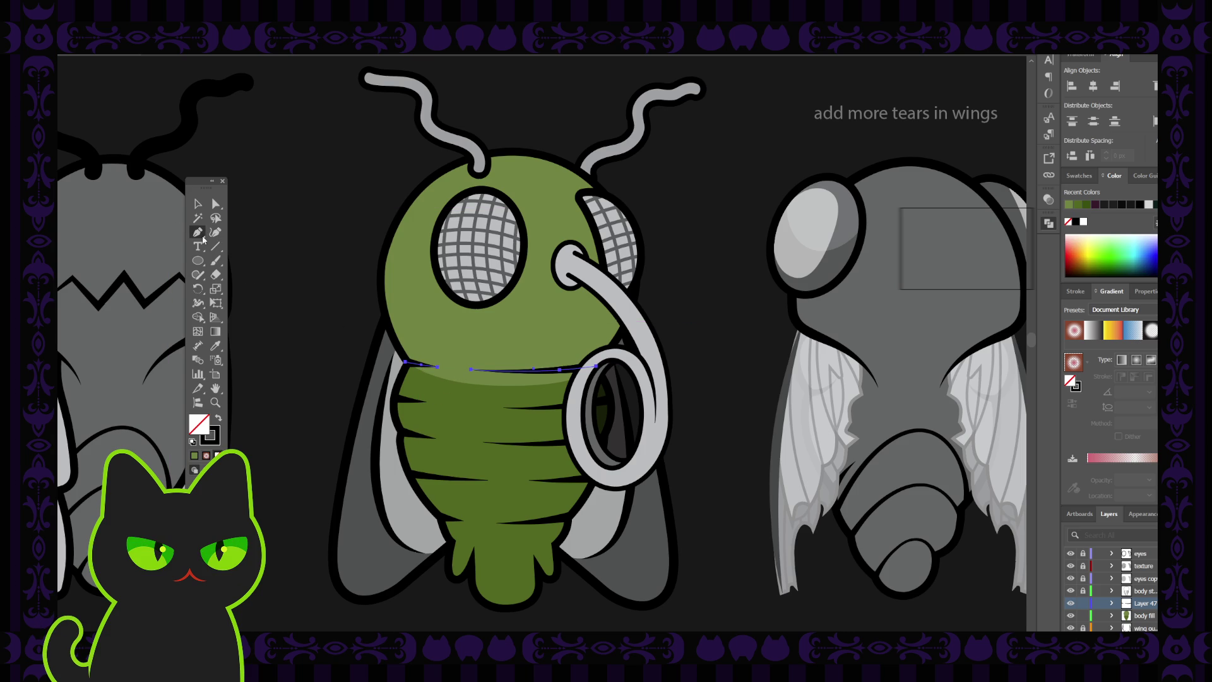
left_click(471, 369)
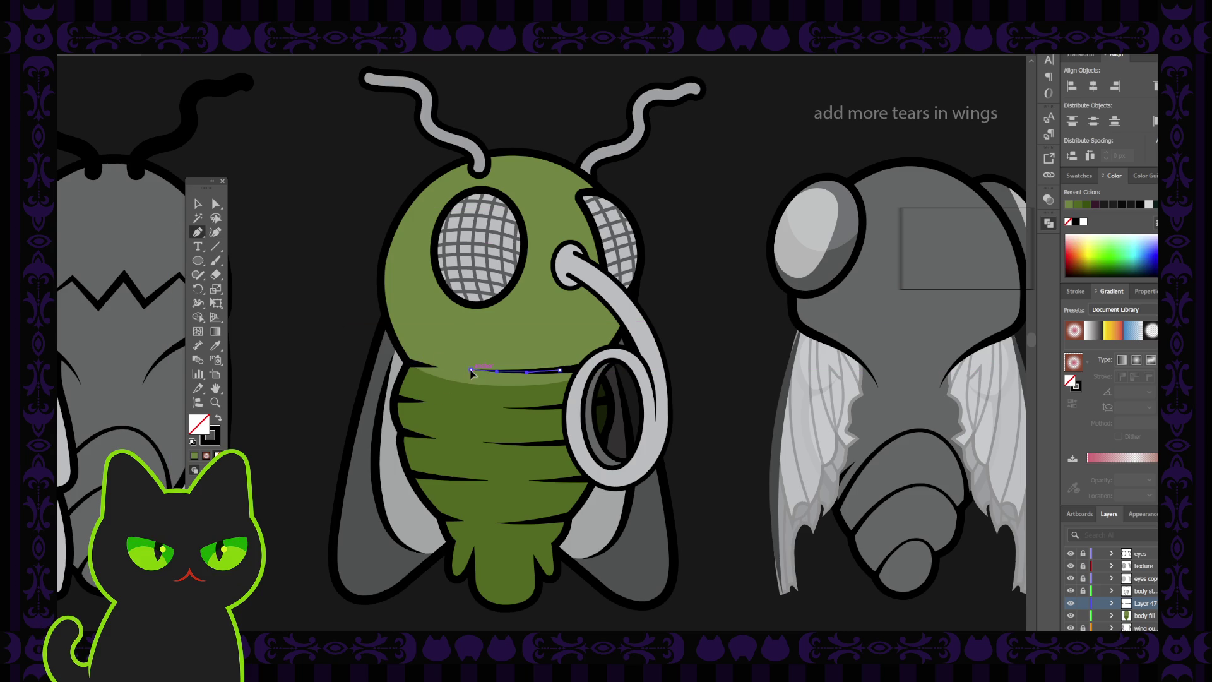
left_click(438, 367)
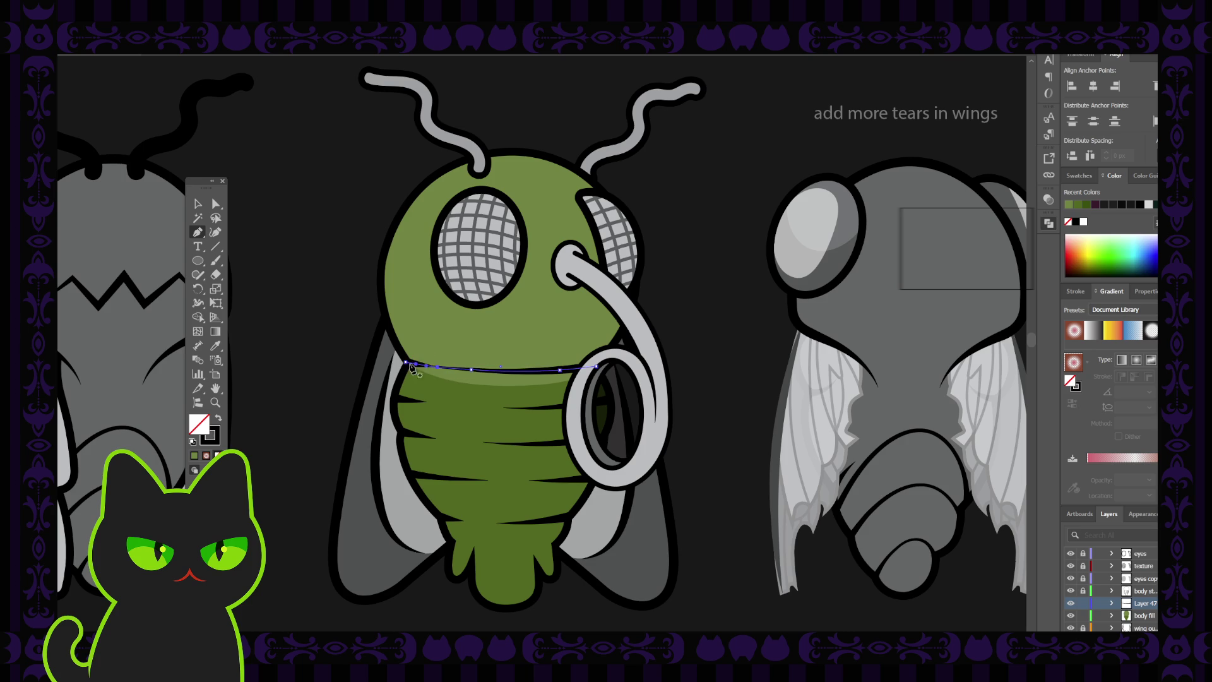
left_click(405, 362)
- Remove an extra anchor from the waist path and hide the body stripe outlines
left_click(197, 203)
left_click(253, 224)
left_click(516, 373)
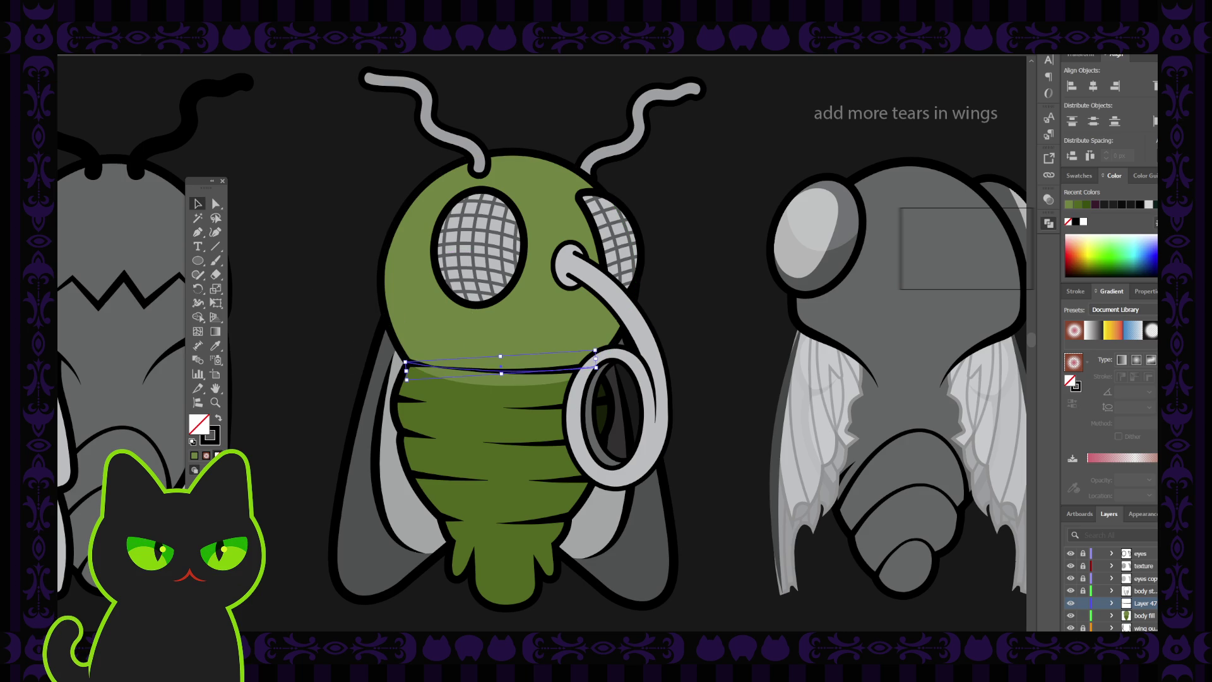
left_click(227, 64)
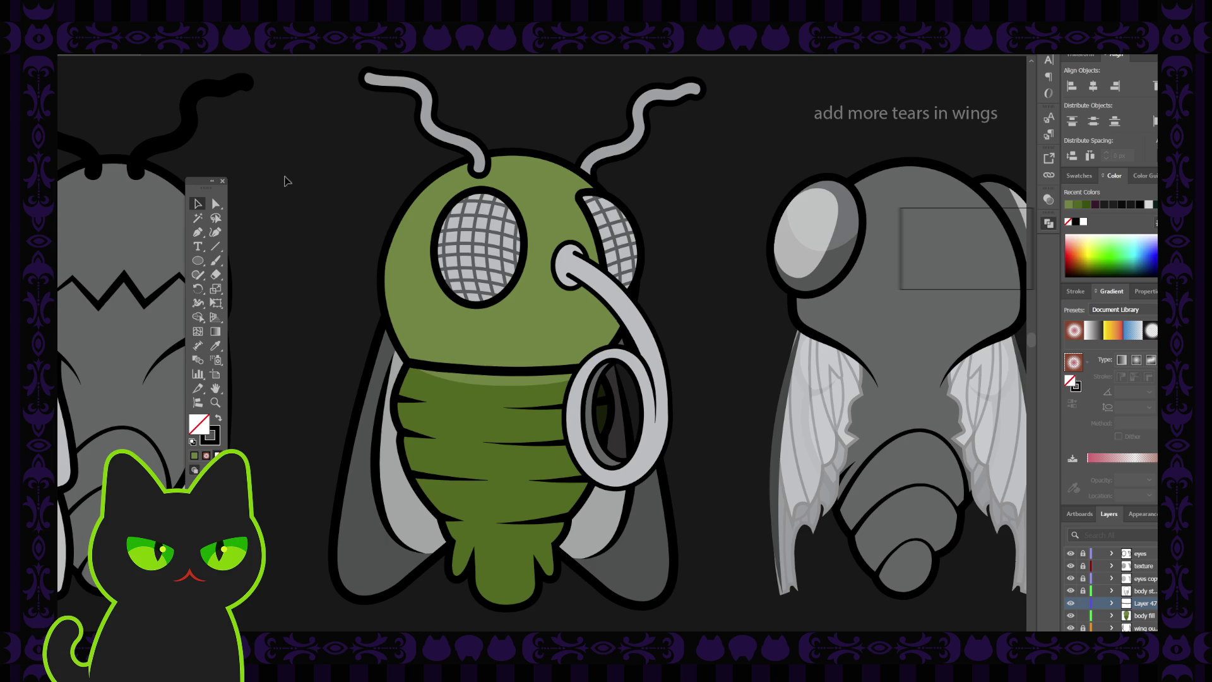
left_click(508, 373)
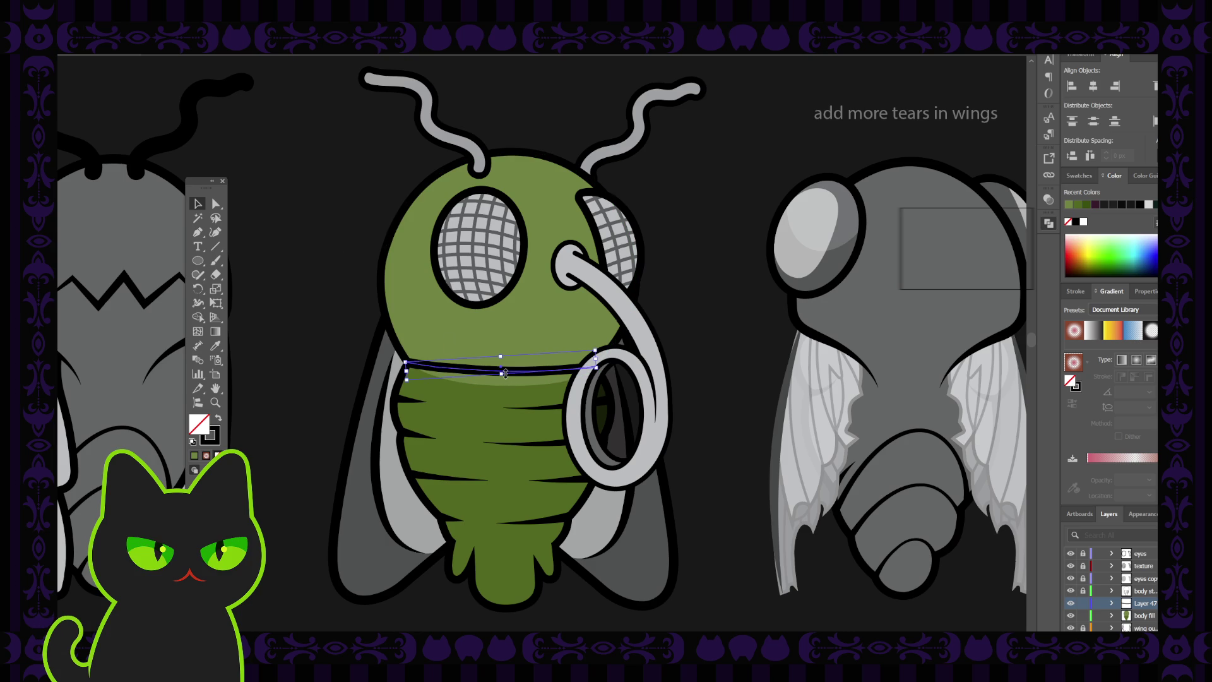
left_click(197, 232)
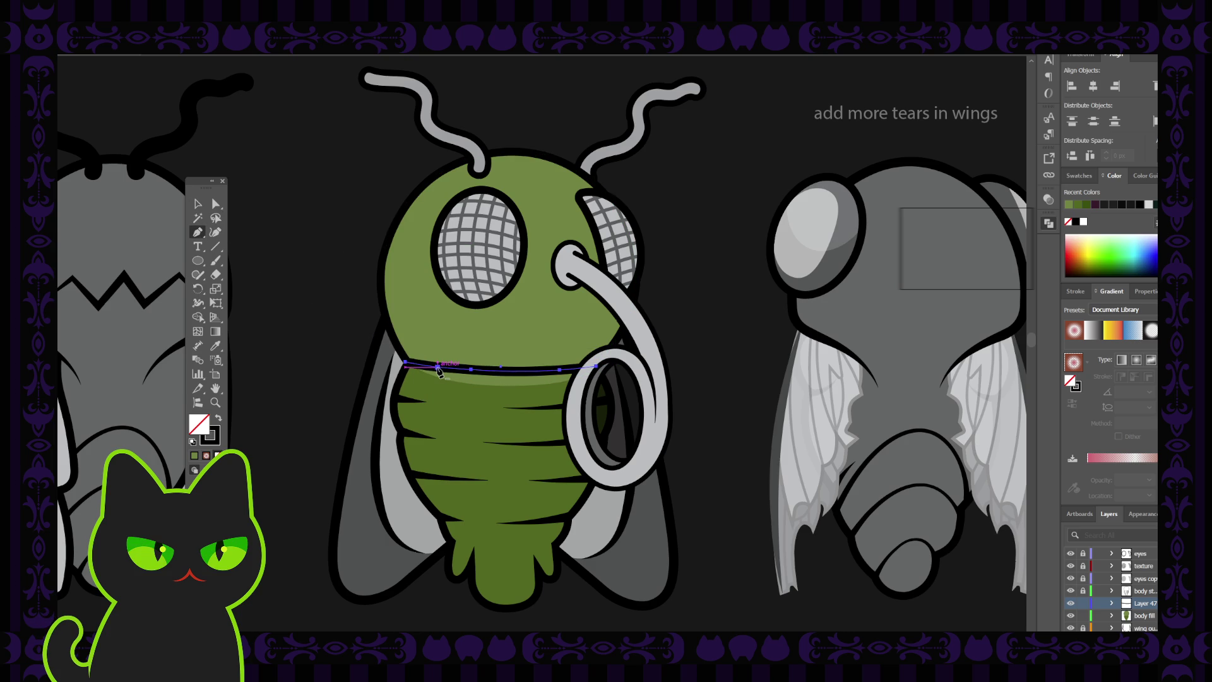
left_click(438, 366)
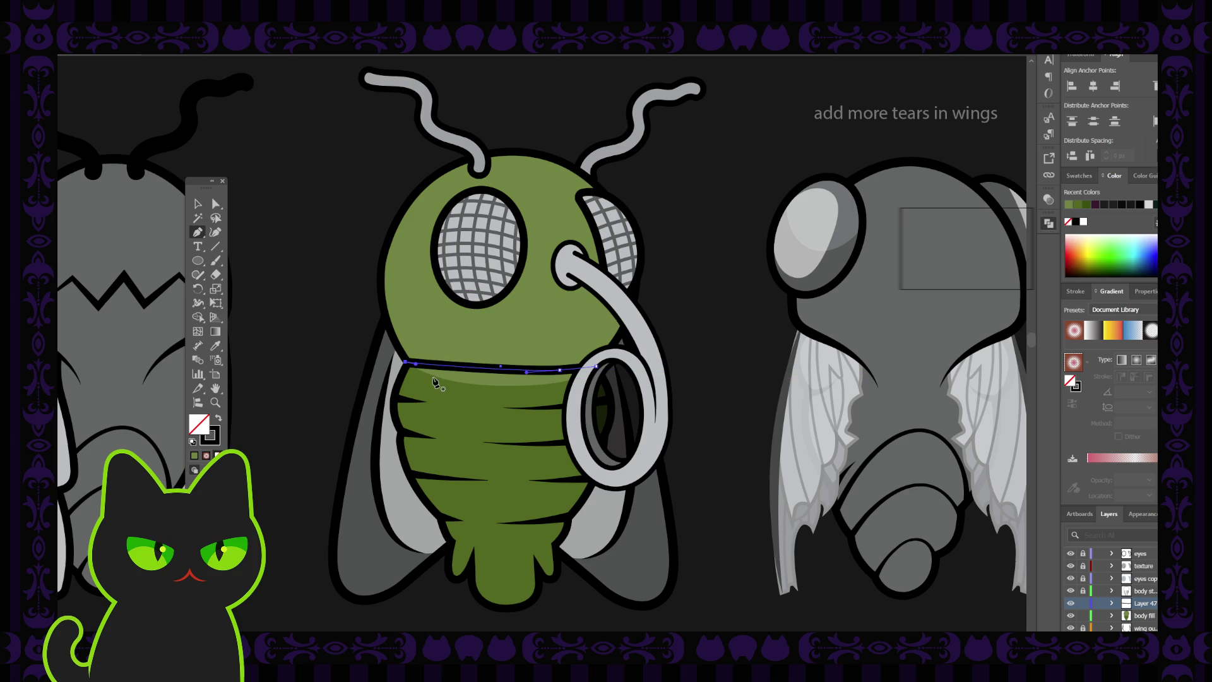
left_click(216, 203)
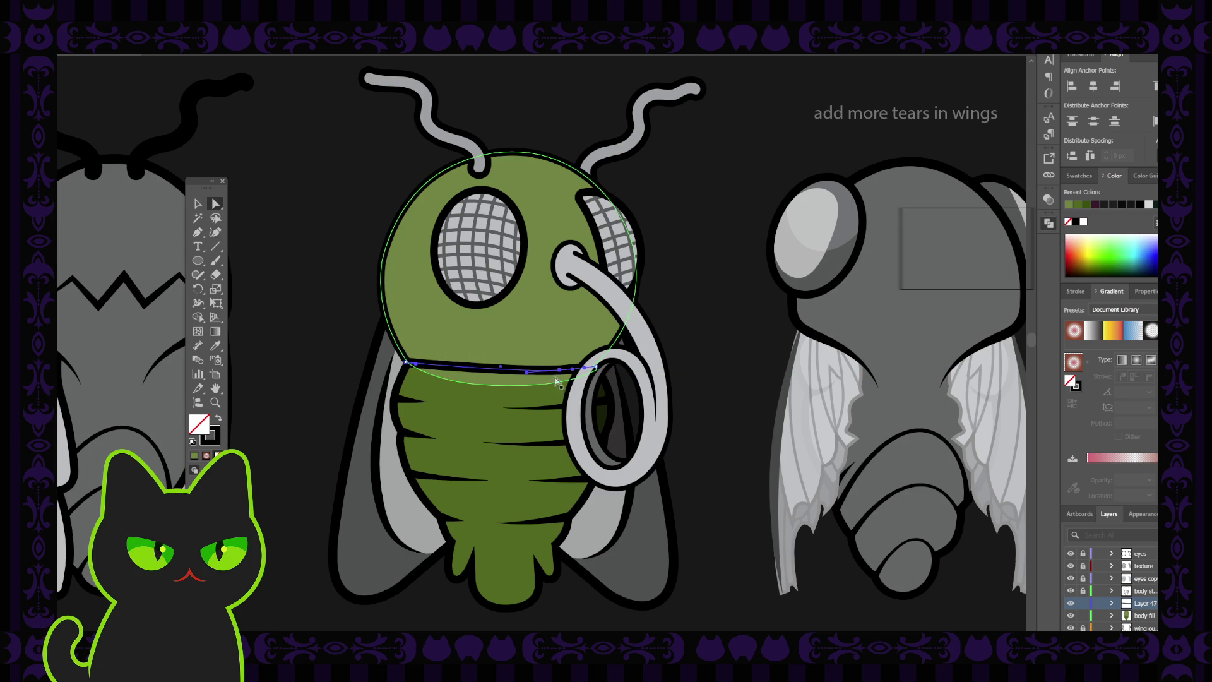
left_click(1070, 591)
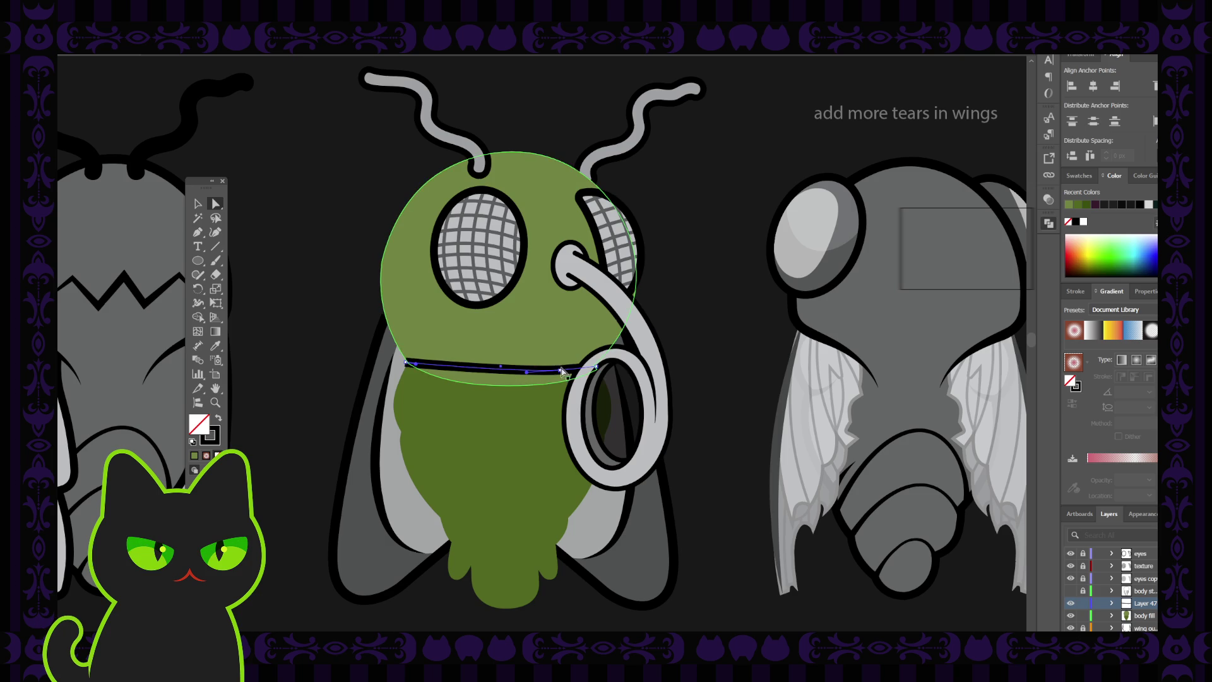
- Adjust the waist path's anchors and left-end curve with Direct Selection
left_click(561, 370)
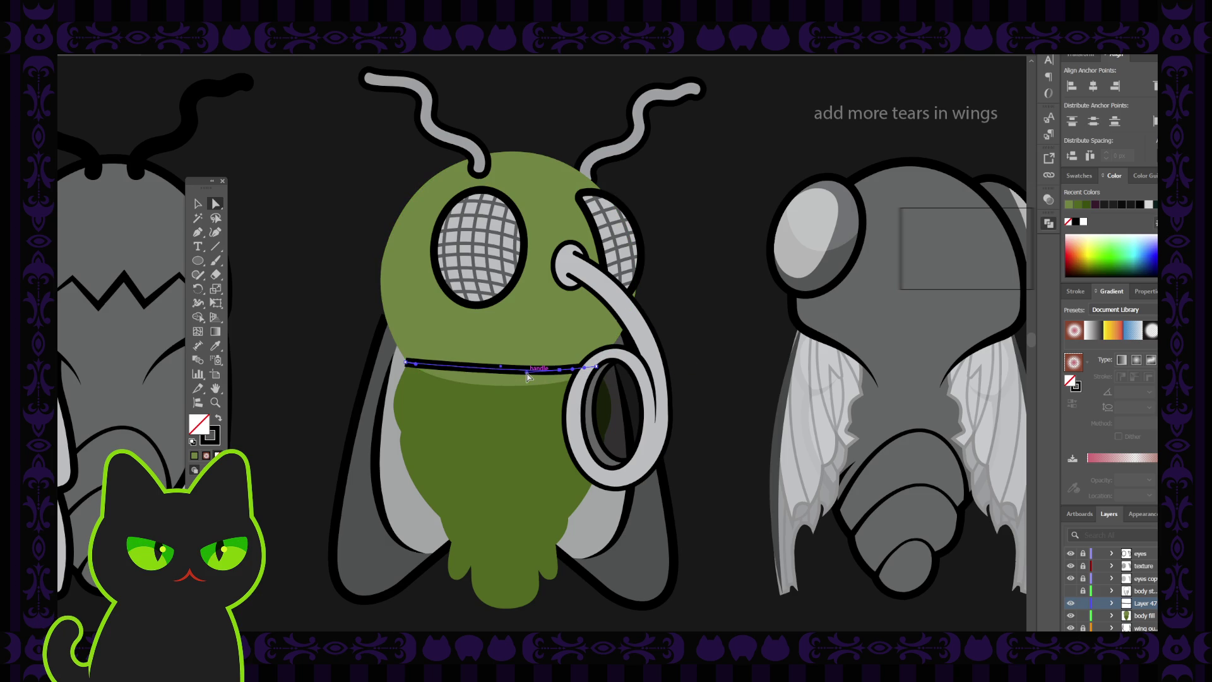
left_click_drag(527, 373, 508, 373)
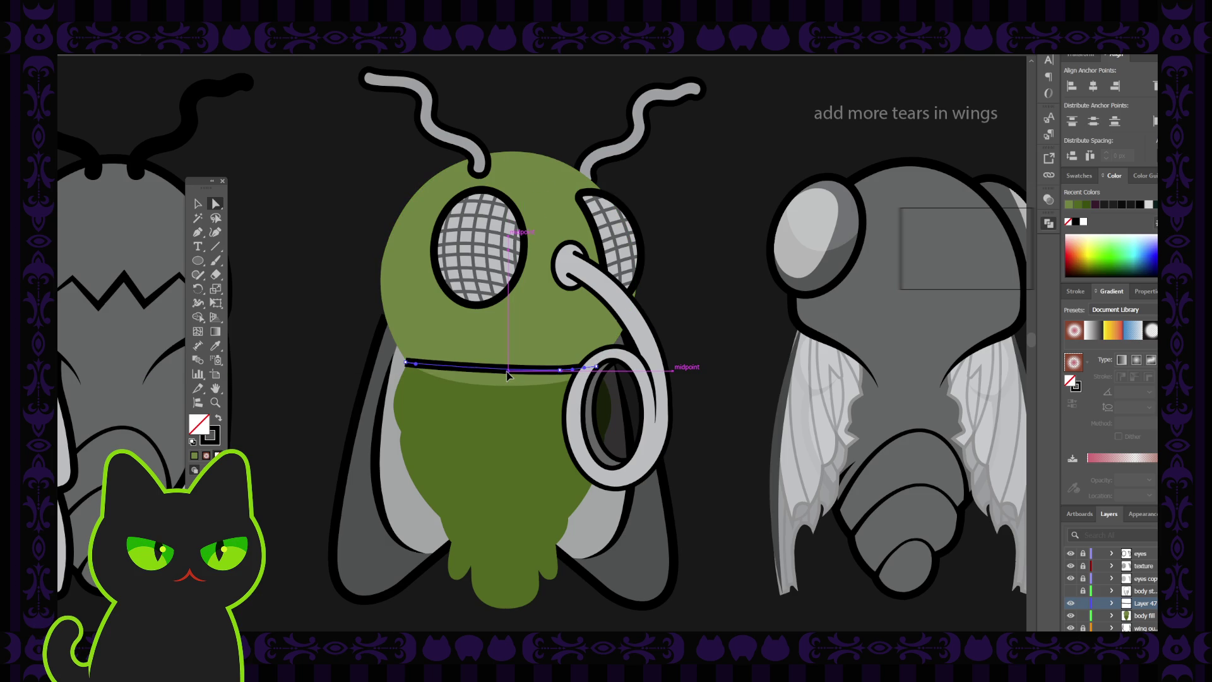
left_click(415, 368)
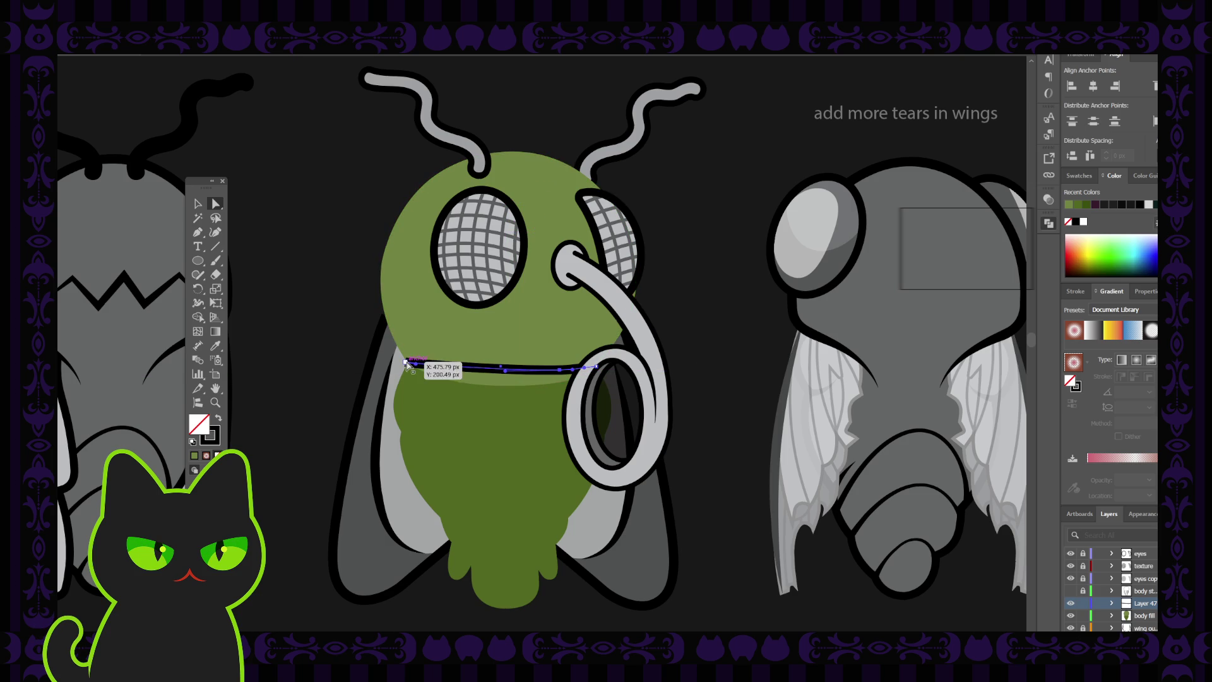
left_click_drag(416, 368, 434, 365)
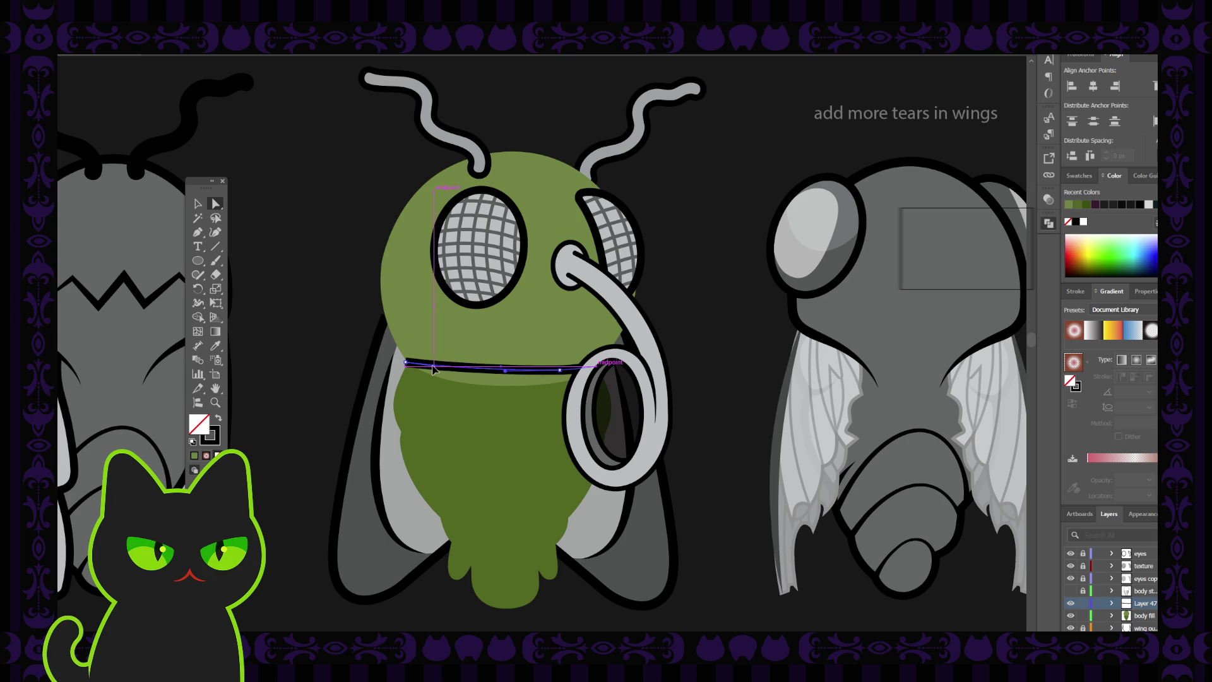
left_click(198, 204)
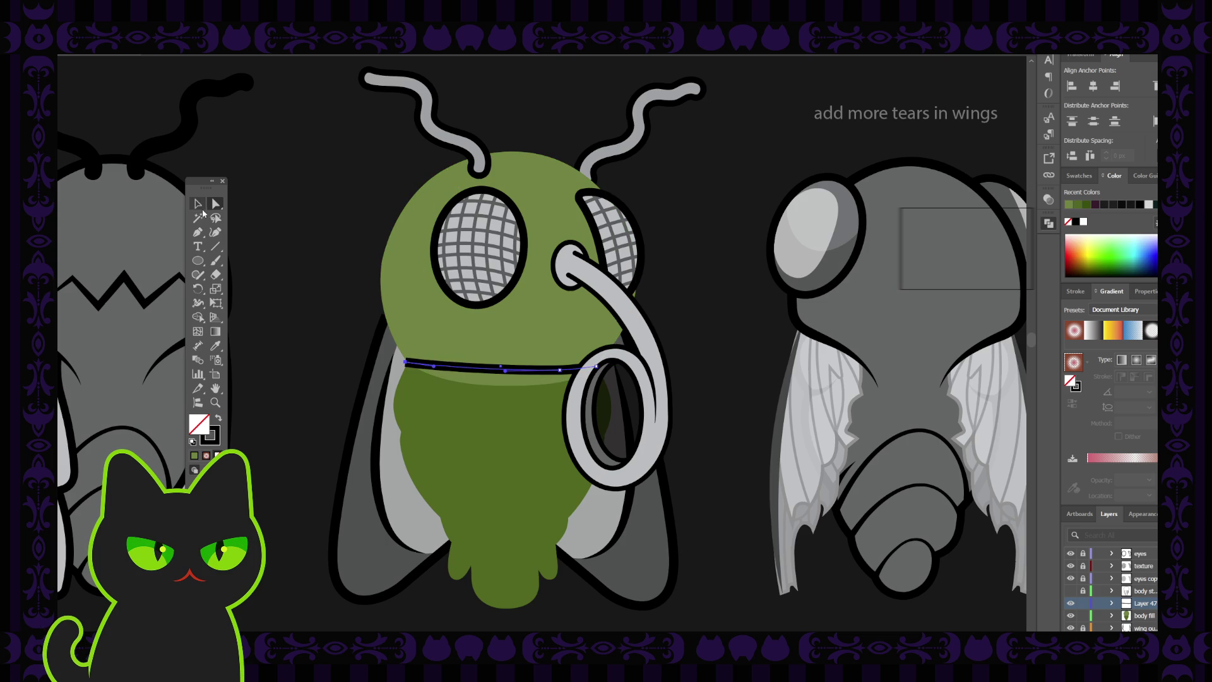
left_click(299, 245)
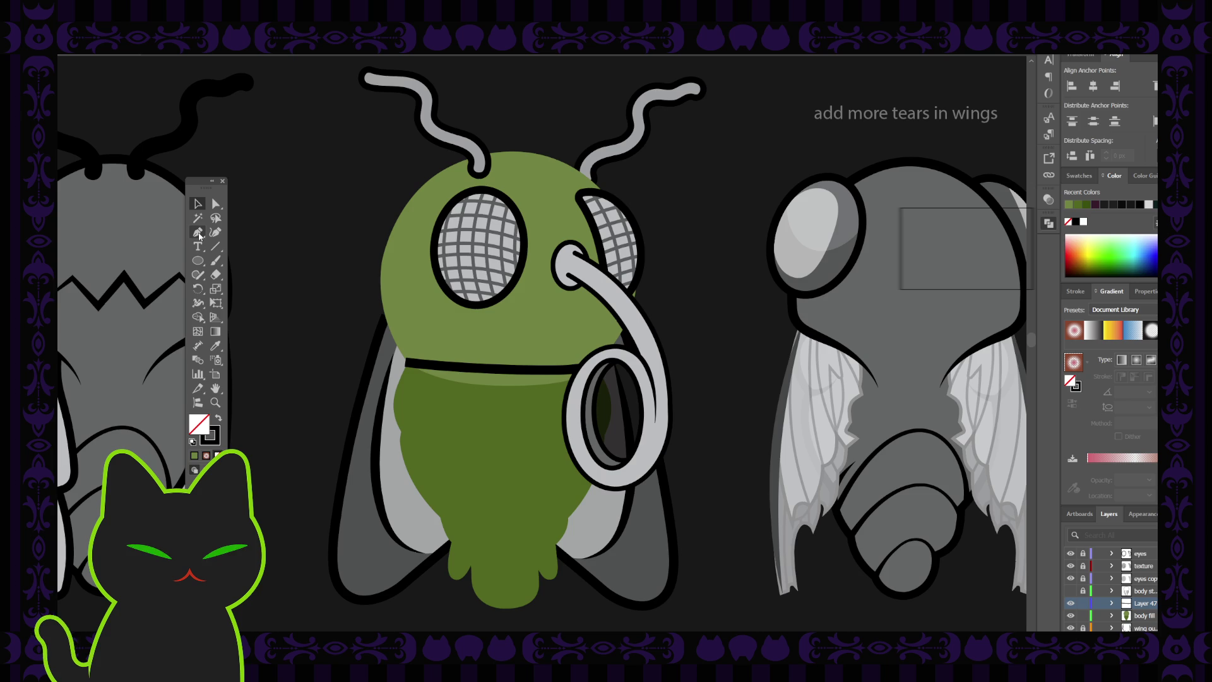
- Draw a closed V-shaped collar path around the waist line with the Pen tool
left_click(198, 233)
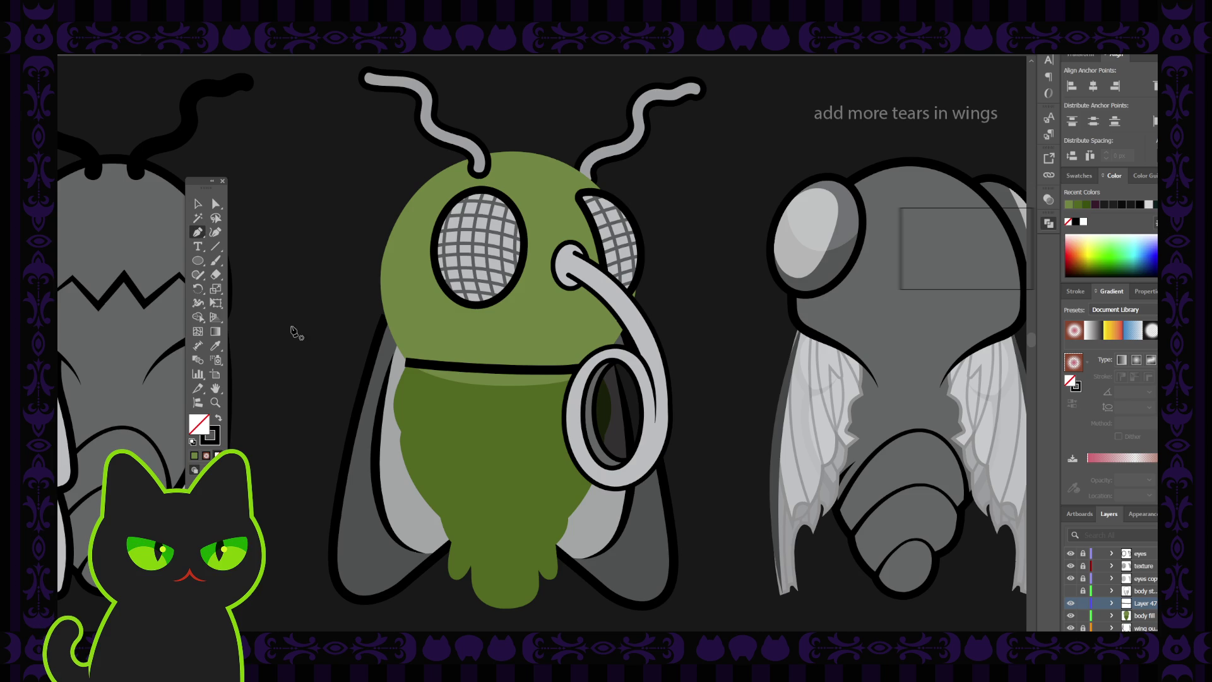
left_click(404, 362)
left_click_drag(368, 373, 386, 386)
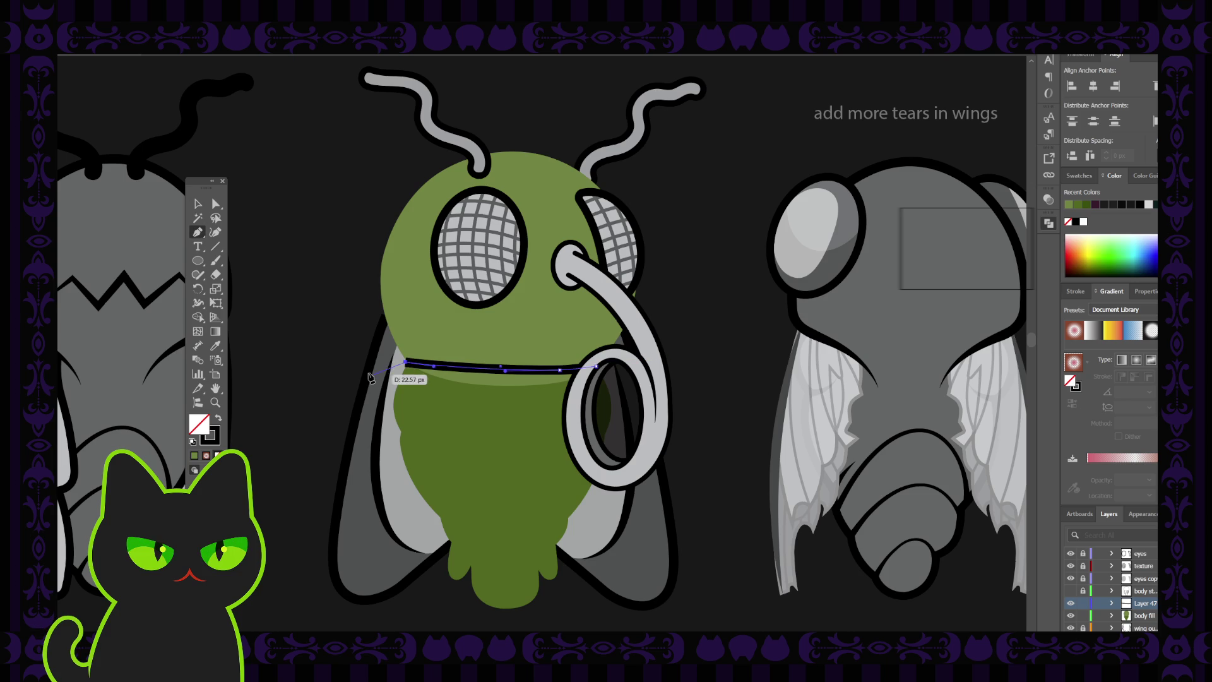
left_click(519, 426)
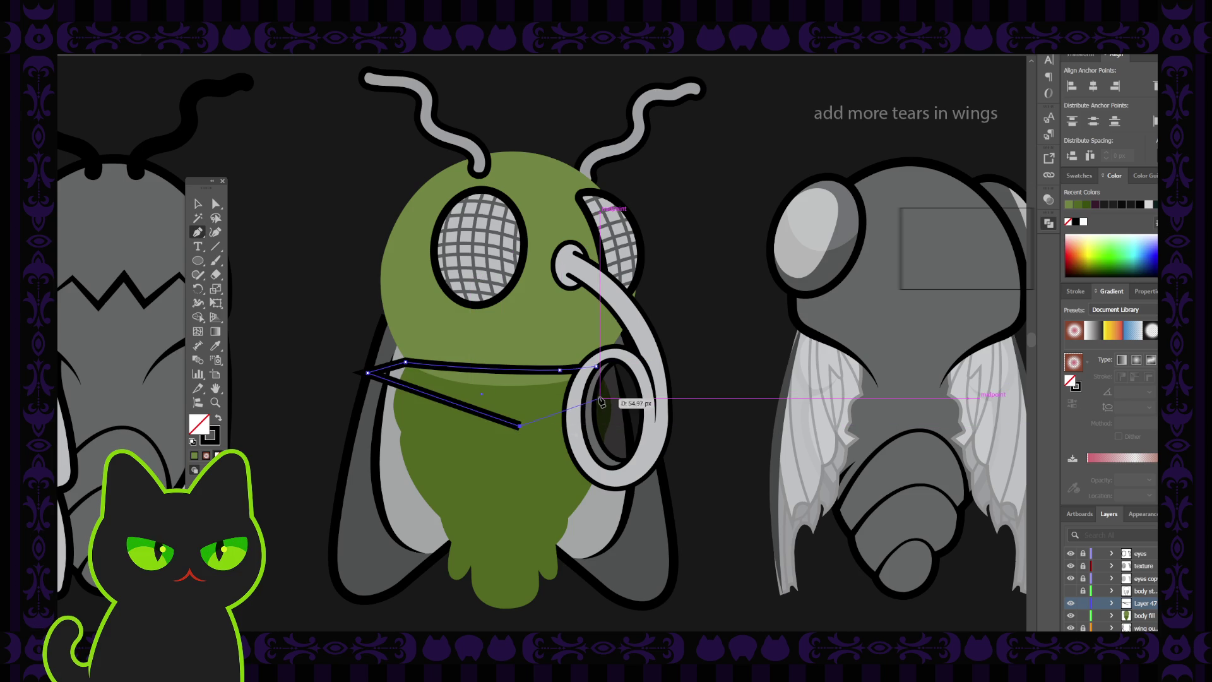
left_click(629, 386)
left_click(598, 371)
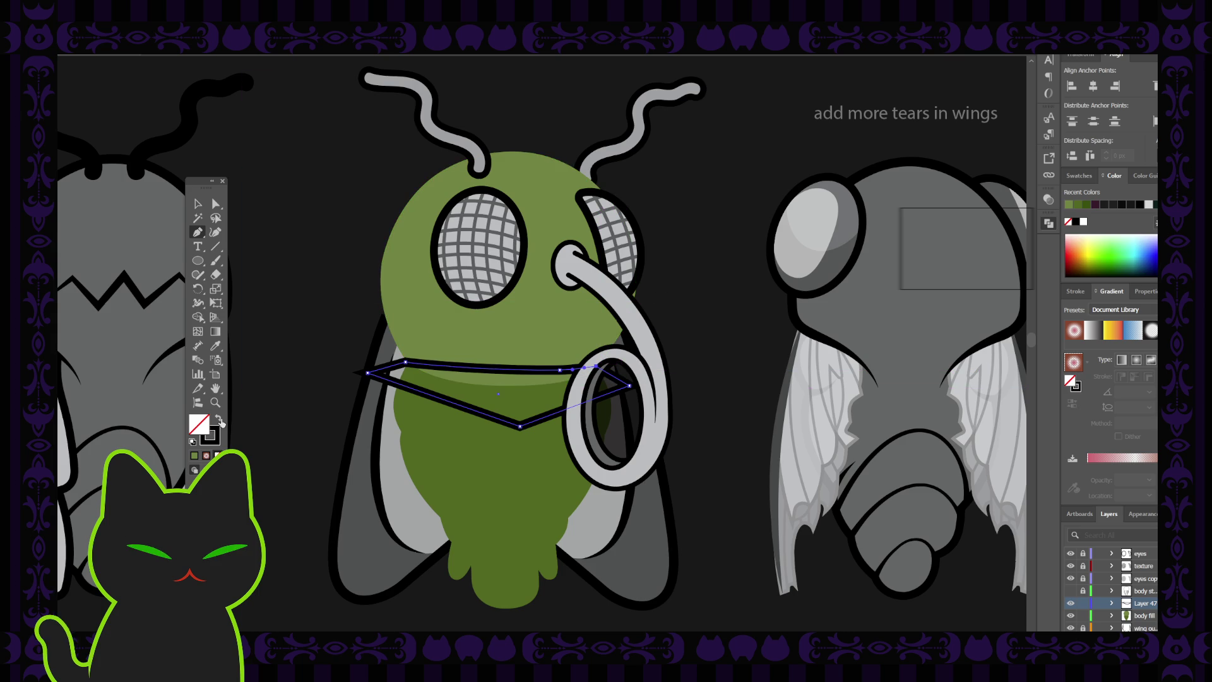
- Fill the collar solid black and subtract it from the green head with Minus Front
left_click(219, 418)
left_click(198, 203)
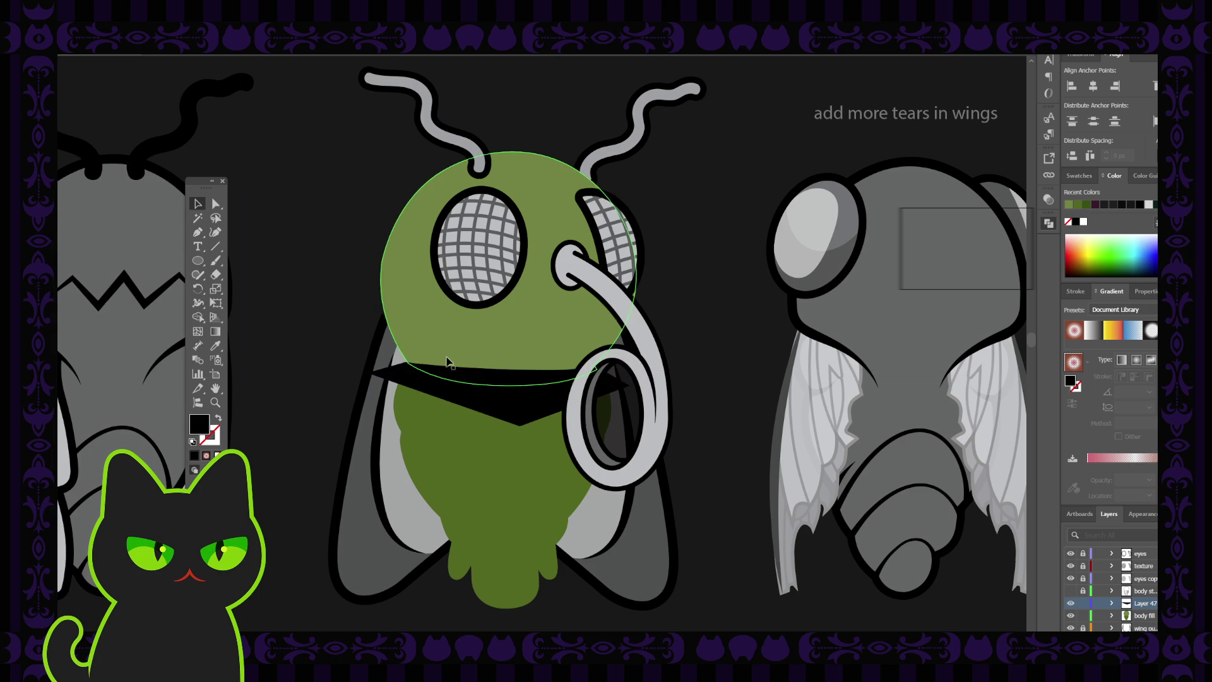
left_click(613, 303, "shift")
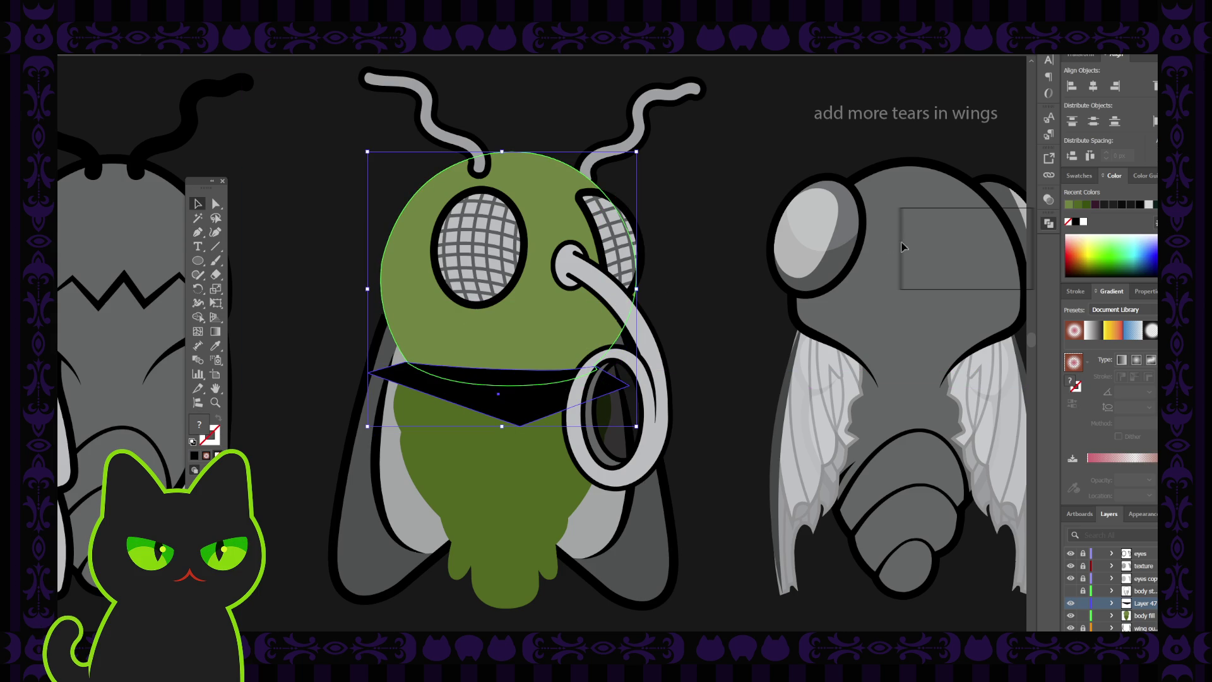
left_click(937, 250)
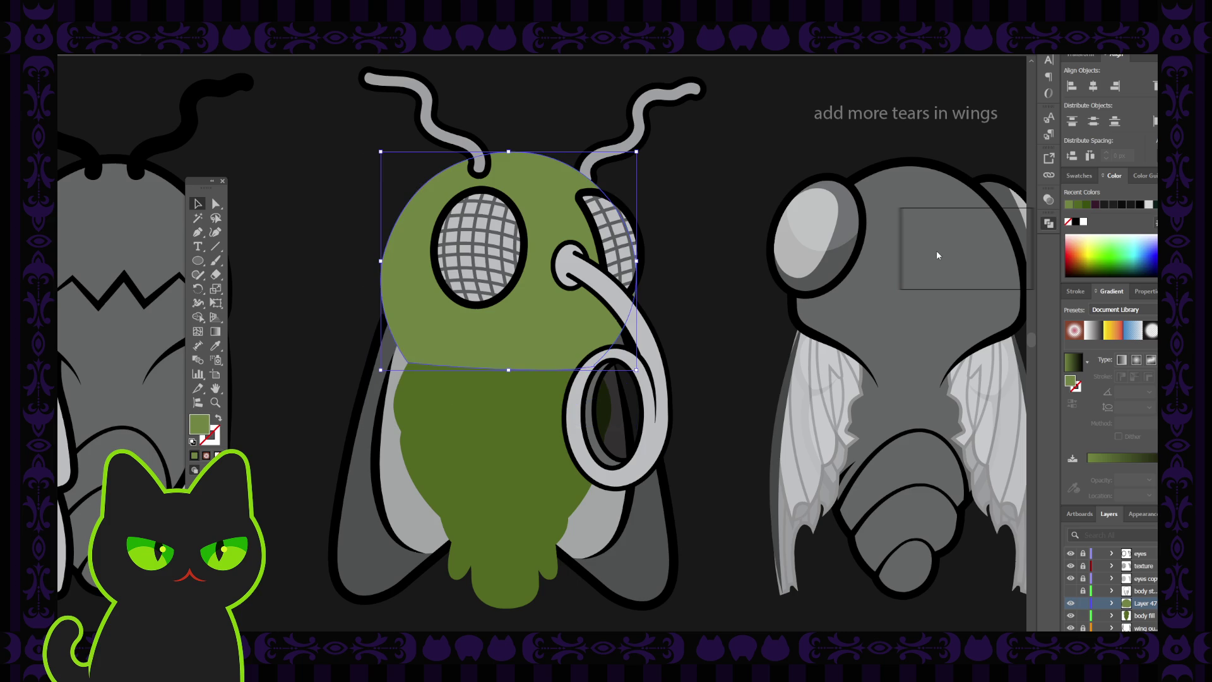